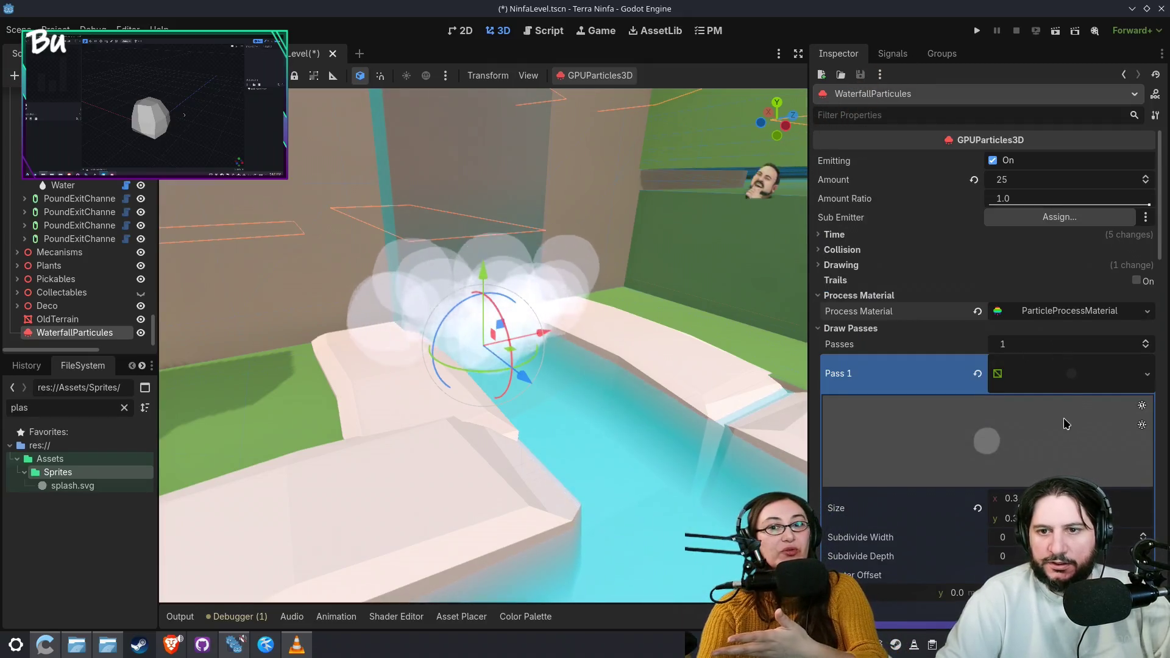
# Collapse the Pass 1 preview, Drawing, Draw Passes and Process Material sections of WaterfallParticules
pyautogui.click(1031, 373)
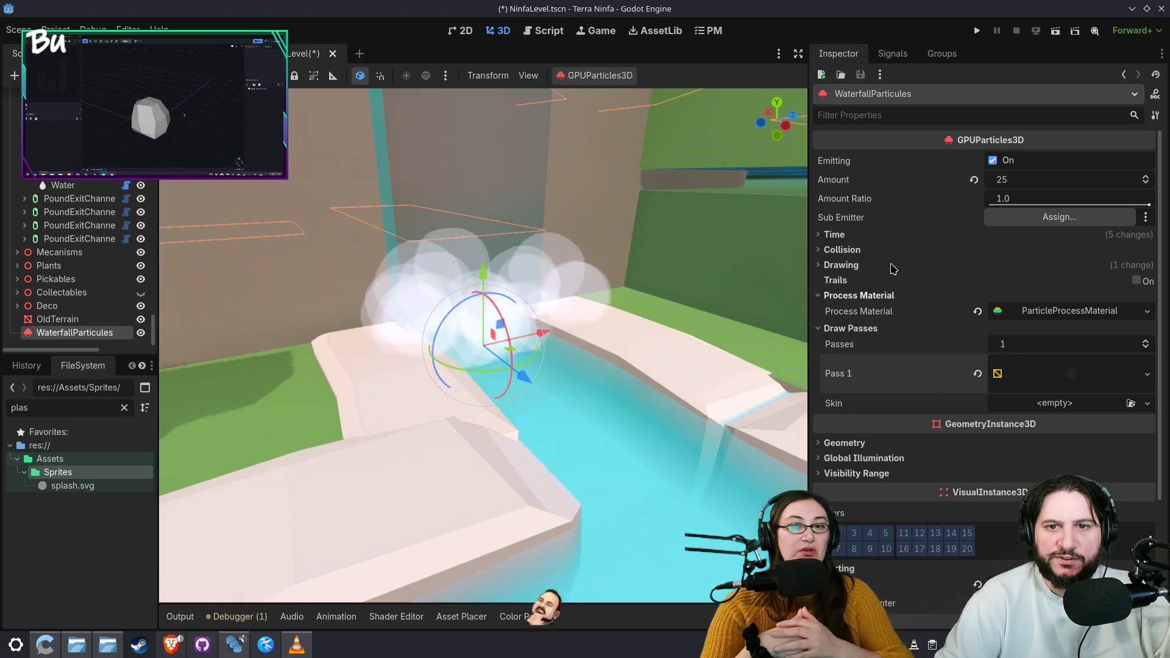
pyautogui.click(840, 265)
pyautogui.click(839, 267)
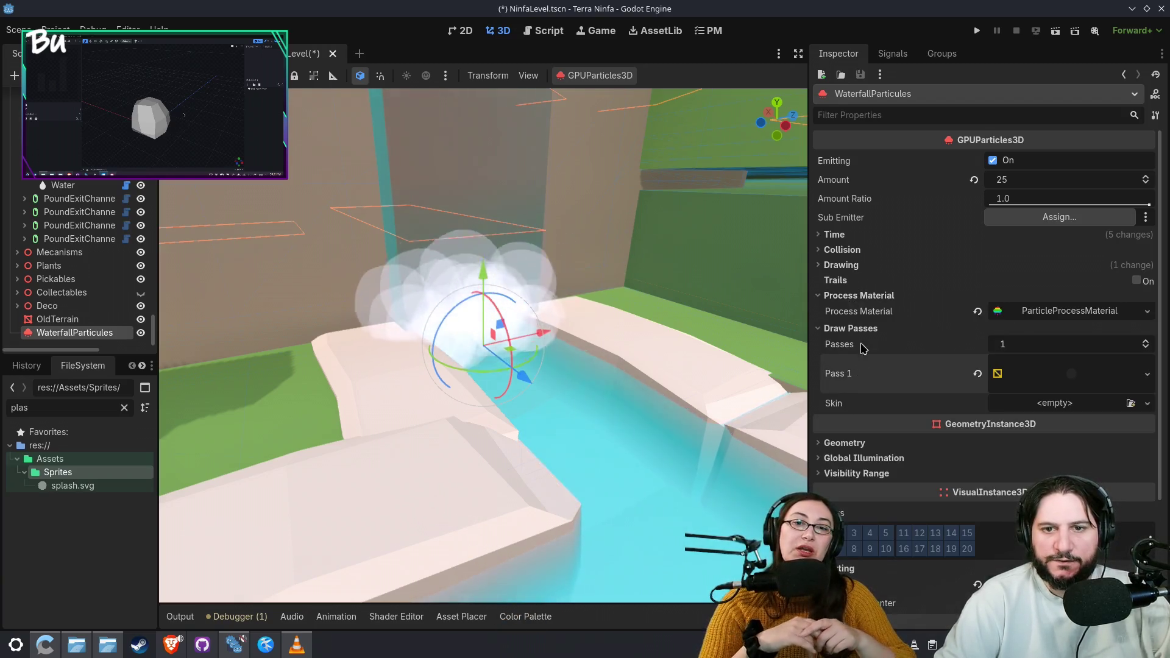
pyautogui.click(852, 329)
pyautogui.click(852, 296)
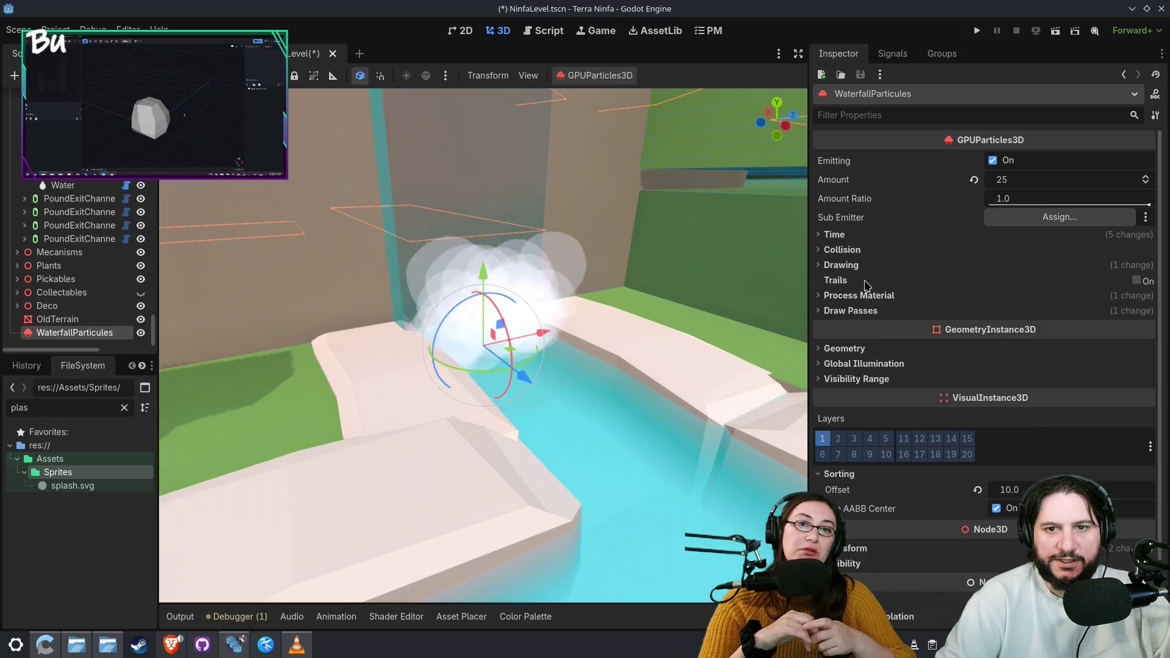
# Orbit down the water channel and show the ParticleProcessMaterial's Spawn and Velocity properties
pyautogui.moveTo(609, 372); pyautogui.dragTo(580, 398)
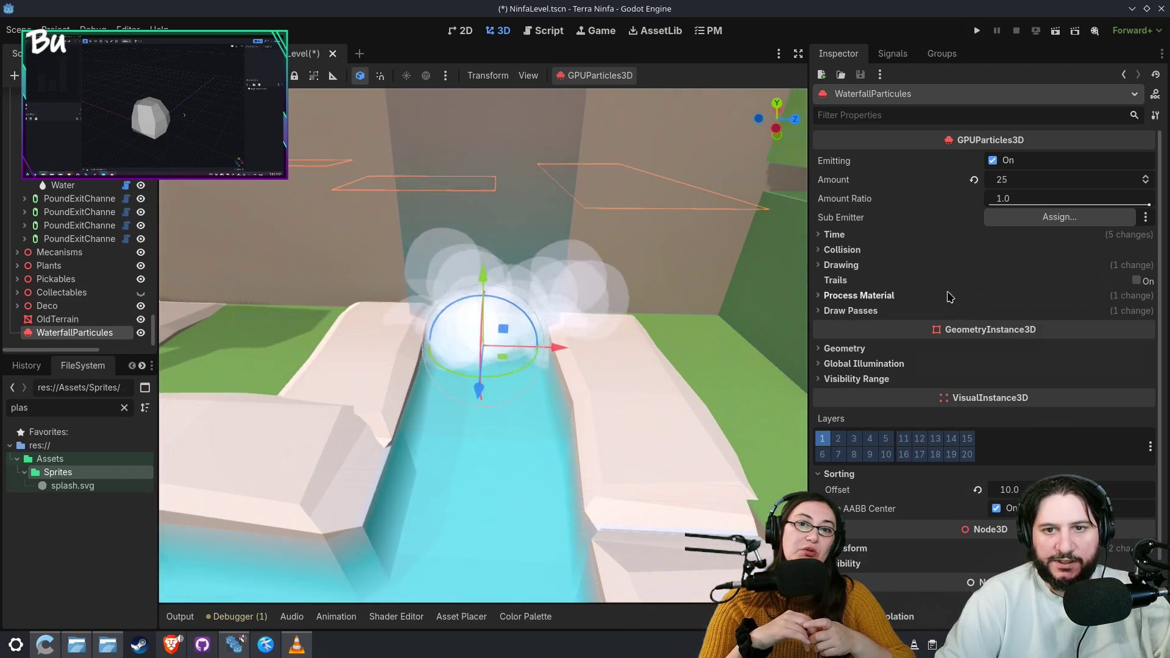
pyautogui.click(823, 267)
pyautogui.click(822, 267)
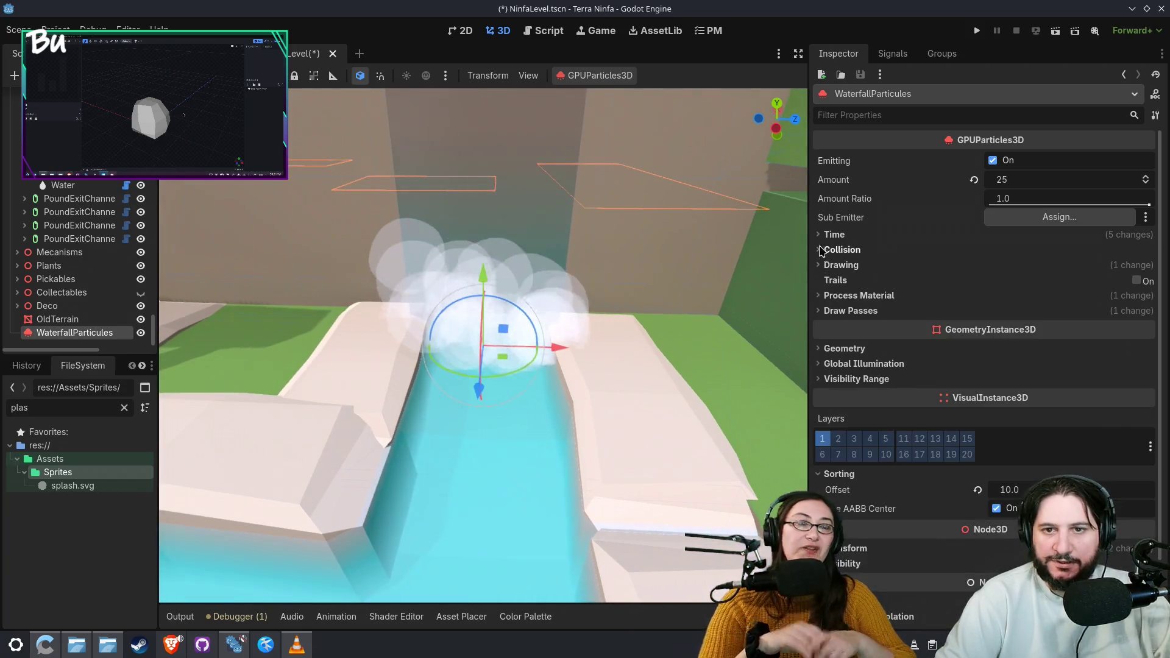
pyautogui.click(822, 295)
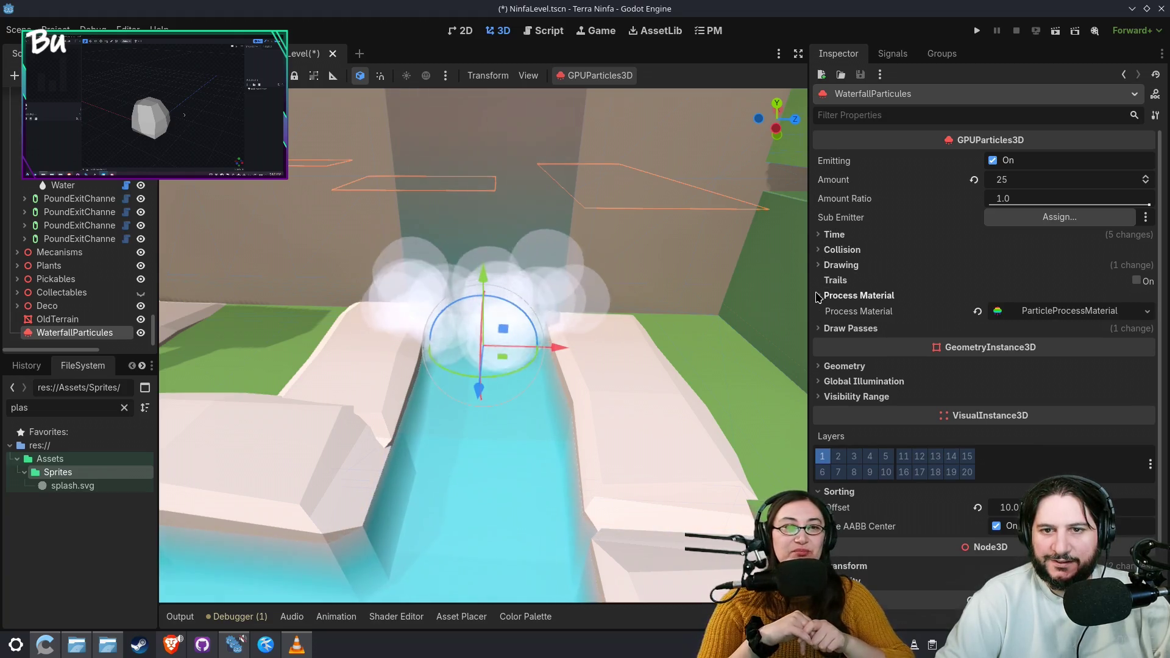
pyautogui.click(1036, 312)
pyautogui.scroll(-2, 1006, 348)
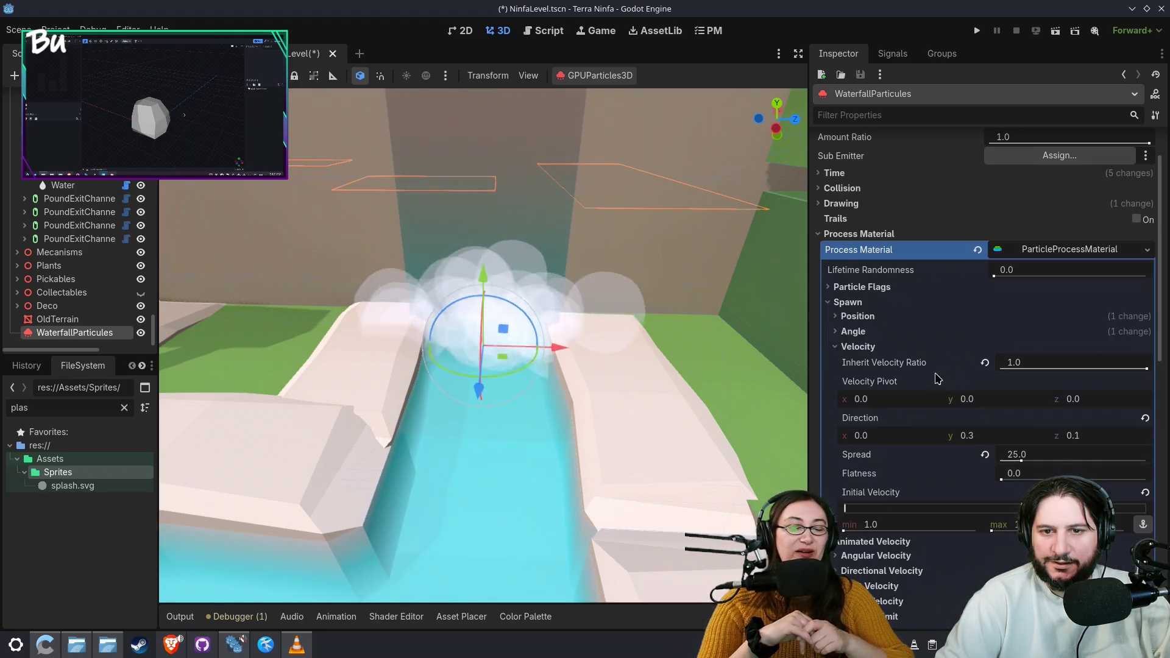
# Collapse Spawn, Animated Velocity and Accelerations, and expand Display > Color Curves
pyautogui.click(847, 303)
pyautogui.click(870, 318)
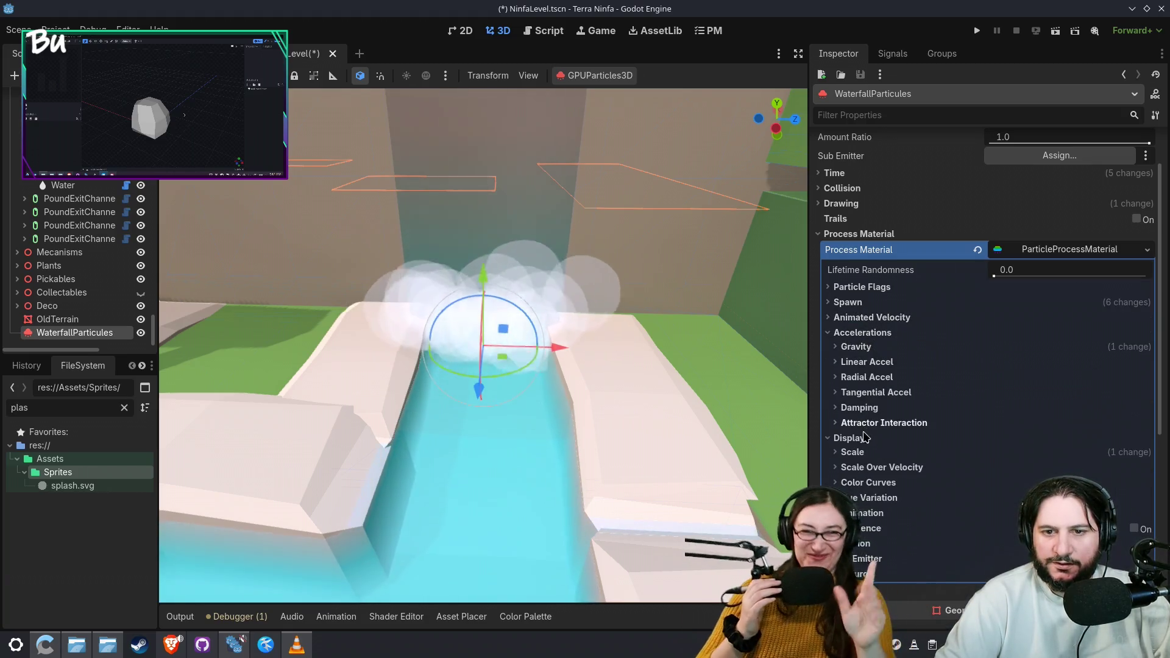
pyautogui.click(862, 333)
pyautogui.click(869, 393)
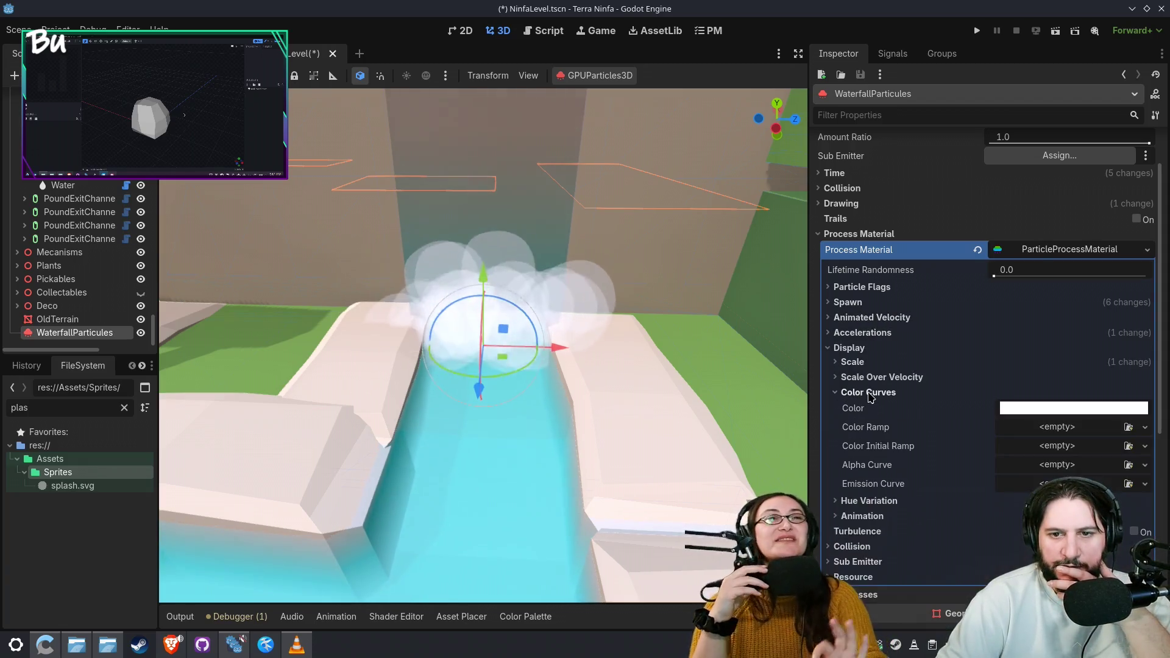
pyautogui.scroll(-3, 977, 459)
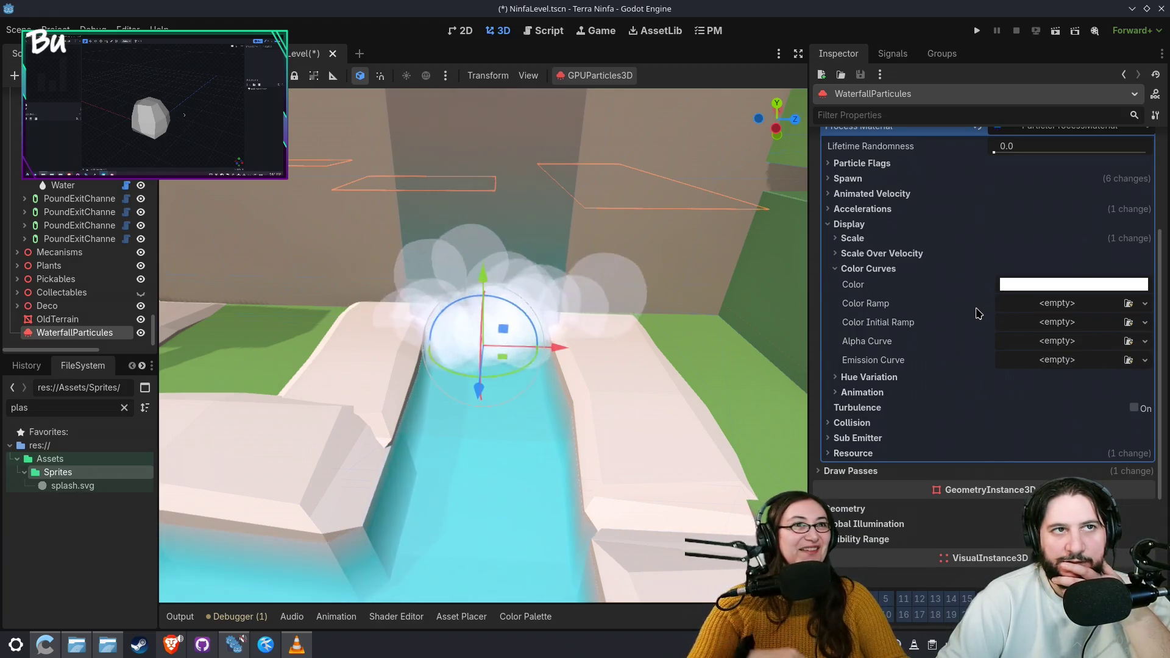
# Expand Draw Passes to reveal the single Pass 1 mesh
pyautogui.moveTo(979, 313)
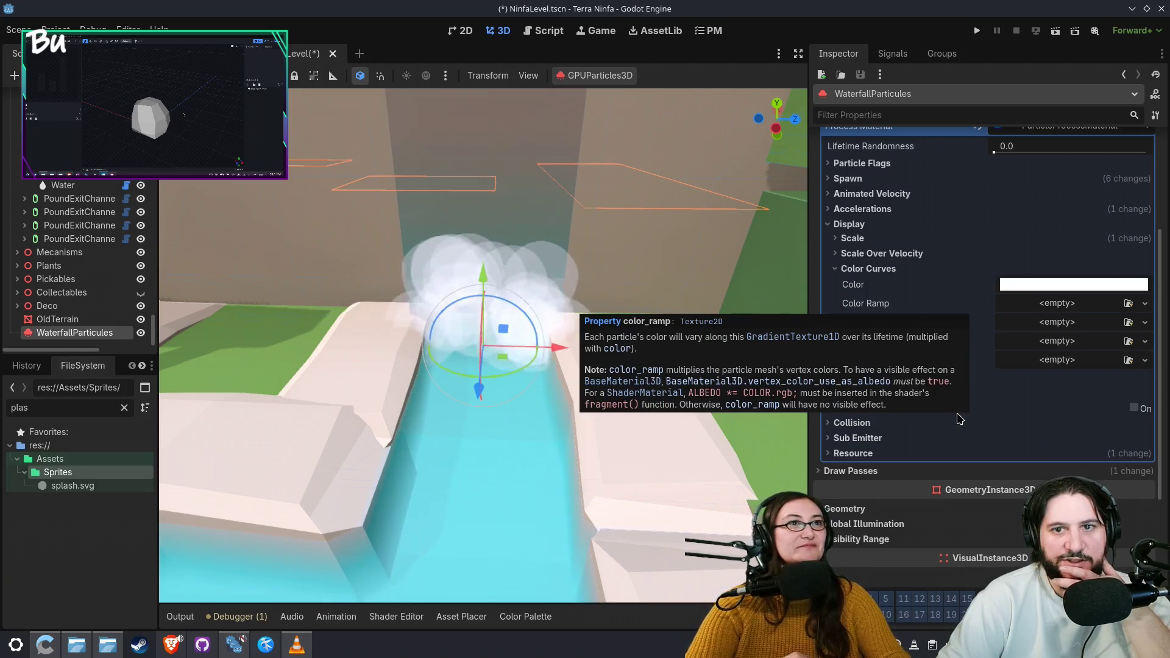
pyautogui.scroll(-6, 958, 414)
pyautogui.scroll(9, 954, 407)
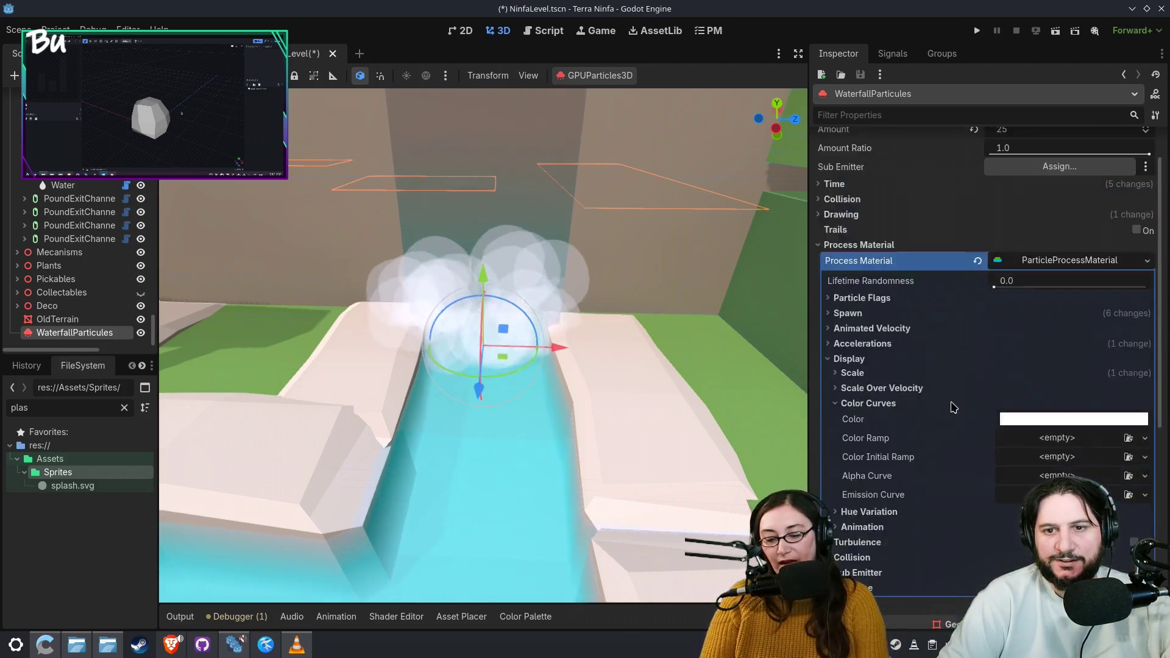
pyautogui.scroll(2, 954, 407)
pyautogui.scroll(-3, 950, 405)
pyautogui.scroll(-4, 945, 419)
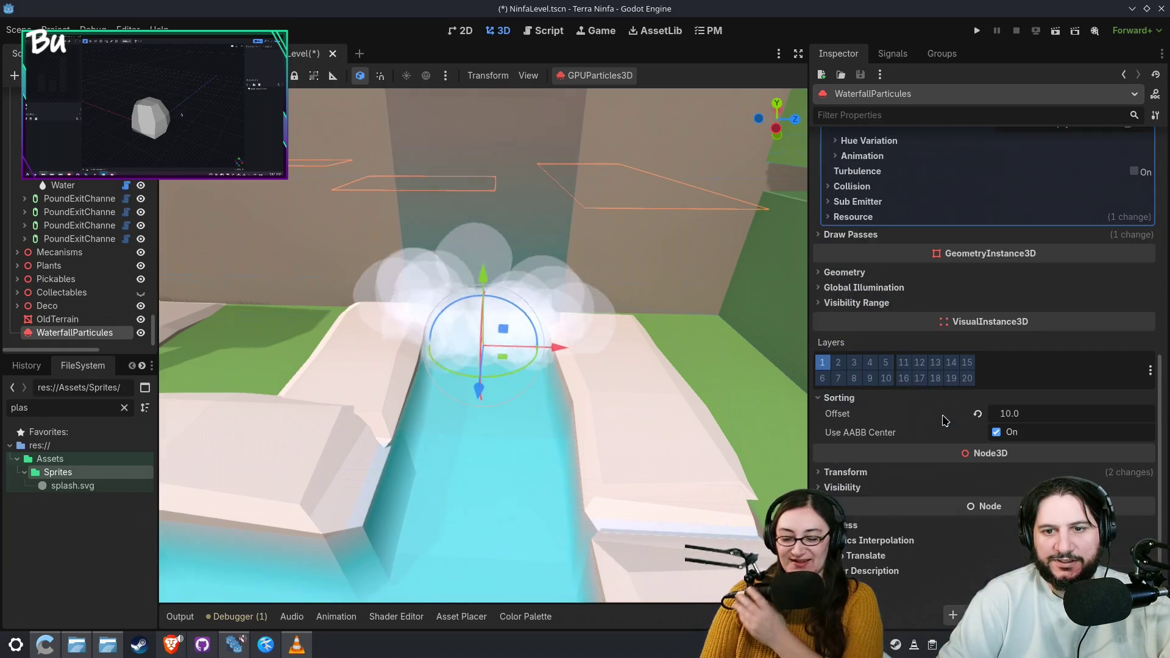
pyautogui.click(877, 242)
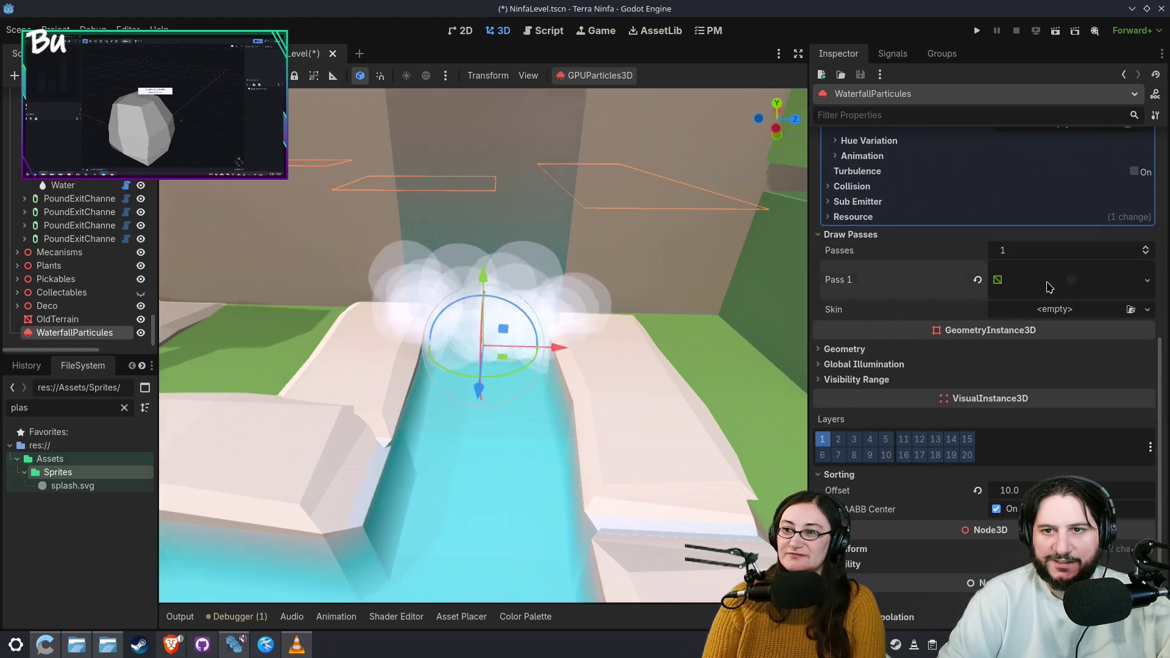
# Open the Pass 1 quad mesh's material and inspect its Shading settings
pyautogui.click(1045, 287)
pyautogui.scroll(-3, 960, 427)
pyautogui.scroll(-3, 960, 433)
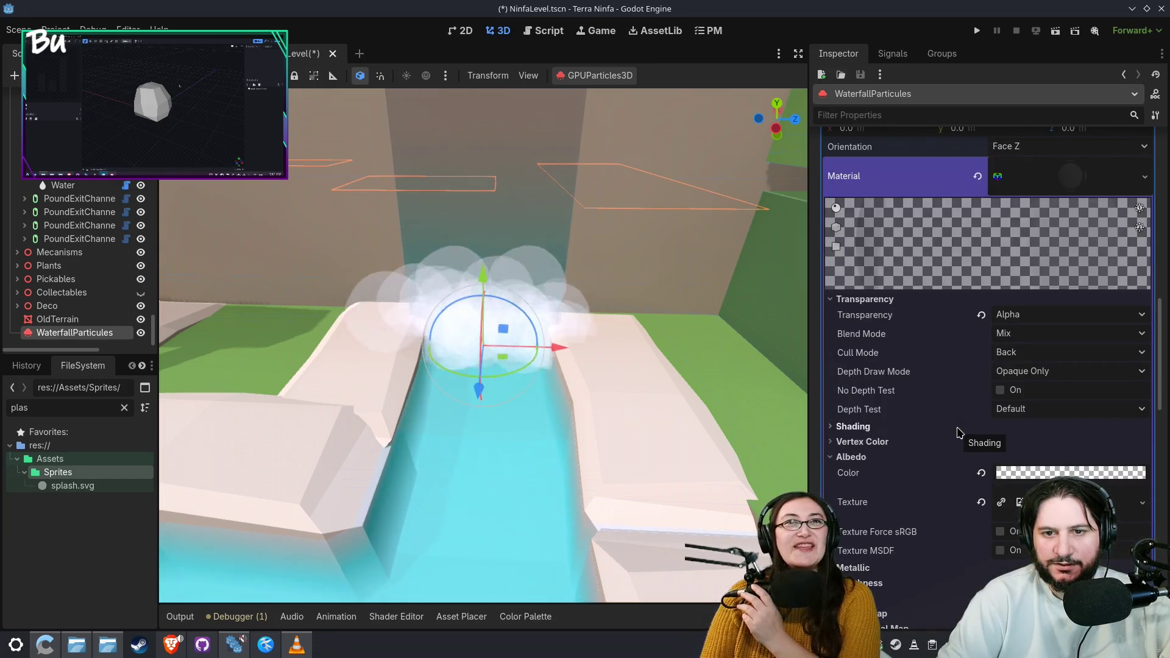
pyautogui.click(923, 430)
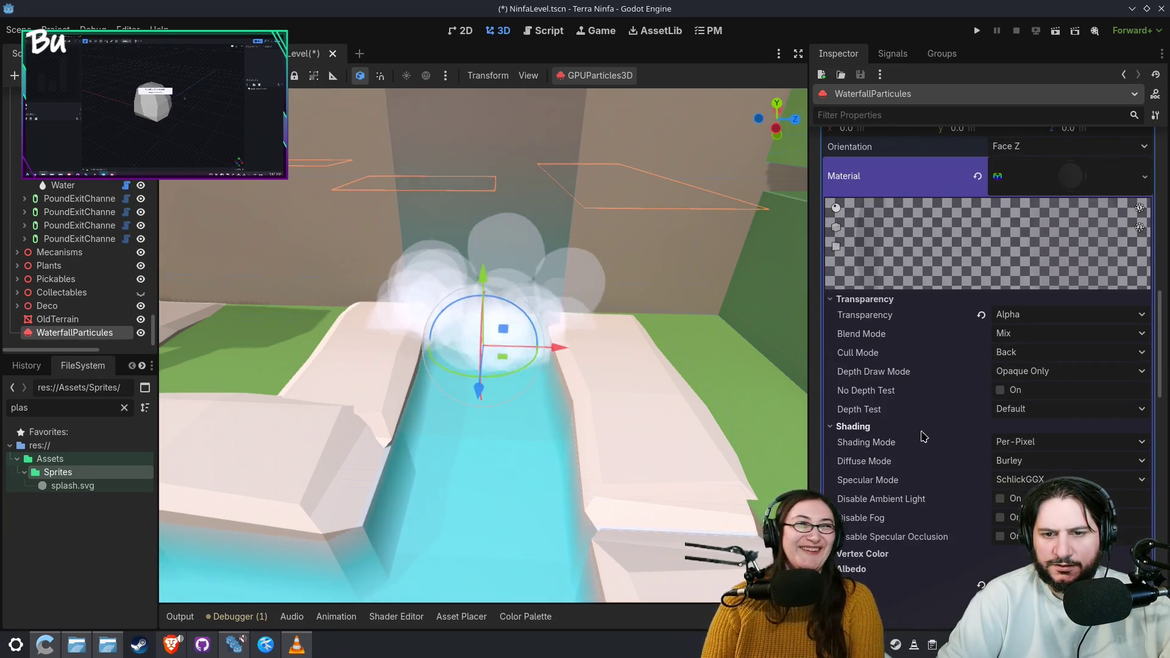
pyautogui.click(923, 433)
pyautogui.click(913, 432)
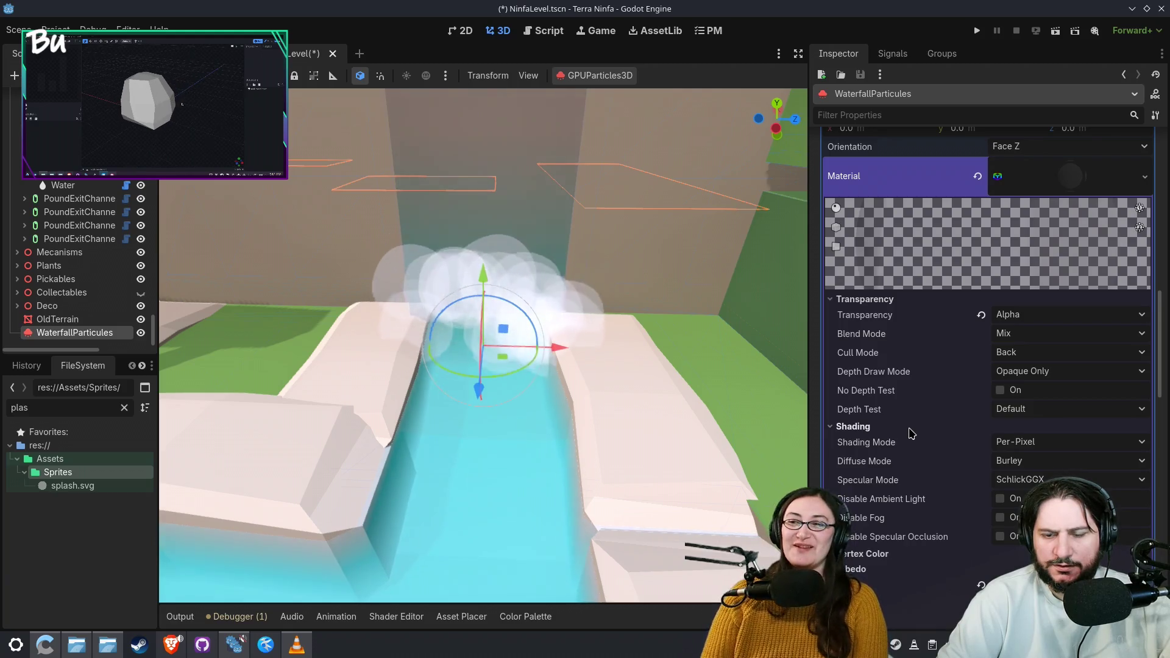
pyautogui.click(912, 432)
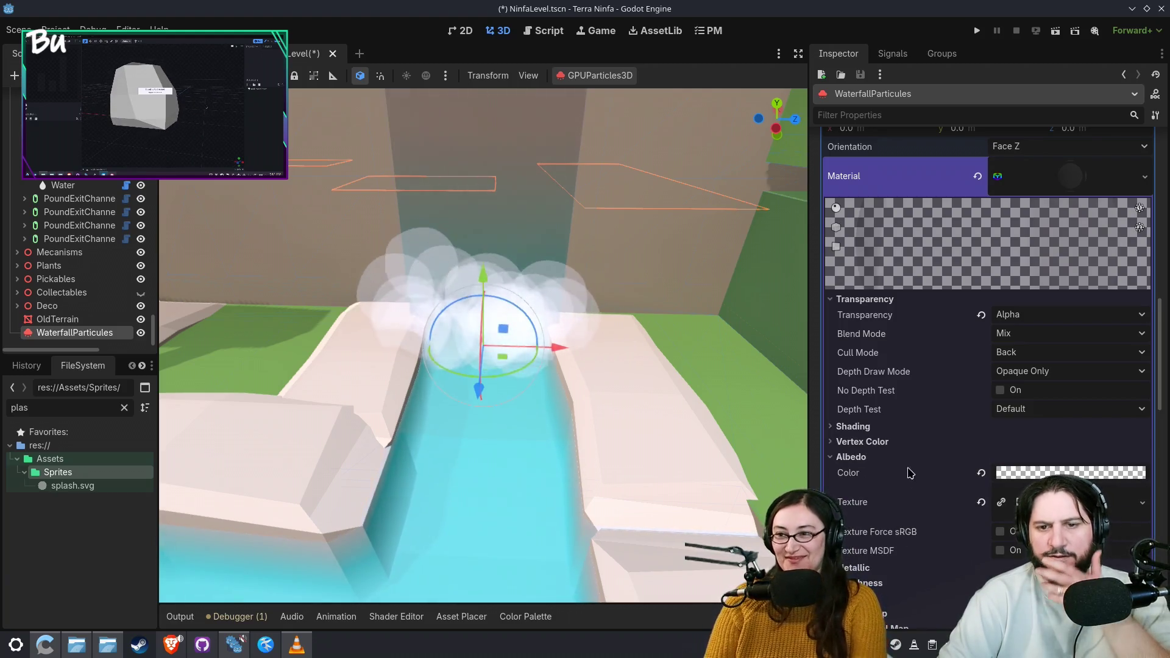
# Expand the material's Vertex Color settings, then return to the particles' Color Curves
pyautogui.click(900, 444)
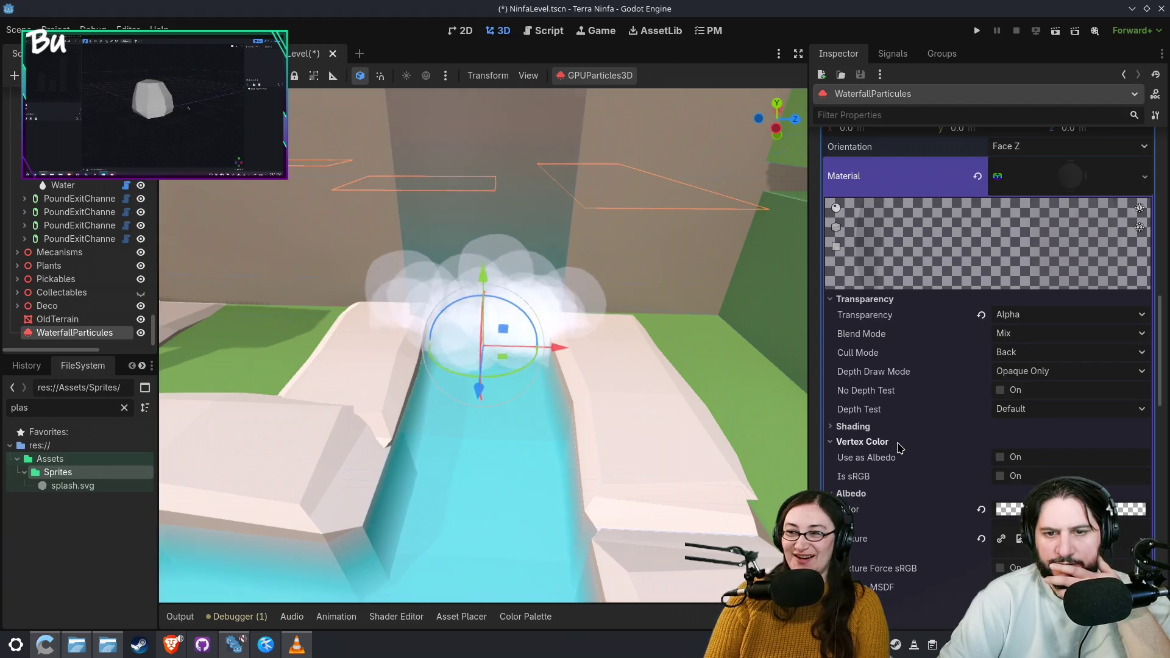
pyautogui.moveTo(892, 462)
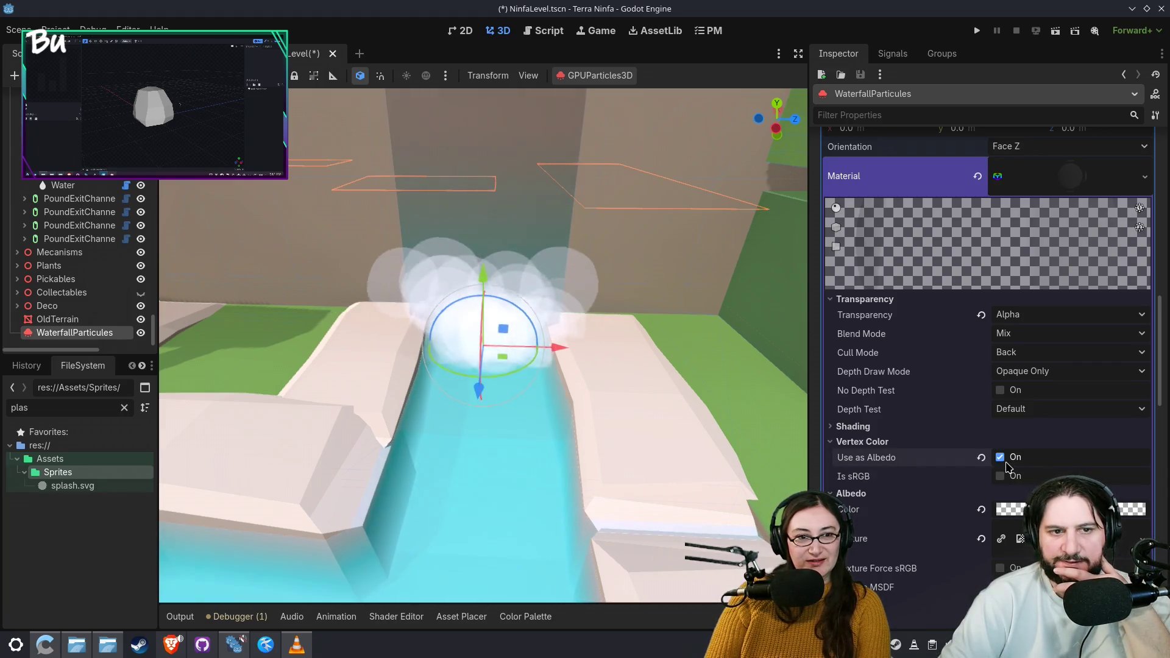
pyautogui.scroll(-3, 914, 505)
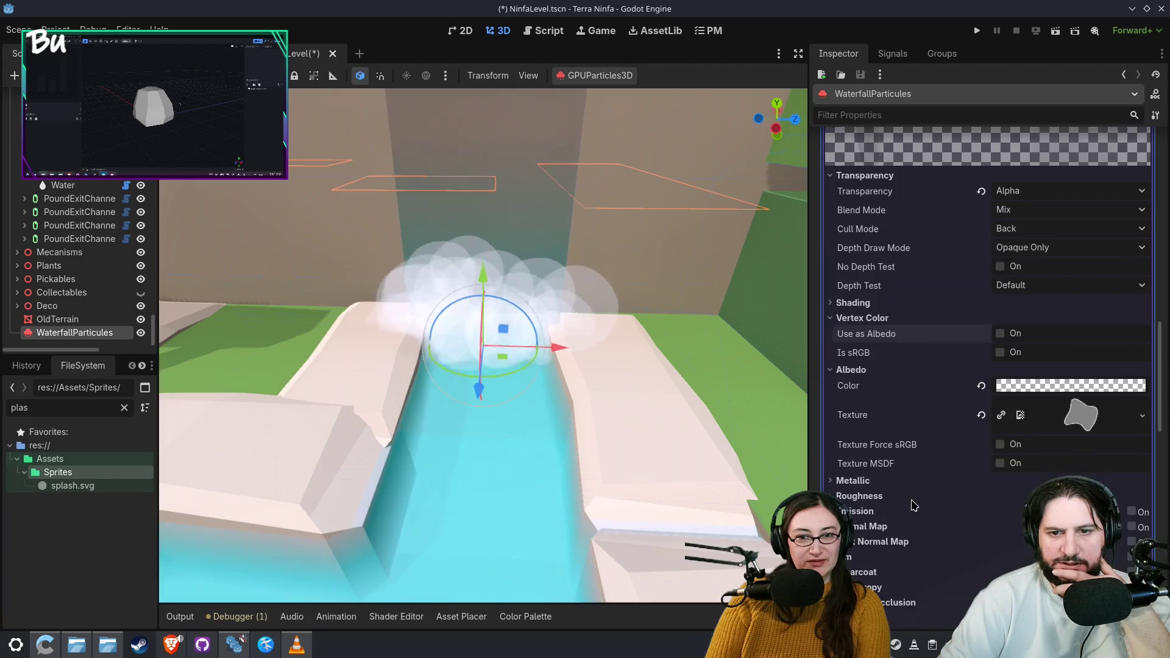
pyautogui.scroll(-5, 914, 500)
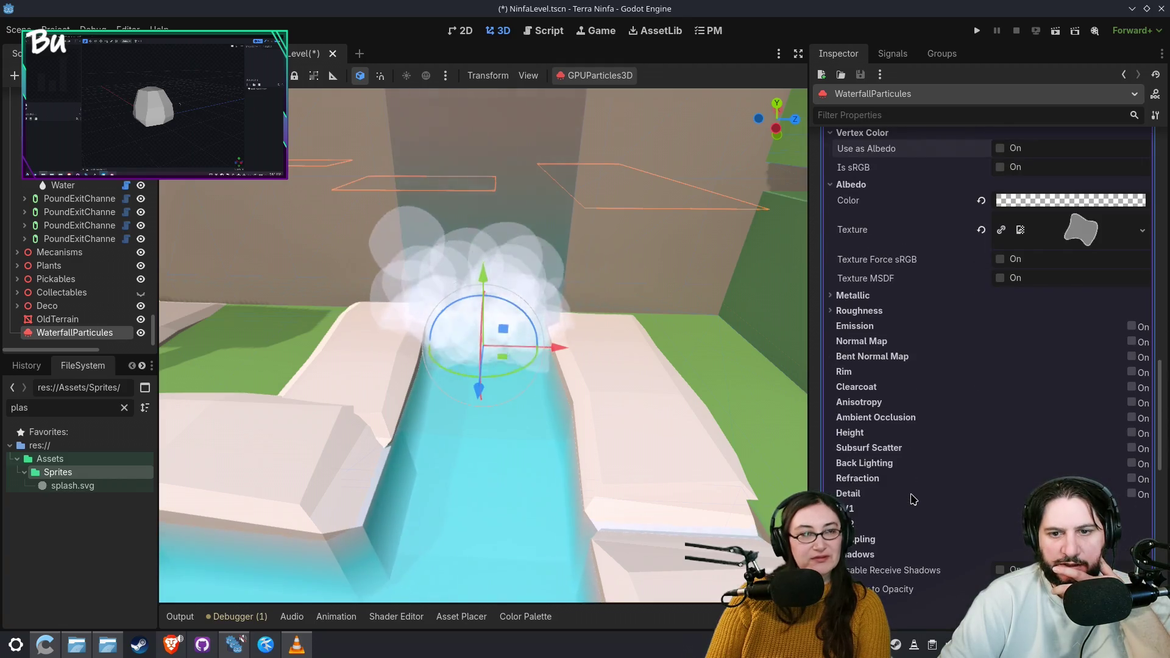
pyautogui.scroll(5, 887, 287)
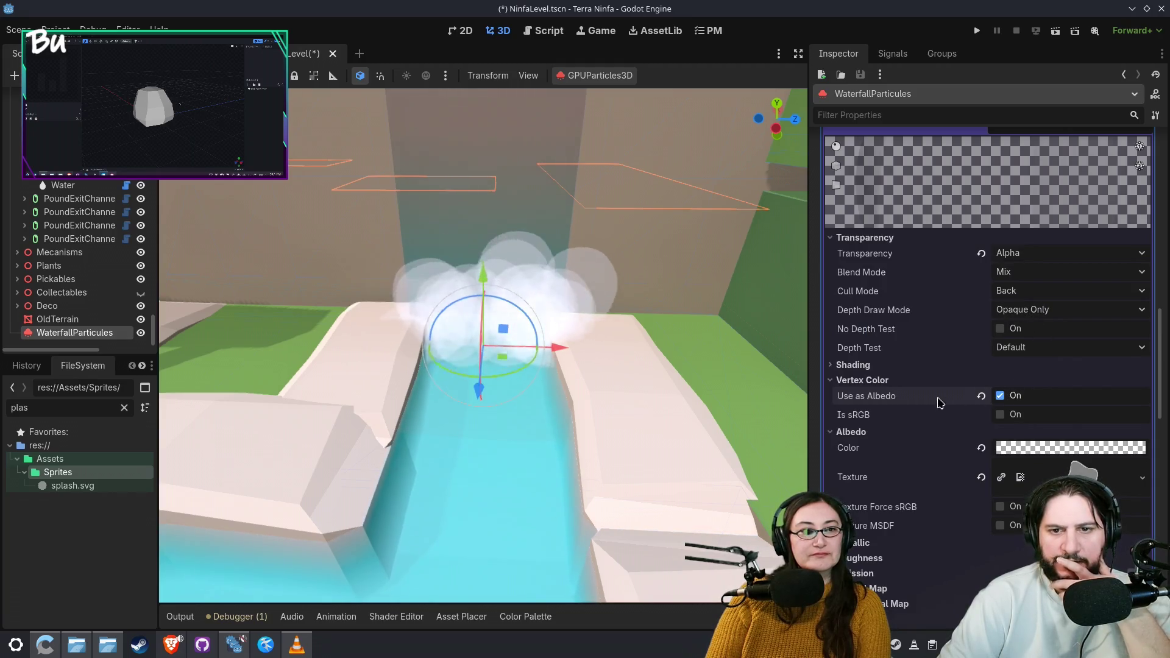
pyautogui.scroll(15, 939, 403)
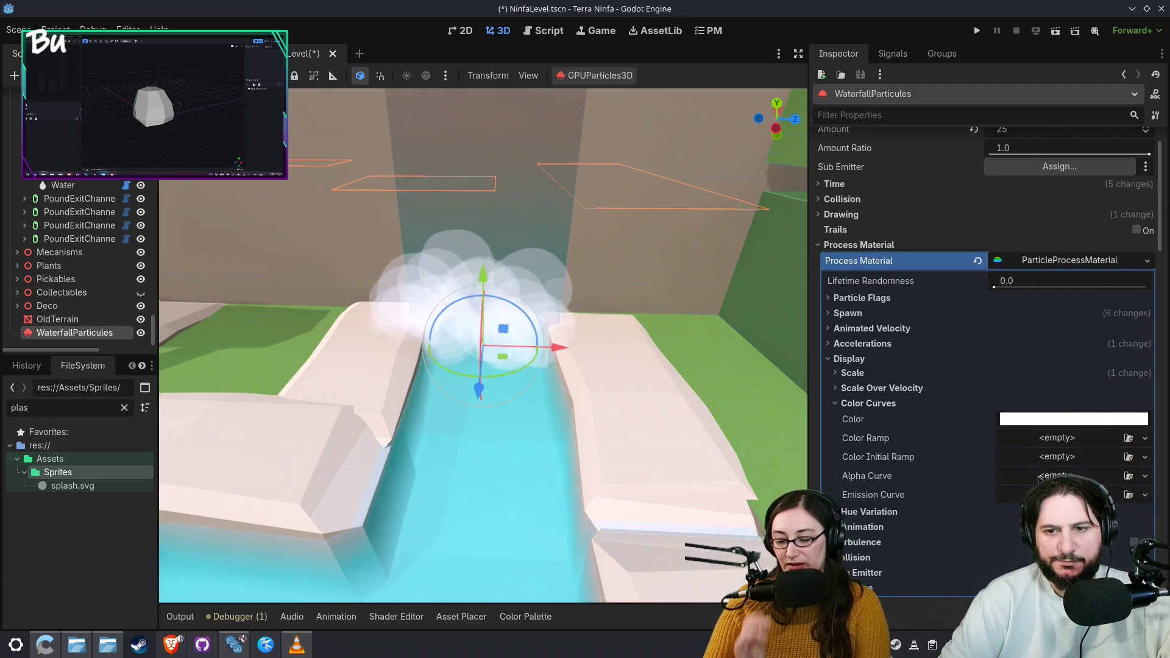
# Assign a new CurveTexture as the particles' Alpha Curve
pyautogui.click(1145, 476)
pyautogui.click(1119, 513)
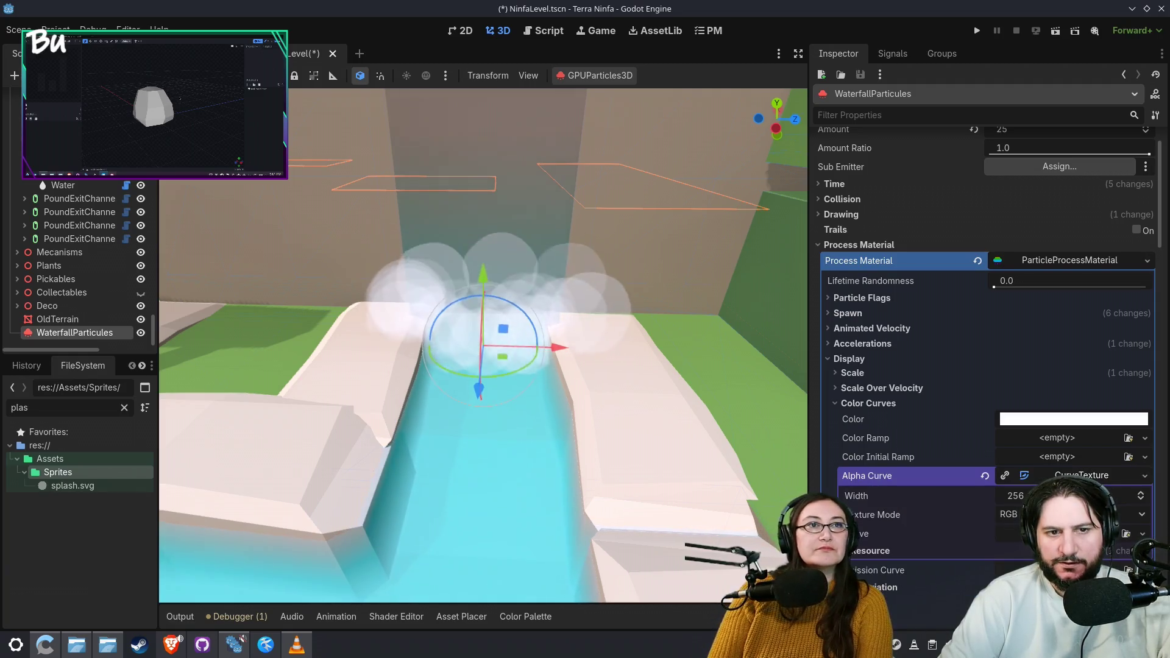
pyautogui.scroll(-1, 984, 341)
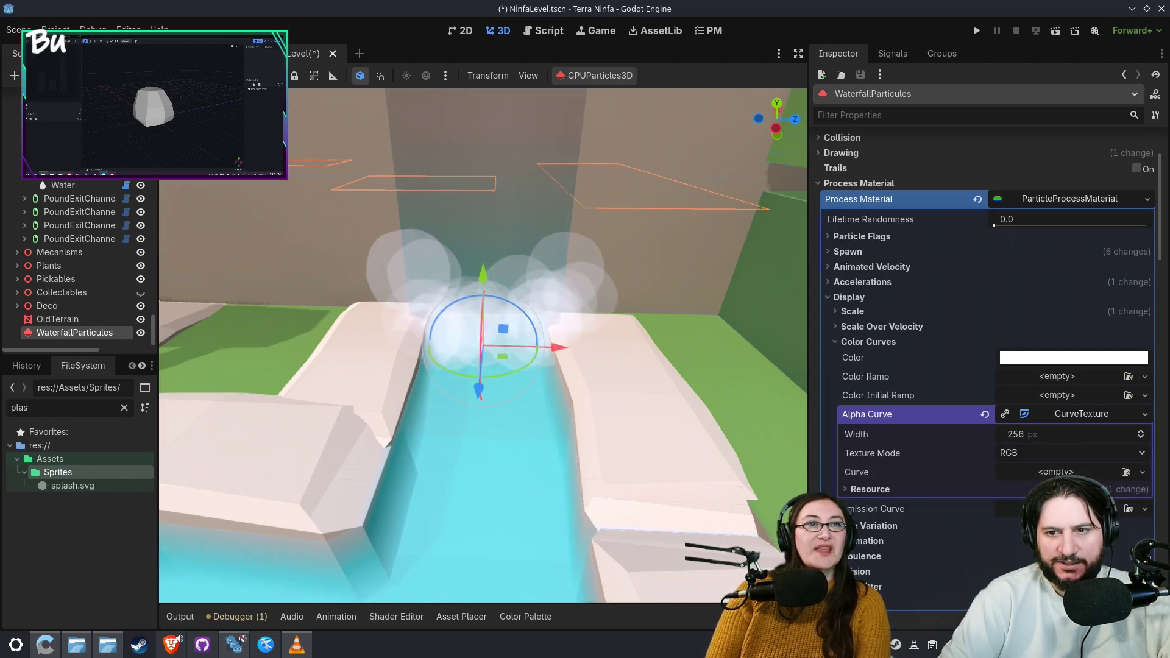
pyautogui.click(1080, 416)
pyautogui.click(1082, 415)
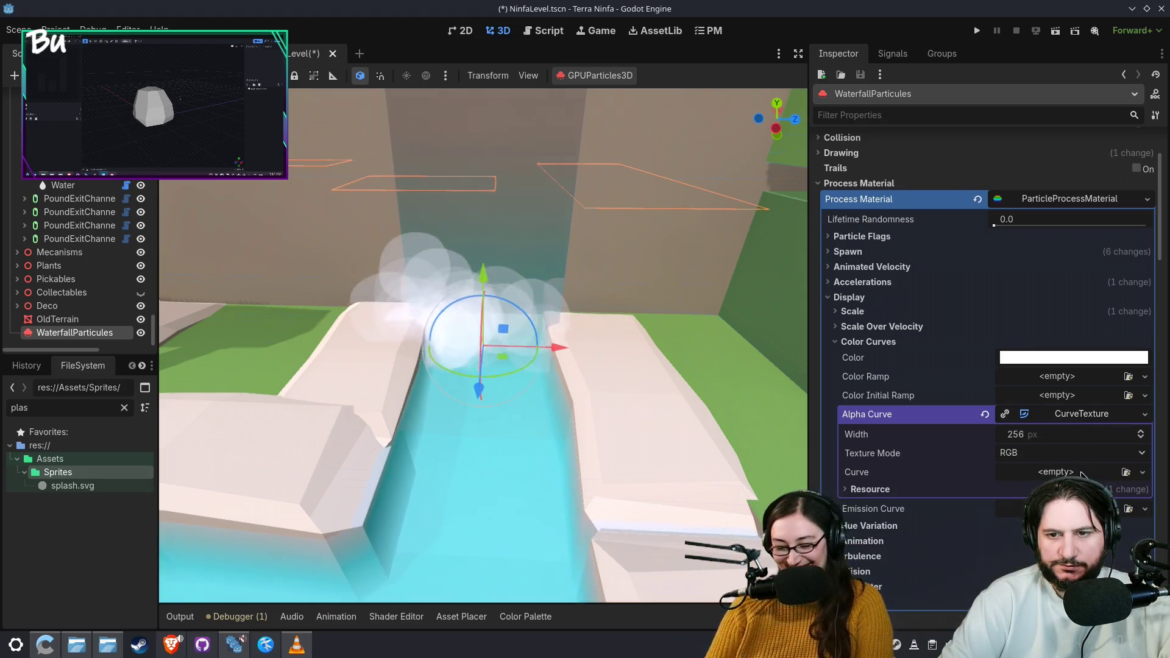
# Give the CurveTexture a new curve fading opacity from 1.0 to 0 over lifetime
pyautogui.click(1143, 473)
pyautogui.click(1121, 488)
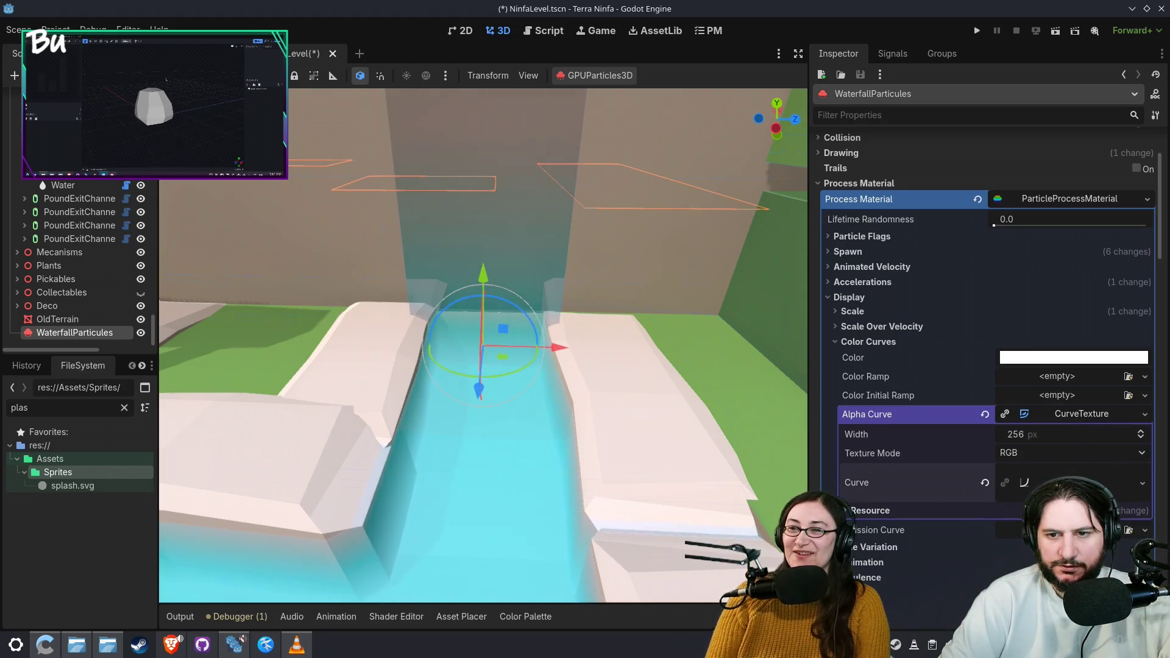
pyautogui.scroll(-3, 988, 366)
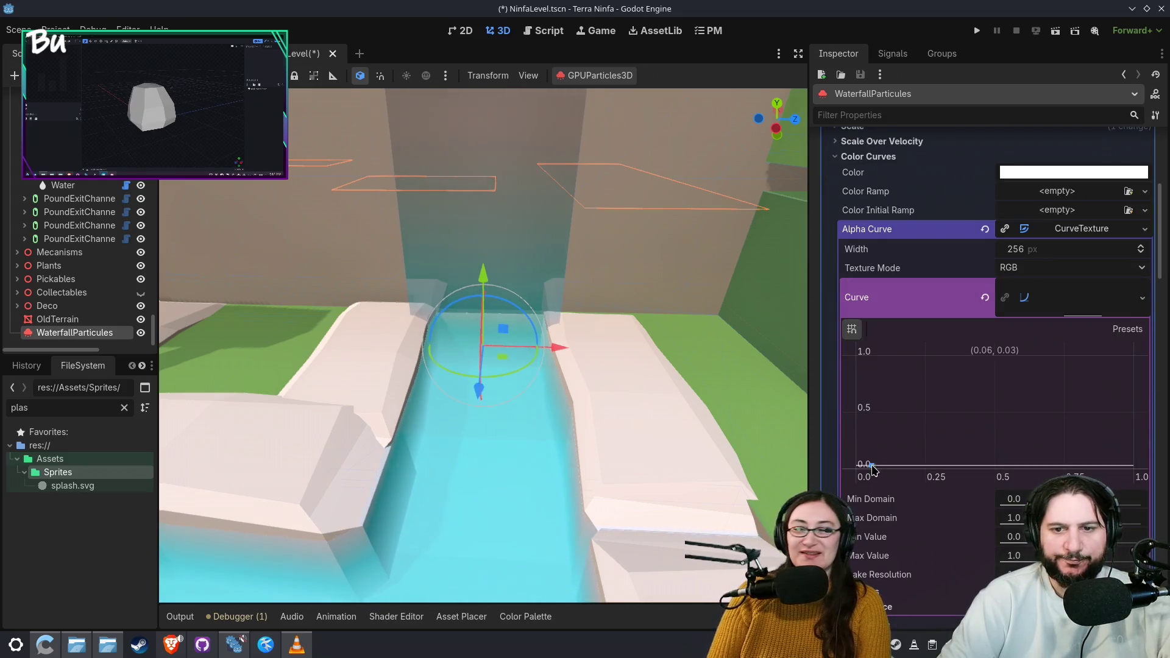
pyautogui.moveTo(857, 467); pyautogui.dragTo(823, 351)
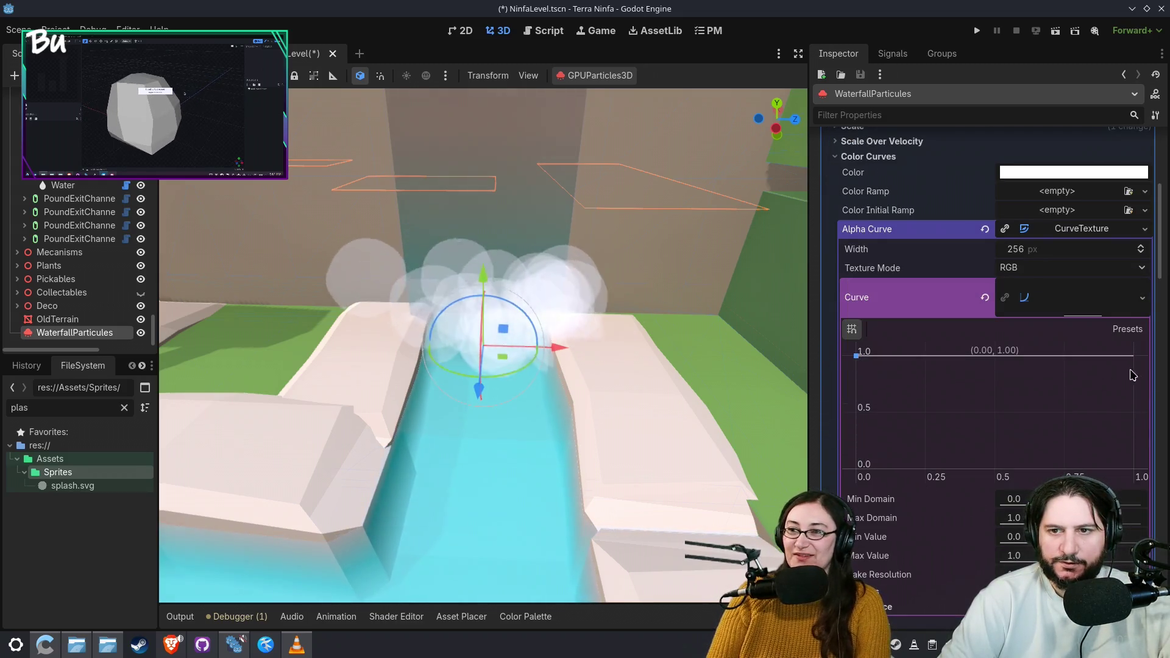
pyautogui.moveTo(1132, 359)
pyautogui.mouseDown()
pyautogui.moveTo(1148, 484)
pyautogui.moveTo(1115, 462)
pyautogui.moveTo(1116, 448)
pyautogui.mouseUp()
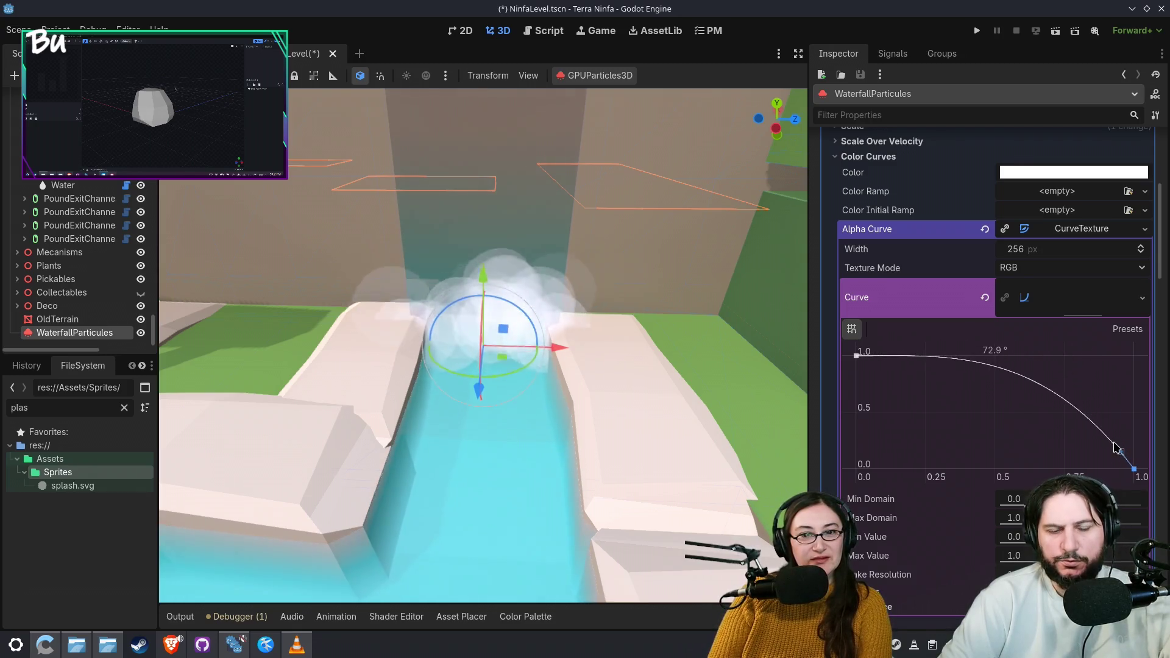
pyautogui.scroll(2, 988, 366)
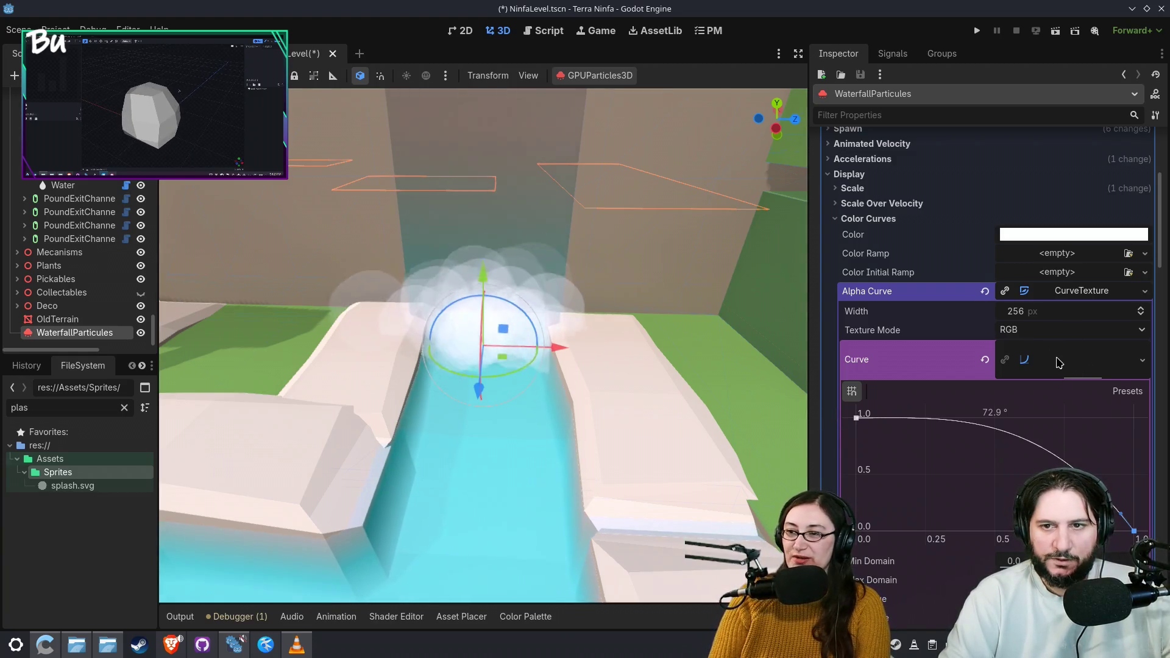
pyautogui.click(1083, 294)
pyautogui.scroll(2, 870, 285)
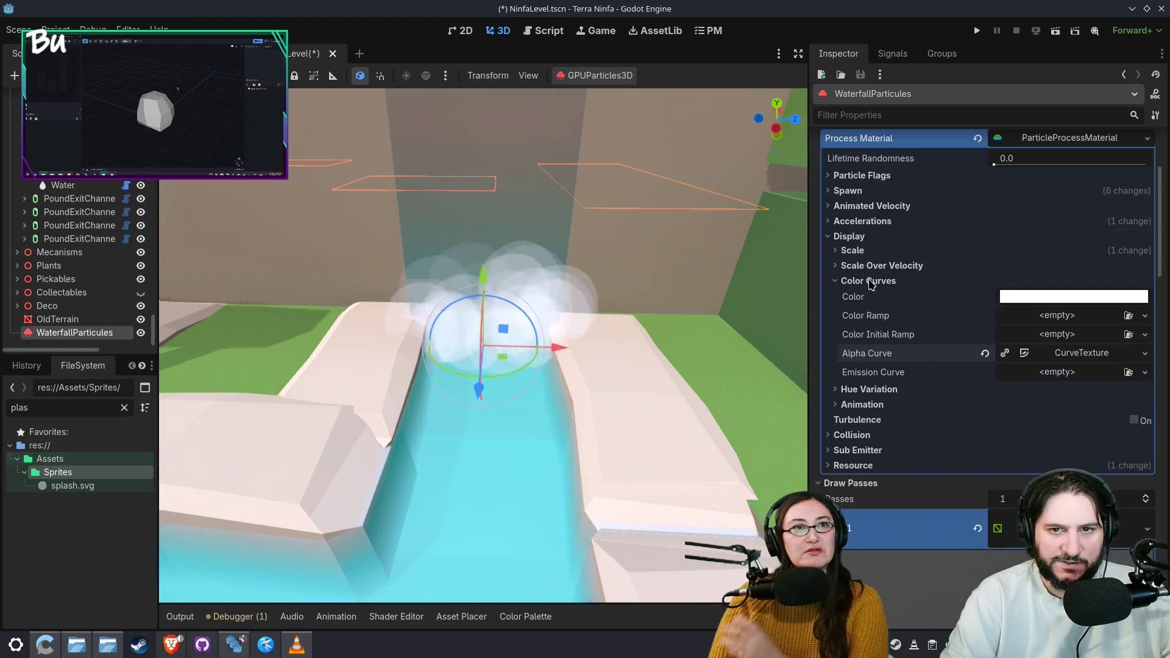
# Clear the Scale Curve and set particle scale min 1.0 and max 3.0
pyautogui.click(871, 257)
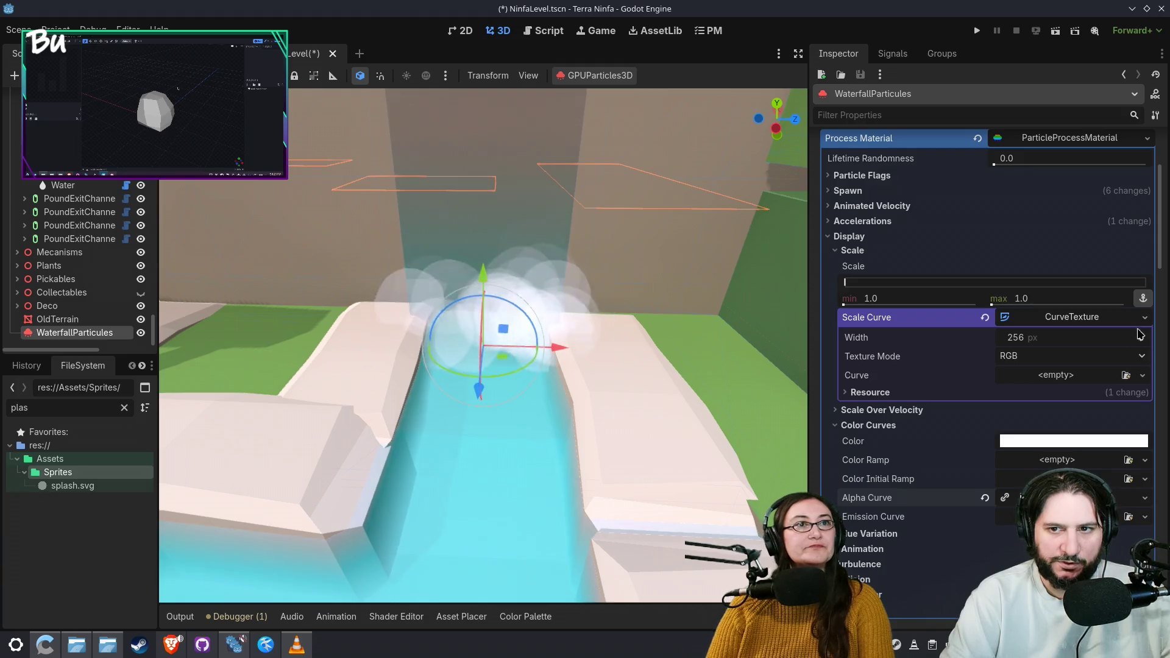
pyautogui.click(984, 317)
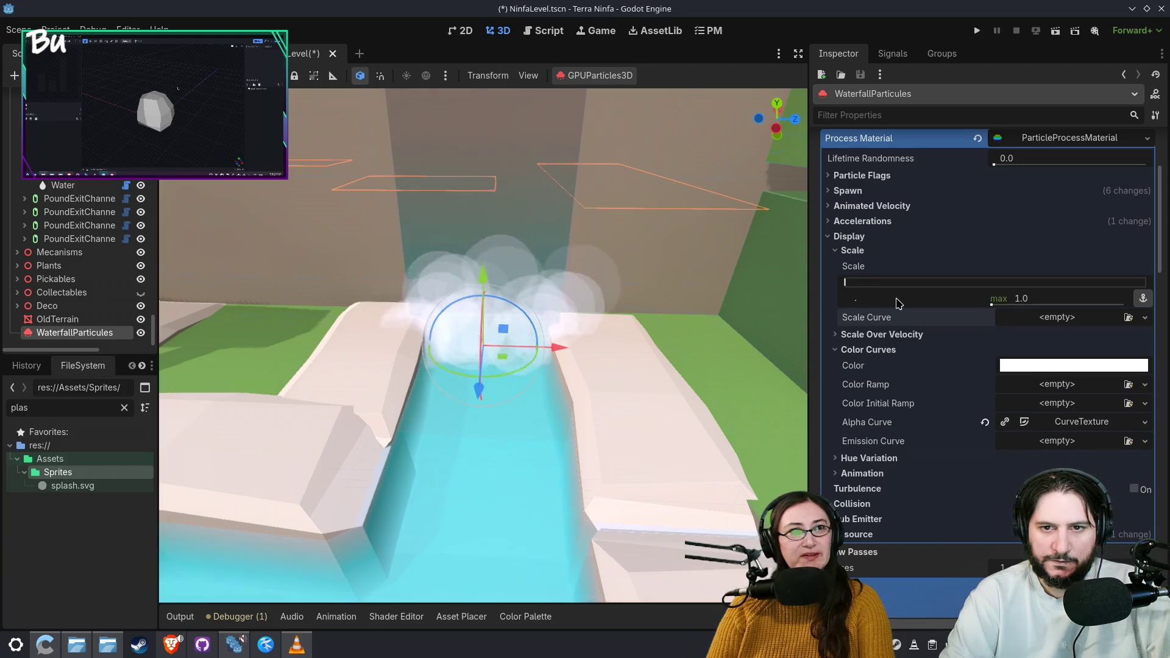
pyautogui.write('1.0')
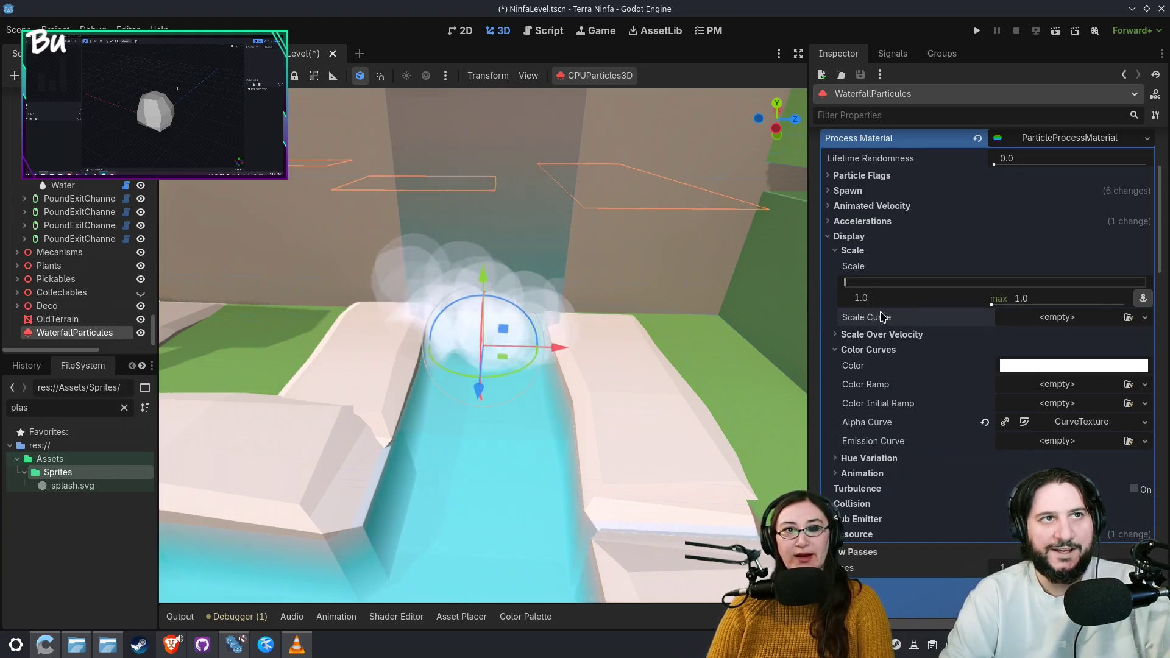
pyautogui.click(1068, 304)
pyautogui.write('3')
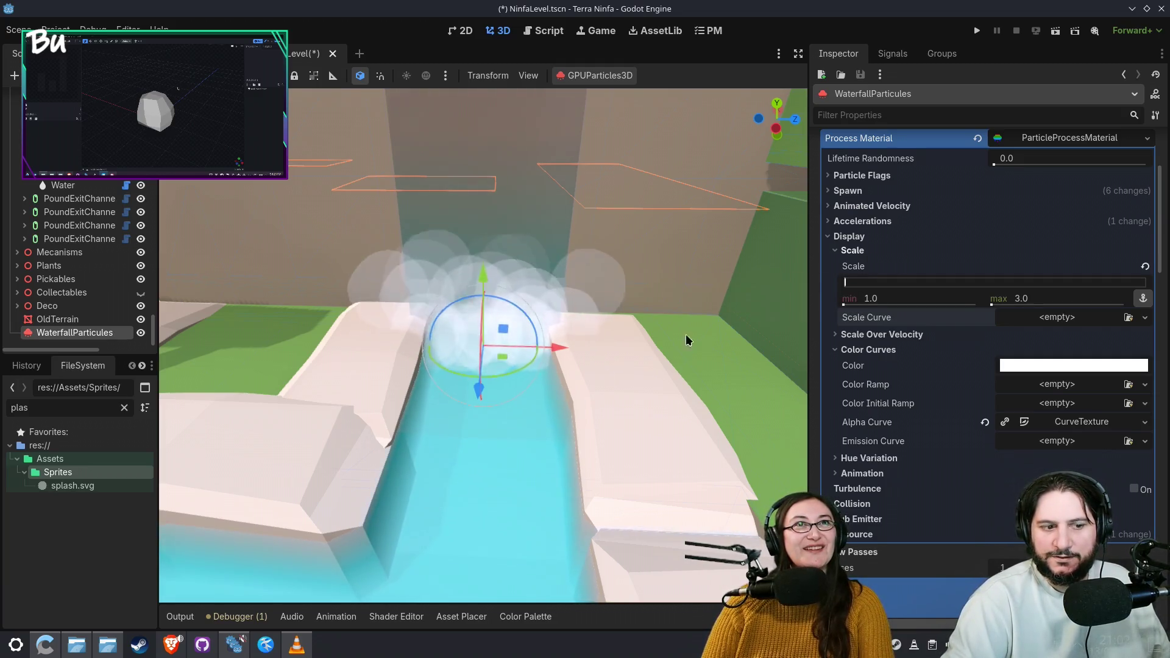
pyautogui.click(172, 645)
# Search Brave for a Godot 4 GPU particle scale curve not working with billboard quad
pyautogui.scroll(5, 324, 304)
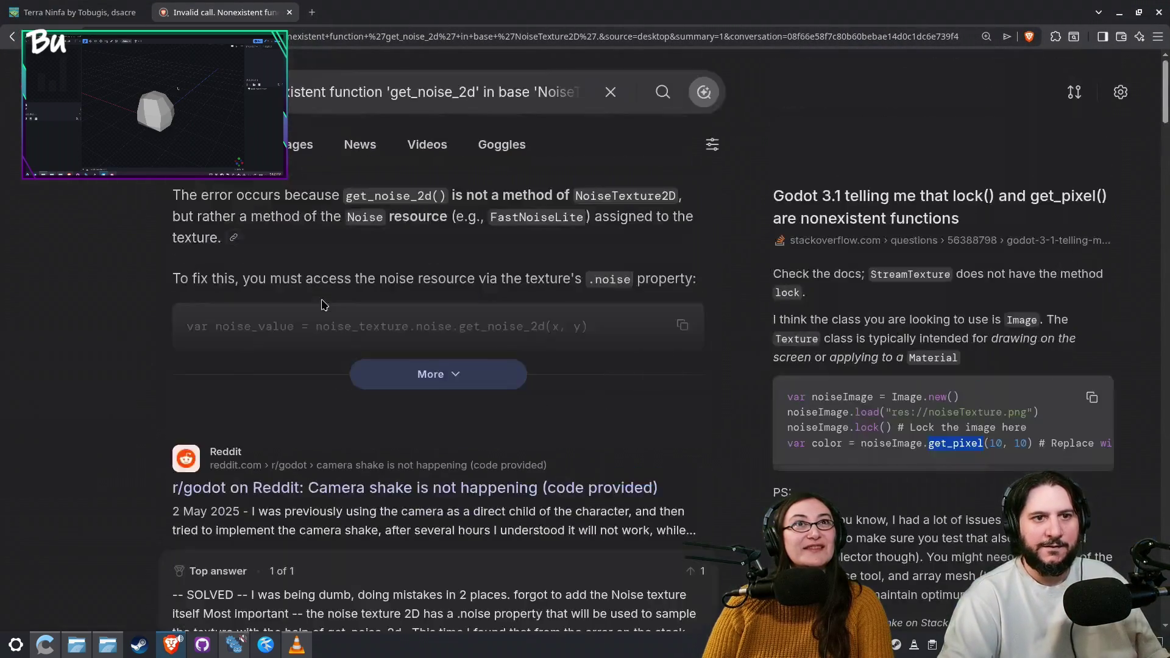
pyautogui.tripleClick(476, 92)
pyautogui.write('g')
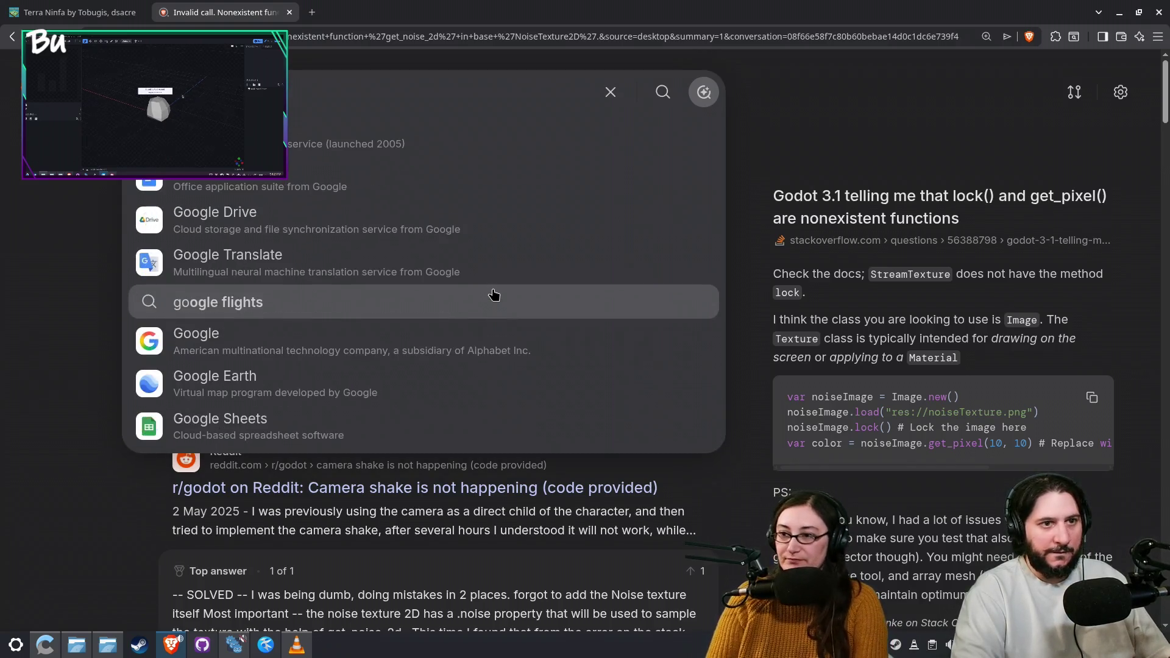
pyautogui.write('odot 4 s')
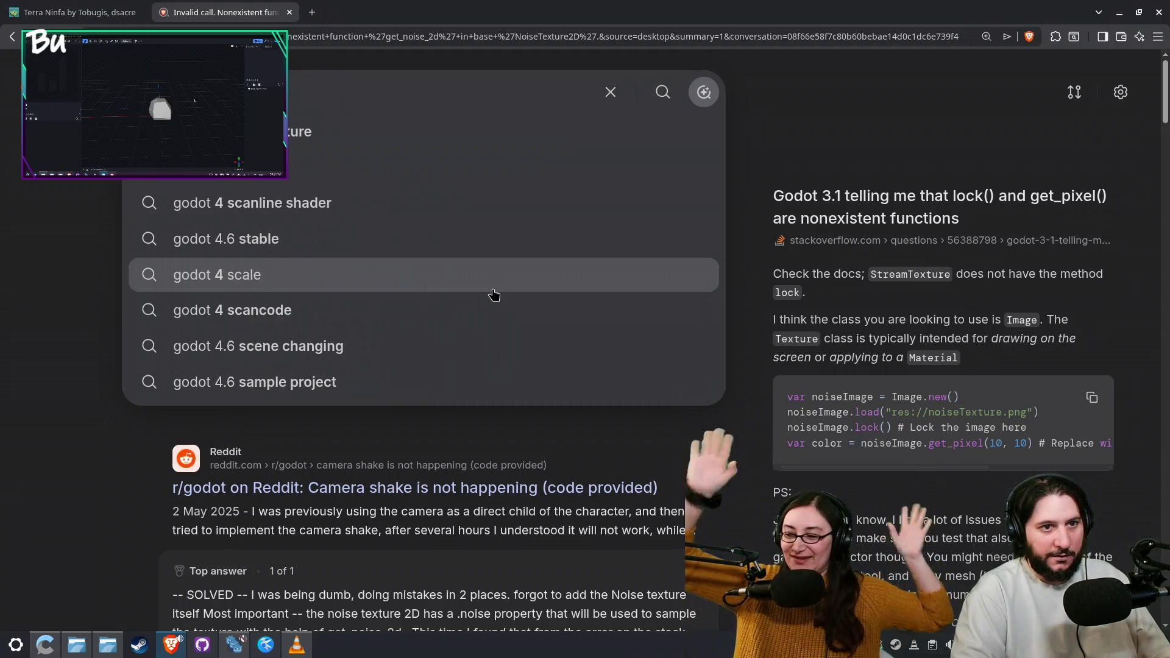
pyautogui.write('cale')
pyautogui.press('Return')
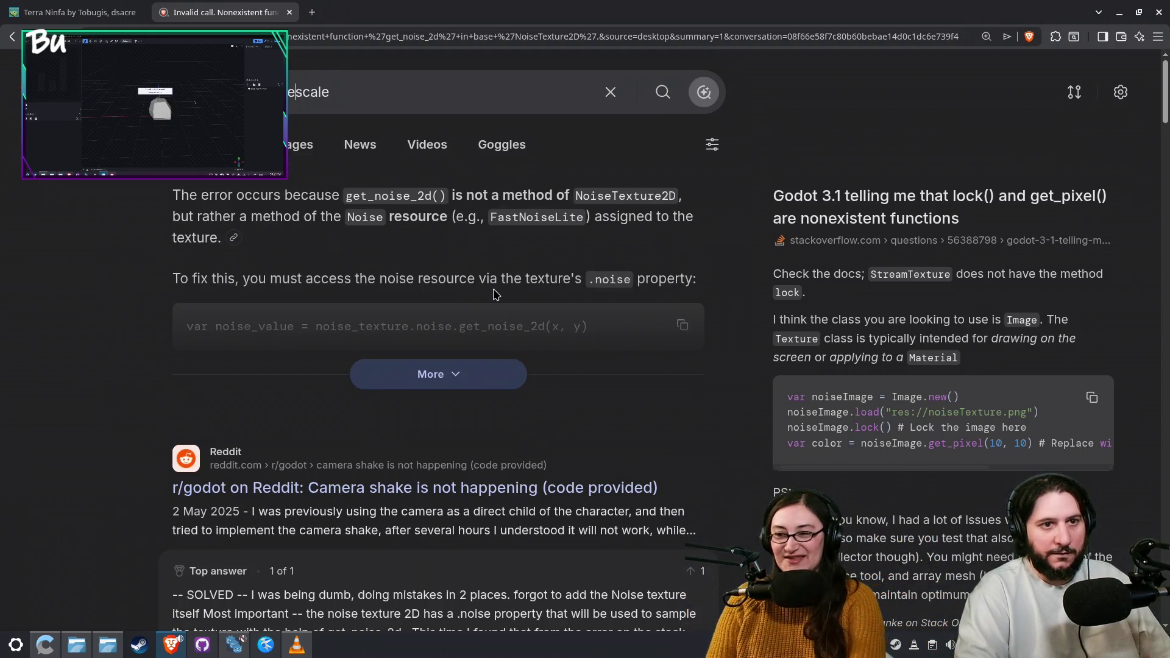
pyautogui.write('god')
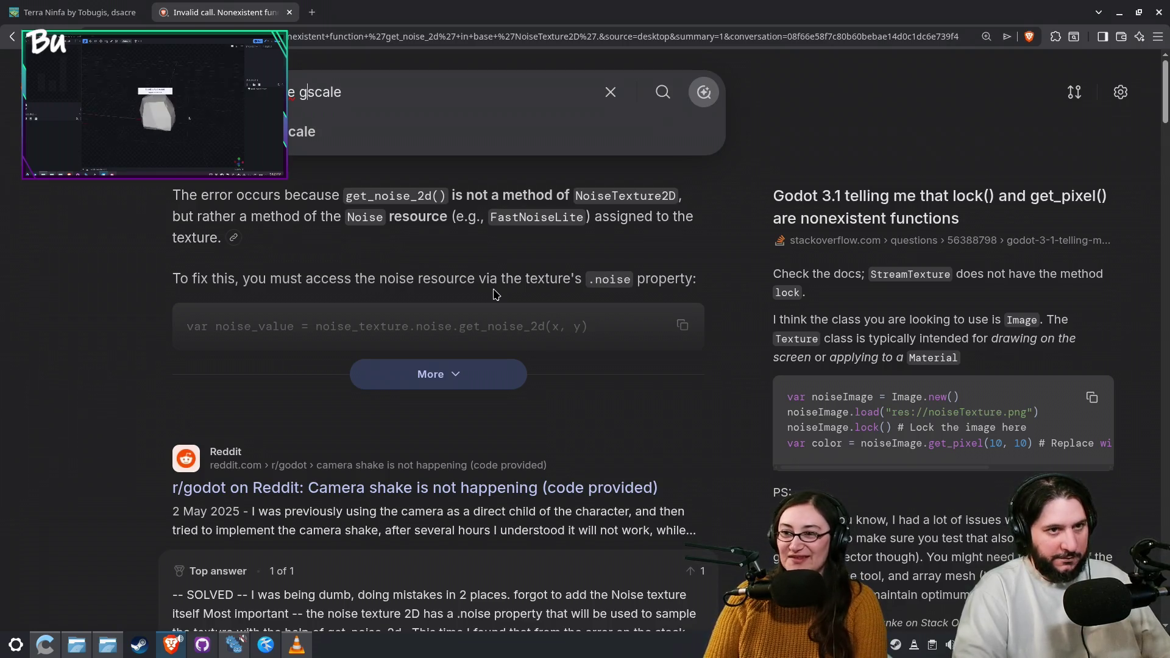
pyautogui.press('BackSpace')
pyautogui.press('BackSpace')
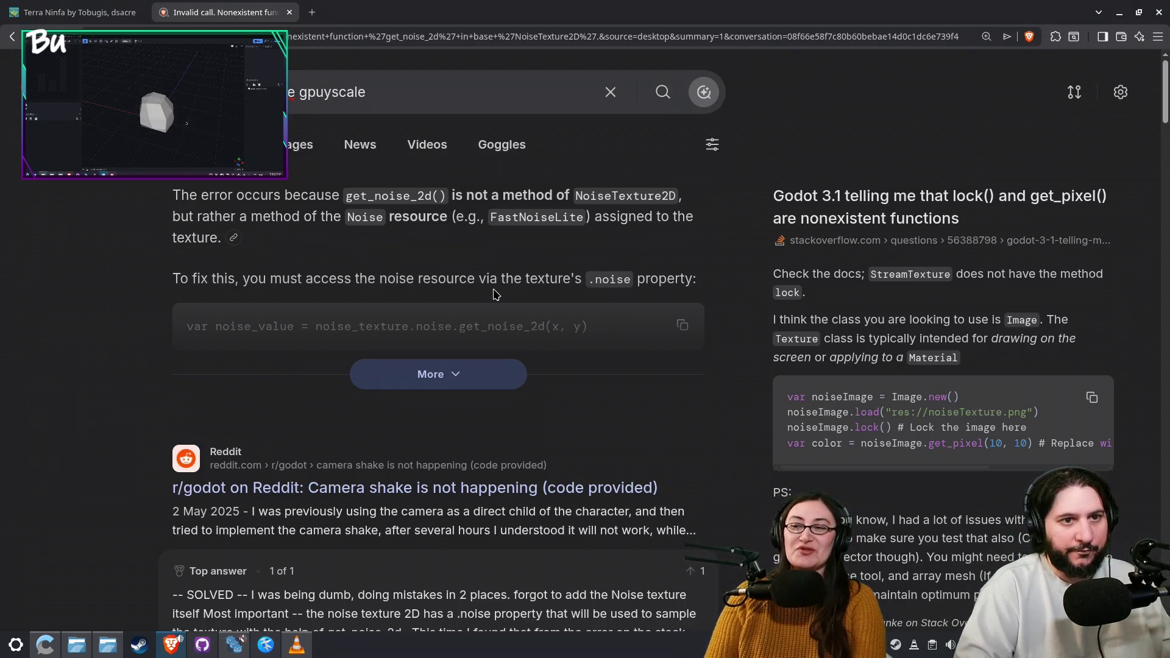
pyautogui.press('BackSpace')
pyautogui.write('cy')
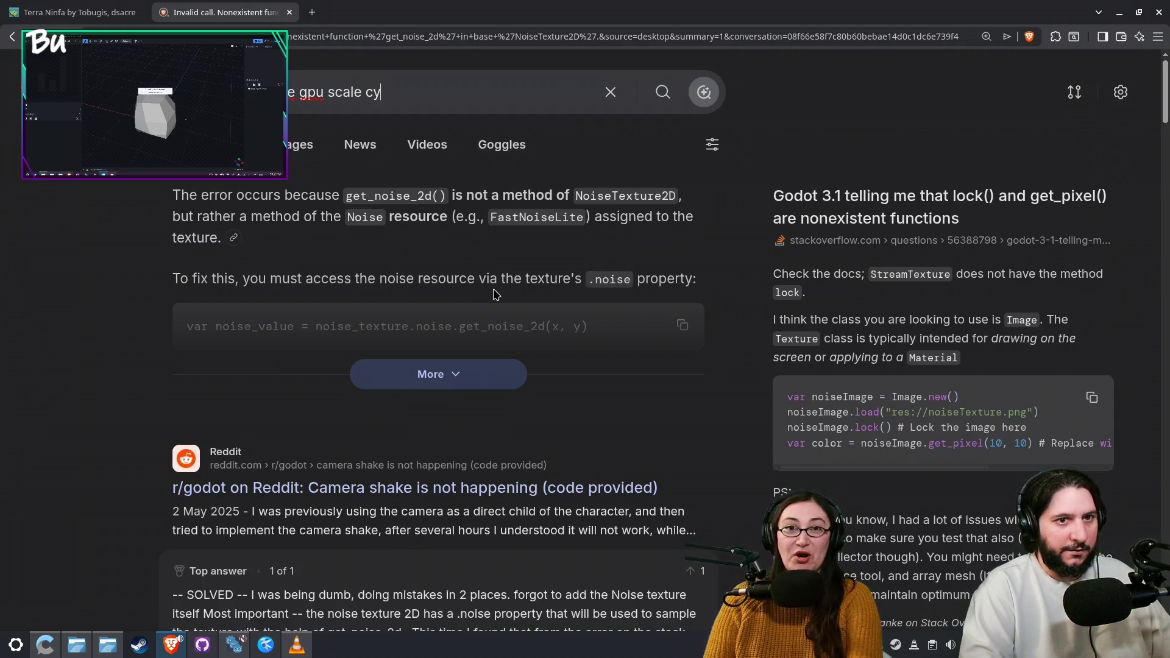
pyautogui.write('not working with ')
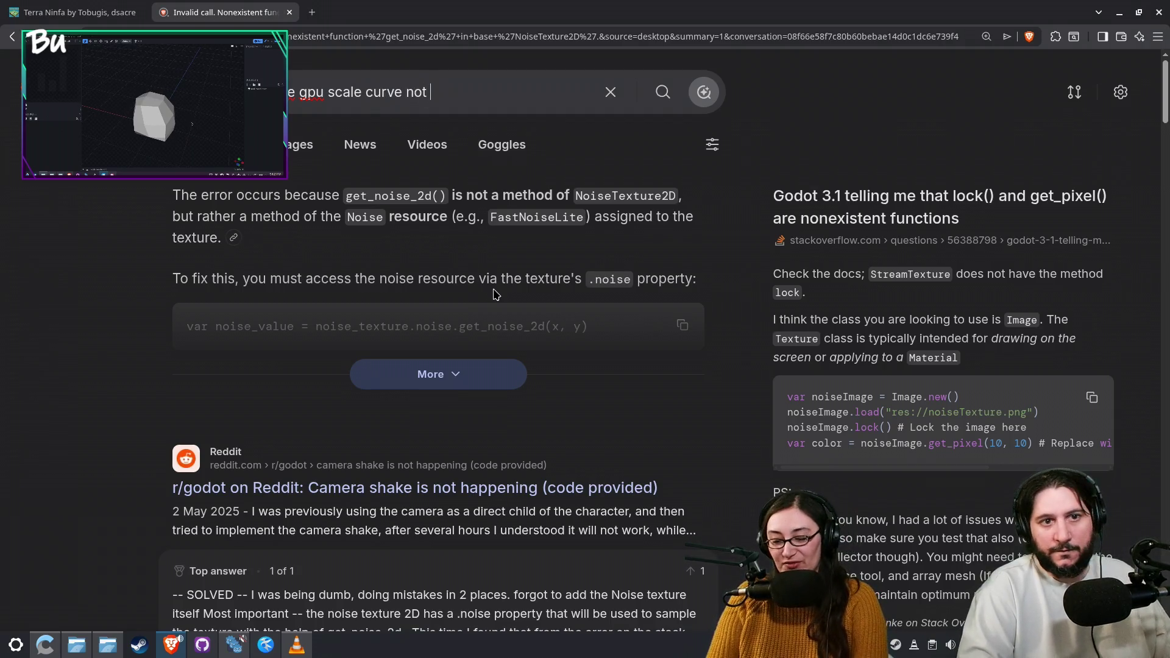
pyautogui.write('bill')
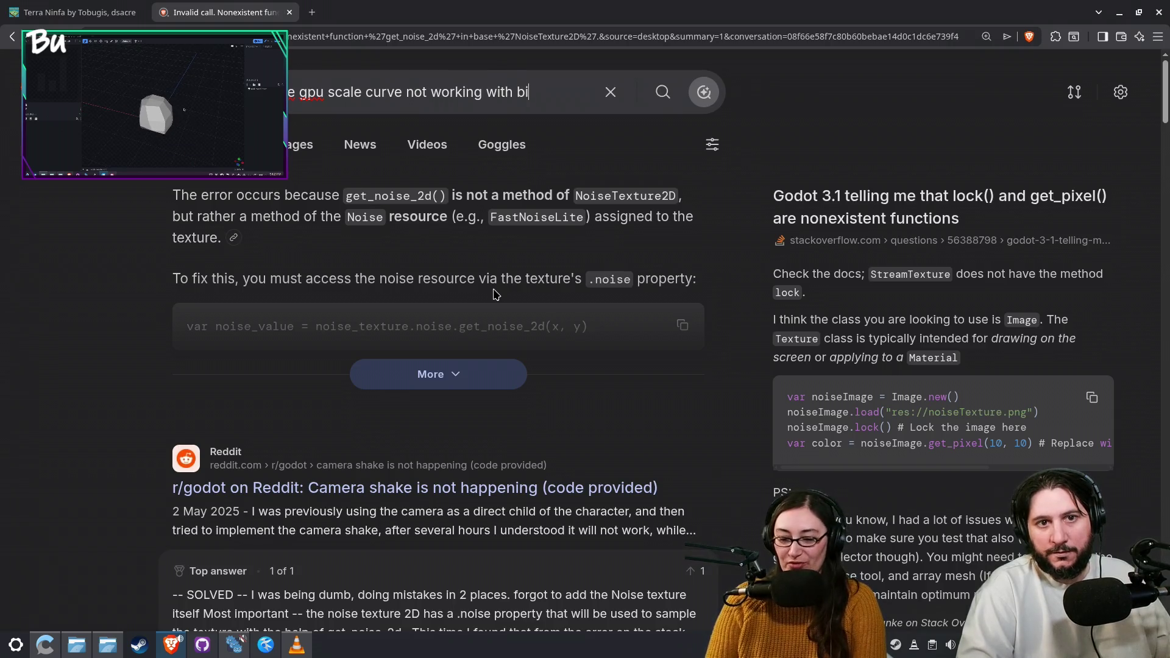
pyautogui.write('board qu')
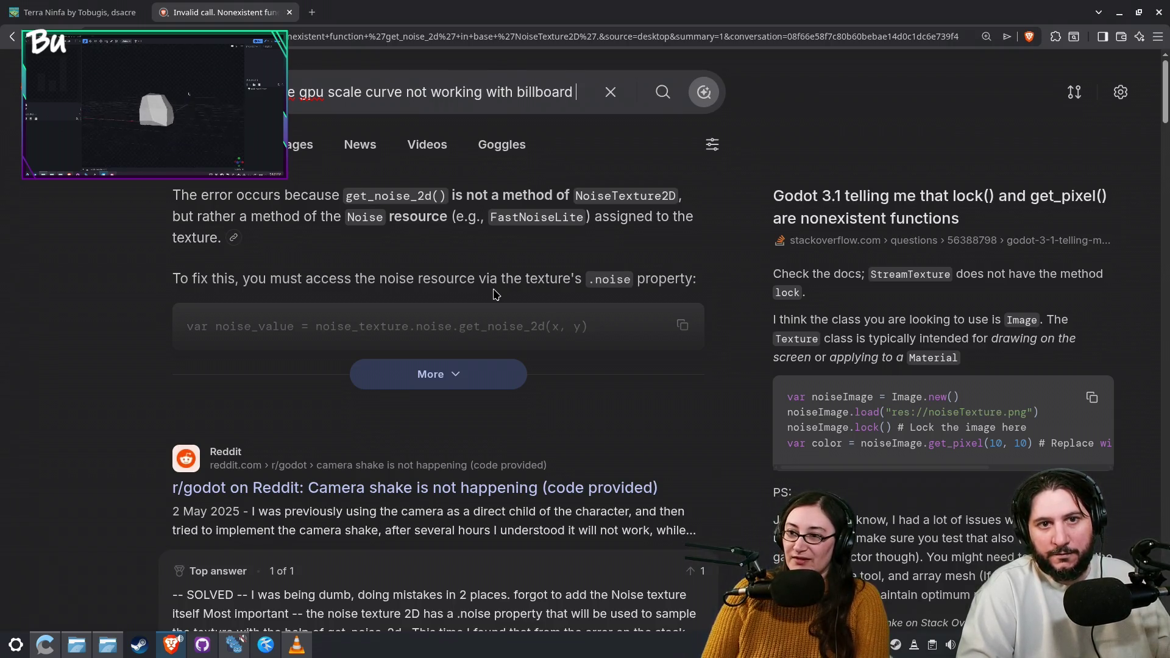
pyautogui.write('ad')
pyautogui.press('Return')
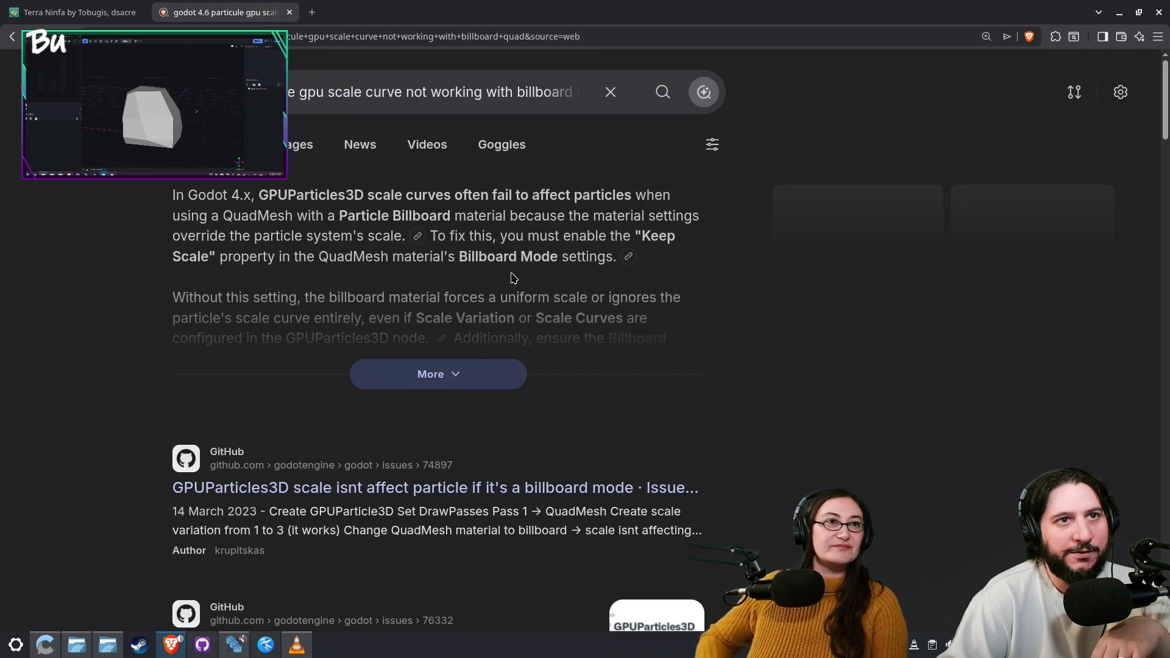
pyautogui.click(1119, 16)
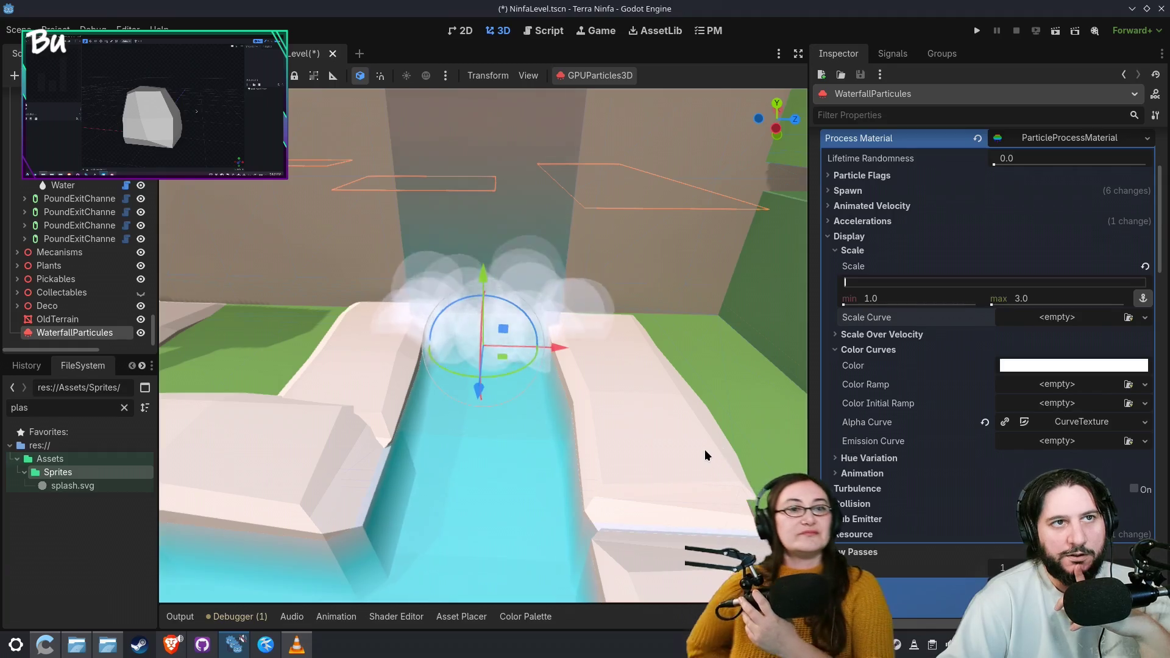
# Keep Pass 1's material in Particle Billboard mode and enable Keep Scale
pyautogui.scroll(-5, 1024, 209)
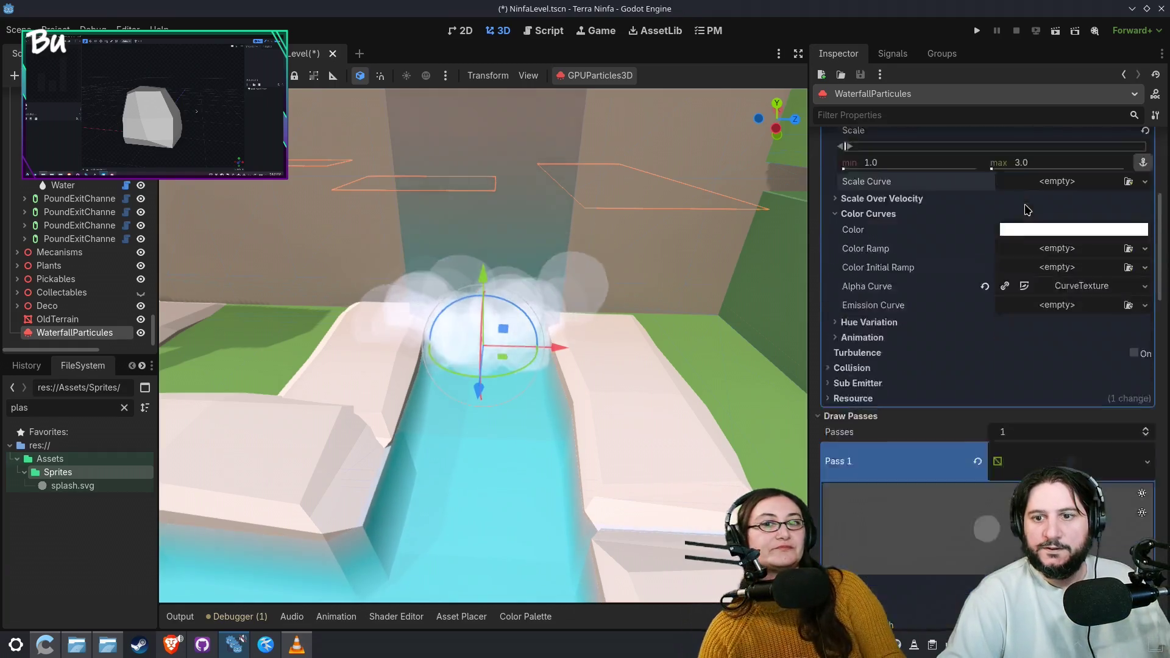
pyautogui.scroll(-15, 1025, 359)
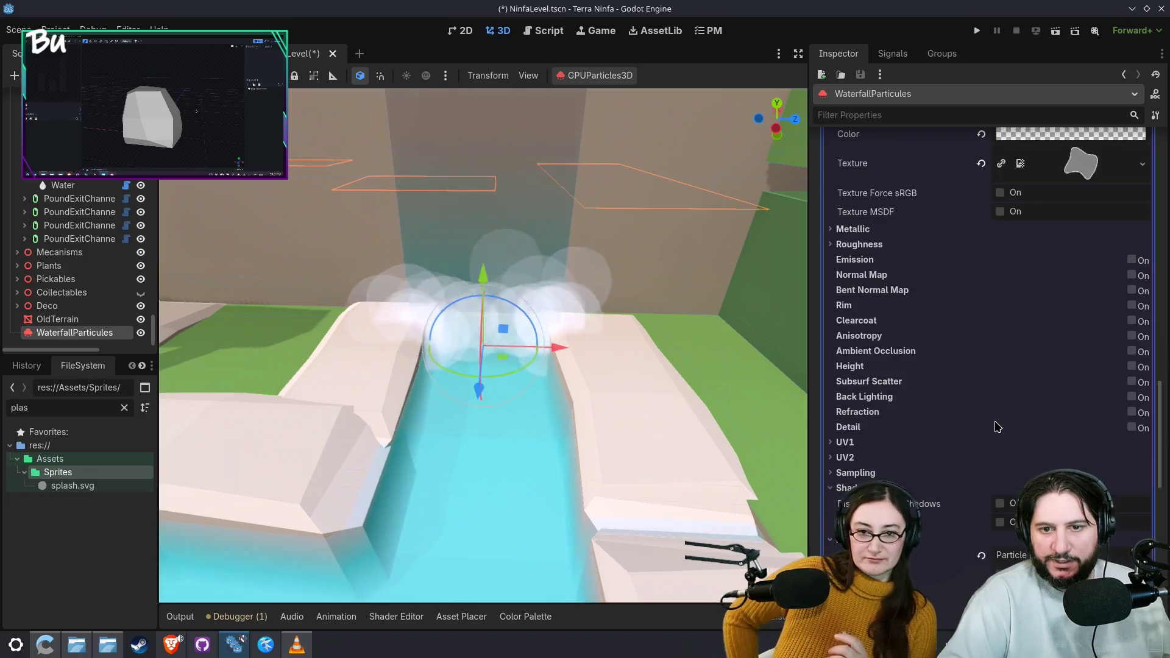
pyautogui.scroll(-5, 924, 480)
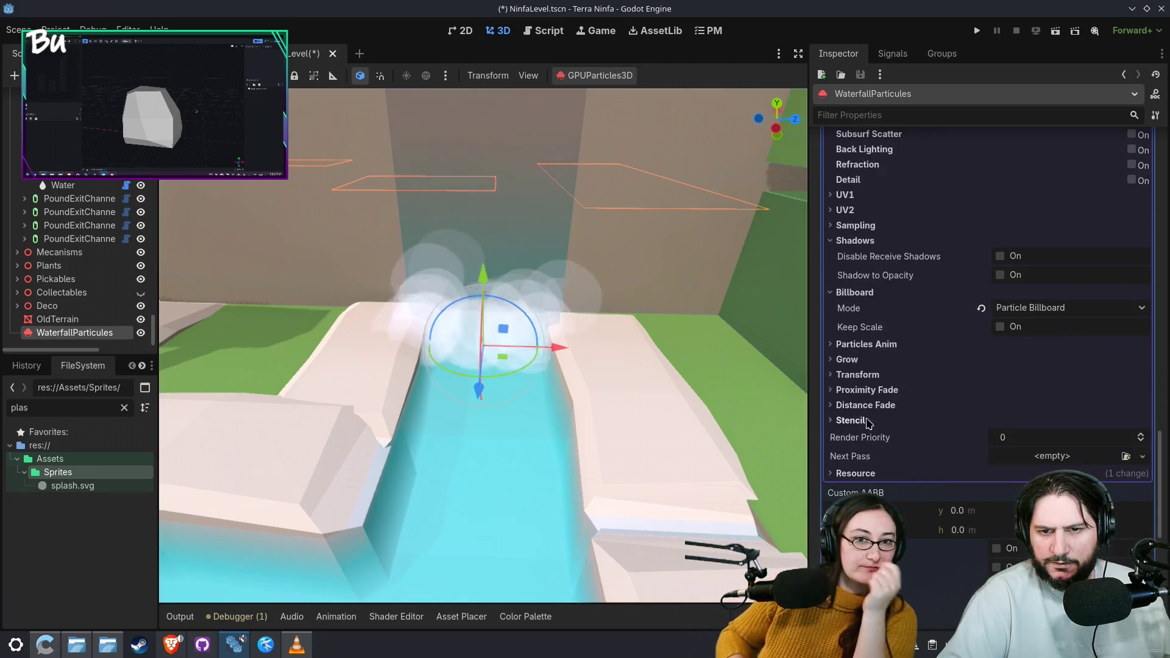
pyautogui.click(1096, 308)
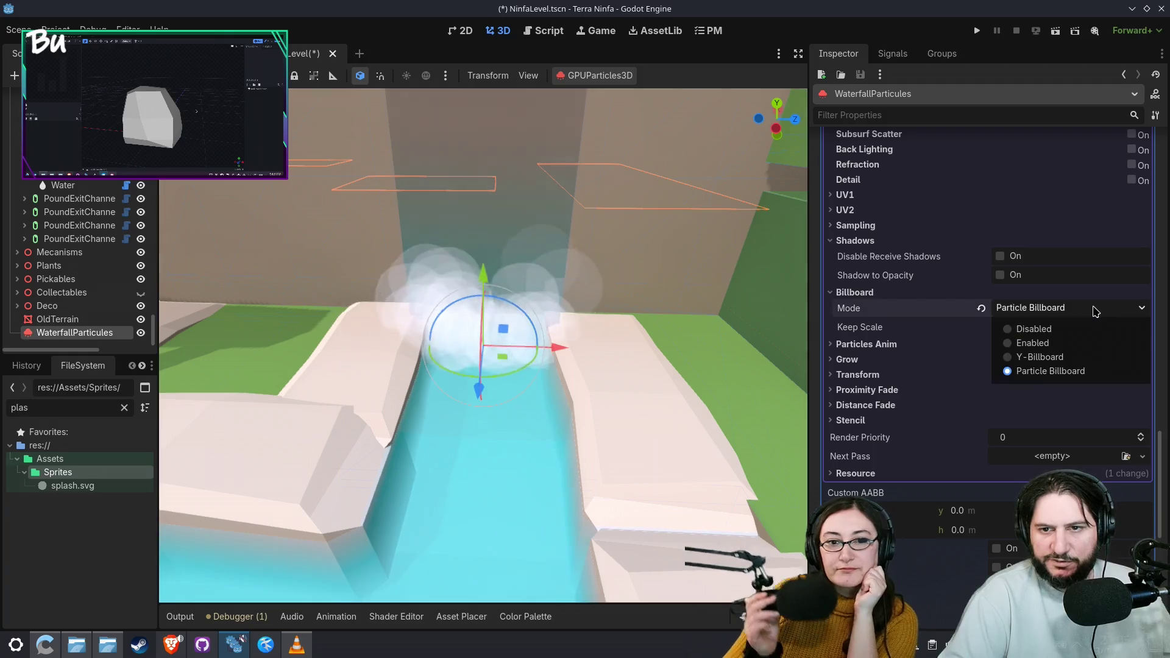
pyautogui.click(1097, 312)
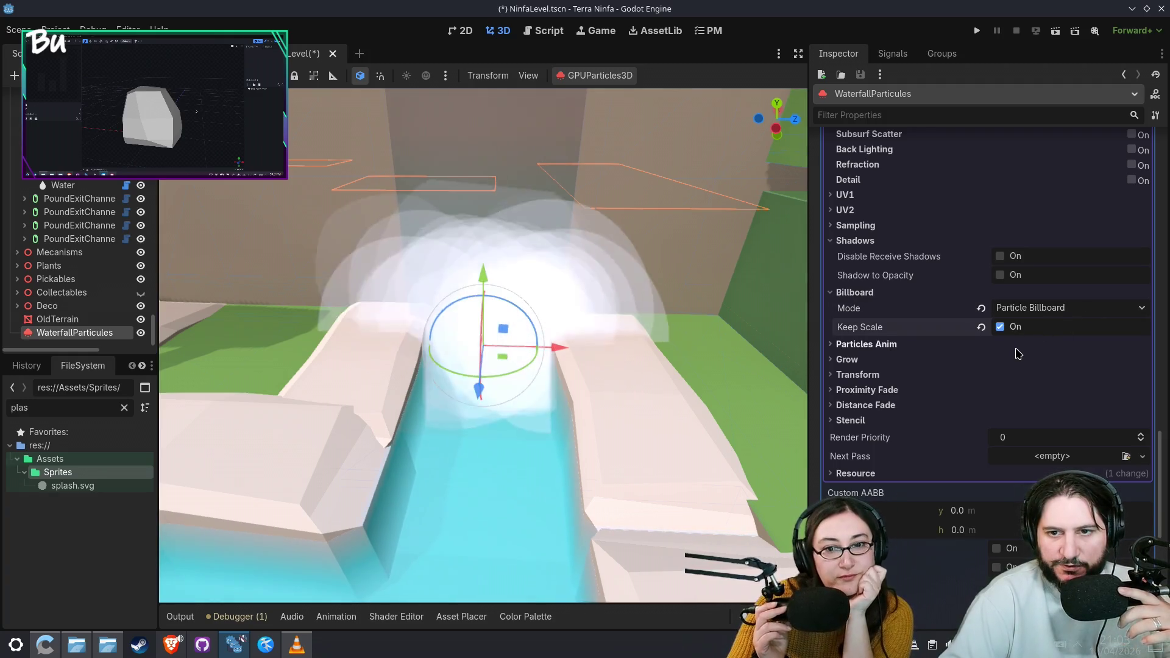
pyautogui.scroll(10, 1037, 375)
pyautogui.scroll(3, 1045, 376)
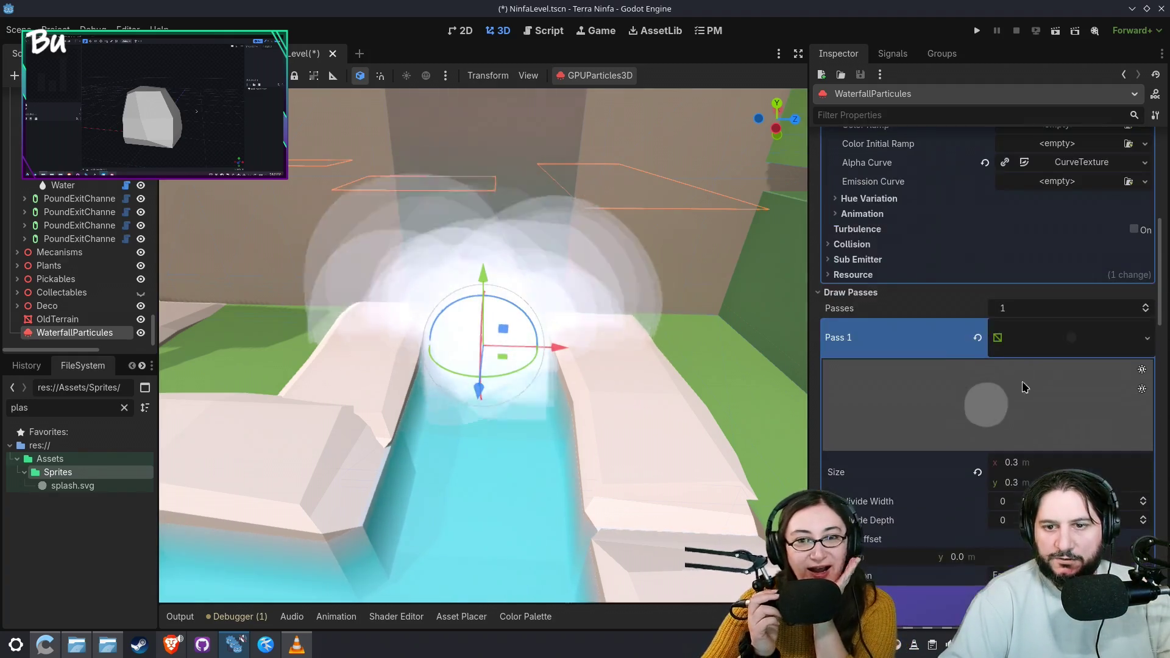
pyautogui.scroll(4, 987, 366)
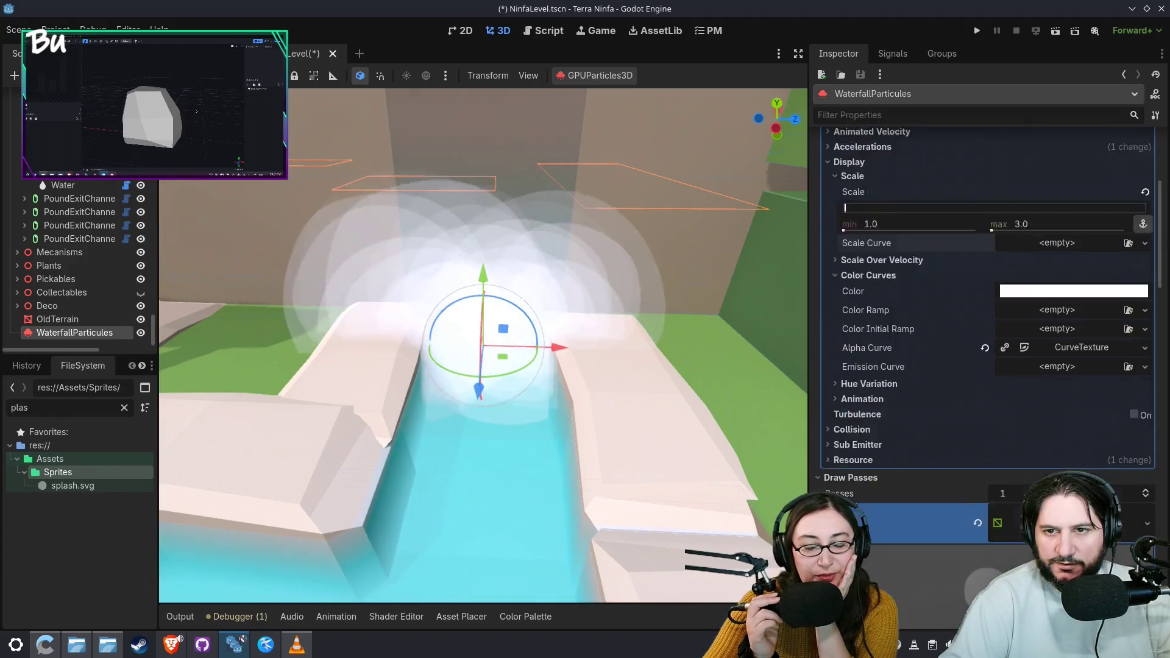
pyautogui.click(920, 286)
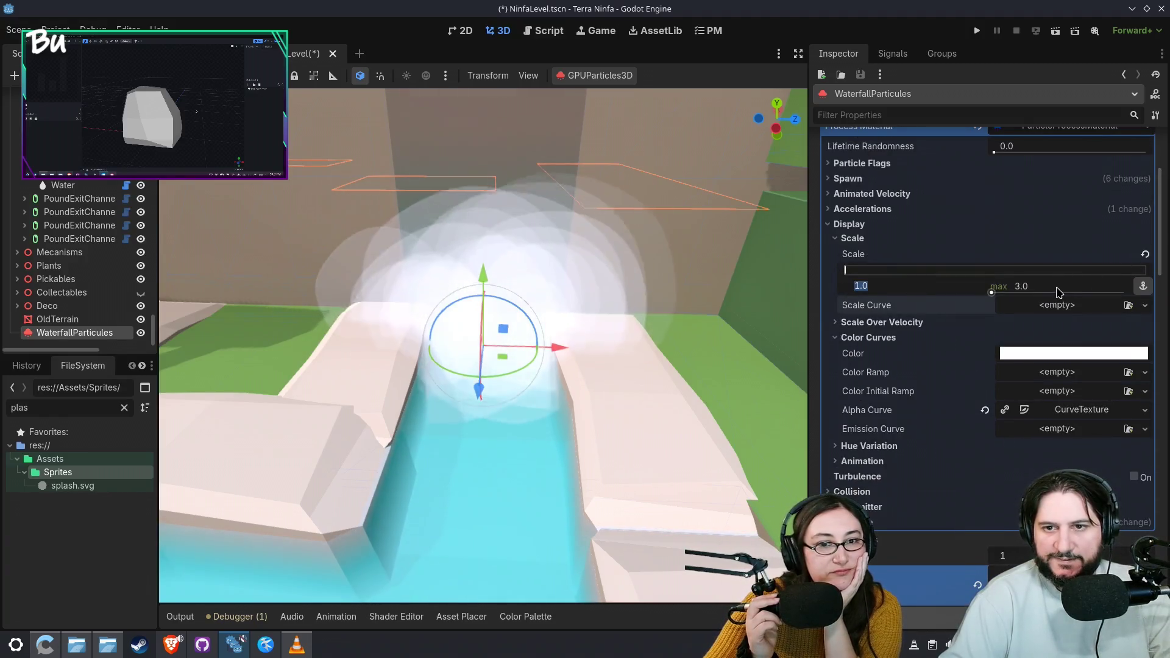
# Set max scale to 1.0 and add a Scale Curve holding near 1.0, then tapering to zero
pyautogui.moveTo(991, 293); pyautogui.dragTo(984, 298)
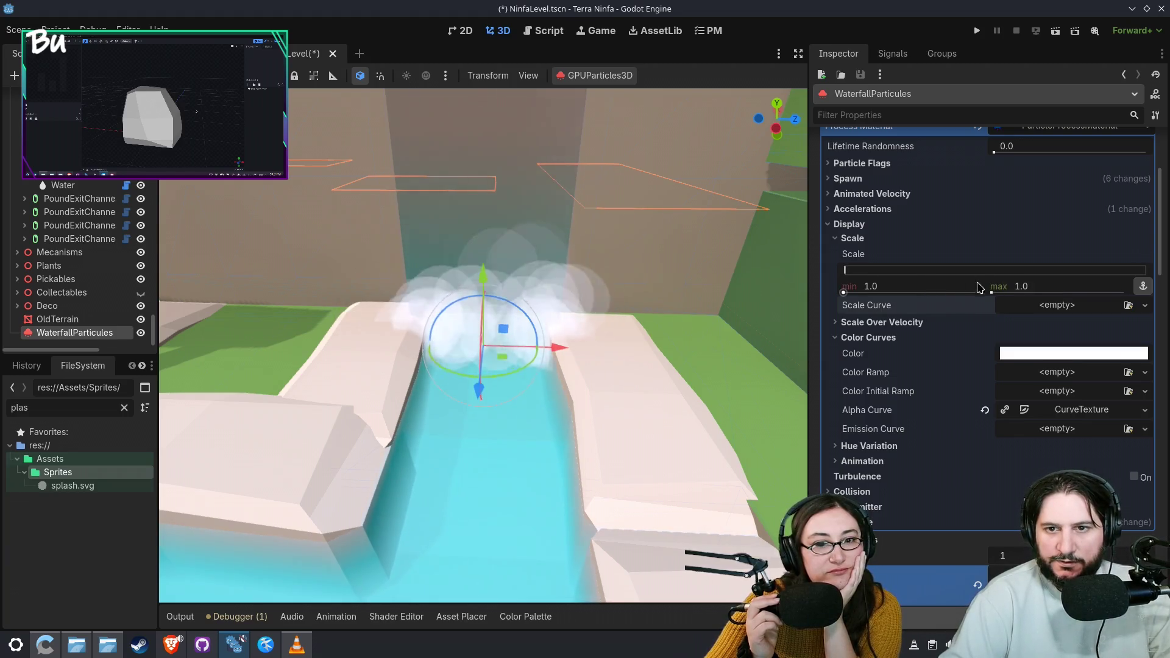
pyautogui.click(1065, 313)
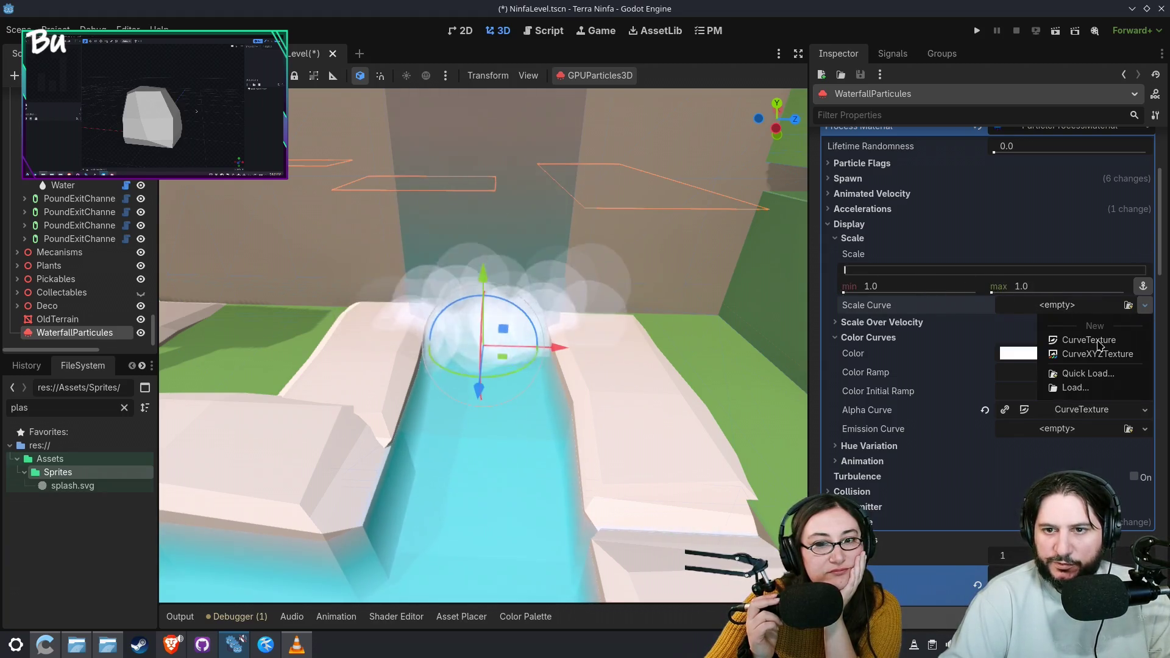
pyautogui.click(1077, 332)
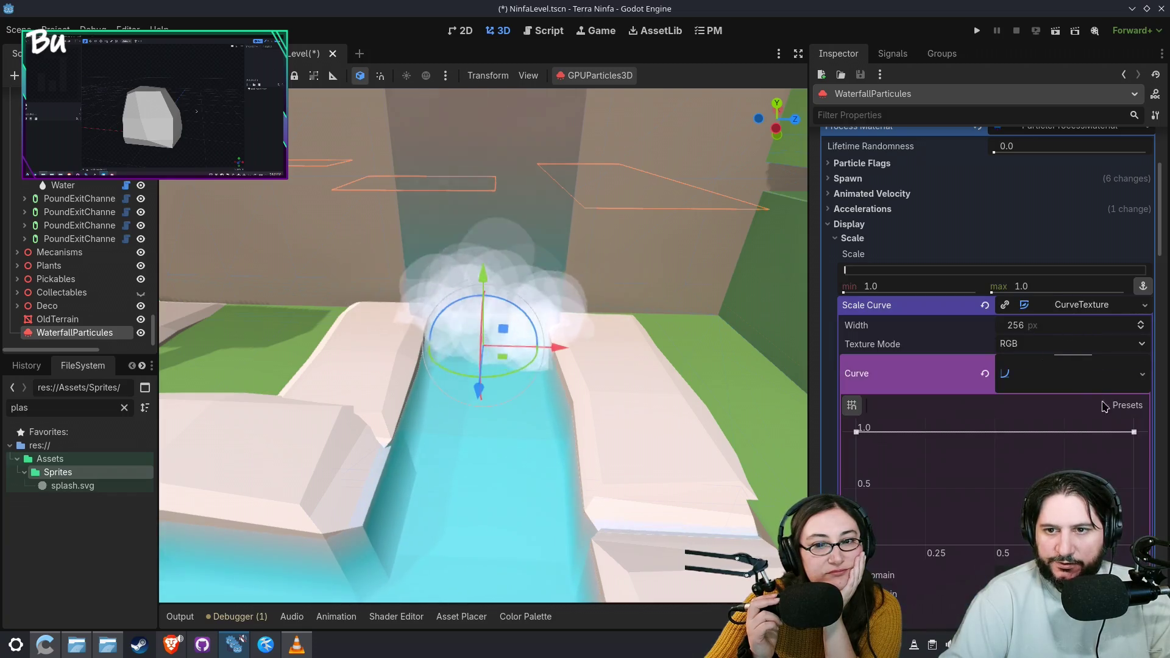
pyautogui.moveTo(1135, 433); pyautogui.dragTo(1134, 535)
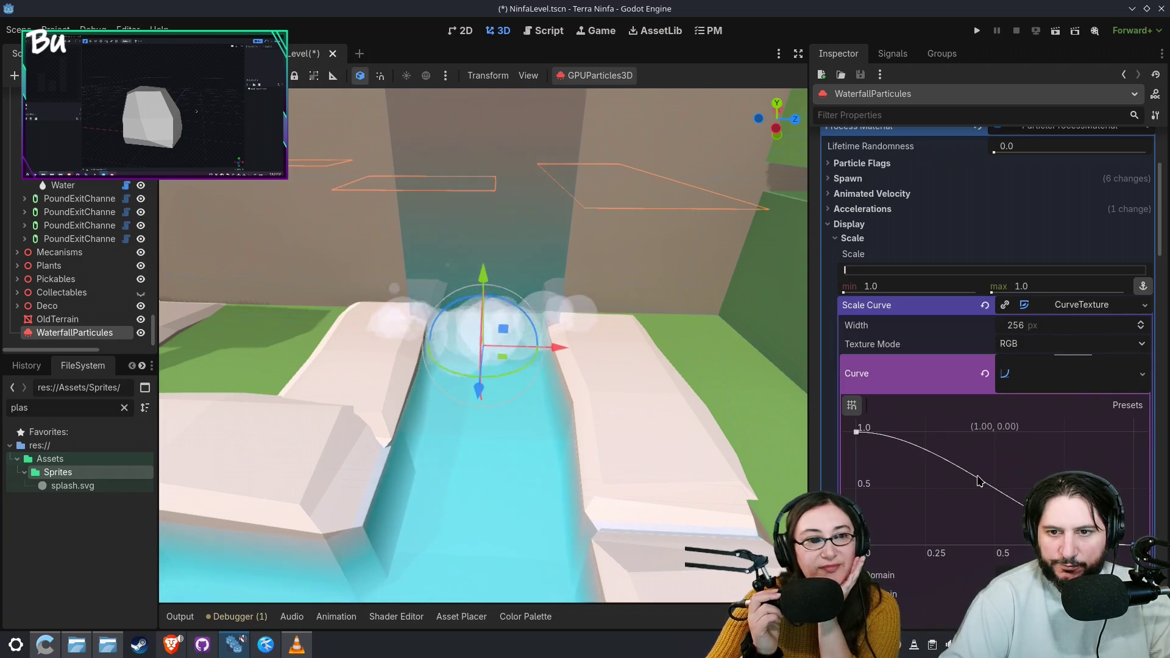
pyautogui.moveTo(979, 482); pyautogui.dragTo(1017, 435)
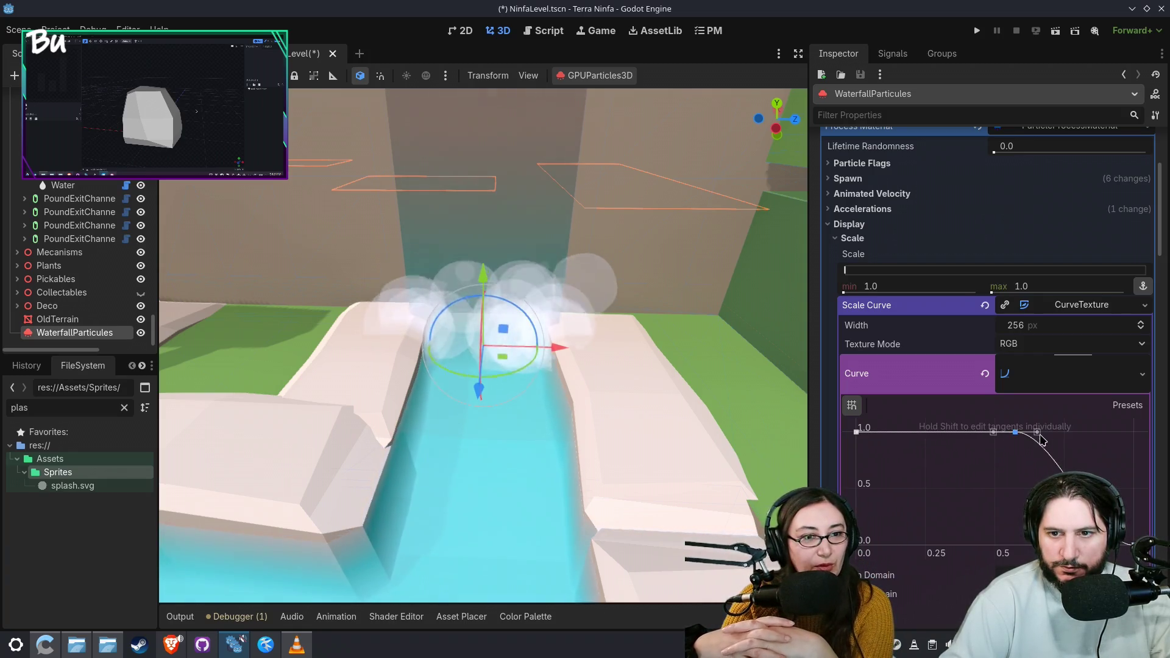
pyautogui.moveTo(1016, 432); pyautogui.dragTo(1059, 471)
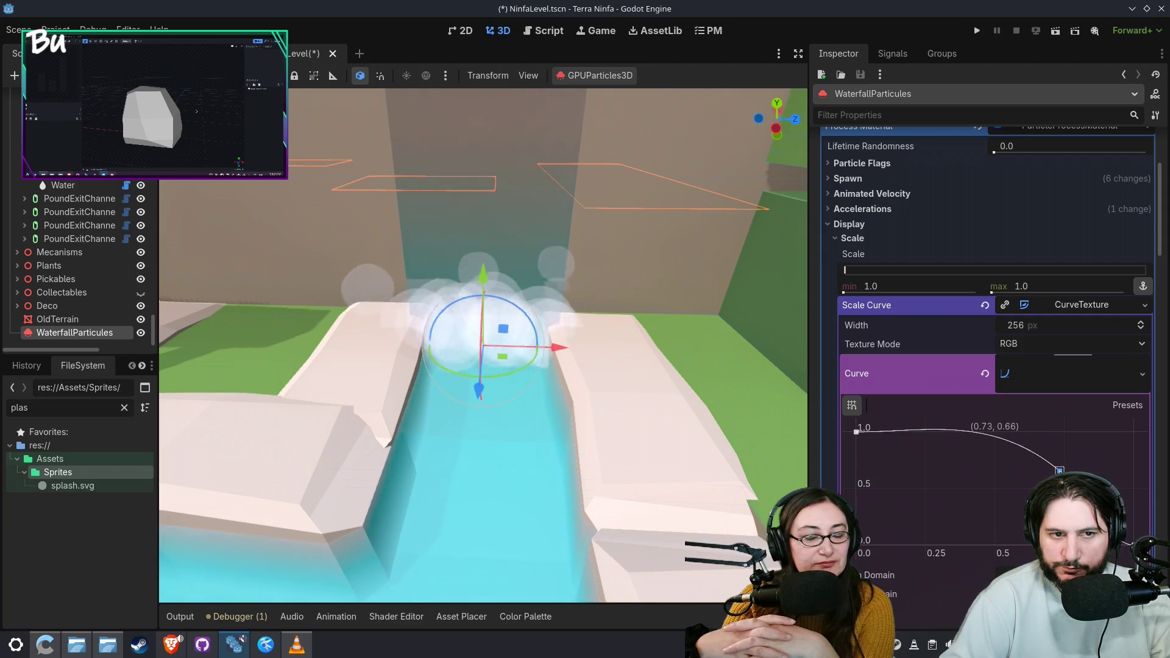
pyautogui.moveTo(743, 390); pyautogui.dragTo(693, 394)
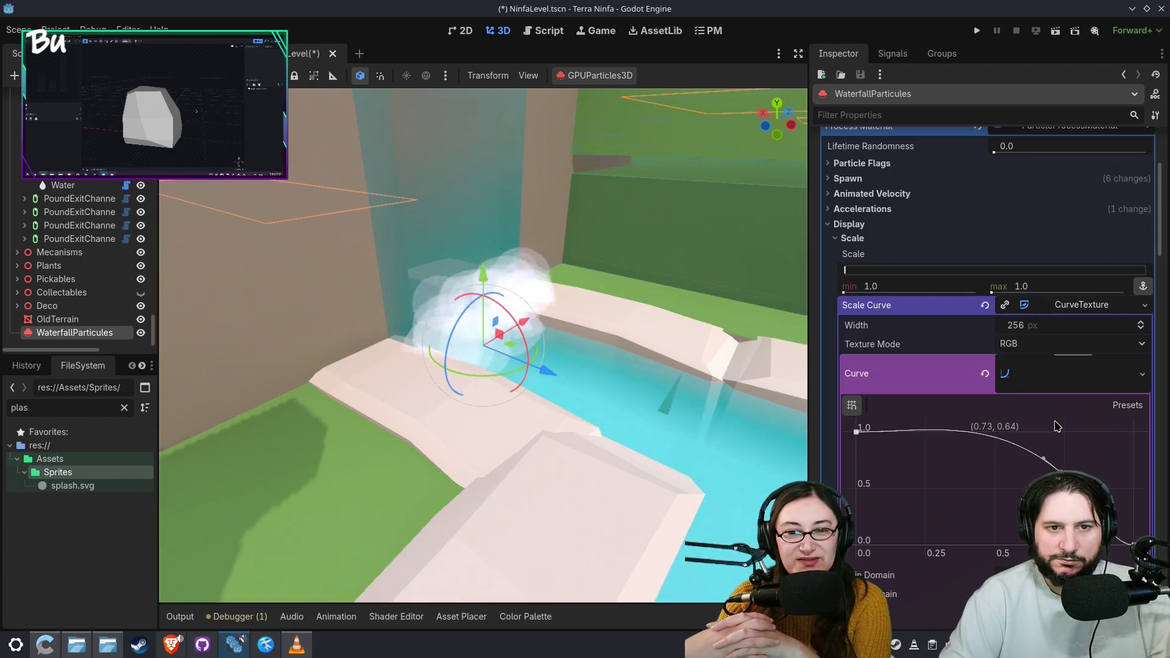
pyautogui.scroll(10, 1058, 425)
pyautogui.click(876, 237)
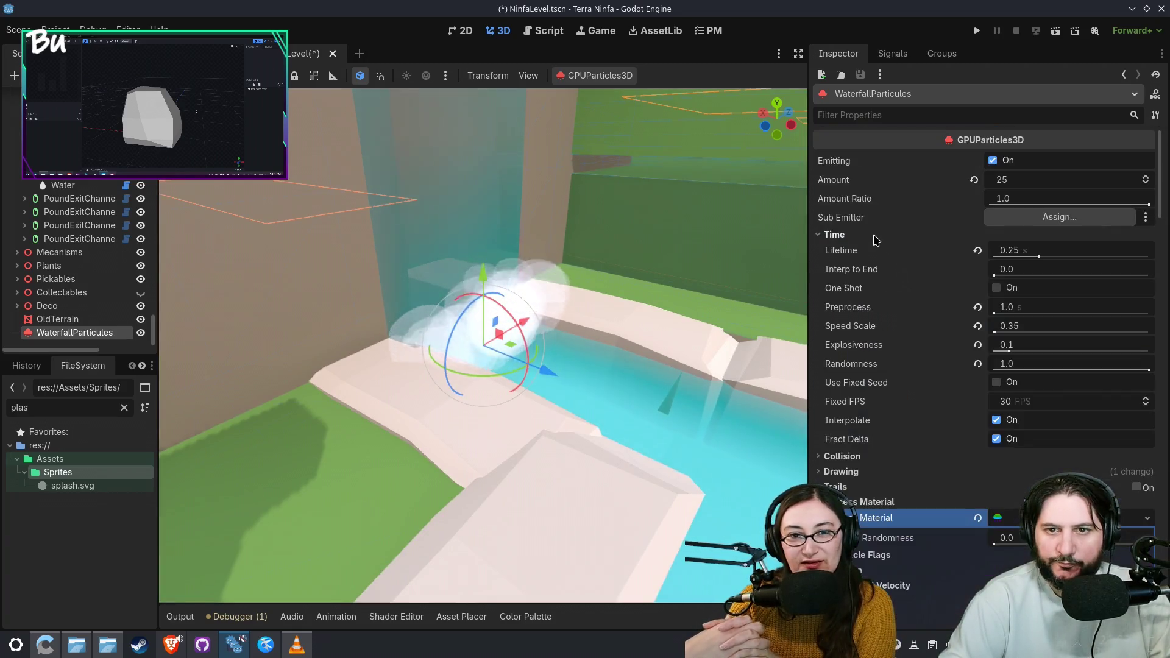
# Try Speed Scale values of 0.1 and then 25 on the waterfall particles
pyautogui.click(1041, 328)
pyautogui.write('0.1')
pyautogui.press('Return')
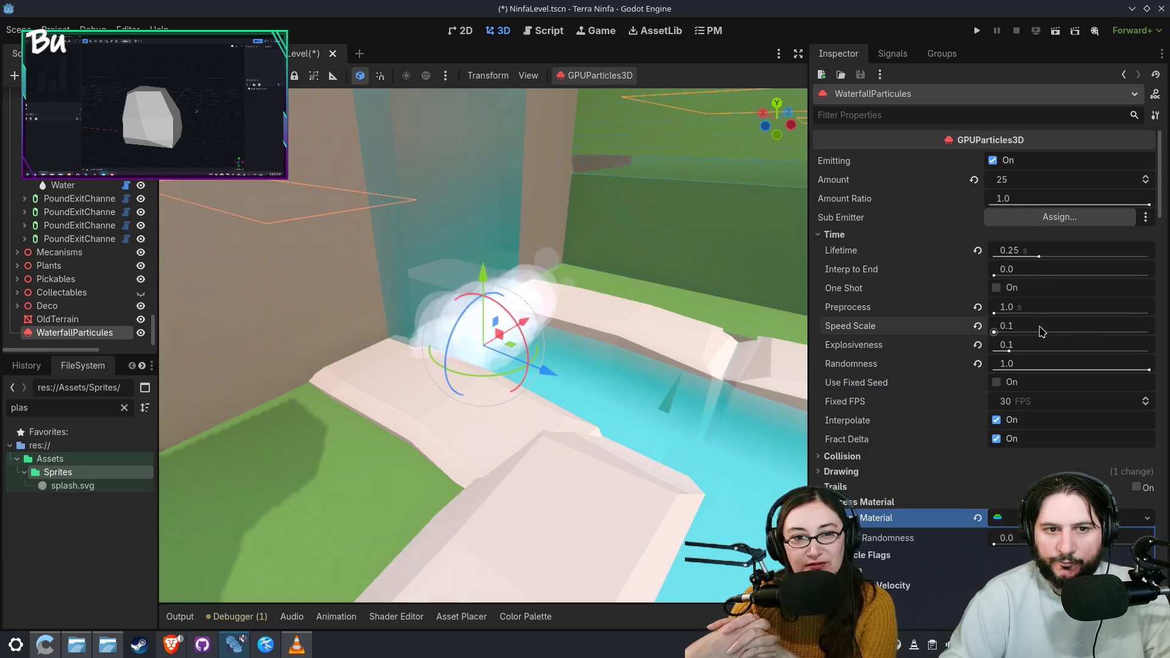
pyautogui.moveTo(696, 411); pyautogui.dragTo(619, 414)
pyautogui.scroll(3, 540, 374)
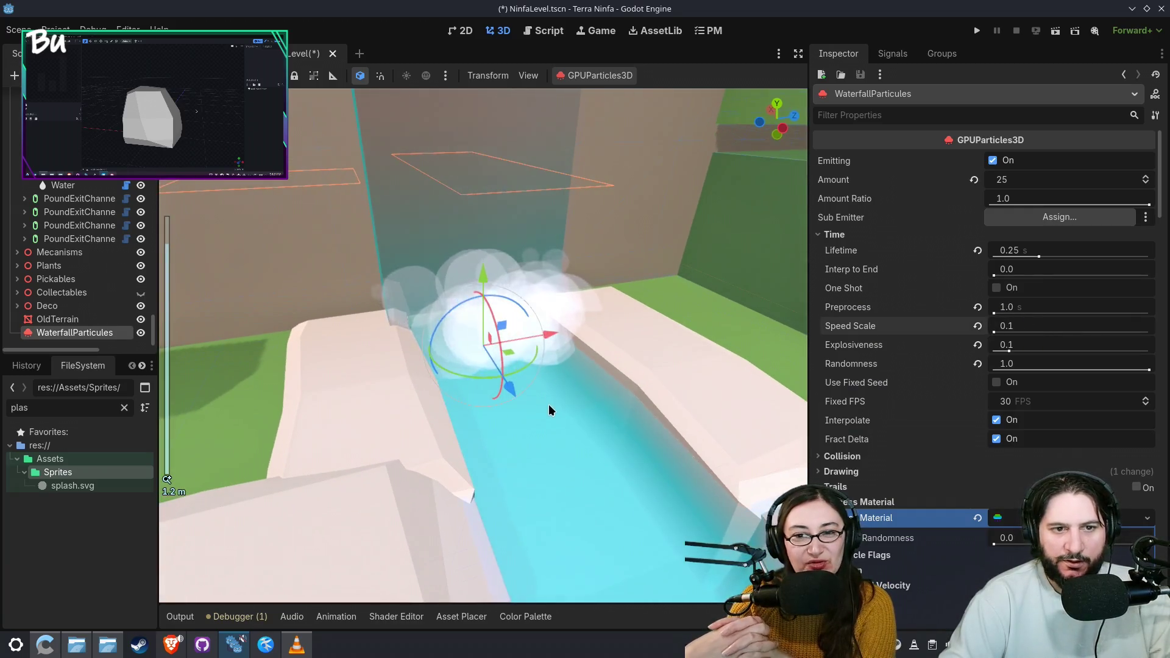
pyautogui.click(1024, 329)
pyautogui.write('25')
pyautogui.press('Return')
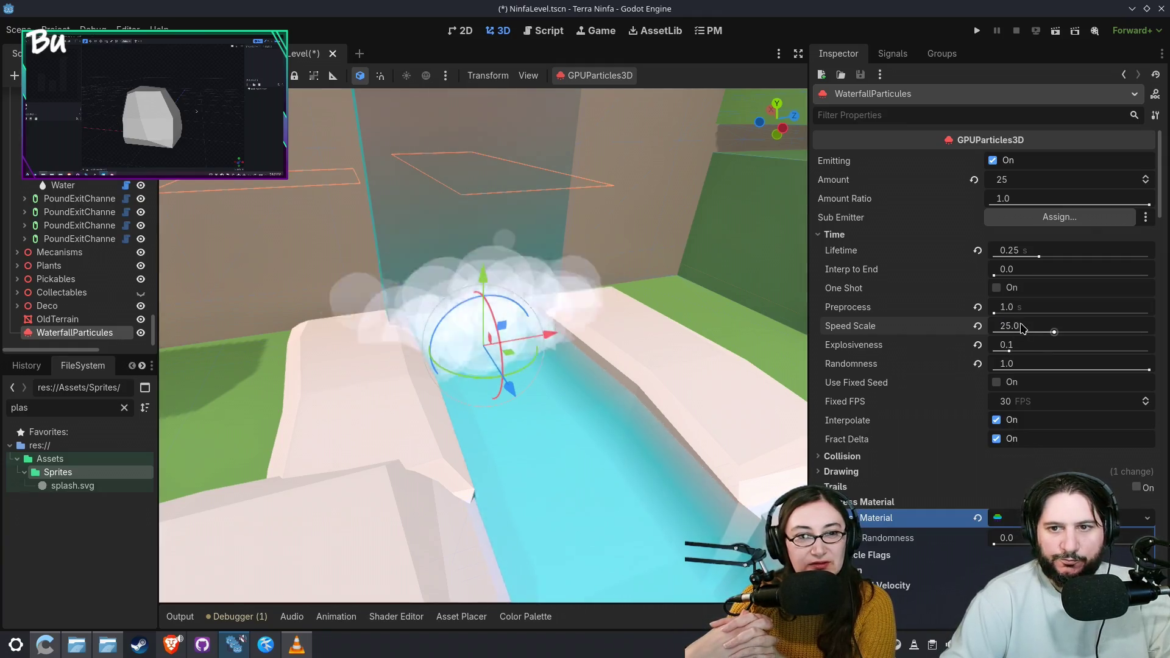
# Settle the Speed Scale on 0.2 after trying 0.25
pyautogui.click(1024, 329)
pyautogui.write('0.25')
pyautogui.press('Return')
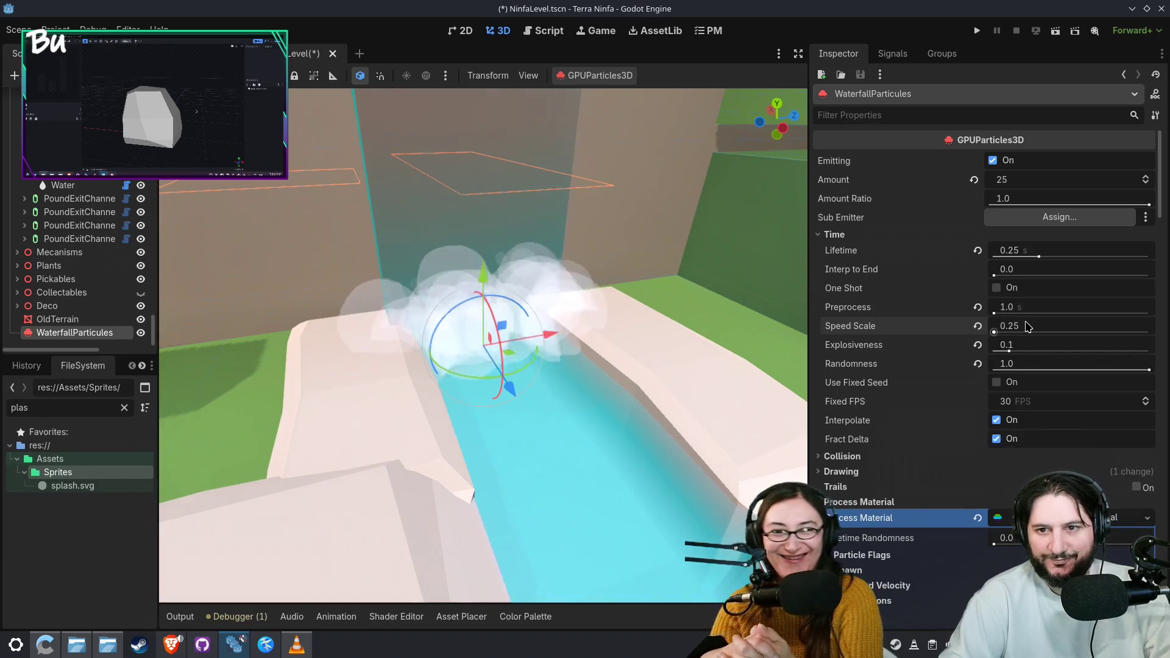
pyautogui.click(1029, 327)
pyautogui.write('.2')
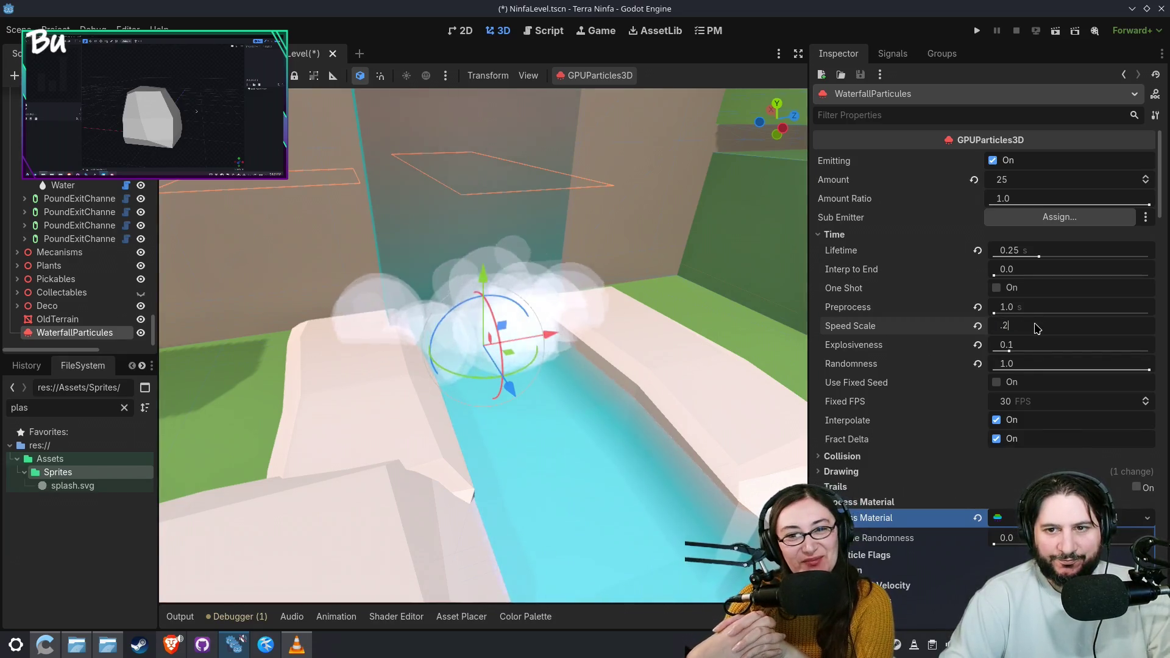
pyautogui.press('Return')
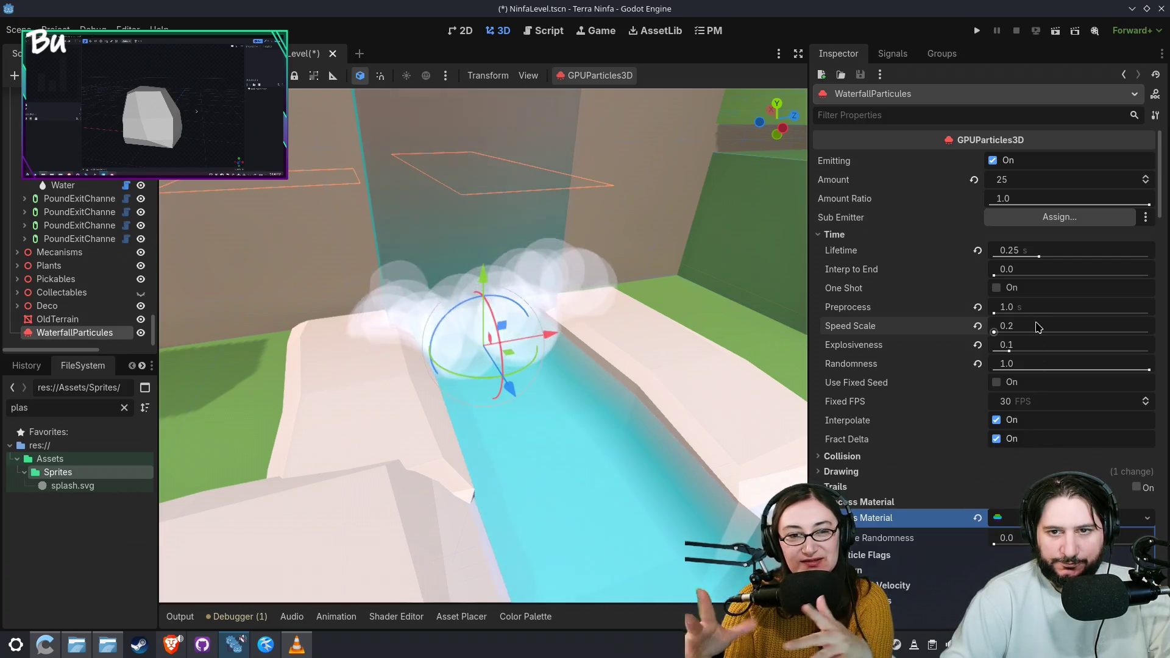
pyautogui.scroll(-5, 1042, 396)
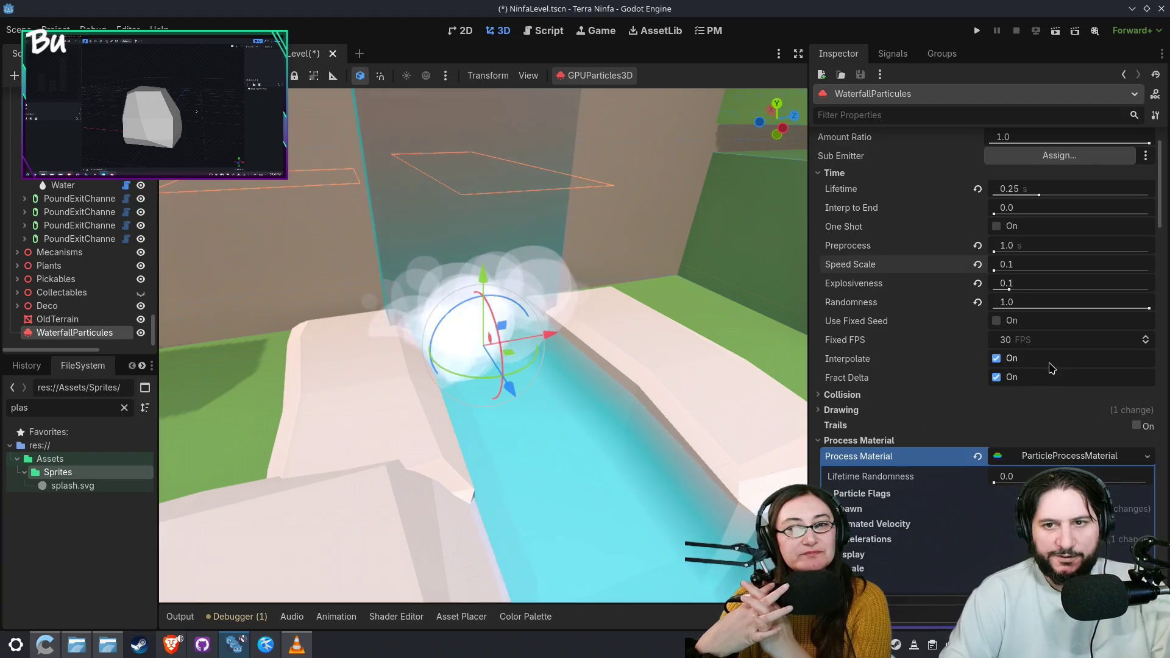
# Move the Scale Curve point to about (0.68, 0.70) so the falloff starts later
pyautogui.scroll(-4, 1038, 429)
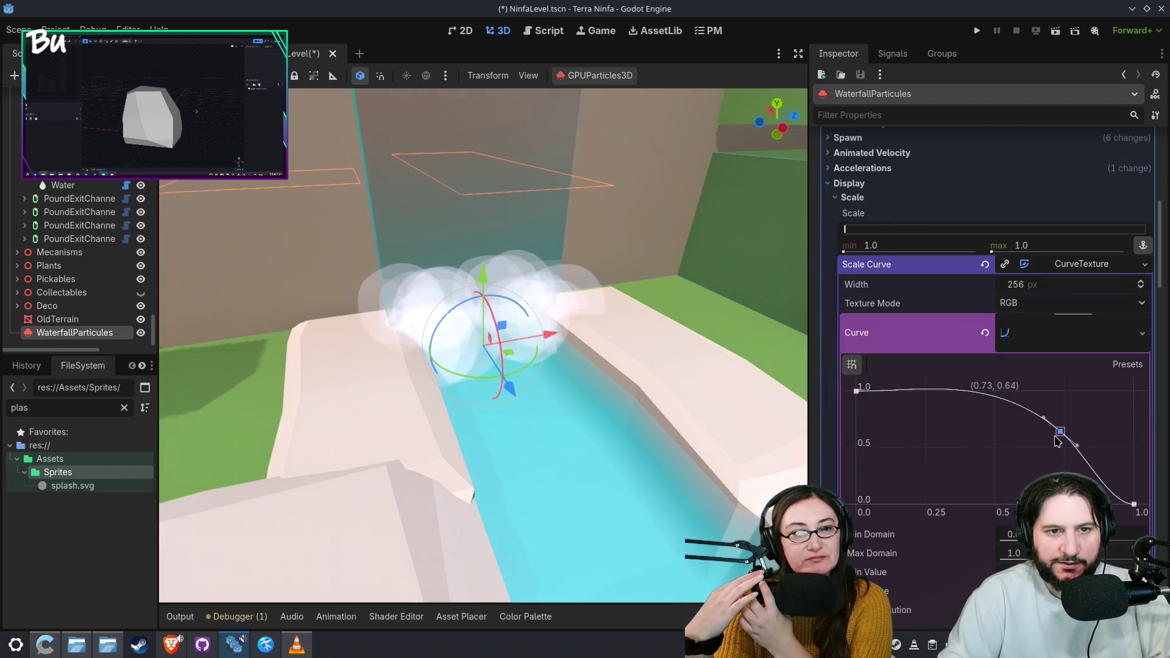
pyautogui.moveTo(1061, 434)
pyautogui.mouseDown()
pyautogui.moveTo(1031, 445)
pyautogui.moveTo(1040, 467)
pyautogui.mouseUp()
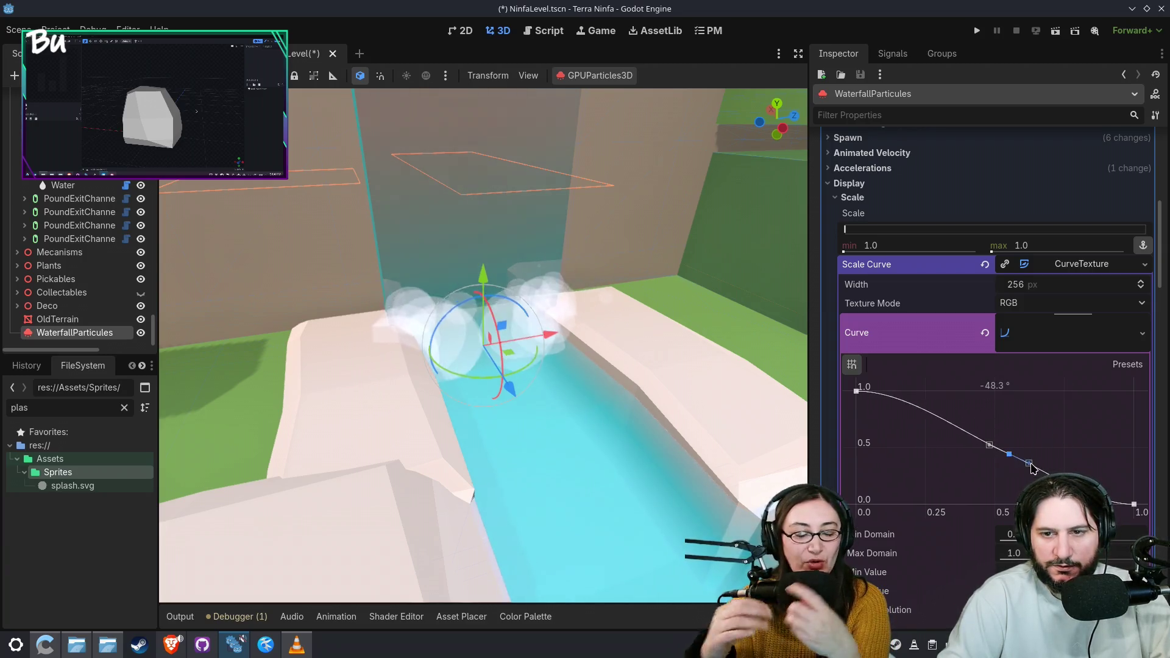
pyautogui.moveTo(1008, 461); pyautogui.dragTo(1045, 426)
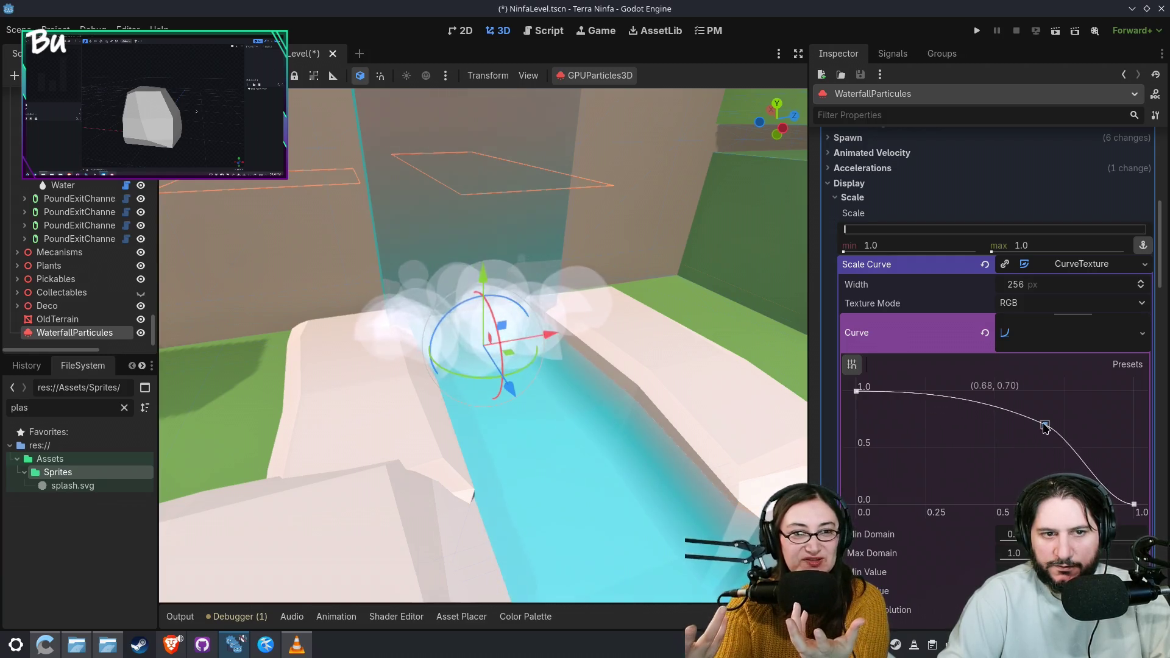
pyautogui.click(1040, 422)
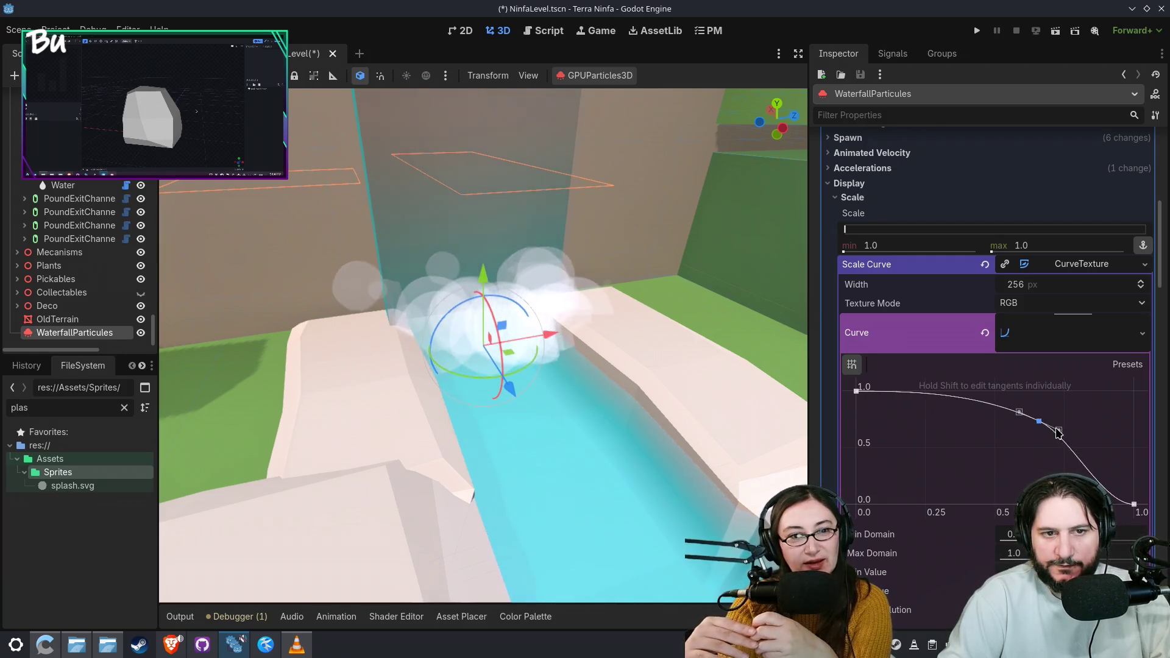
pyautogui.scroll(-2, 1007, 449)
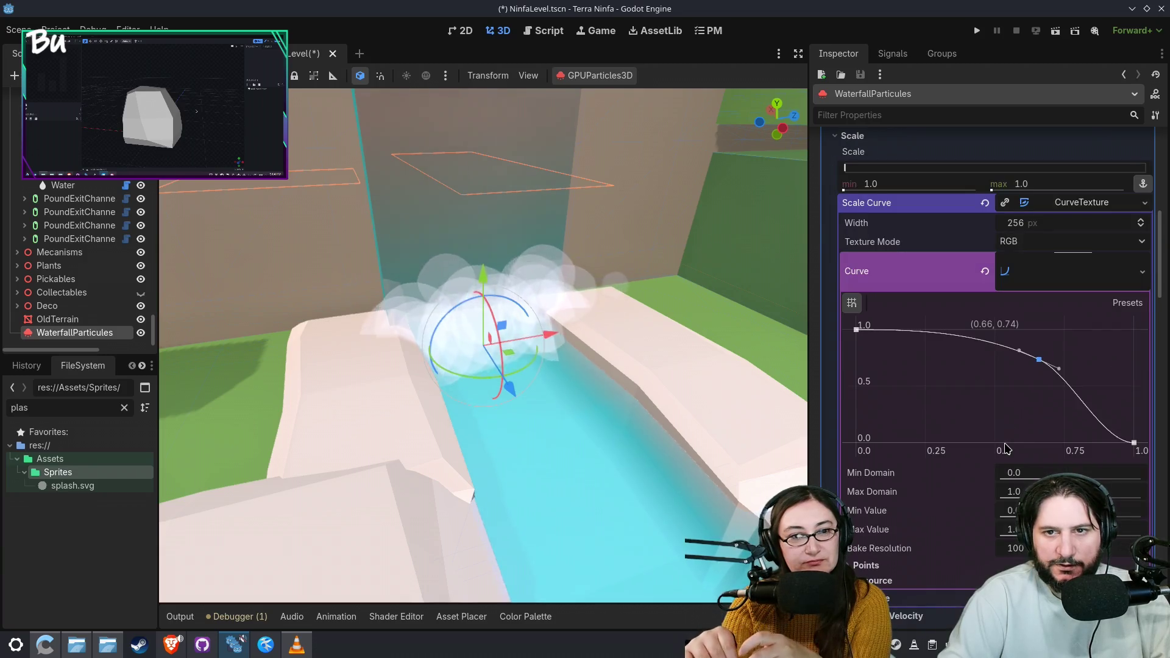
pyautogui.click(1112, 208)
pyautogui.click(1076, 307)
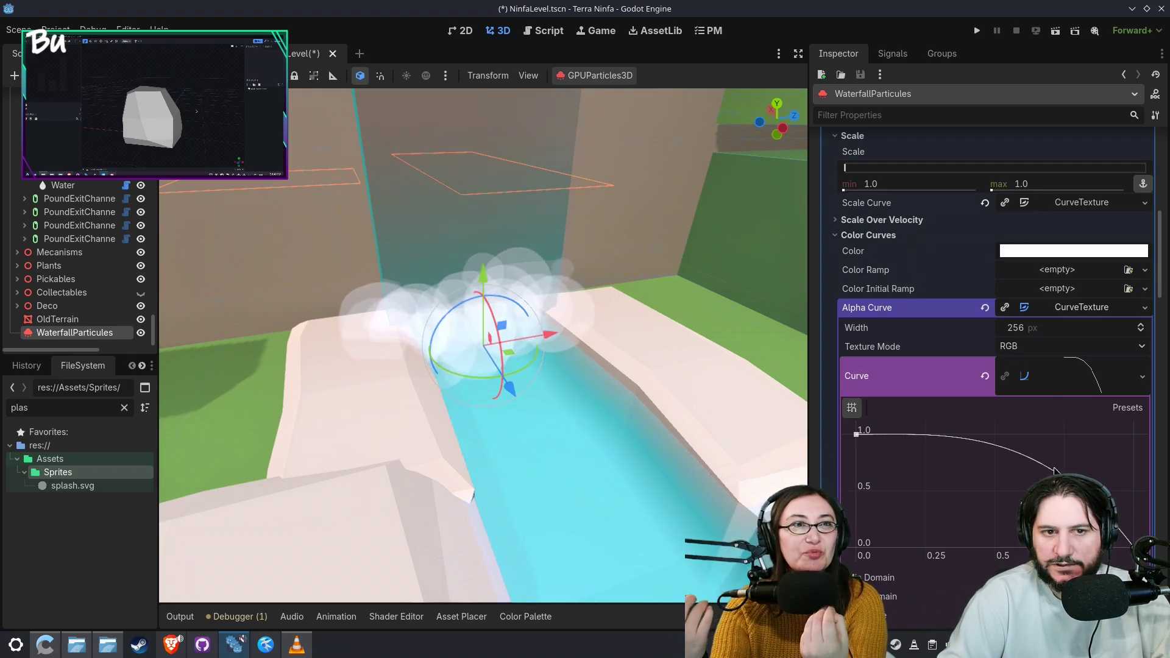
# Shape the Alpha Curve to hold about 0.94 opacity until ~0.72 of lifetime, then fade steeply to zero
pyautogui.moveTo(1052, 473); pyautogui.dragTo(1075, 430)
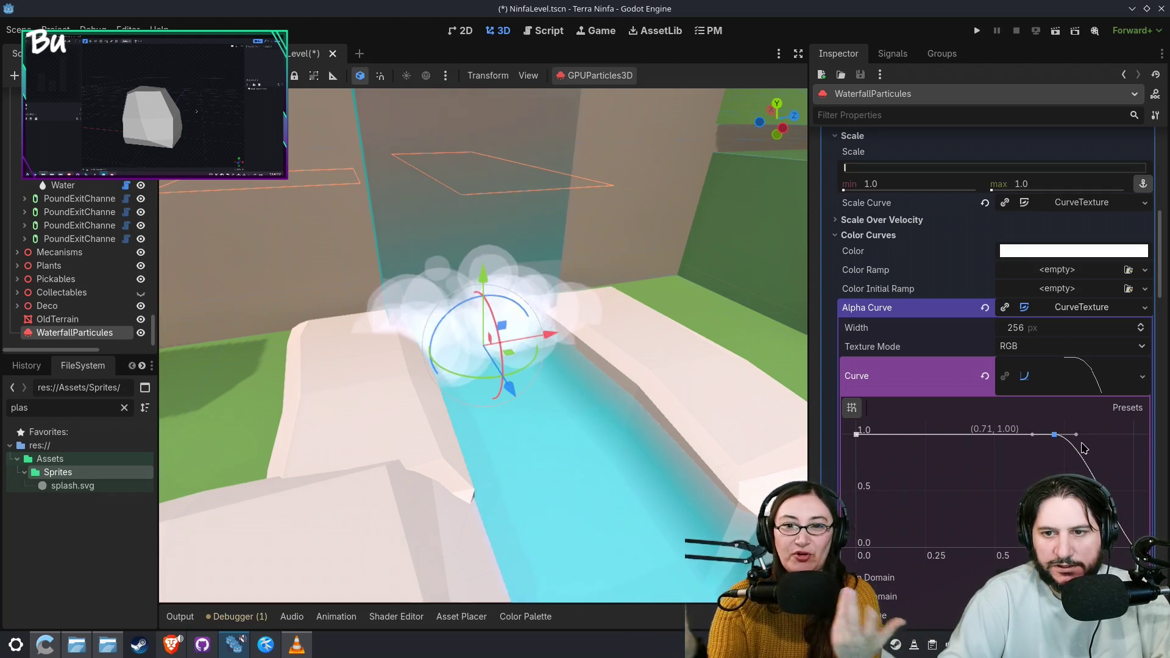
pyautogui.moveTo(1055, 435); pyautogui.dragTo(1057, 441)
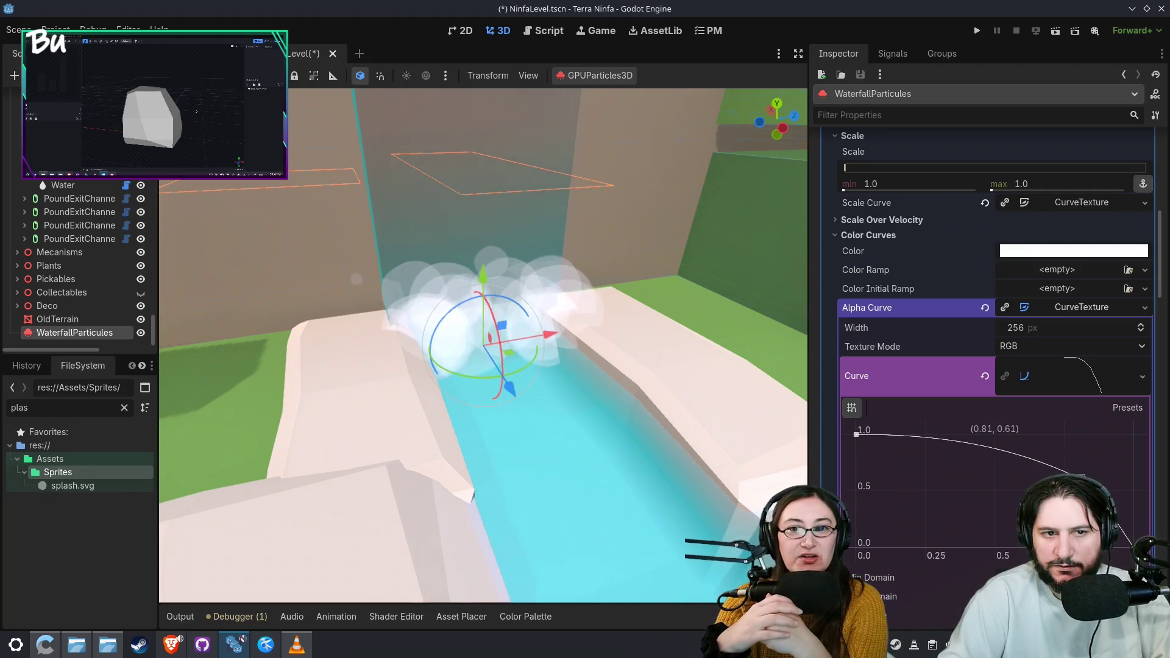
pyautogui.scroll(-6, 1078, 468)
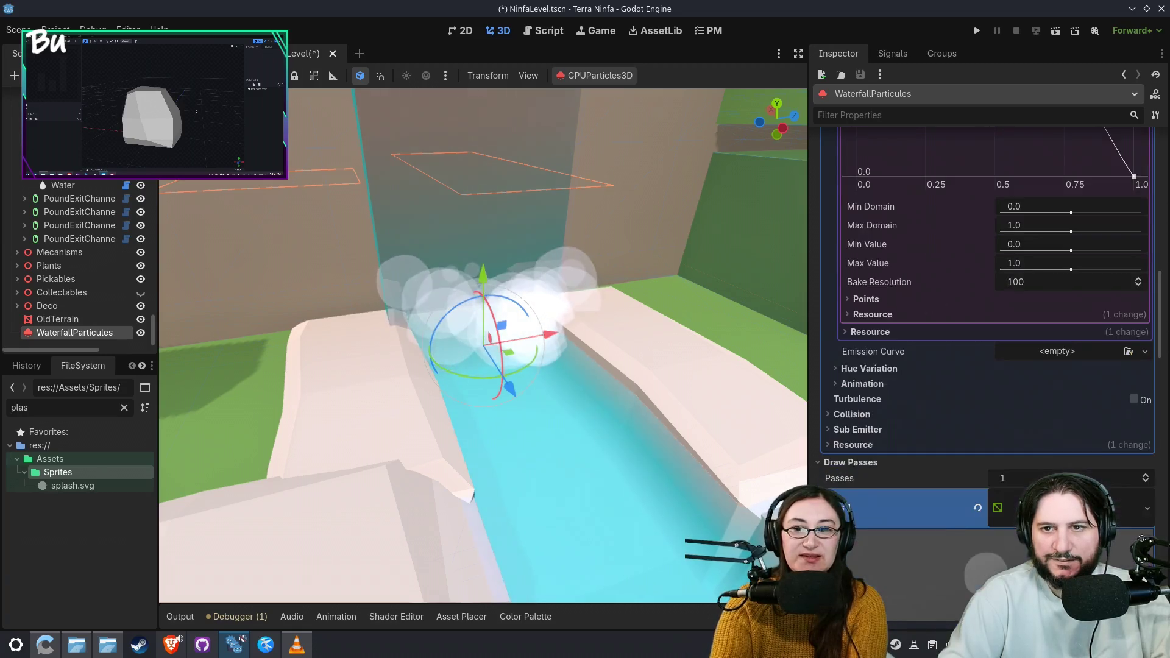
pyautogui.scroll(3, 1092, 342)
pyautogui.moveTo(1105, 295); pyautogui.dragTo(1101, 301)
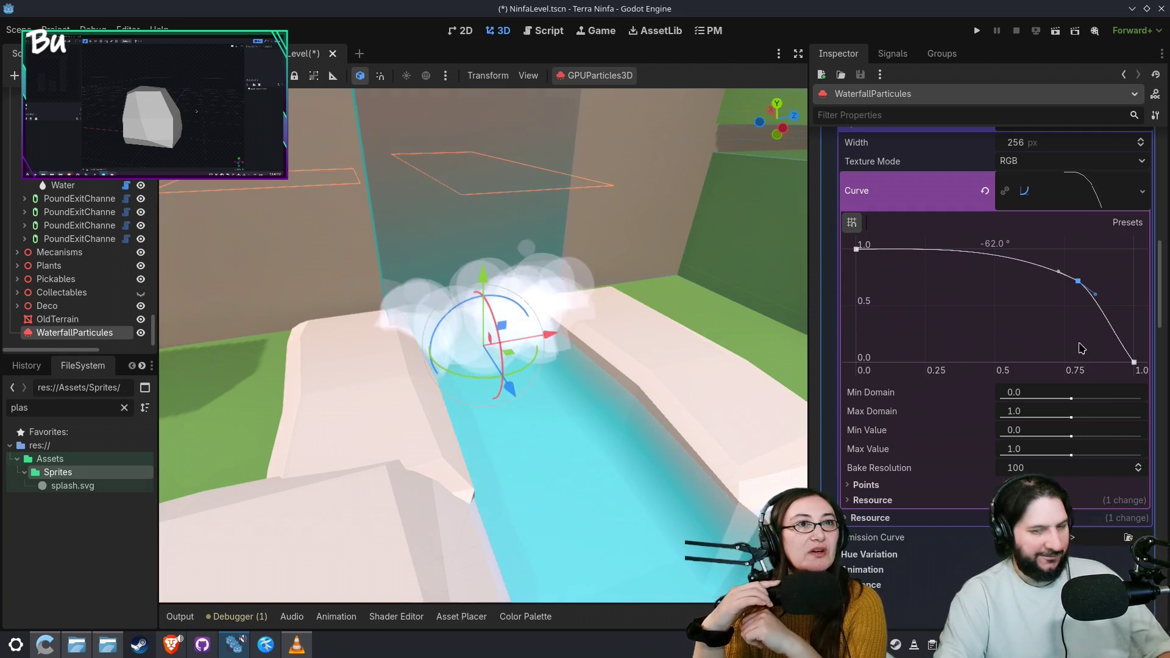
pyautogui.scroll(-3, 1063, 432)
pyautogui.scroll(-5, 1062, 431)
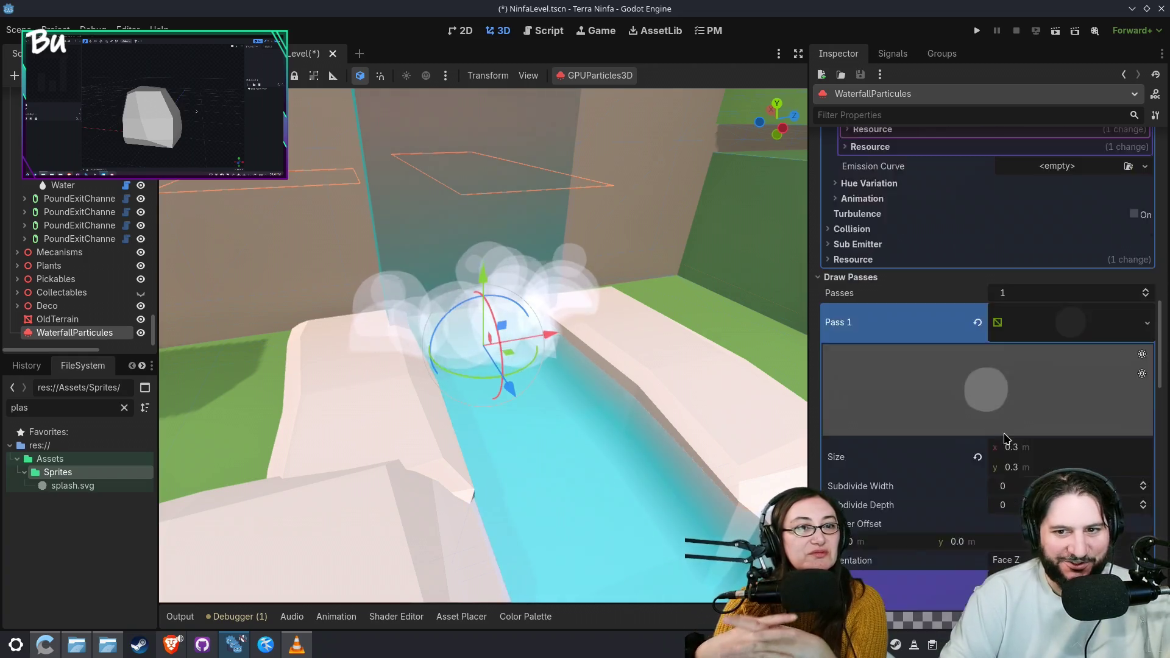
# Raise the Pass 1 material's albedo colour alpha from 88 to 255 for fully opaque white
pyautogui.scroll(-4, 1049, 469)
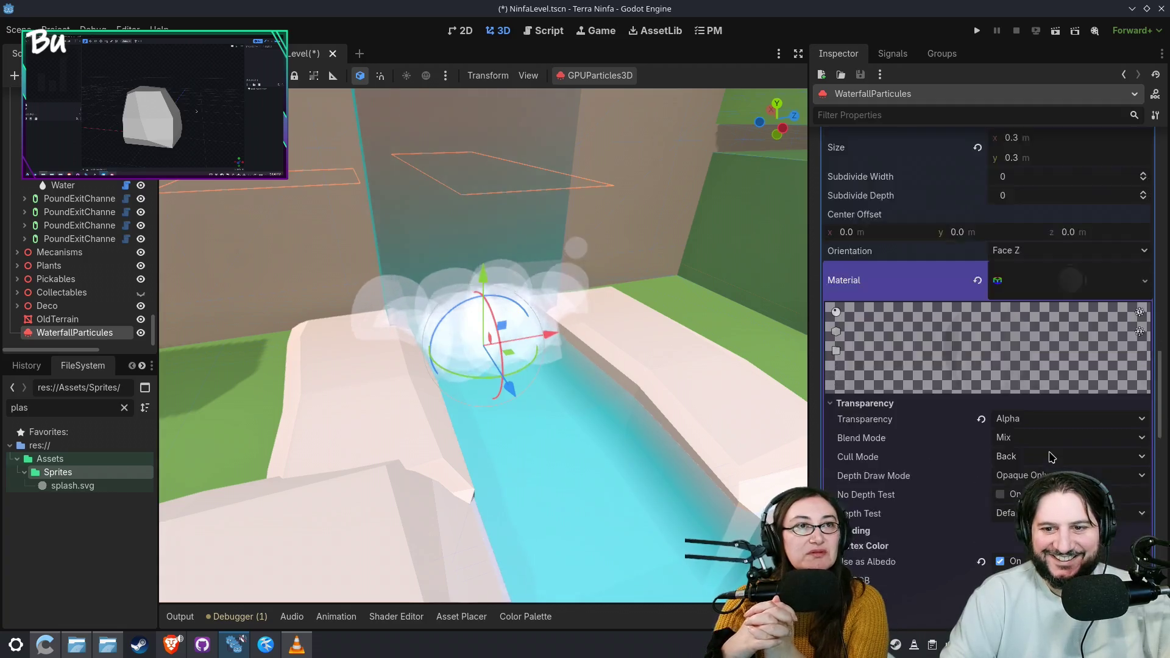
pyautogui.click(1036, 553)
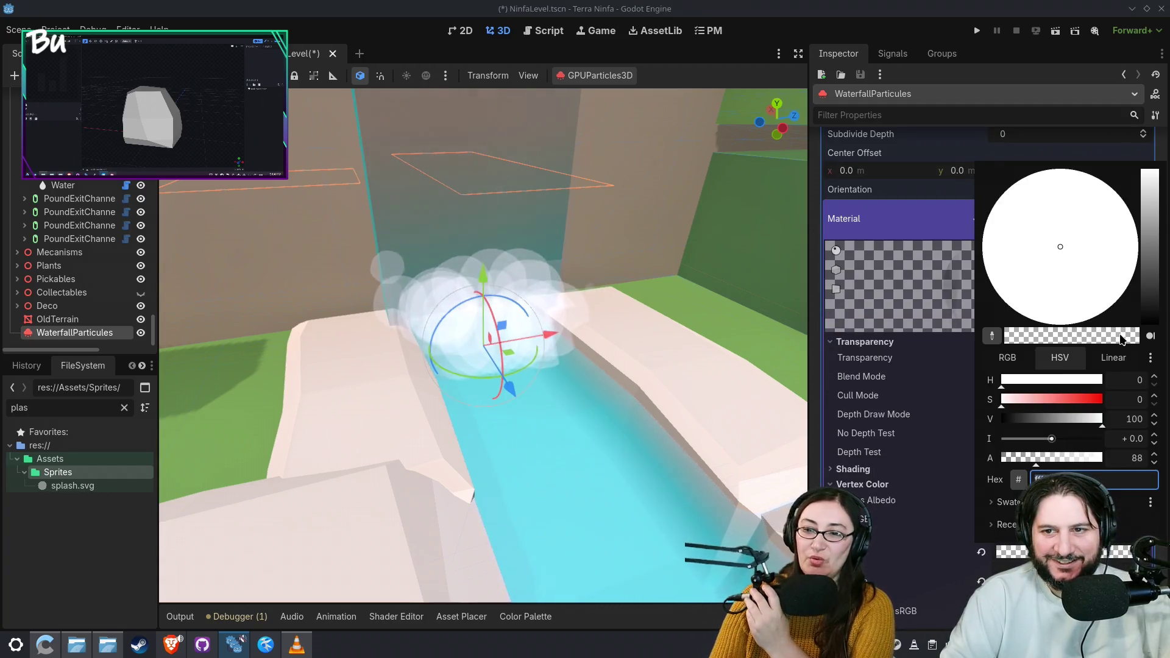
pyautogui.click(1102, 458)
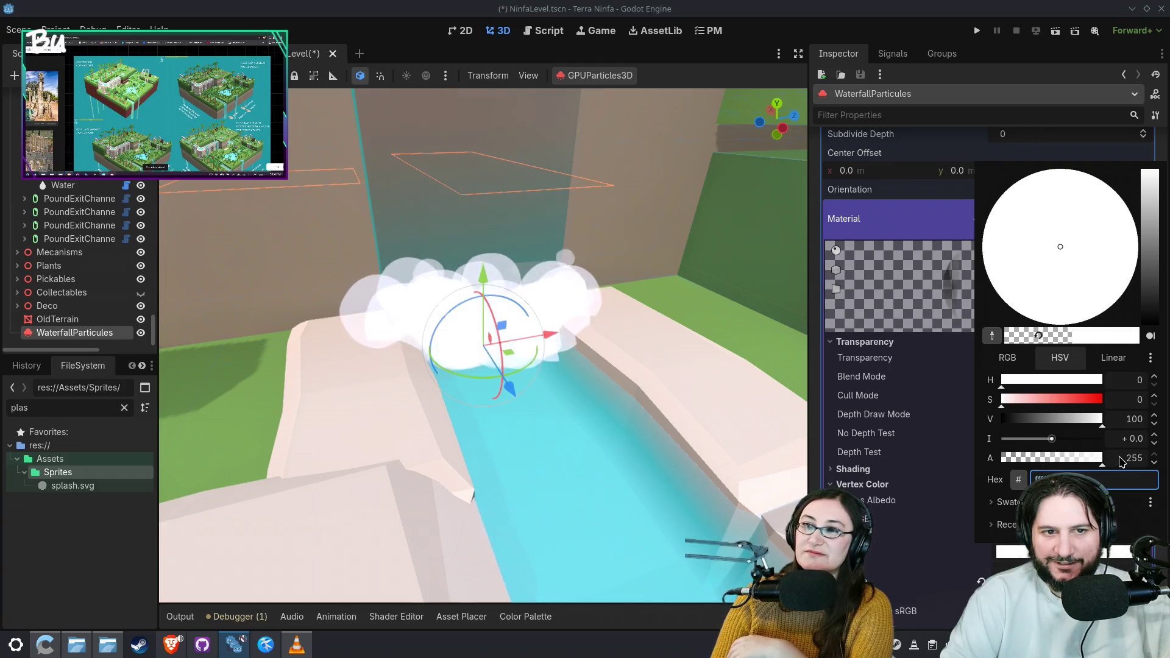
pyautogui.click(1029, 75)
pyautogui.scroll(5, 1049, 317)
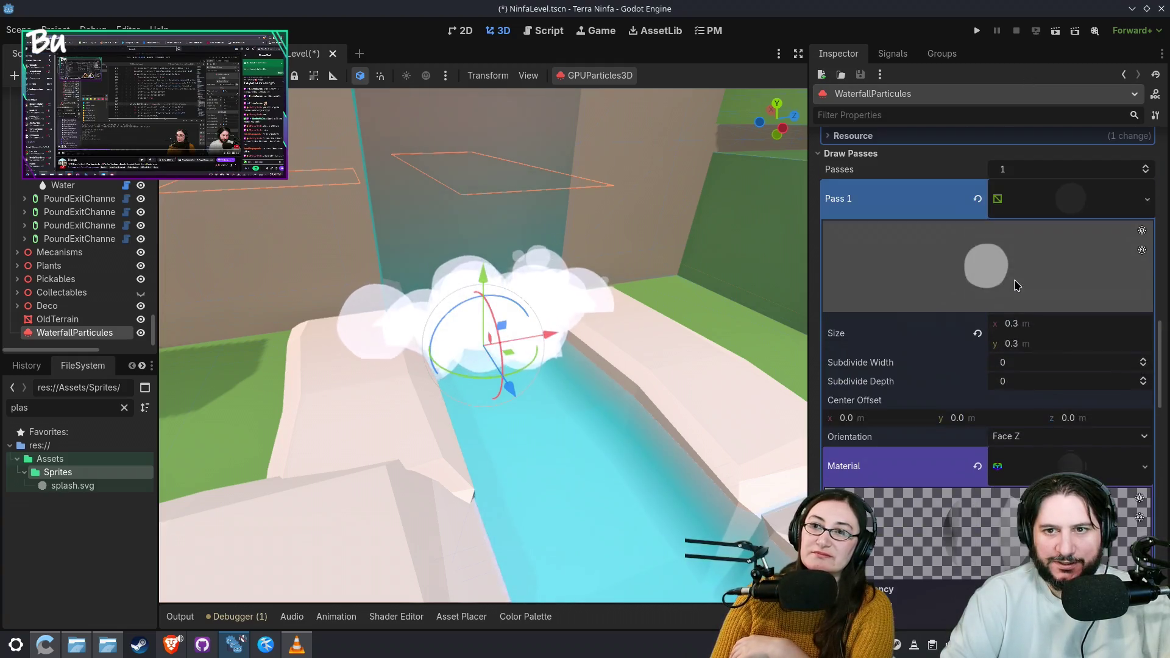
pyautogui.scroll(10, 1054, 313)
pyautogui.scroll(-8, 644, 349)
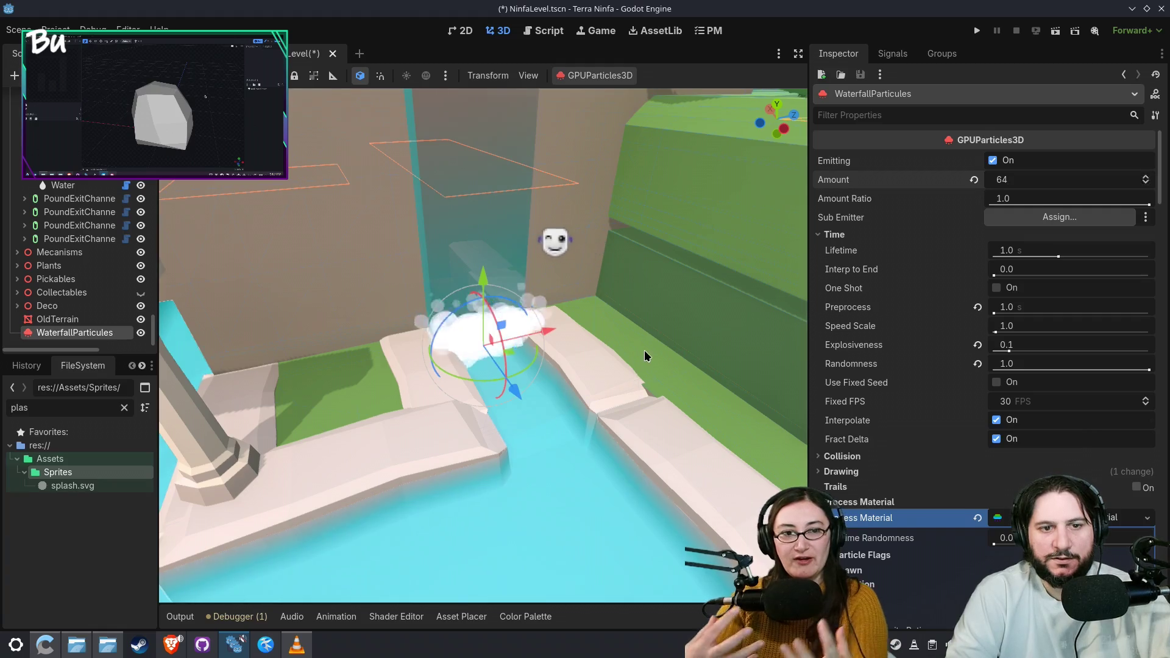
# Reselect WaterfallParticules, collapse its process material, and save NinfaLevel.tscn with Ctrl+S
pyautogui.click(601, 362)
pyautogui.scroll(10, 579, 402)
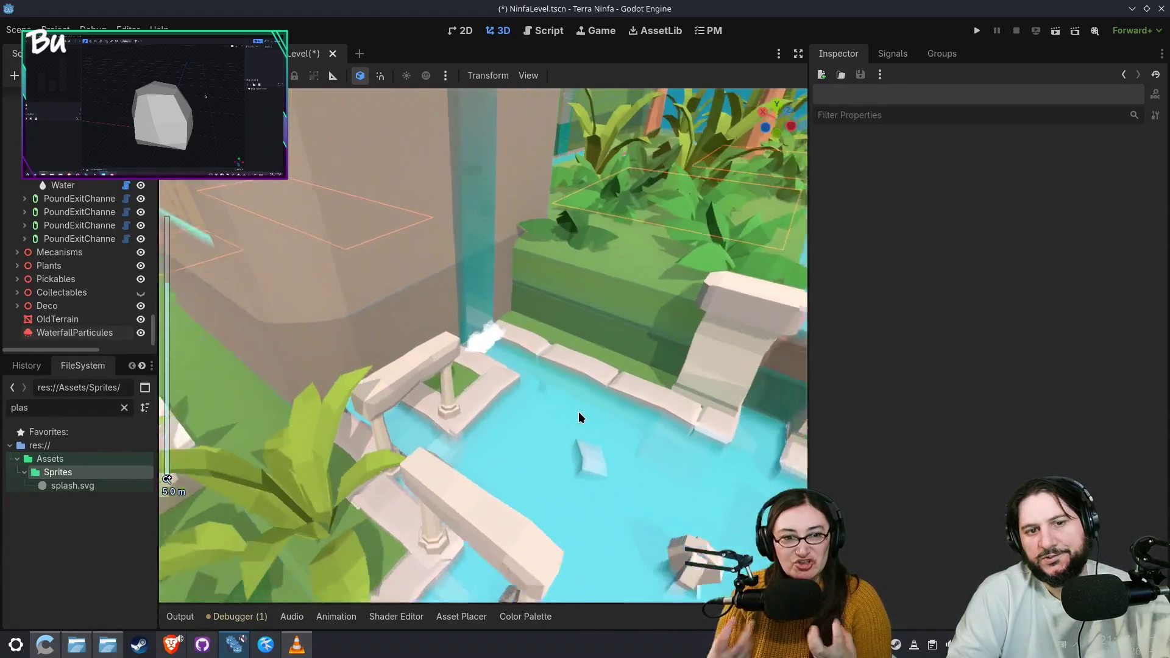
pyautogui.moveTo(579, 417)
pyautogui.mouseDown()
pyautogui.moveTo(584, 451)
pyautogui.moveTo(497, 465)
pyautogui.moveTo(507, 465)
pyautogui.mouseUp()
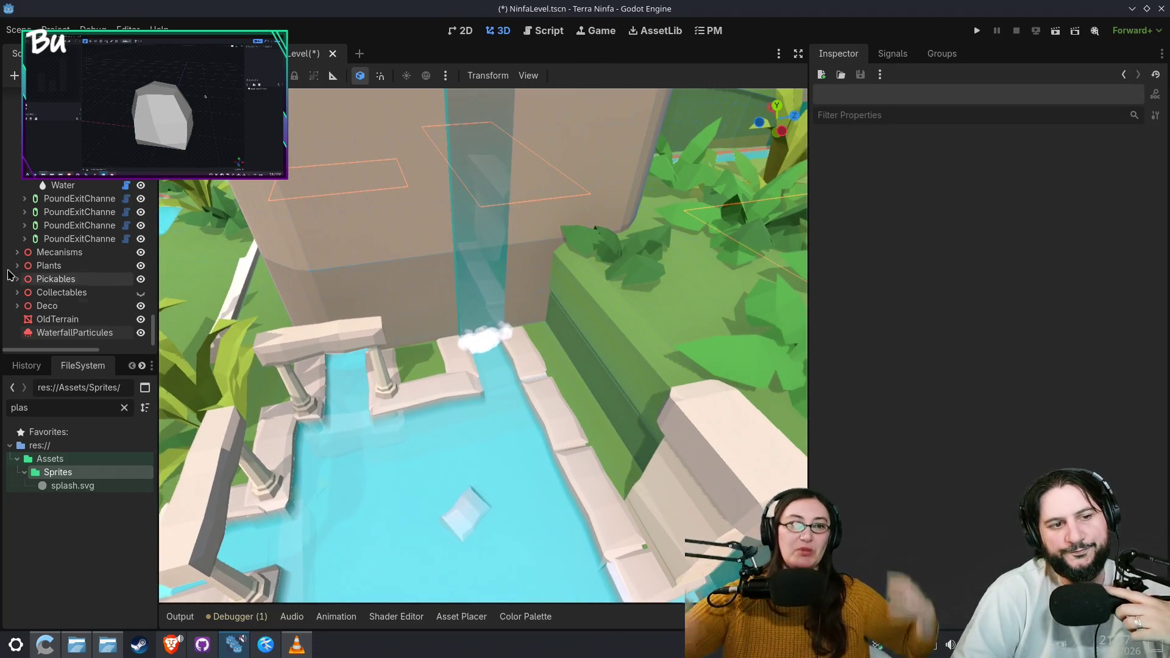
pyautogui.click(59, 333)
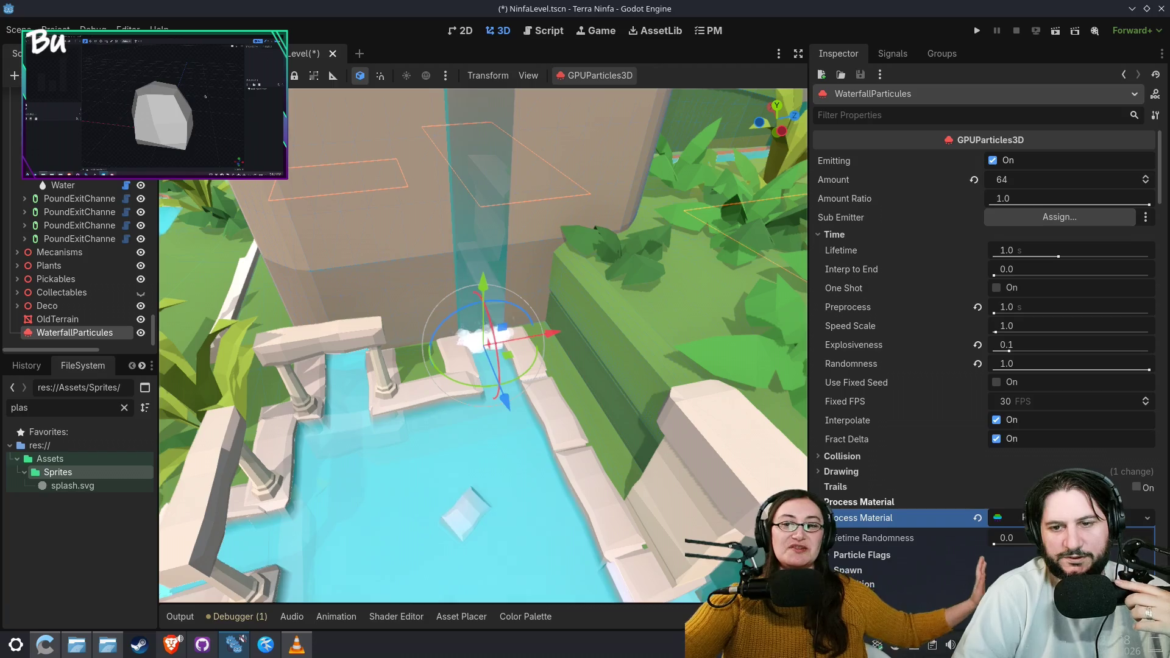
pyautogui.scroll(-5, 985, 366)
pyautogui.click(1061, 271)
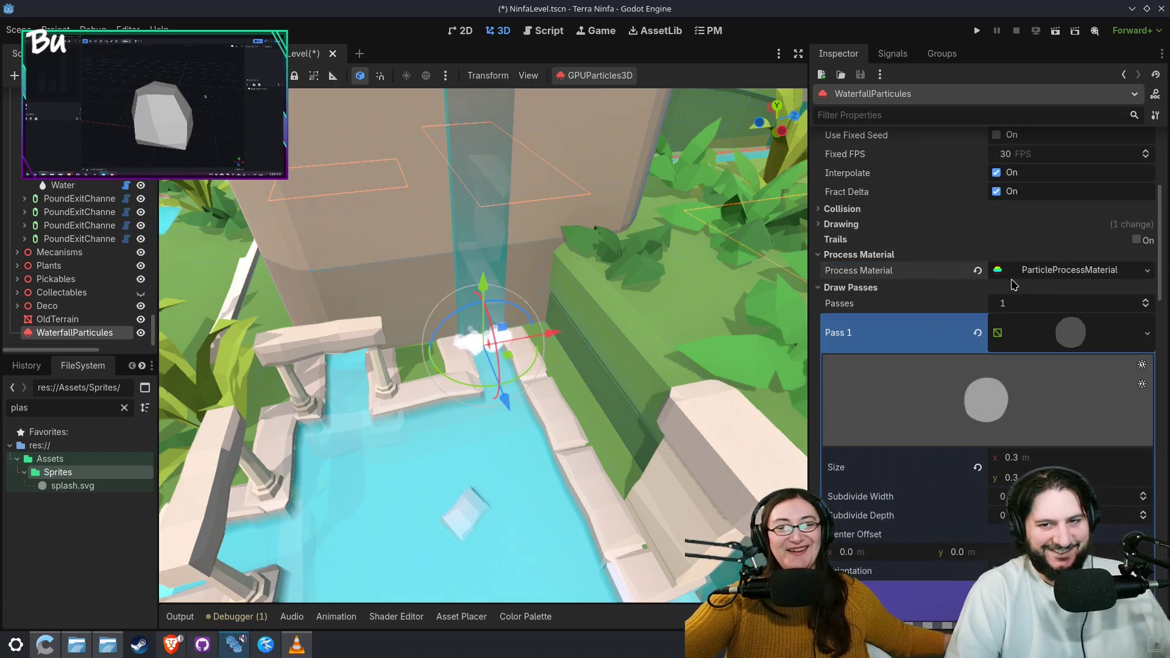
pyautogui.hotkey('ctrl', 's')
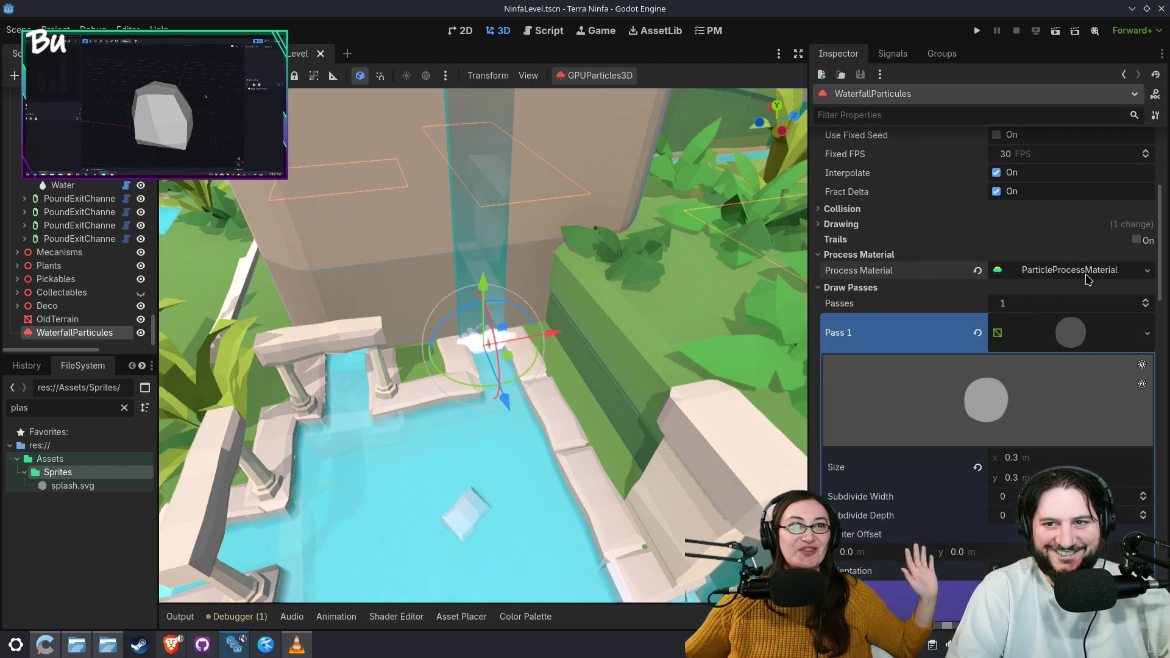
# Review Pass 1's material and its transparency mode list, still set to Alpha
pyautogui.click(1078, 328)
pyautogui.click(1078, 328)
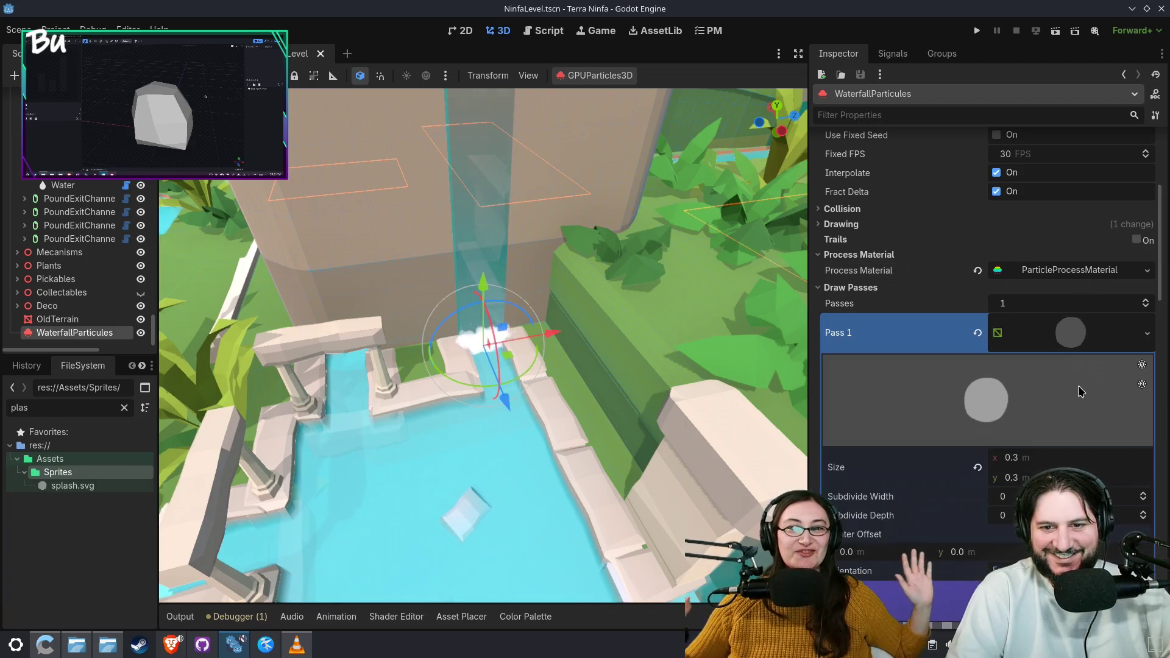
pyautogui.scroll(-5, 1078, 390)
pyautogui.scroll(-2, 1078, 396)
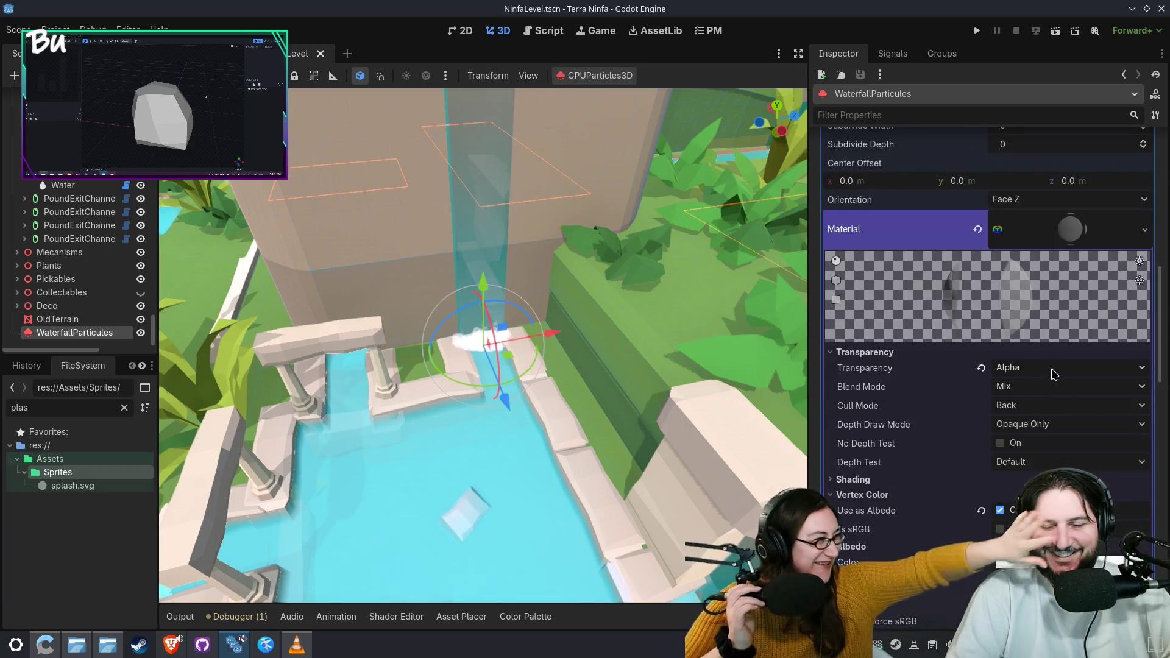
pyautogui.click(1054, 369)
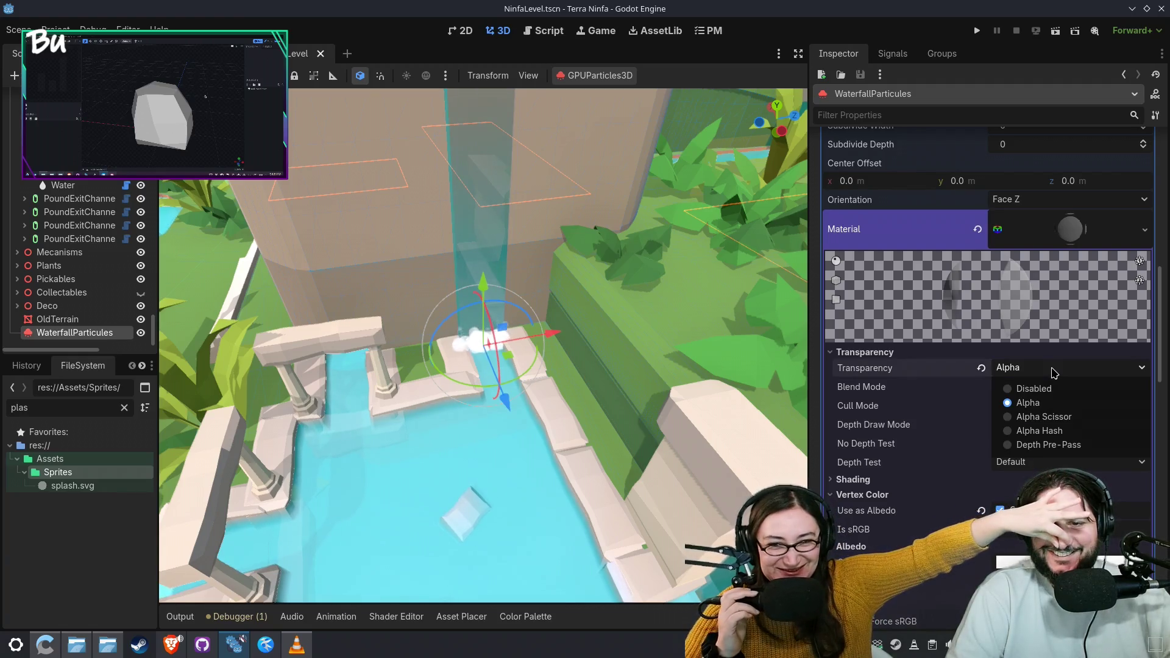
pyautogui.click(1054, 368)
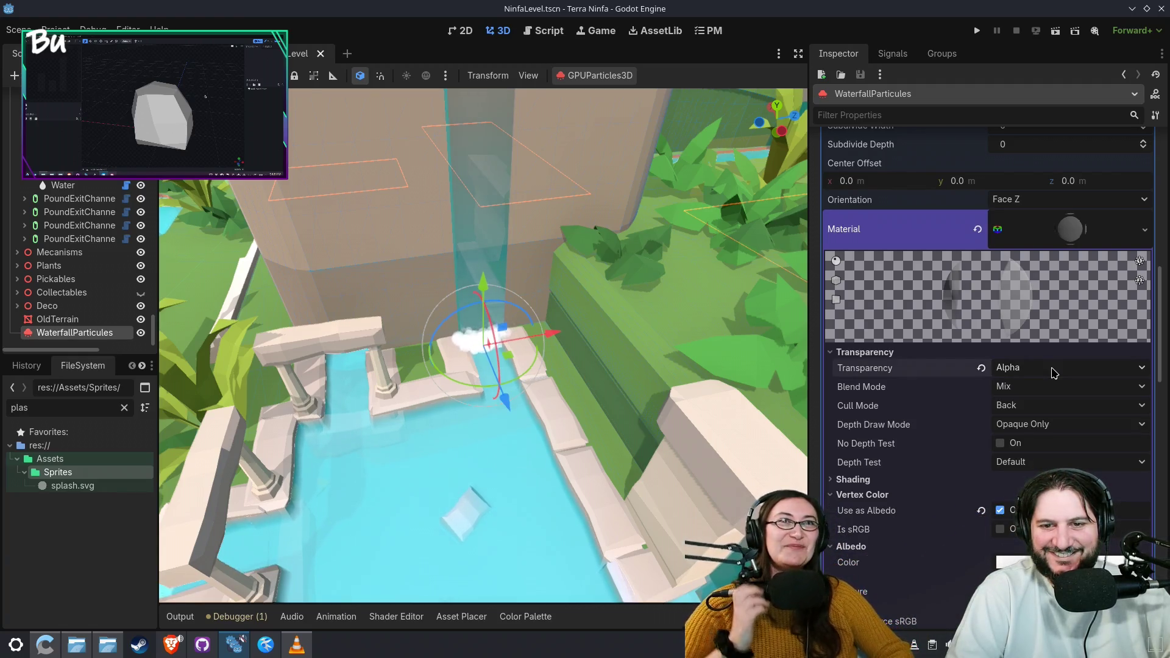
pyautogui.click(577, 382)
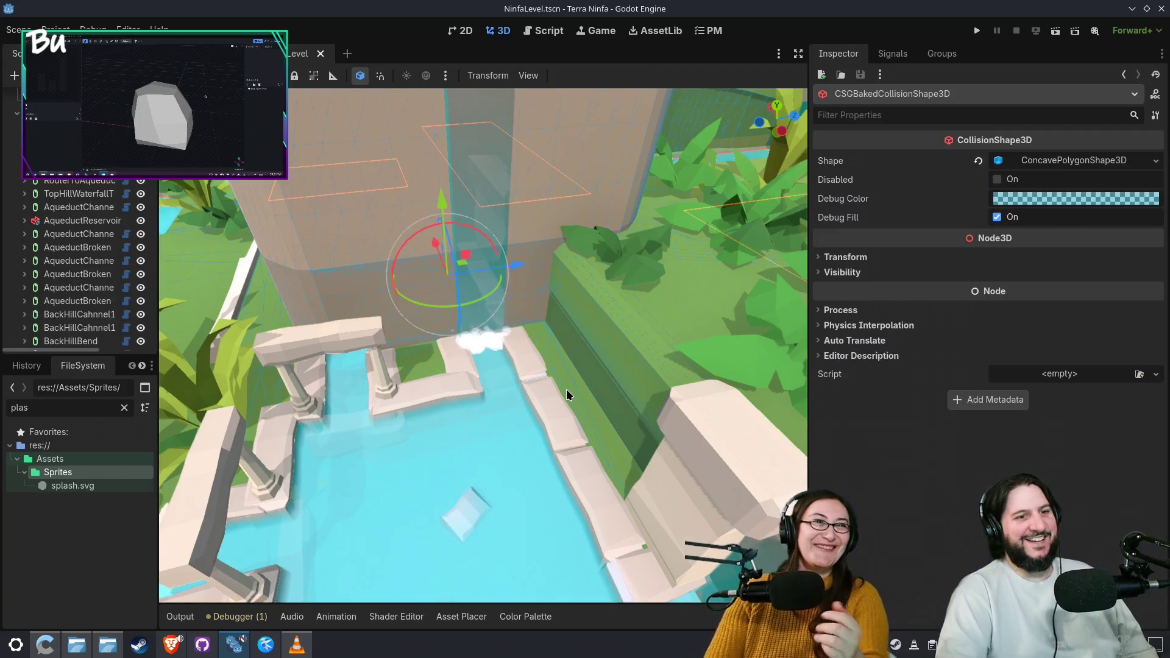
pyautogui.scroll(2, 613, 404)
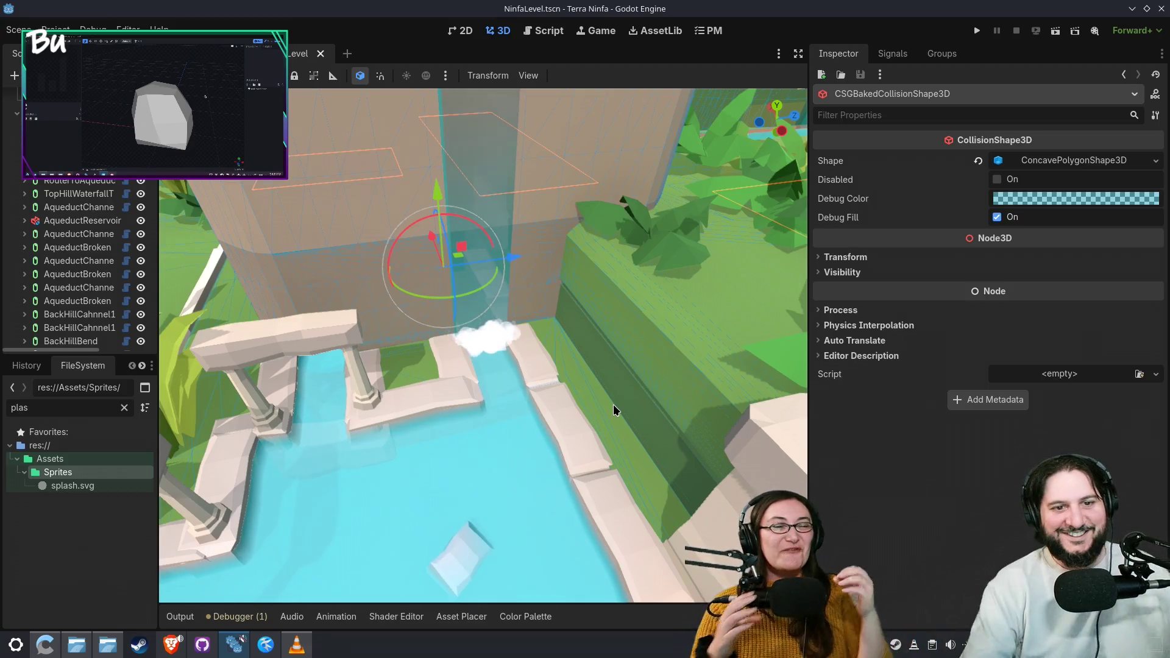
pyautogui.scroll(3, 536, 374)
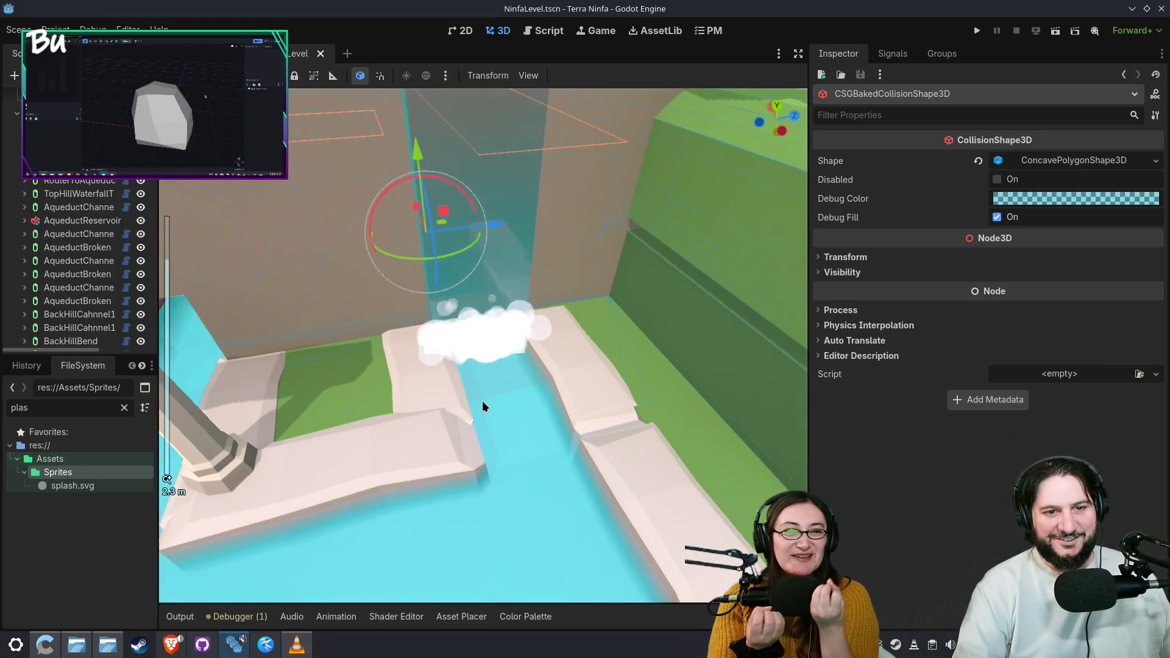
pyautogui.moveTo(482, 400); pyautogui.dragTo(531, 405)
pyautogui.scroll(-1, 70, 183)
pyautogui.scroll(-5, 71, 244)
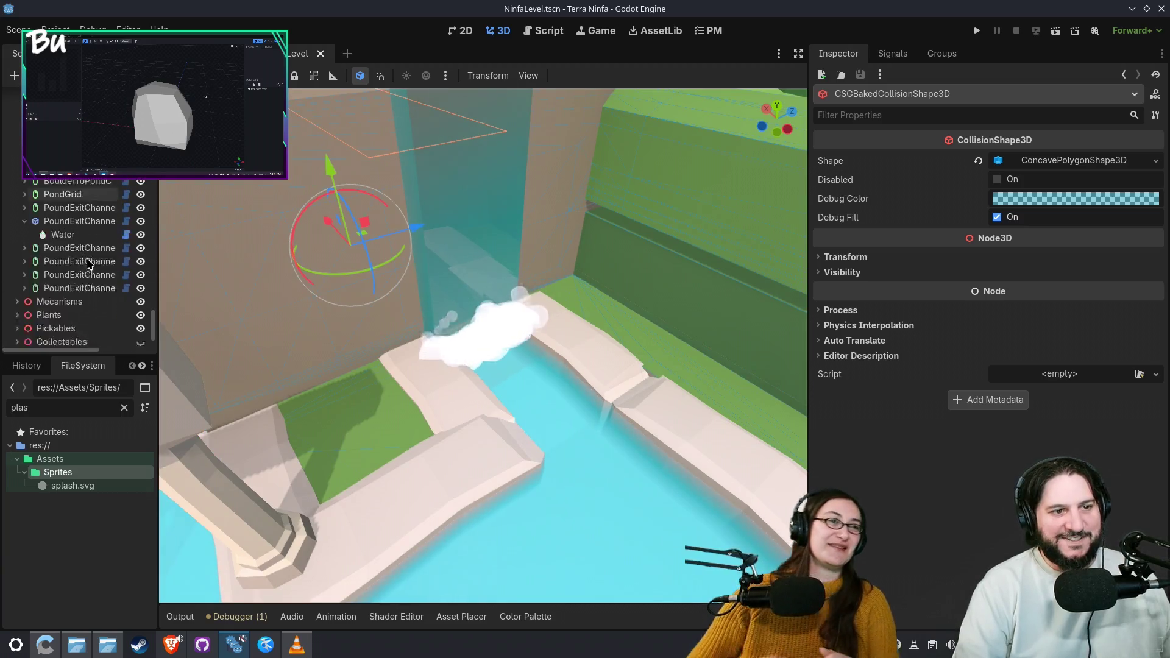
pyautogui.click(53, 333)
# Save the WaterfallParticules branch as WaterfallParticules.tscn in the GameObjects/Water folder
pyautogui.rightClick(72, 333)
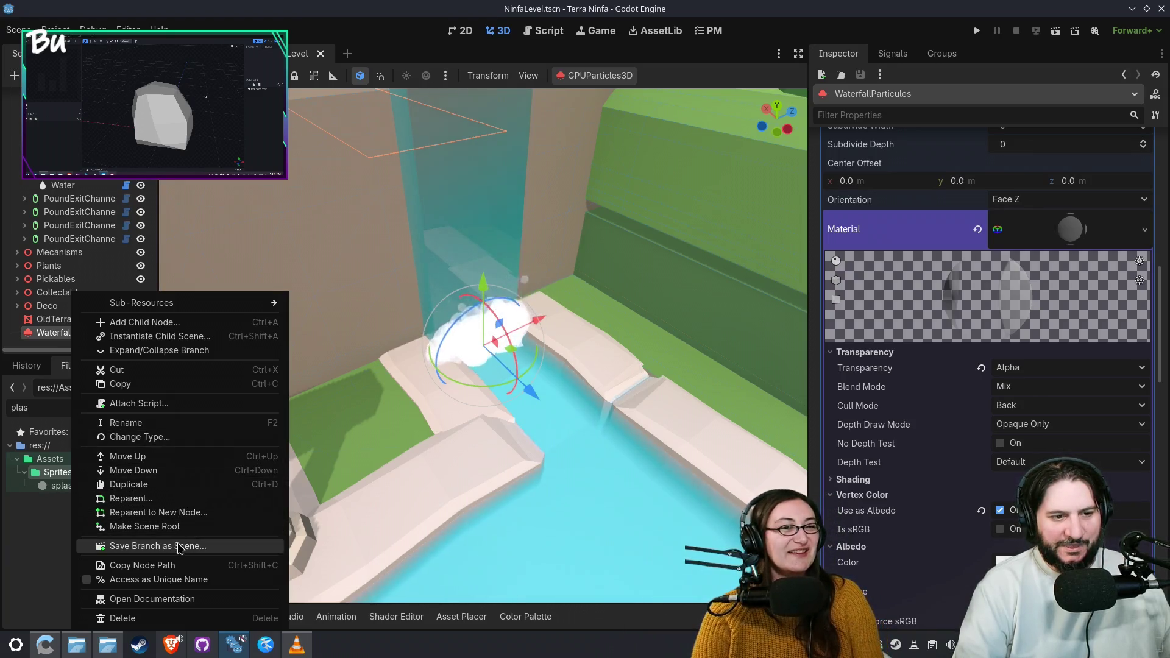
pyautogui.click(181, 545)
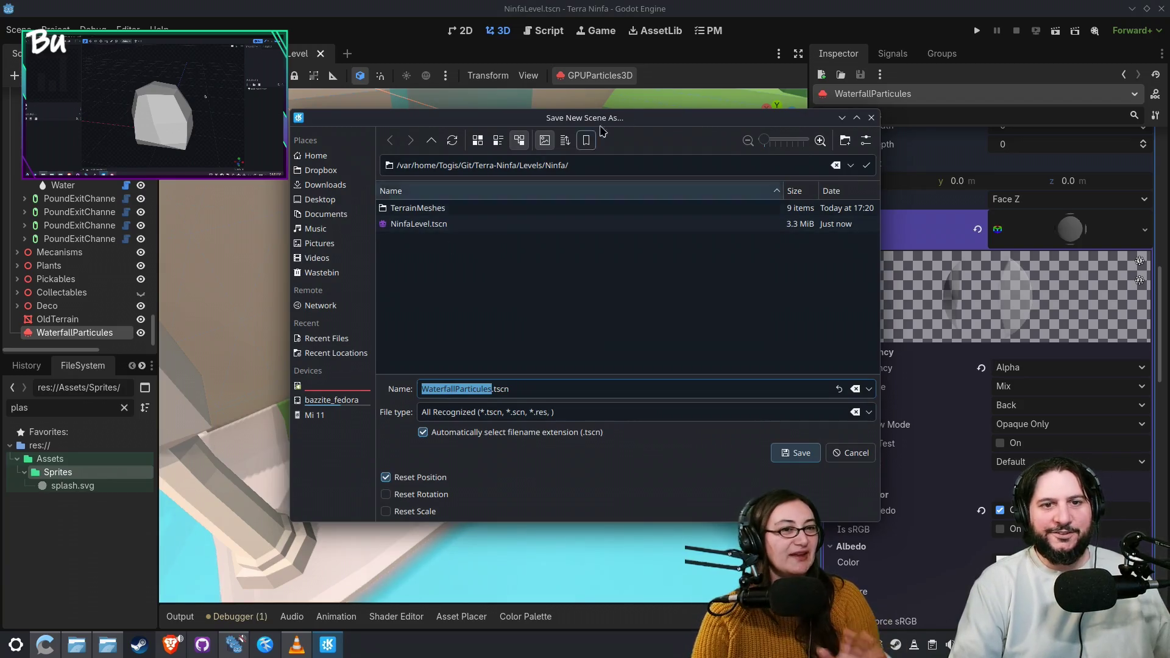
pyautogui.click(434, 144)
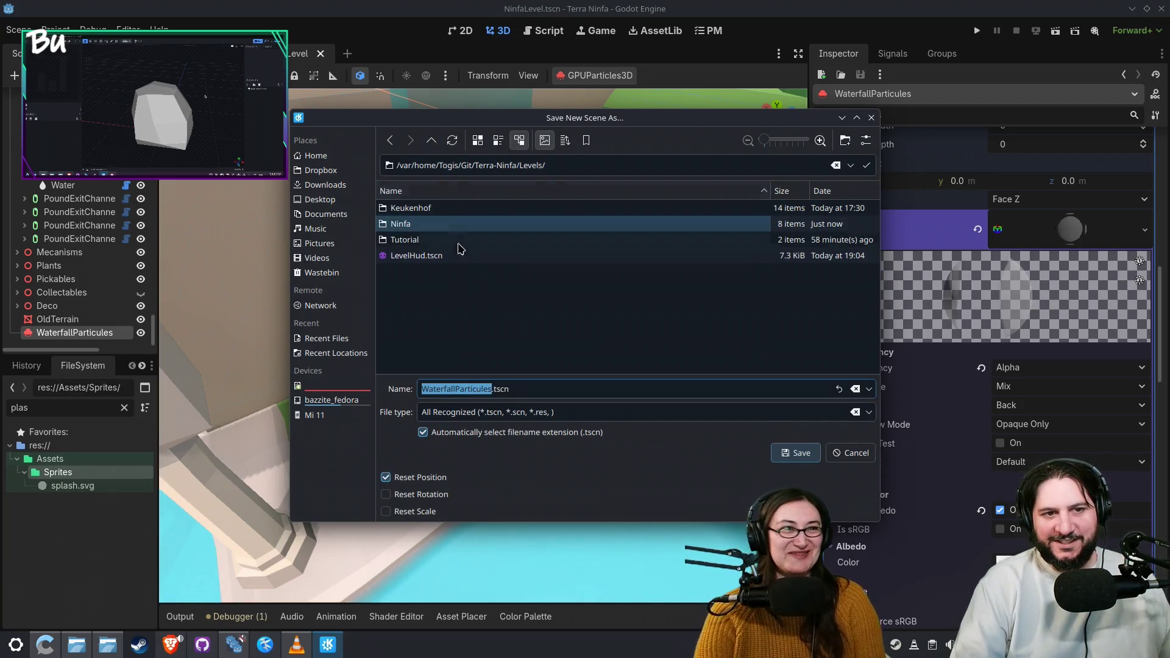
pyautogui.click(431, 141)
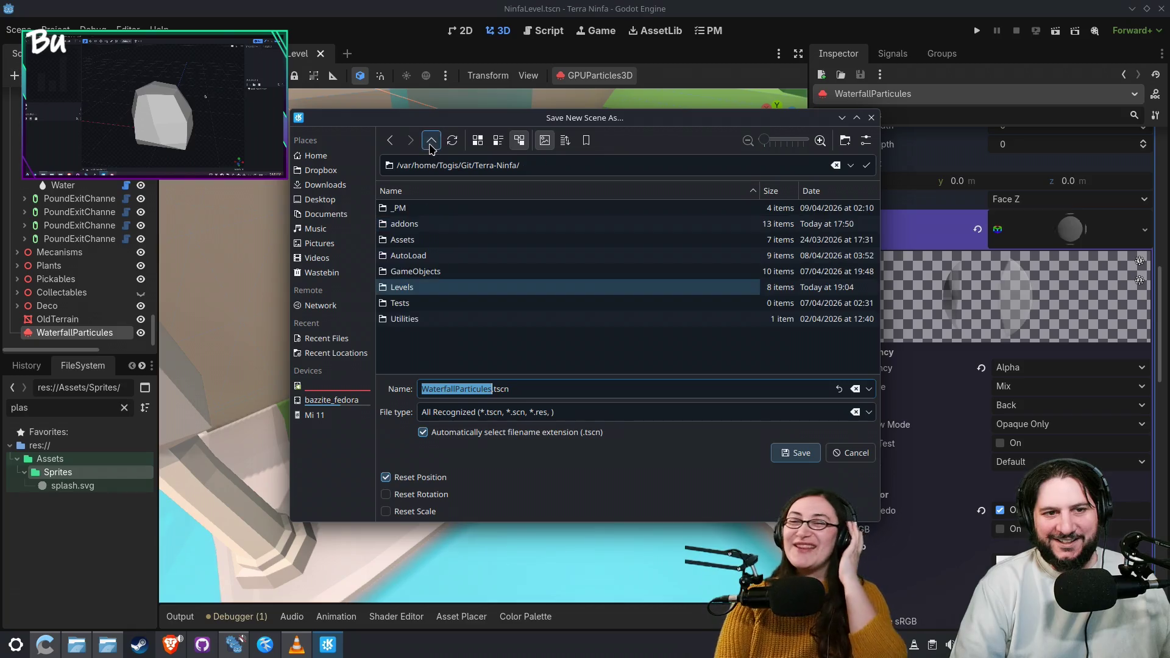
pyautogui.doubleClick(427, 272)
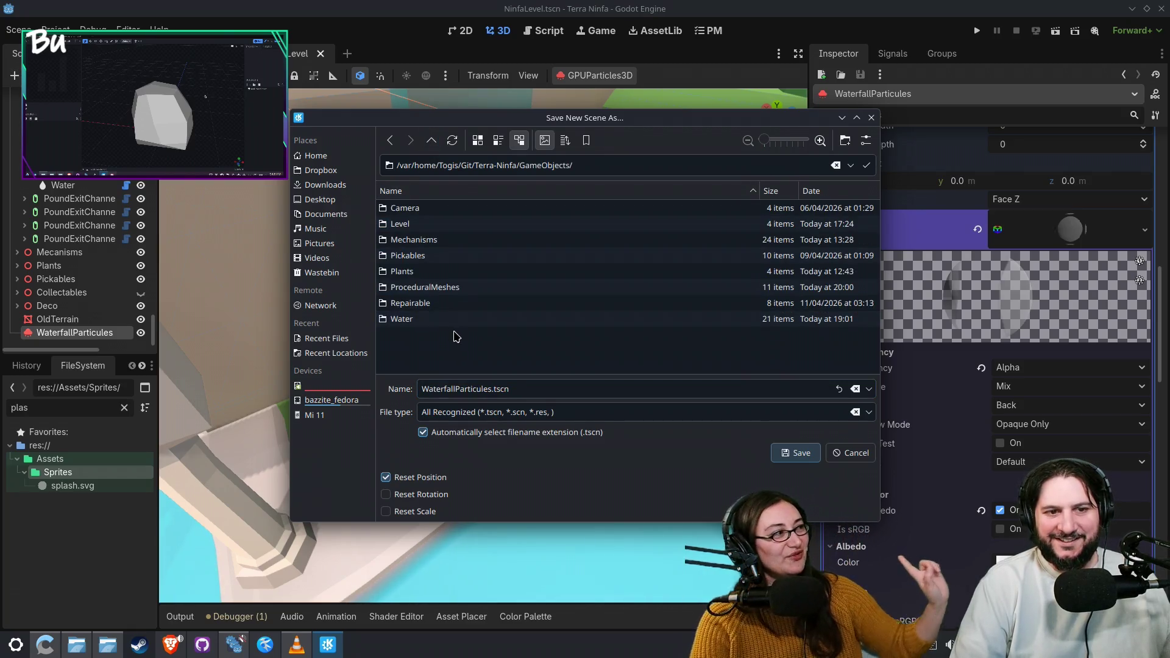
pyautogui.doubleClick(438, 321)
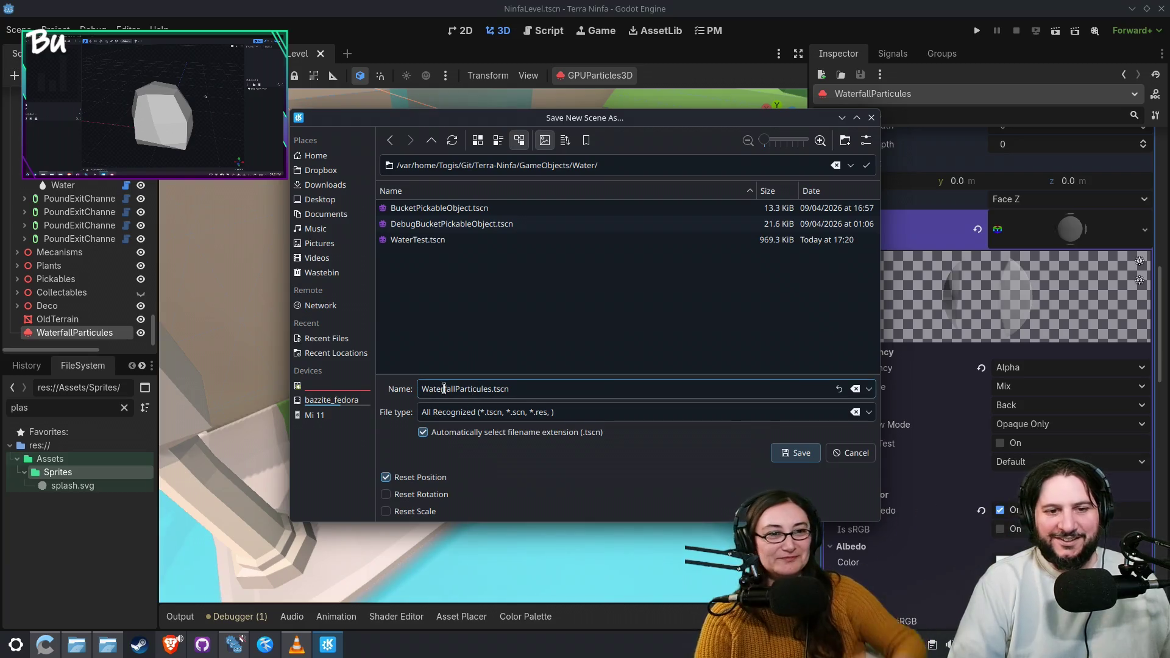
pyautogui.click(802, 453)
pyautogui.scroll(-5, 427, 305)
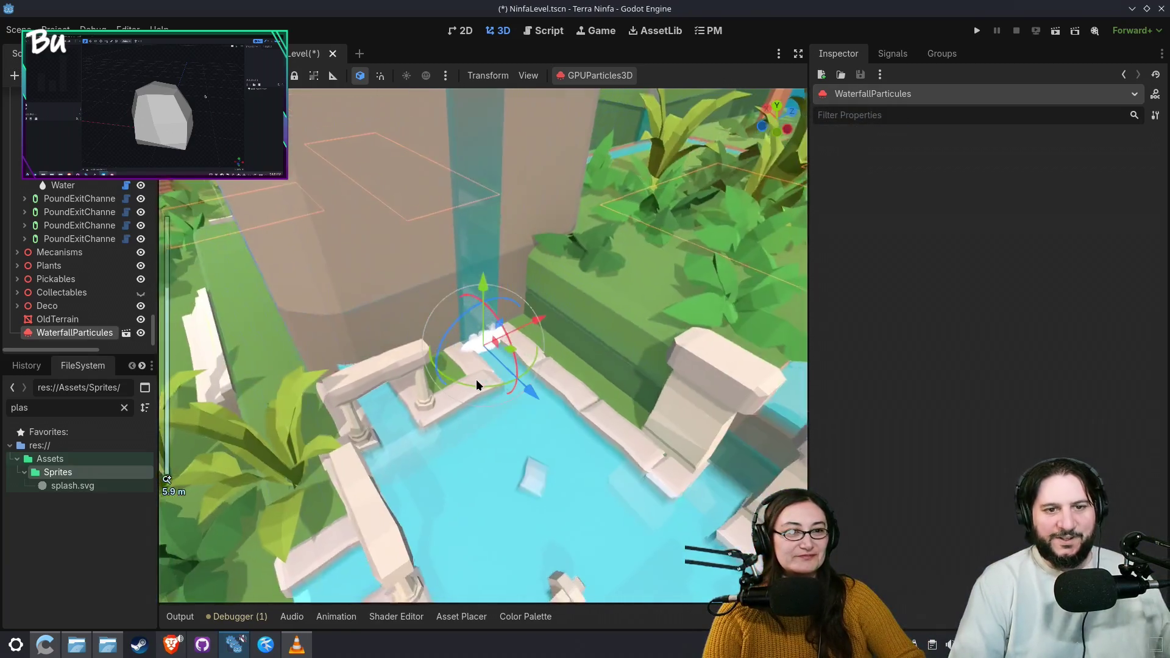
# Open WaterfallParticules.tscn in its own editor tab and select its particles node
pyautogui.scroll(4, 52, 268)
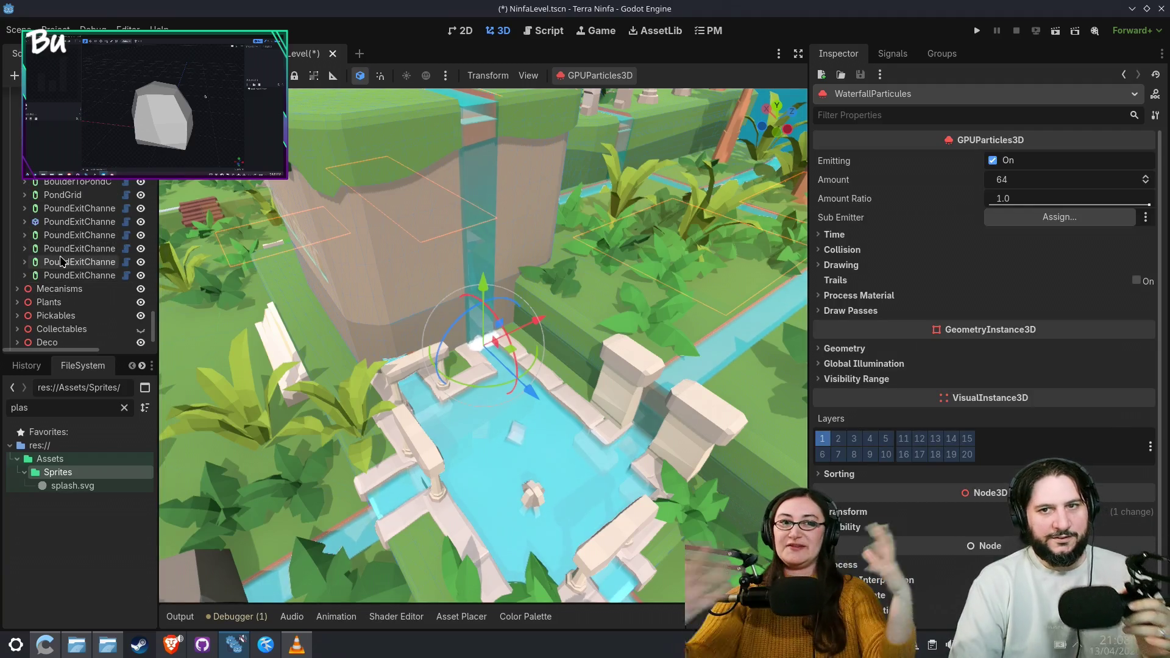
pyautogui.scroll(-3, 78, 262)
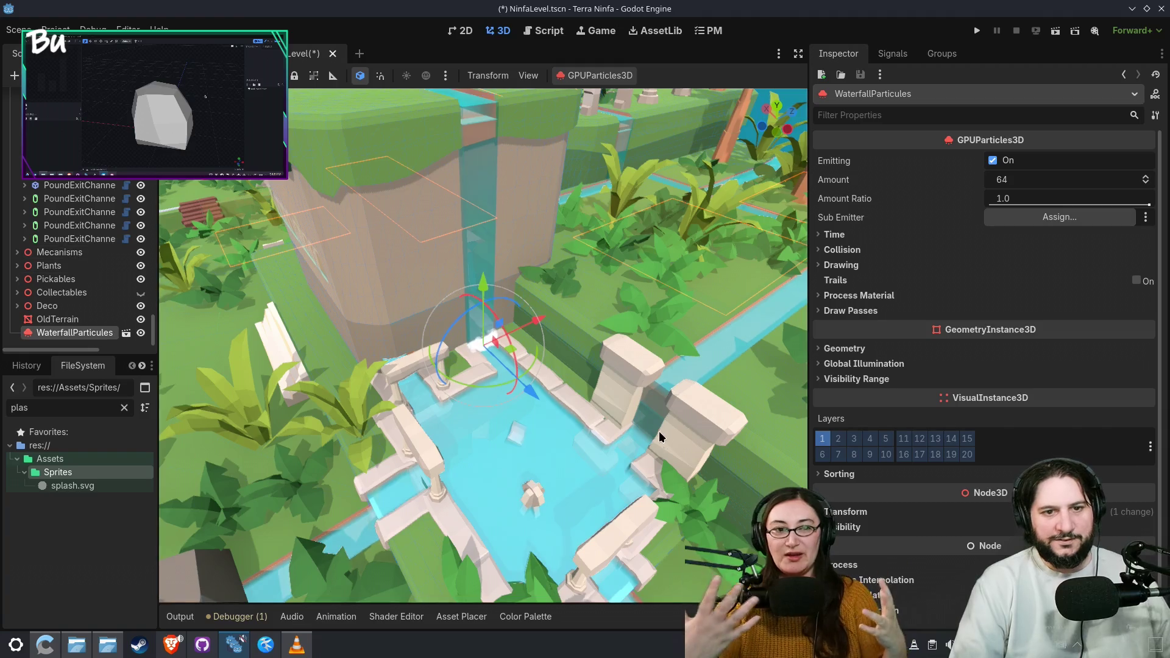
pyautogui.scroll(8, 620, 409)
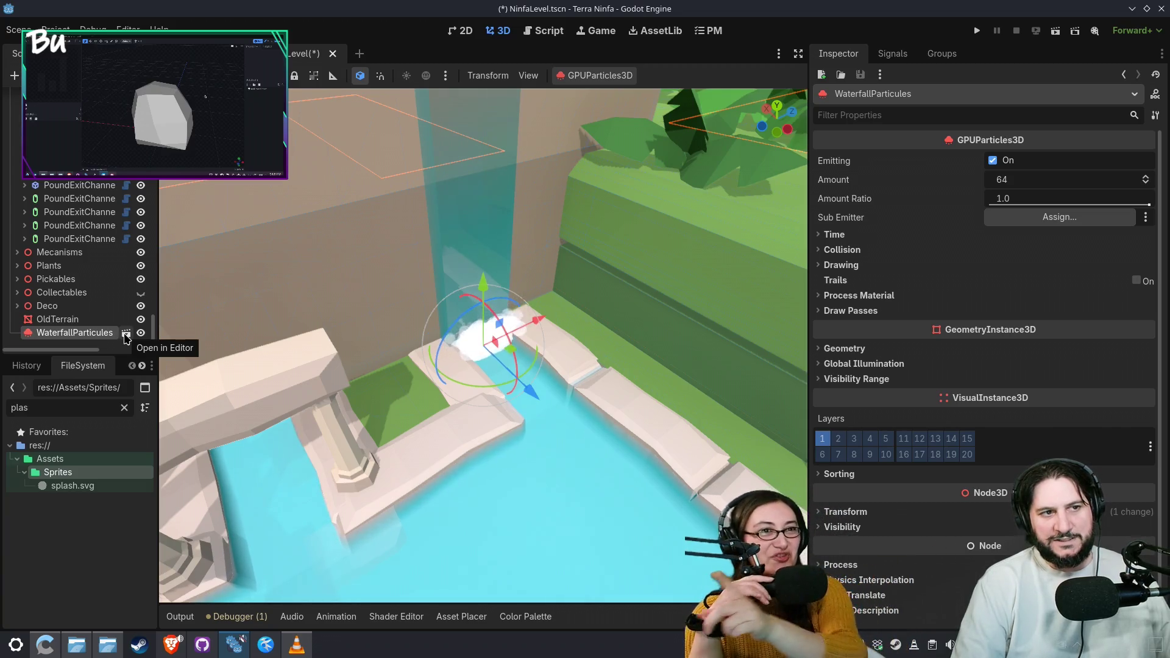
pyautogui.click(125, 336)
pyautogui.click(478, 335)
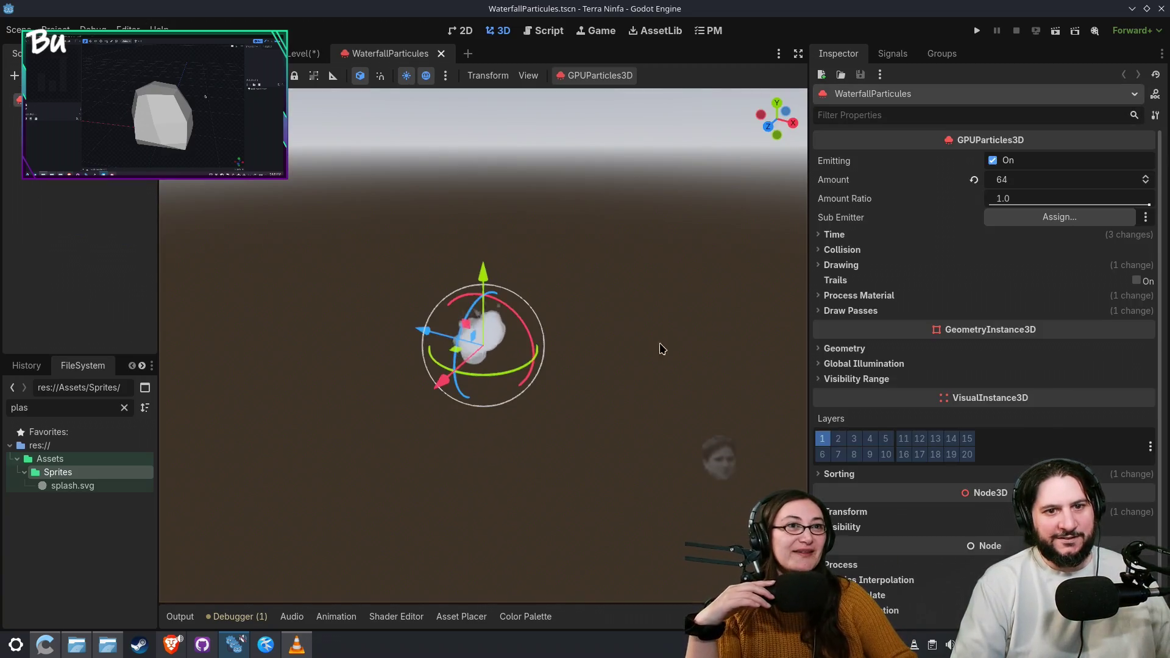
# Attach a new GDScript, GameObjects/Water/WaterfallParticules.gd, inheriting GPUParticles3D, to the particles node
pyautogui.moveTo(407, 335)
pyautogui.mouseDown()
pyautogui.moveTo(679, 365)
pyautogui.moveTo(659, 362)
pyautogui.mouseUp()
pyautogui.scroll(1, 645, 359)
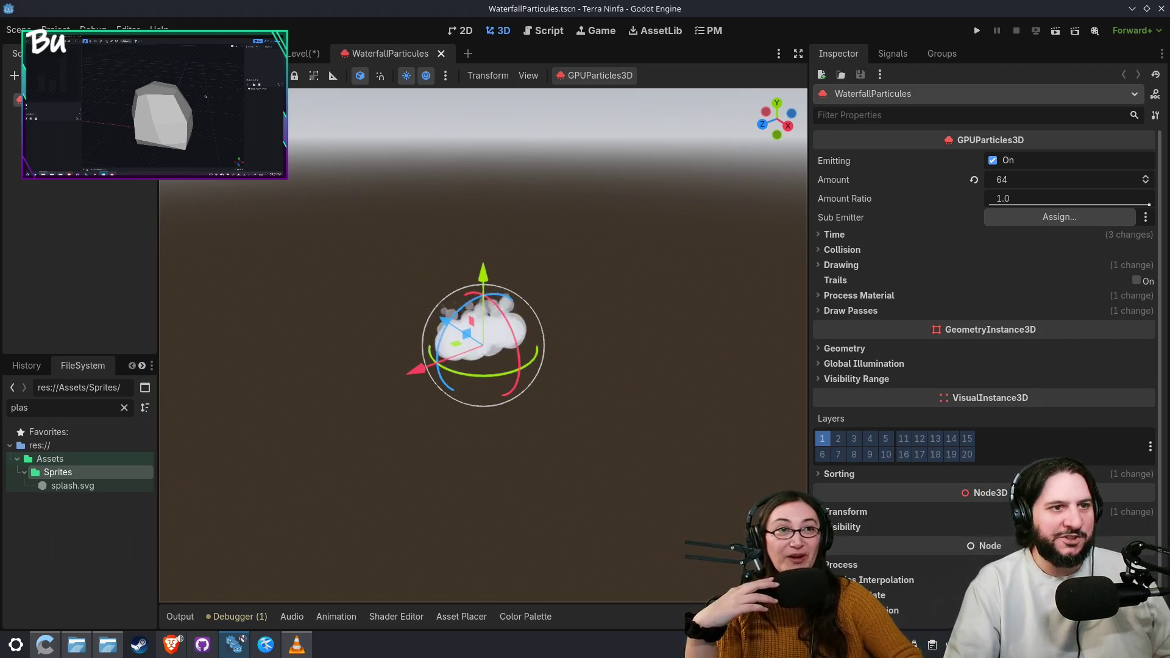
pyautogui.click(128, 75)
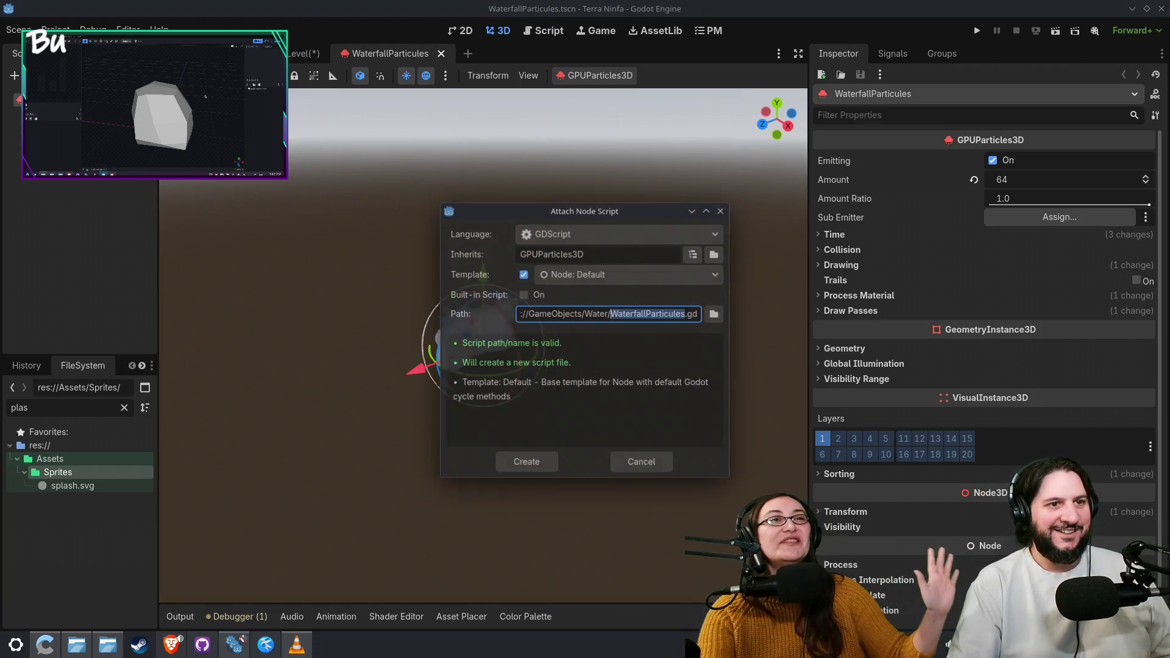
pyautogui.click(528, 458)
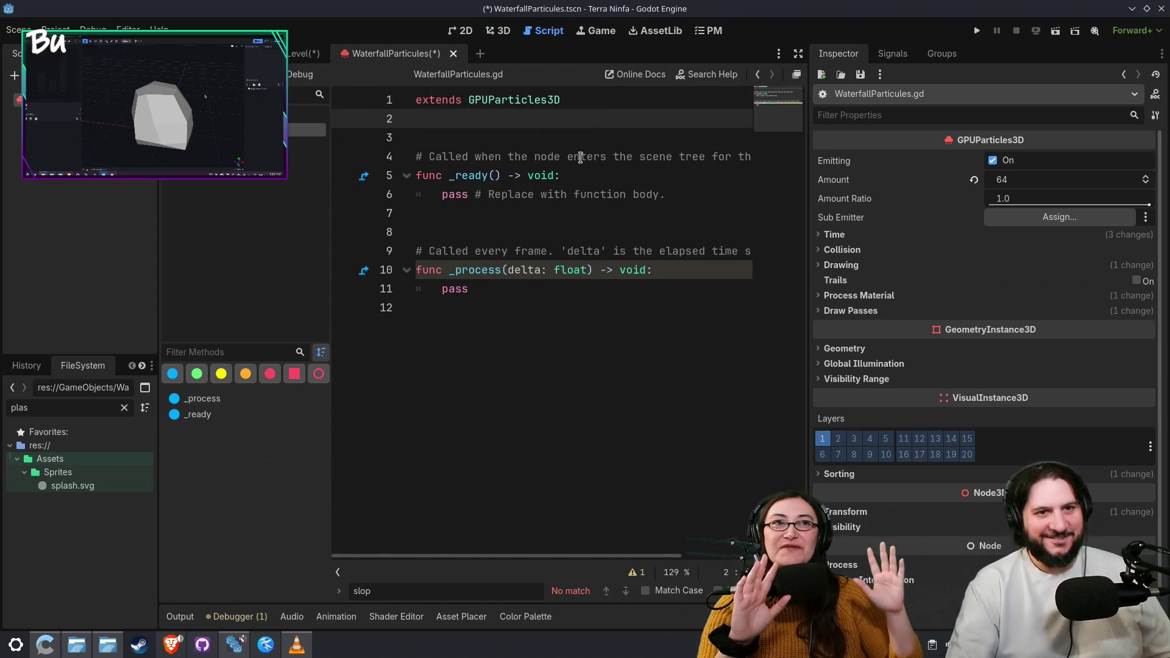
# Add 'class_name WaterfallParticules' as the first line, above extends
pyautogui.press('Up')
pyautogui.press('Return')
pyautogui.press('Up')
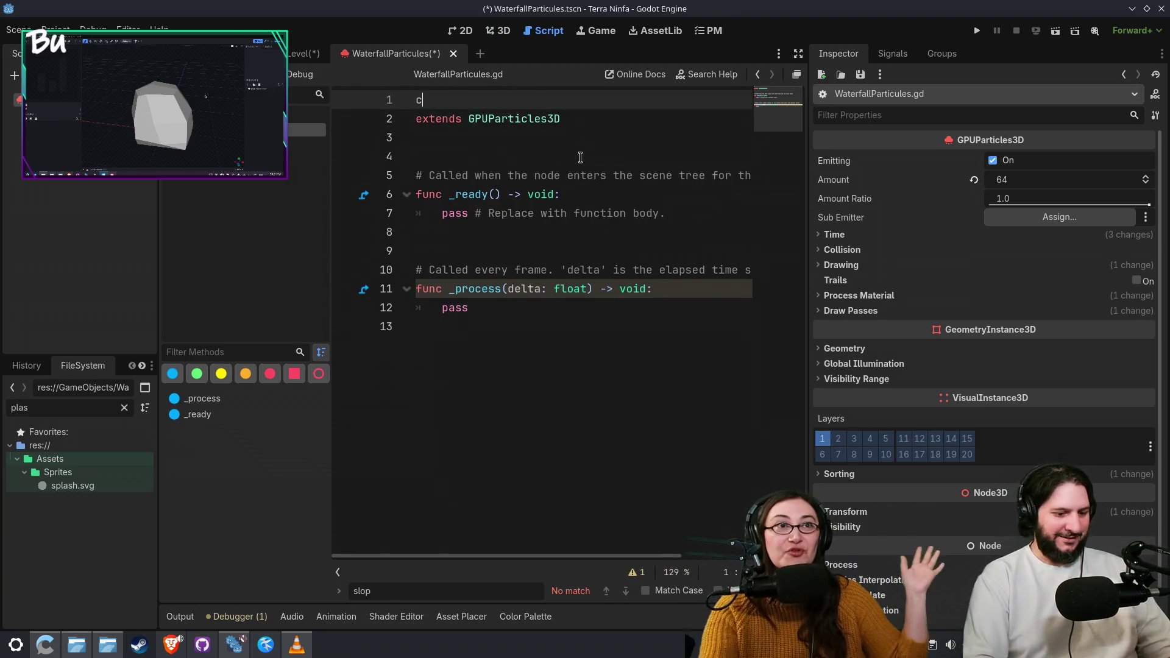
pyautogui.write('lass_name Waterfall')
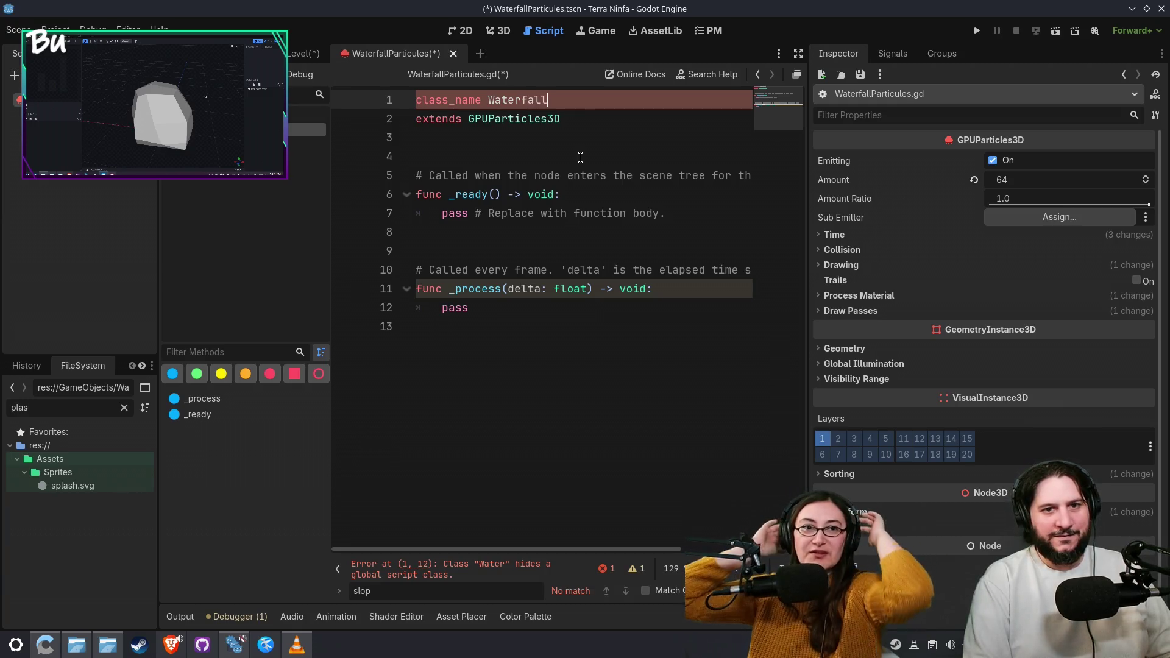
pyautogui.write('Particules')
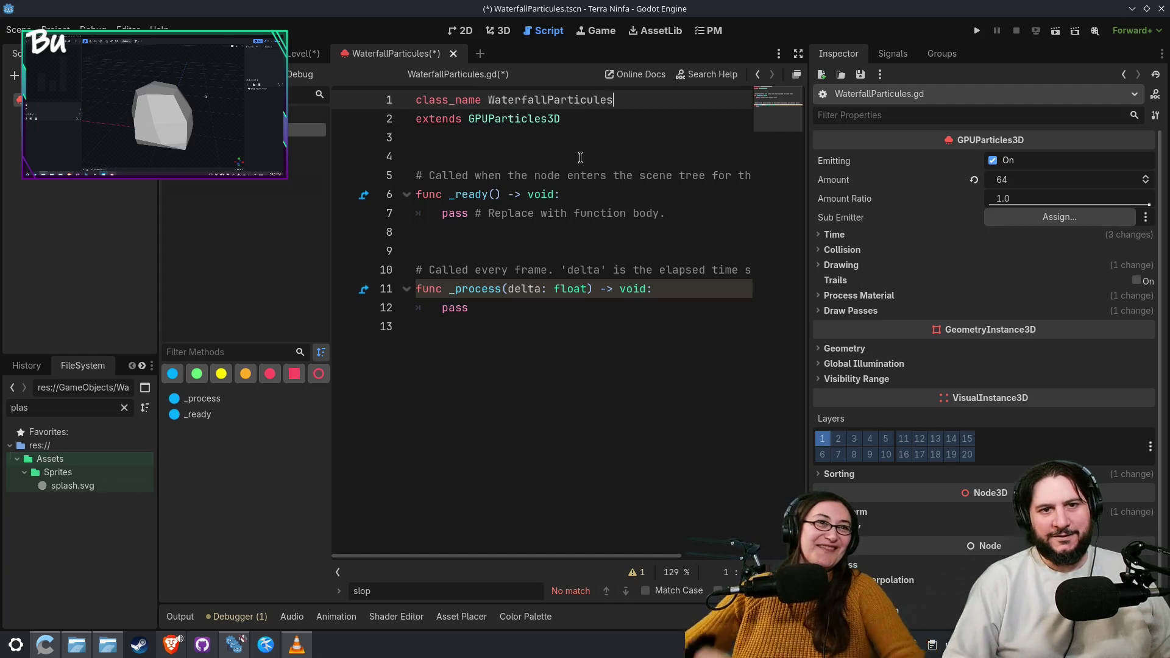
pyautogui.press('Down')
pyautogui.press('Down')
pyautogui.press('Down')
pyautogui.press('Up')
pyautogui.press('Up')
pyautogui.press('Up')
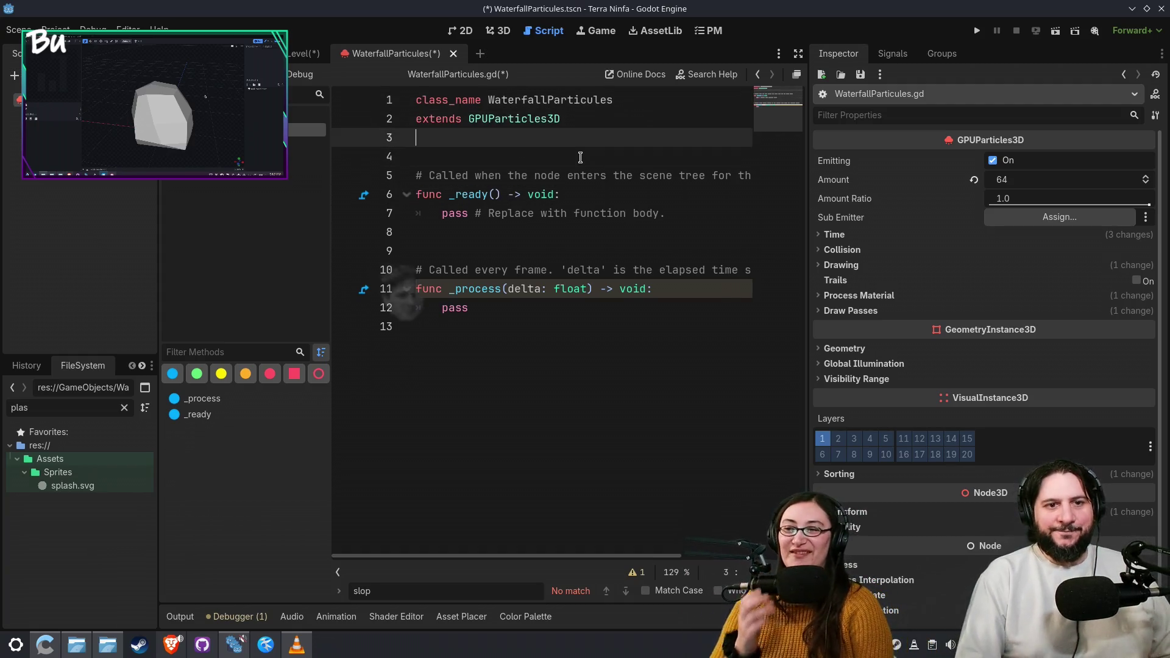
pyautogui.press('Return')
pyautogui.write('@e')
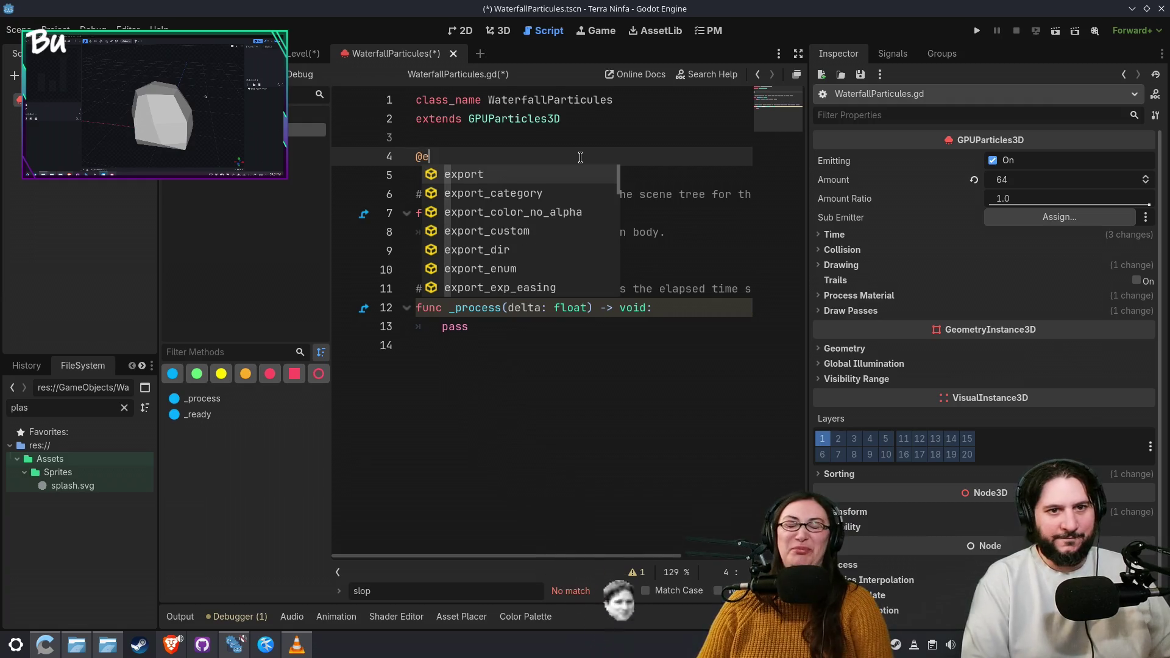
pyautogui.press('Return')
pyautogui.write('var')
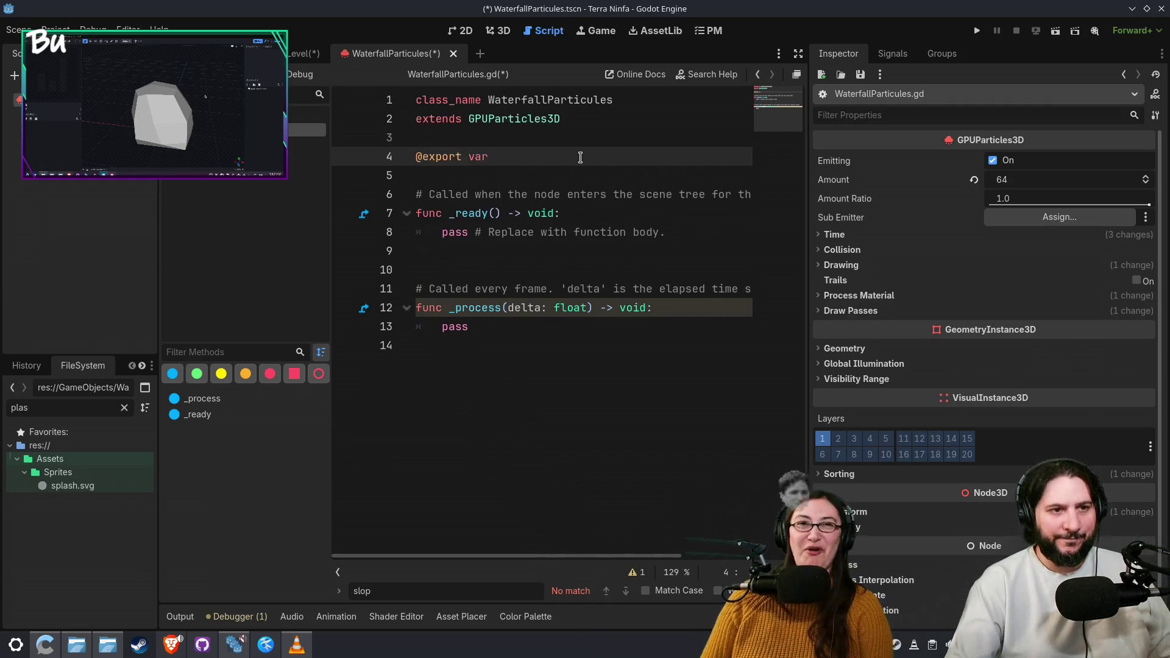
pyautogui.hotkey('ctrl', 'shift', 'o')
pyautogui.write('Mecha')
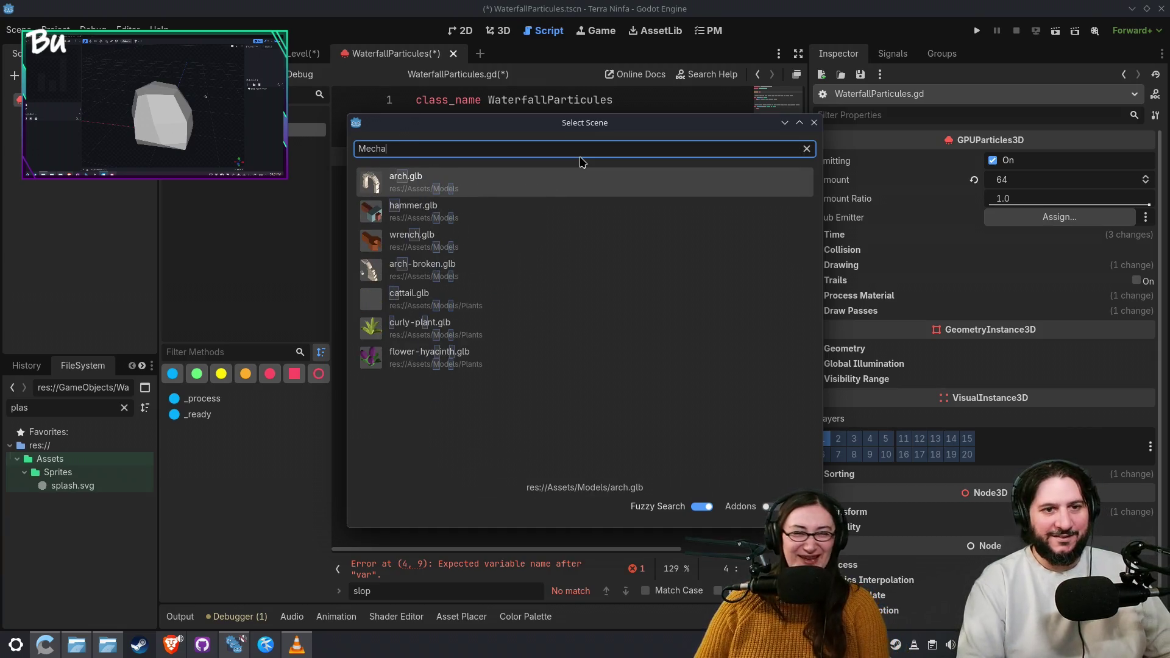
pyautogui.press('Escape')
pyautogui.hotkey('ctrl', 'alt', 'o')
pyautogui.write('mecha')
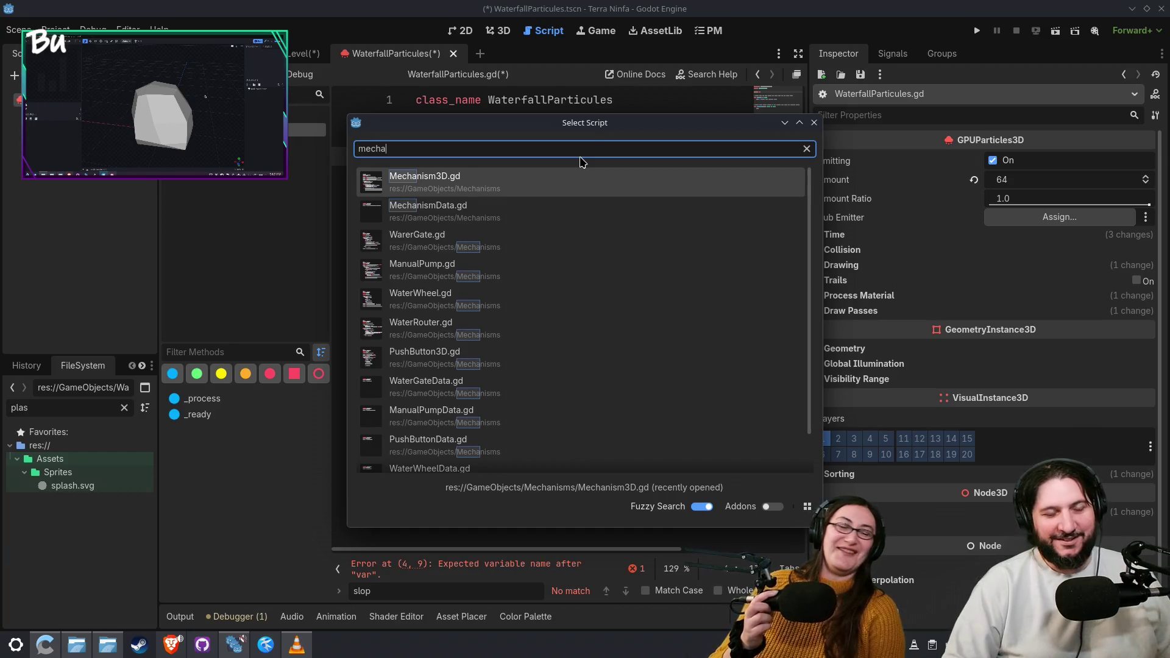
pyautogui.press('Return')
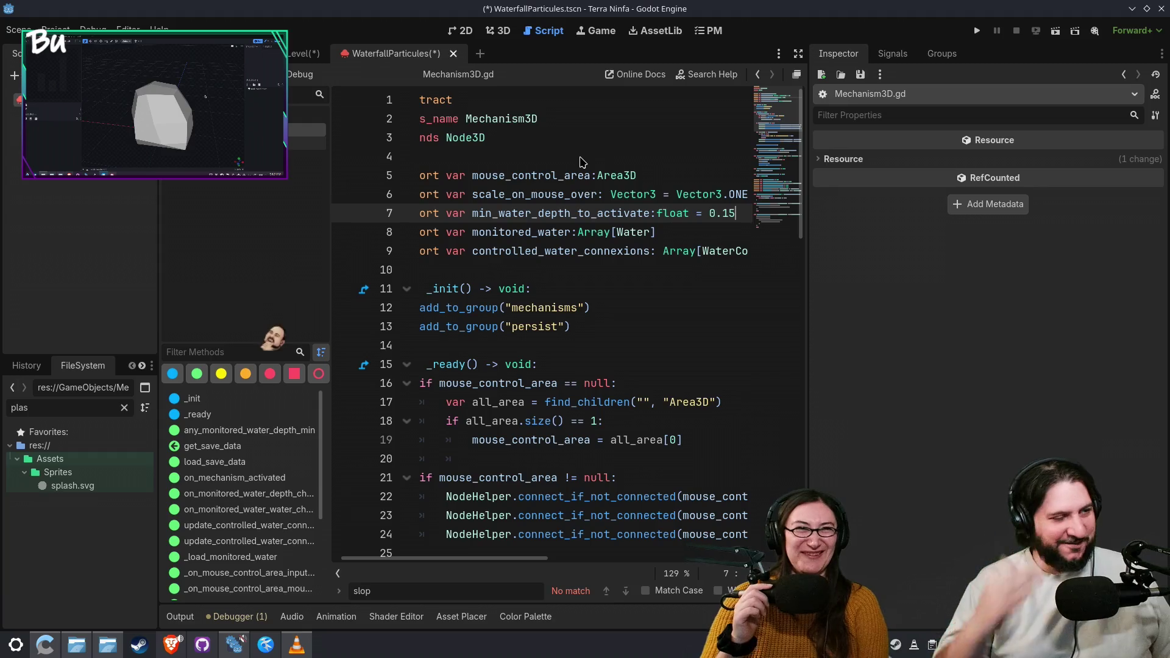
pyautogui.hscroll(-1, 546, 168)
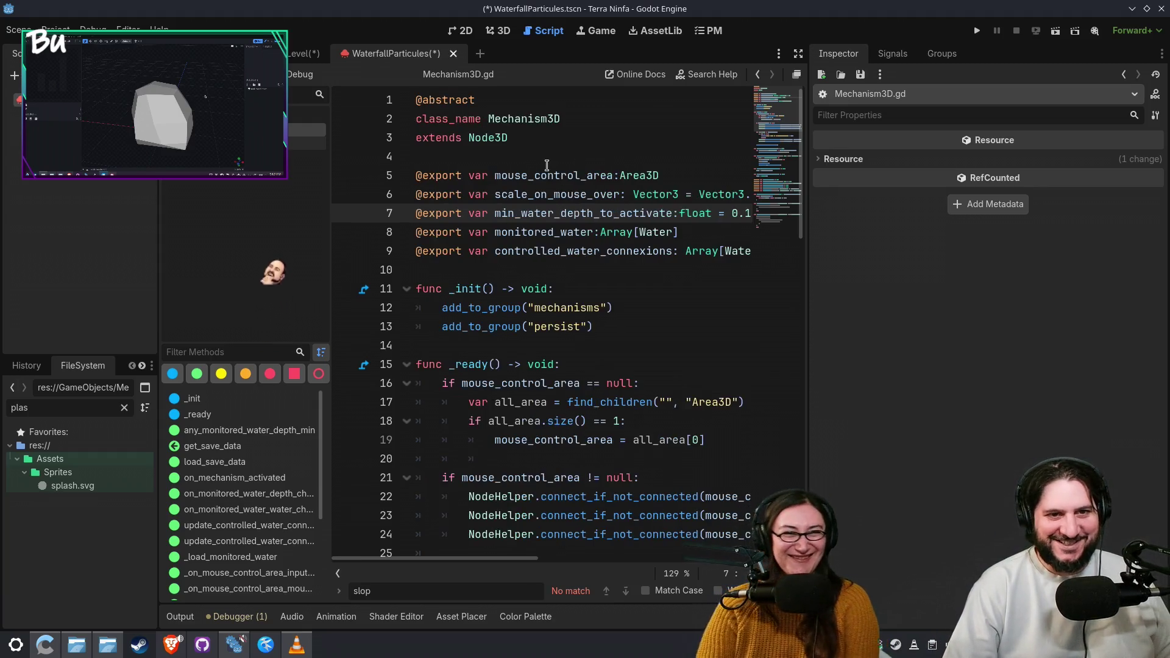
pyautogui.tripleClick(545, 227)
pyautogui.hotkey('ctrl', 'c')
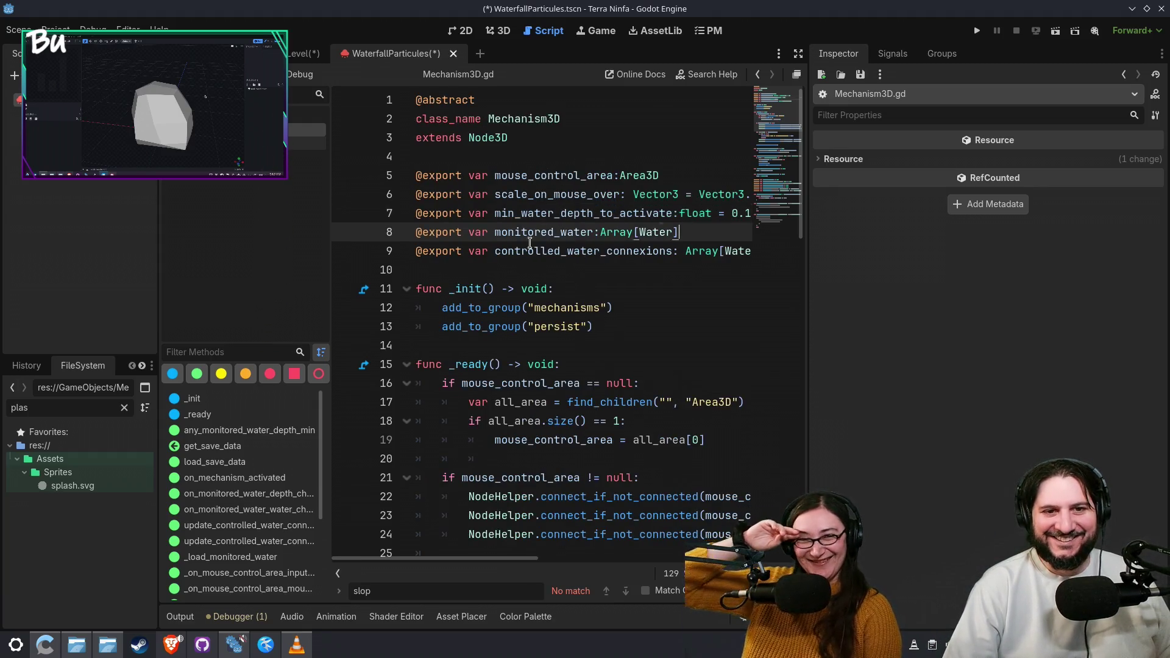
pyautogui.click(305, 143)
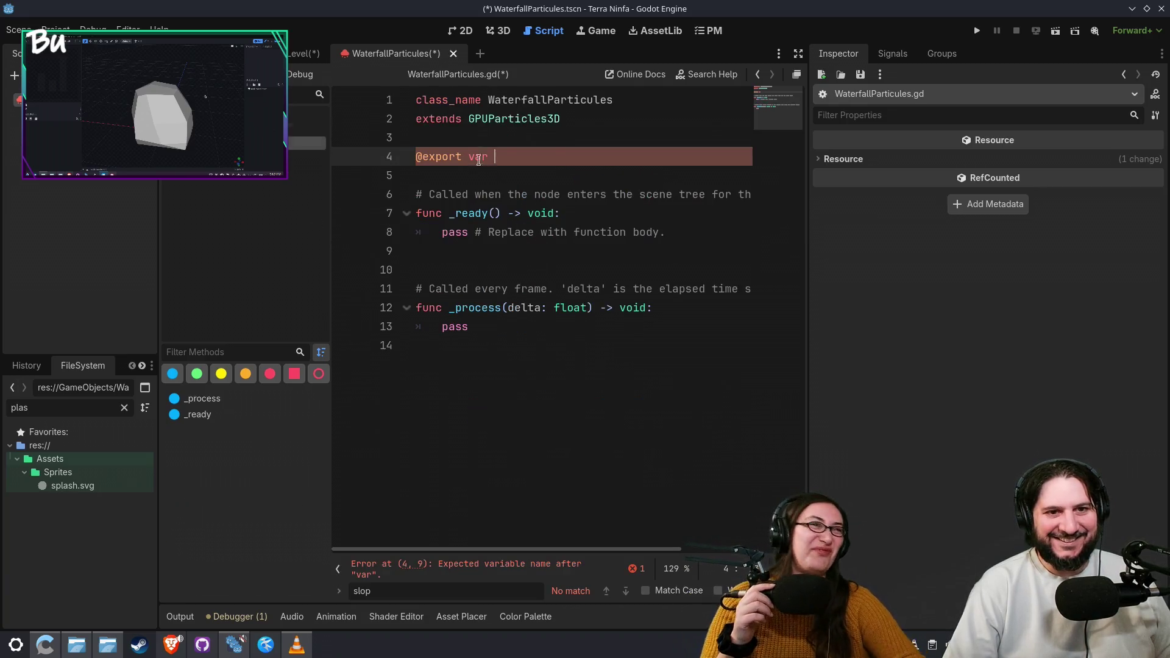
pyautogui.moveTo(544, 157); pyautogui.dragTo(328, 149)
pyautogui.hotkey('ctrl', 'v')
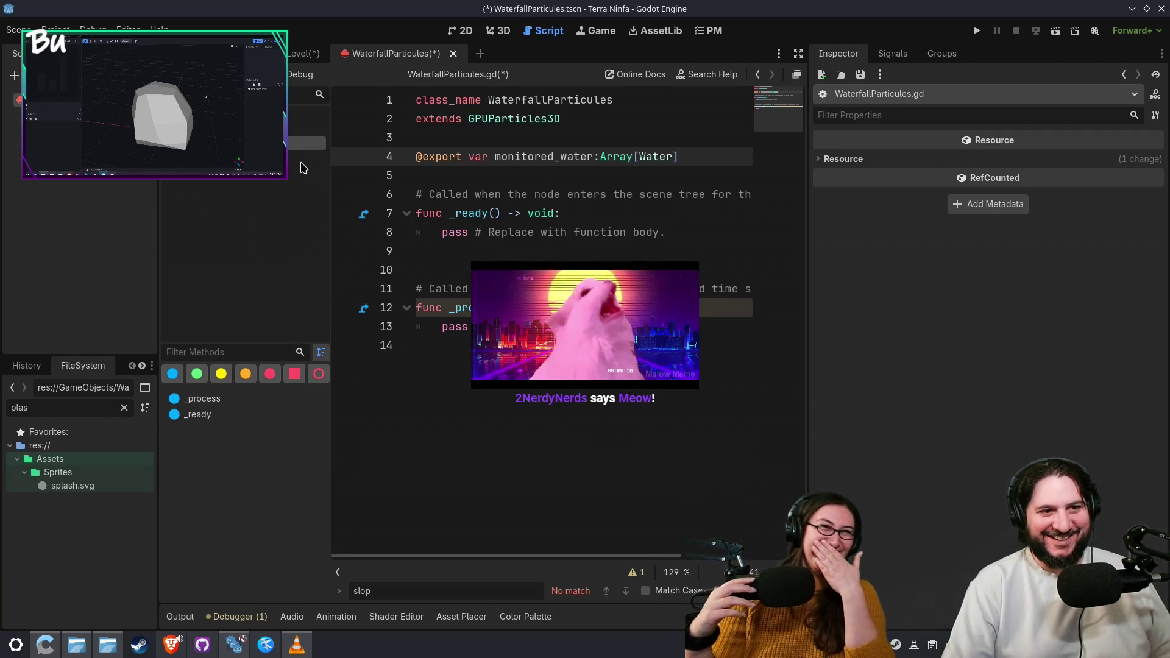
# Select the monitored_water connection loop in Mechanism3D.gd's _ready for reuse
pyautogui.hotkey('alt', 'Left')
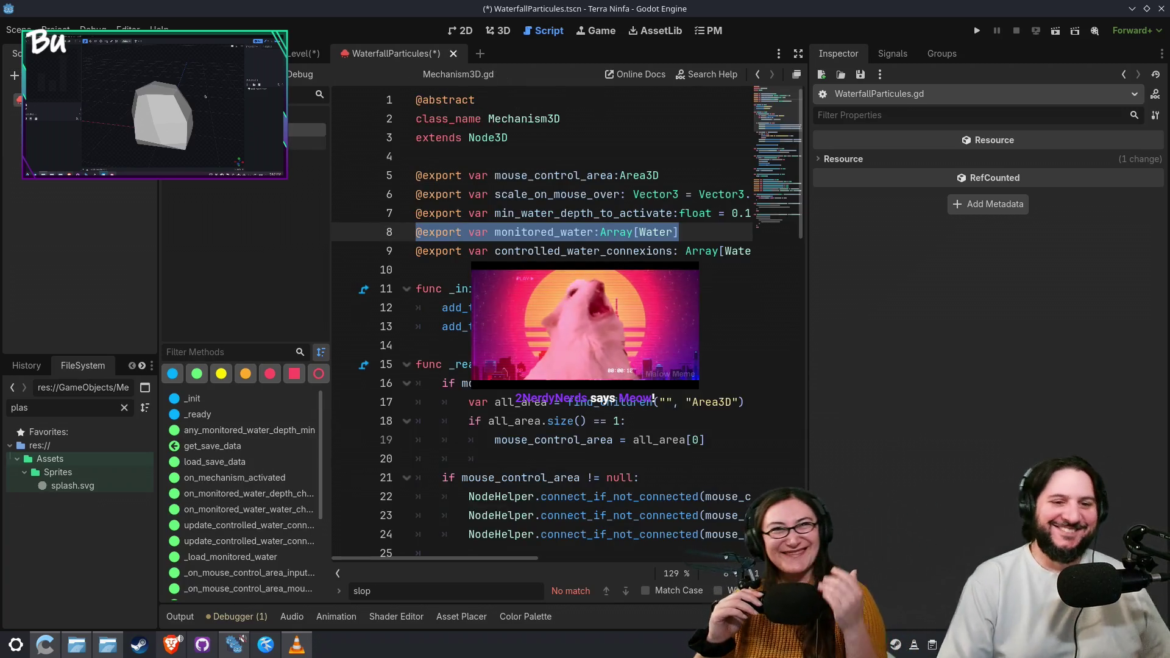
pyautogui.scroll(-1, 543, 323)
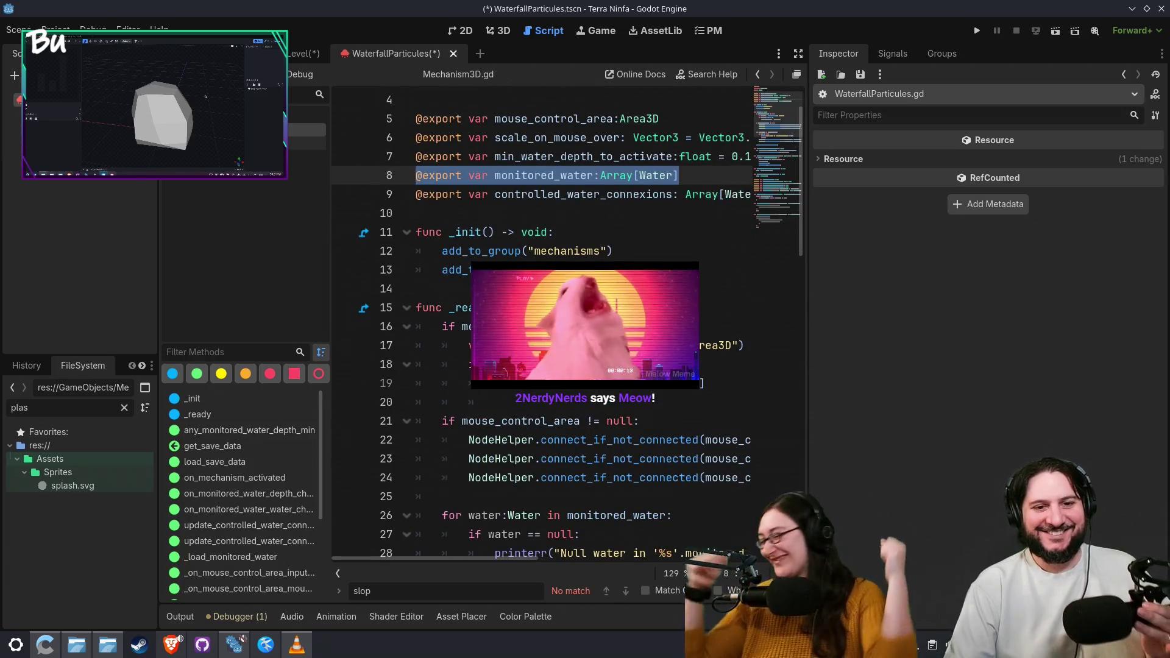
pyautogui.scroll(-3, 598, 393)
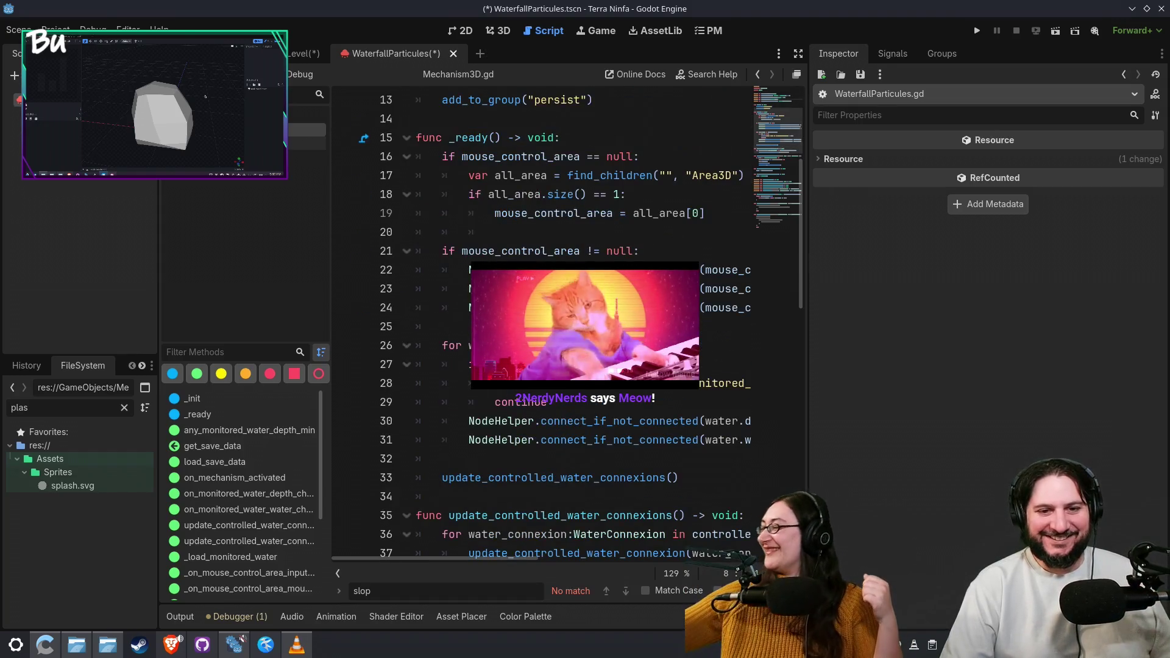
pyautogui.moveTo(451, 327); pyautogui.dragTo(616, 455)
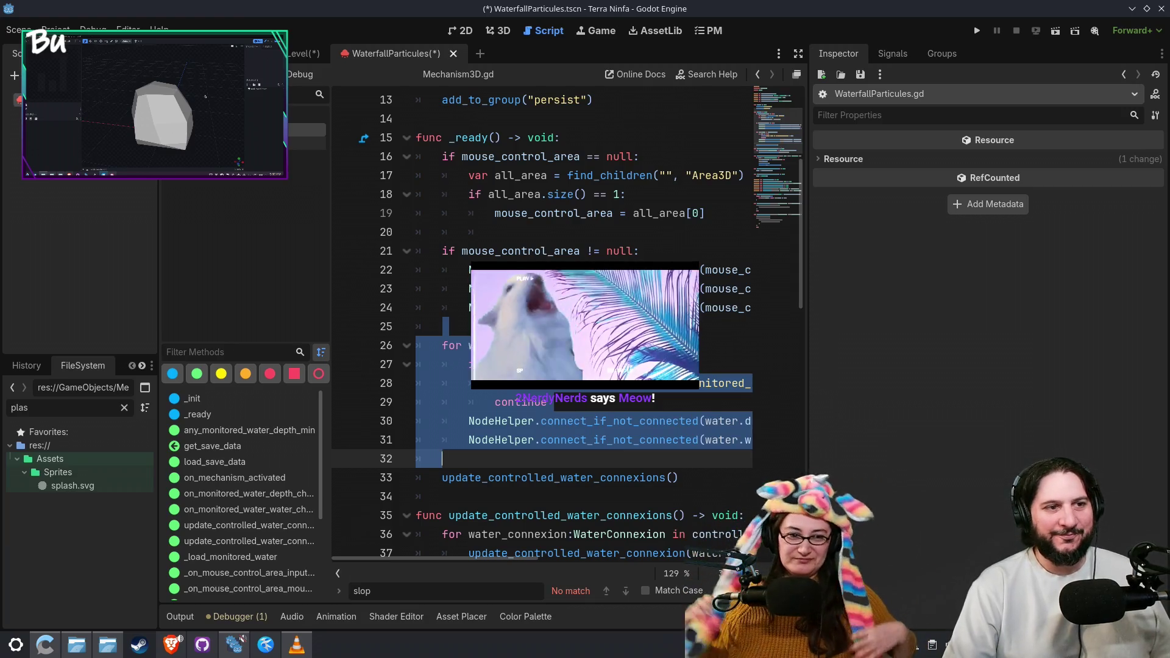
pyautogui.hotkey('ctrl', 'shift', '.')
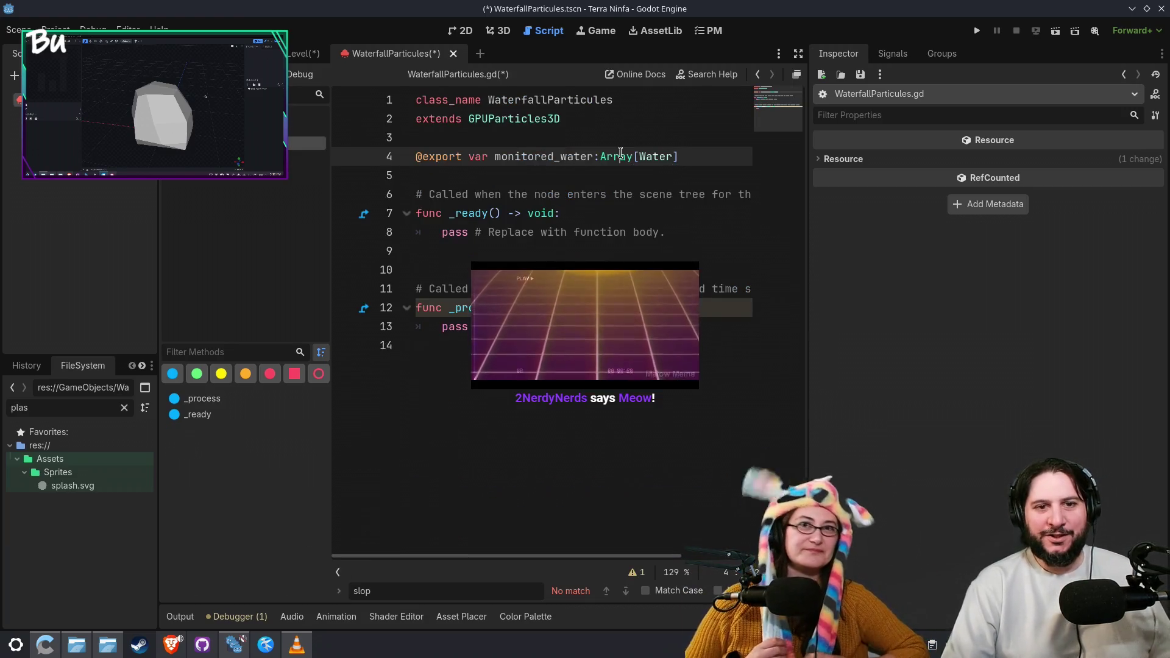
# Make monitored_water a single Water and paste the loop into _ready, replacing pass and the comment
pyautogui.press('BackSpace')
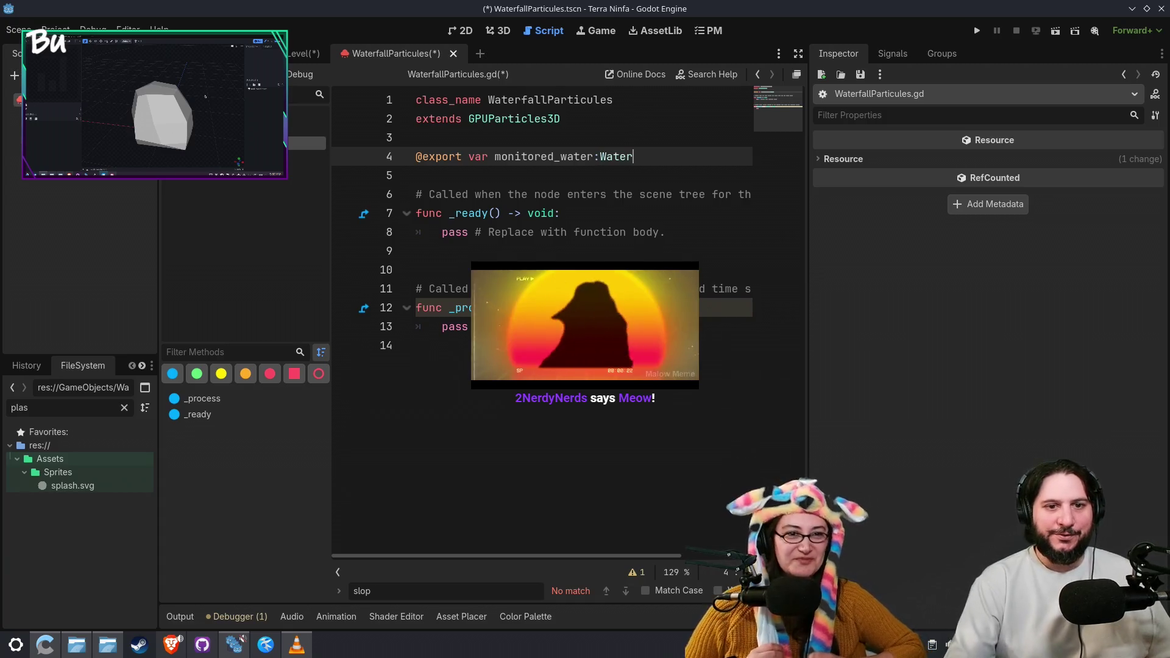
pyautogui.click(468, 326)
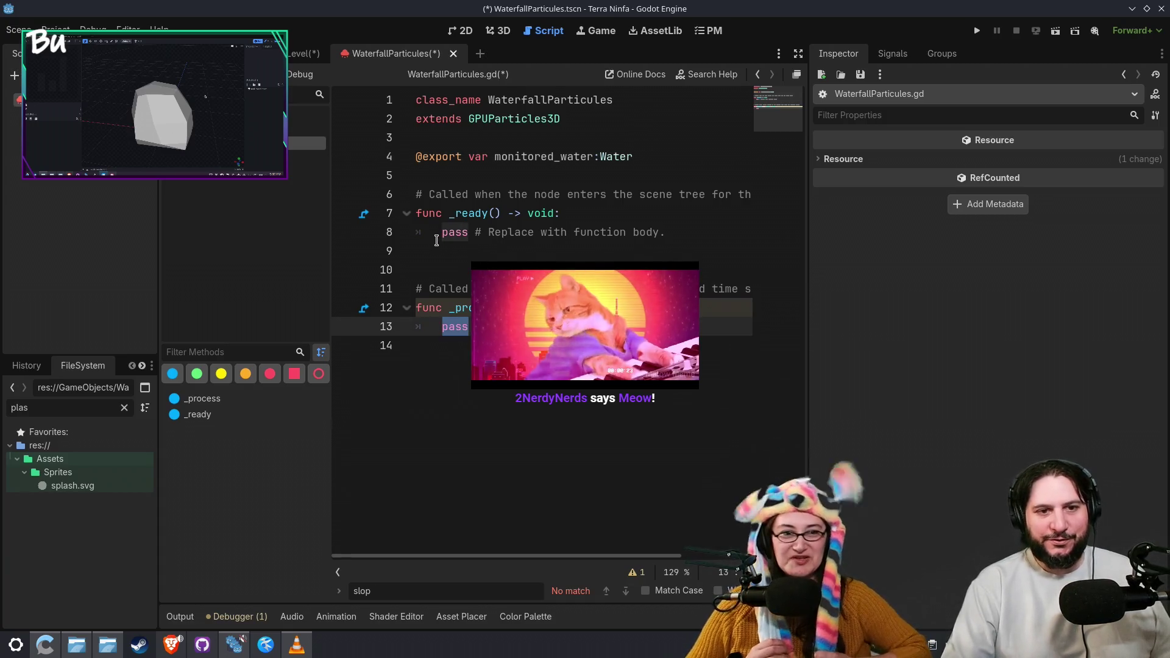
pyautogui.moveTo(436, 240); pyautogui.dragTo(721, 243)
pyautogui.hotkey('ctrl', 'v')
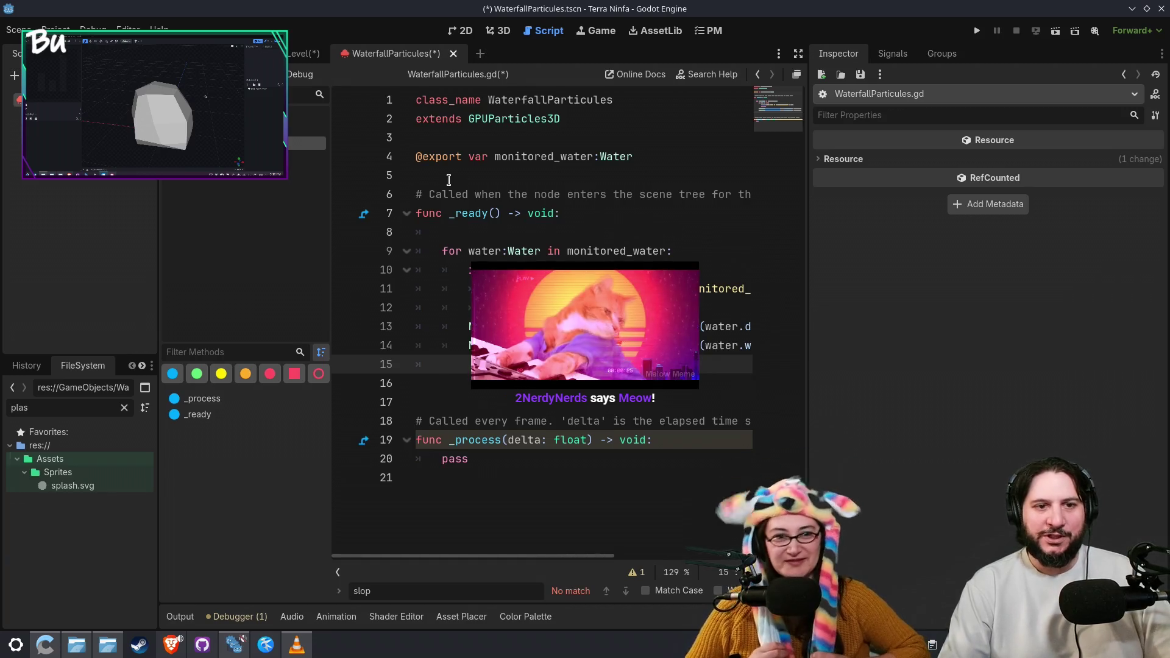
pyautogui.moveTo(449, 180); pyautogui.dragTo(751, 196)
pyautogui.press('Delete')
pyautogui.click(557, 211)
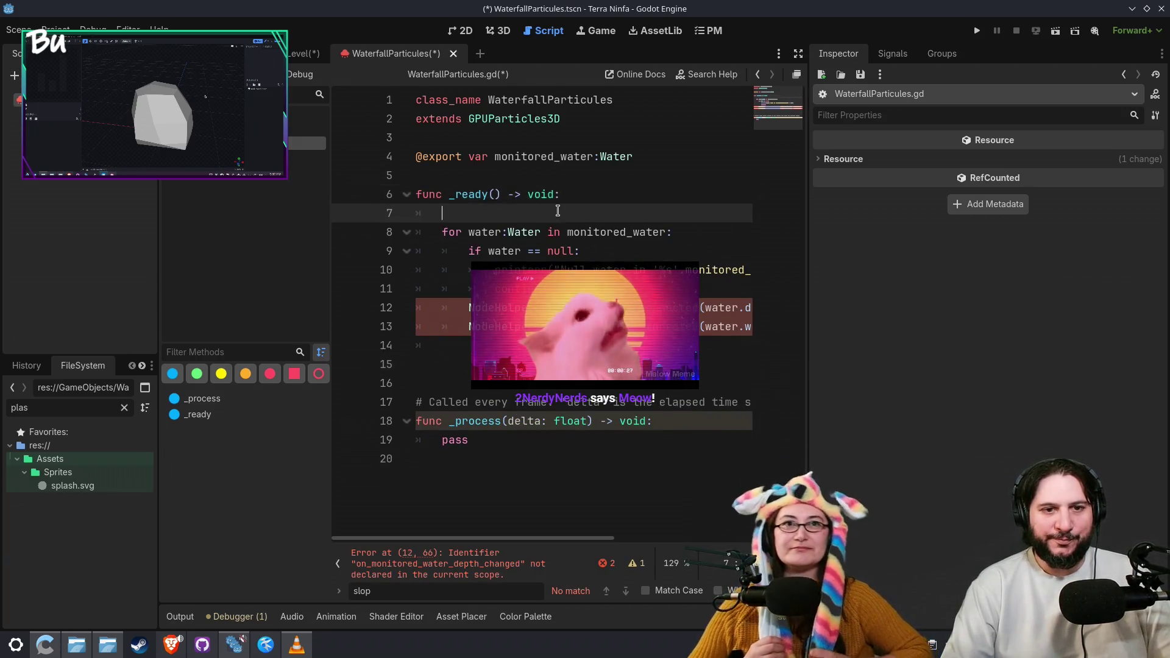
pyautogui.press('BackSpace')
# Rewrite the pasted loop as an if-null check on monitored_water, removing the for line
pyautogui.moveTo(566, 272); pyautogui.dragTo(561, 195)
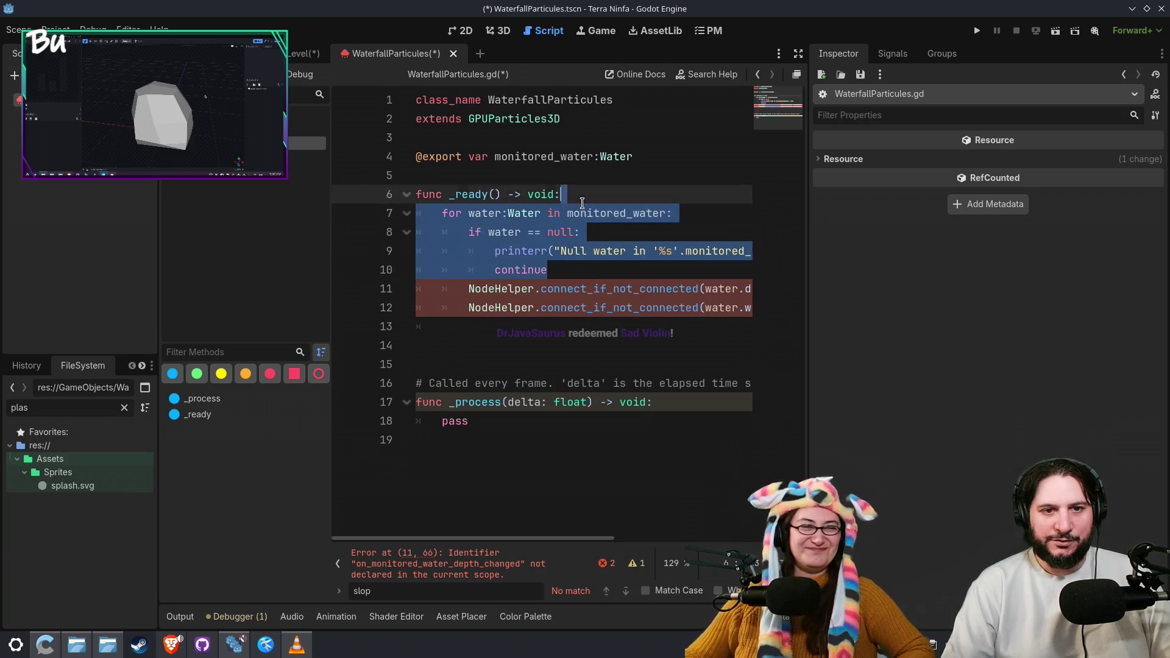
pyautogui.press('BackSpace')
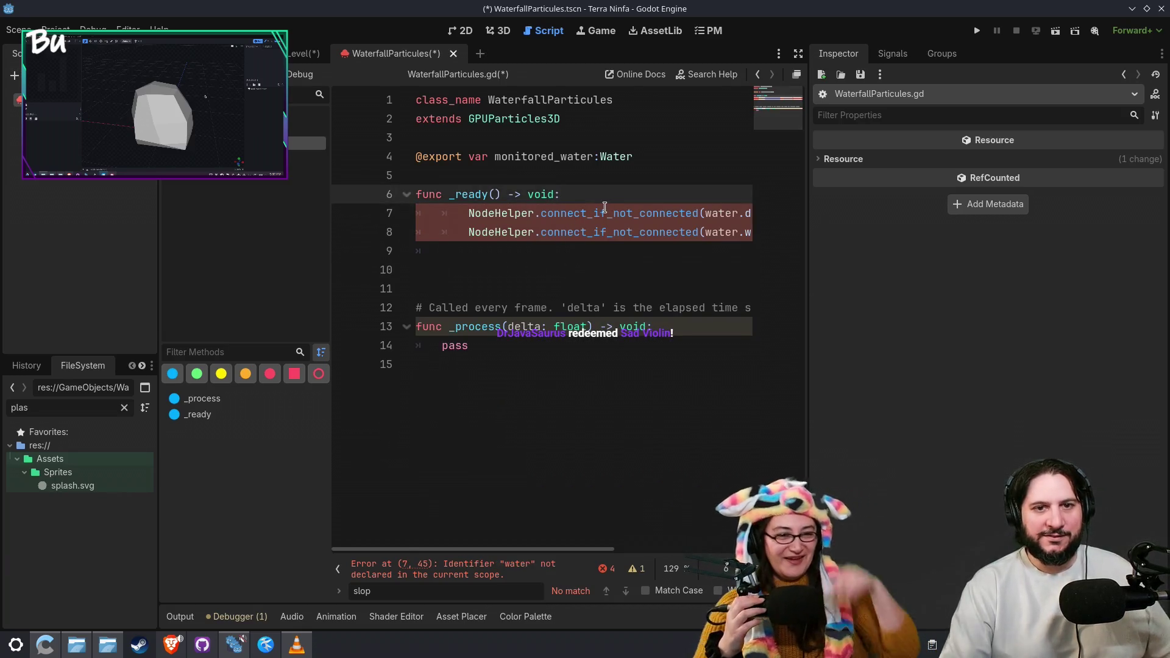
pyautogui.click(552, 157)
pyautogui.hotkey('ctrl', 'z')
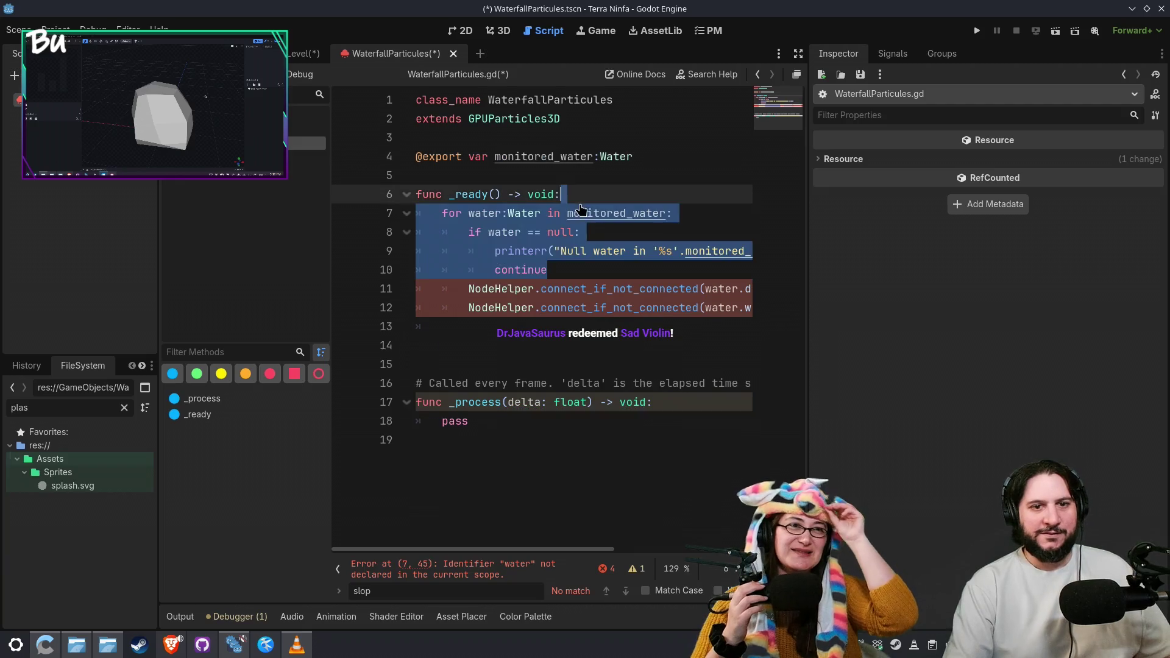
pyautogui.doubleClick(495, 234)
pyautogui.write('monitored_water')
pyautogui.moveTo(468, 233)
pyautogui.mouseDown()
pyautogui.moveTo(446, 222)
pyautogui.moveTo(514, 251)
pyautogui.mouseUp()
pyautogui.press('BackSpace')
pyautogui.press('BackSpace')
pyautogui.hotkey('shift', 'Tab')
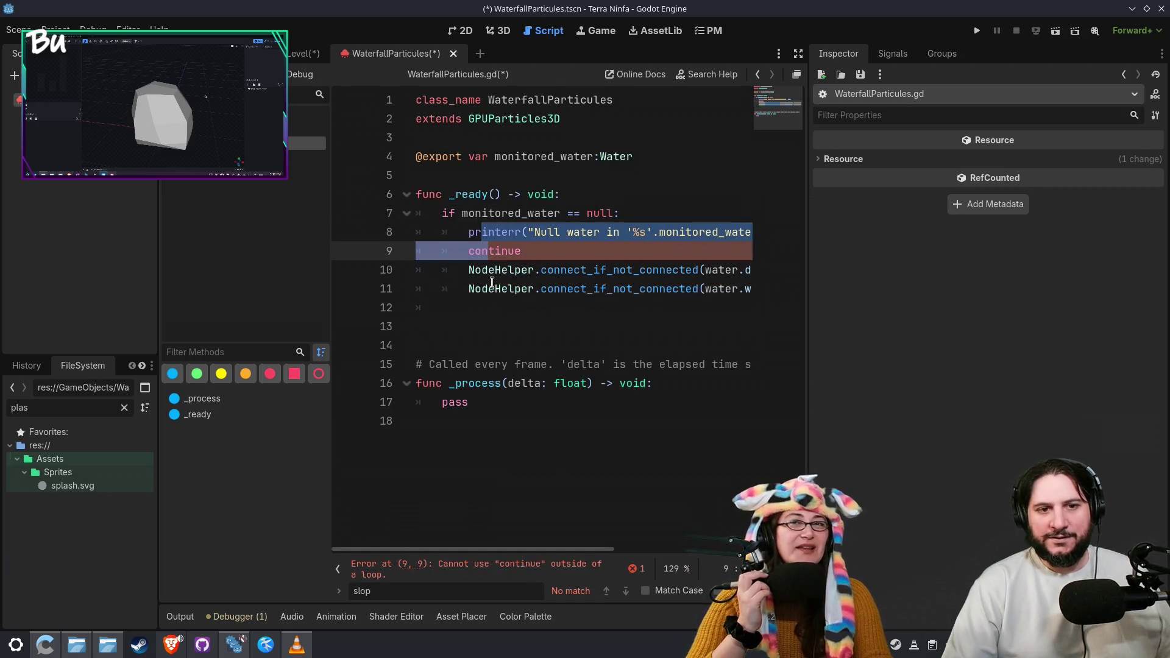
# Connect monitored_water's depth_changed and water_changed signals in _ready and save the script
pyautogui.click(491, 286)
pyautogui.hscroll(5, 537, 297)
pyautogui.hscroll(-5, 468, 263)
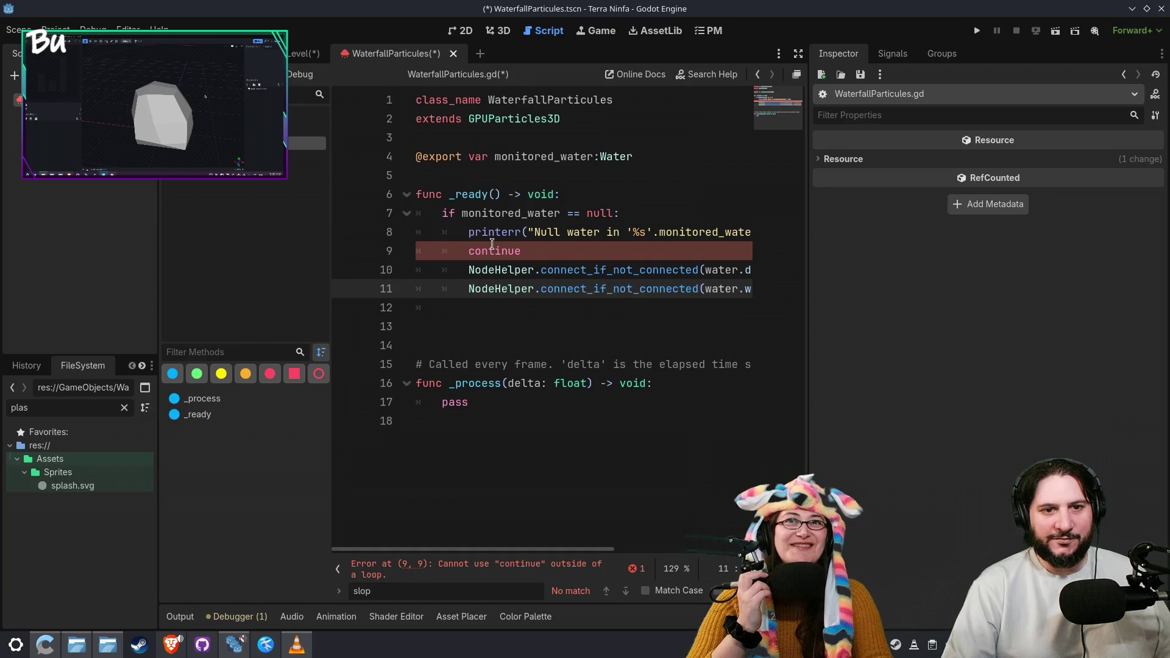
pyautogui.doubleClick(488, 214)
pyautogui.hotkey('ctrl', 'c')
pyautogui.hscroll(3, 542, 301)
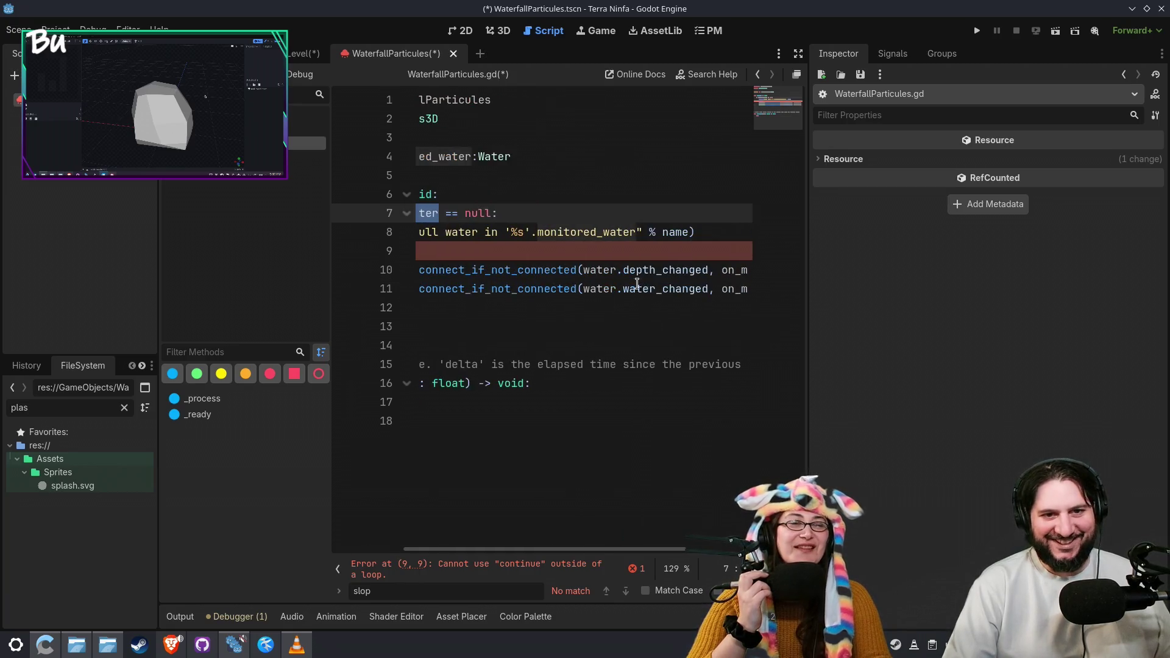
pyautogui.doubleClick(599, 270)
pyautogui.hotkey('ctrl', 'v')
pyautogui.doubleClick(599, 289)
pyautogui.hotkey('ctrl', 'v')
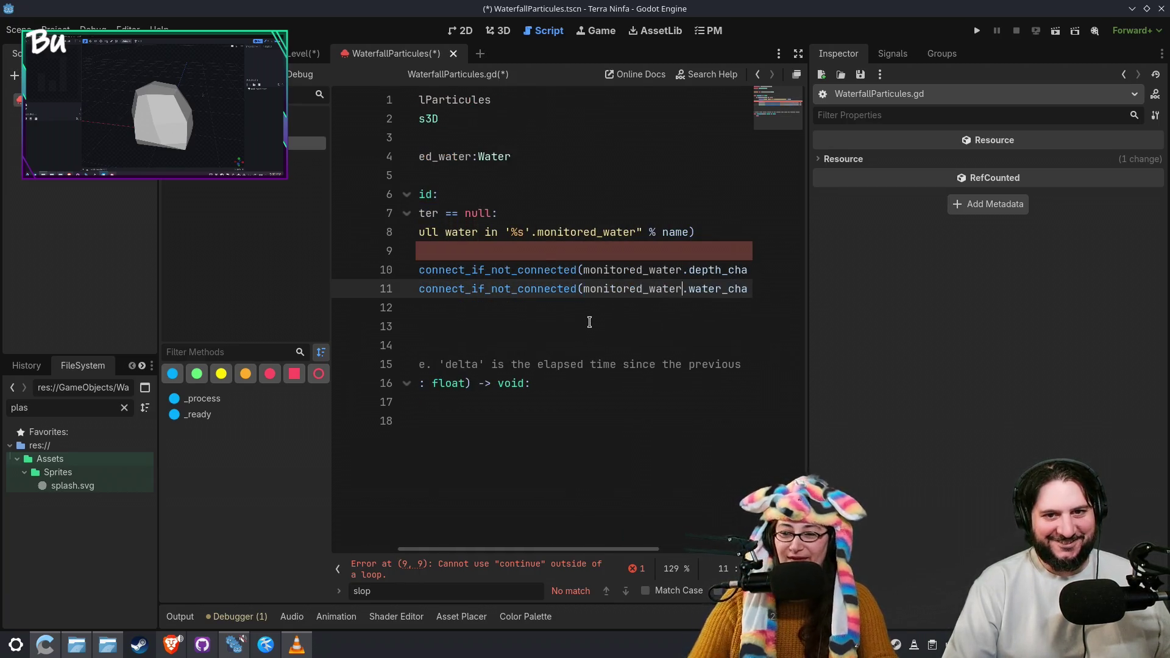
pyautogui.hscroll(5, 589, 322)
pyautogui.hscroll(-5, 589, 322)
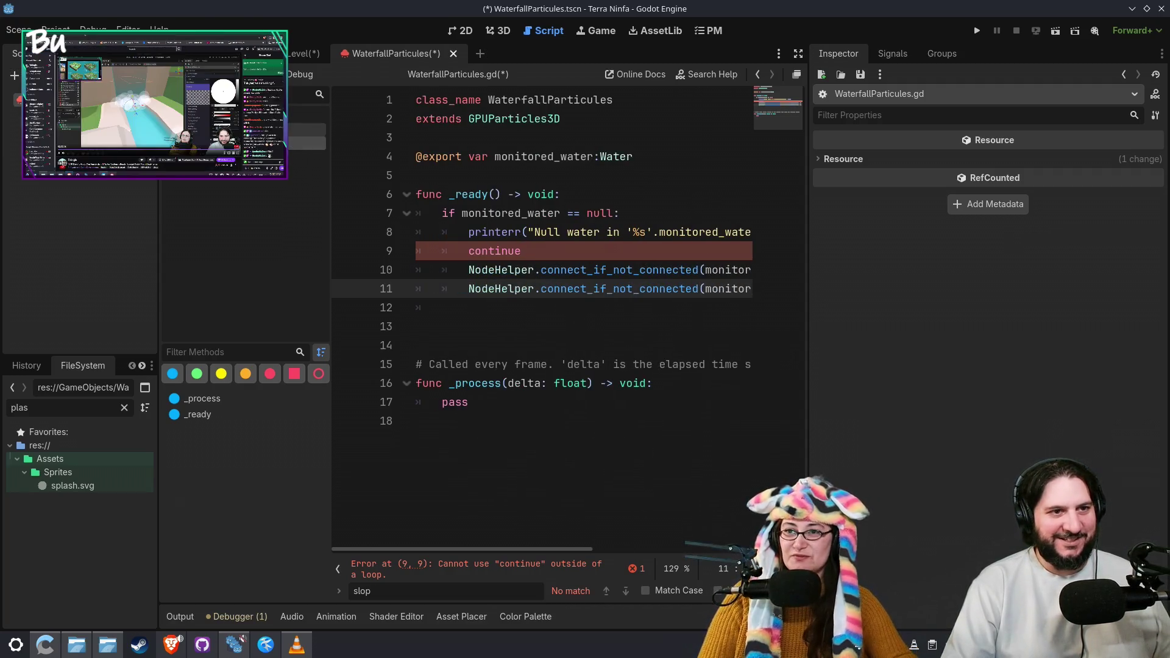
pyautogui.hotkey('ctrl', 's')
# Select the on_monitored_water_depth_changed declaration in Mechanism3D.gd, then return to WaterfallParticules.gd
pyautogui.click(304, 130)
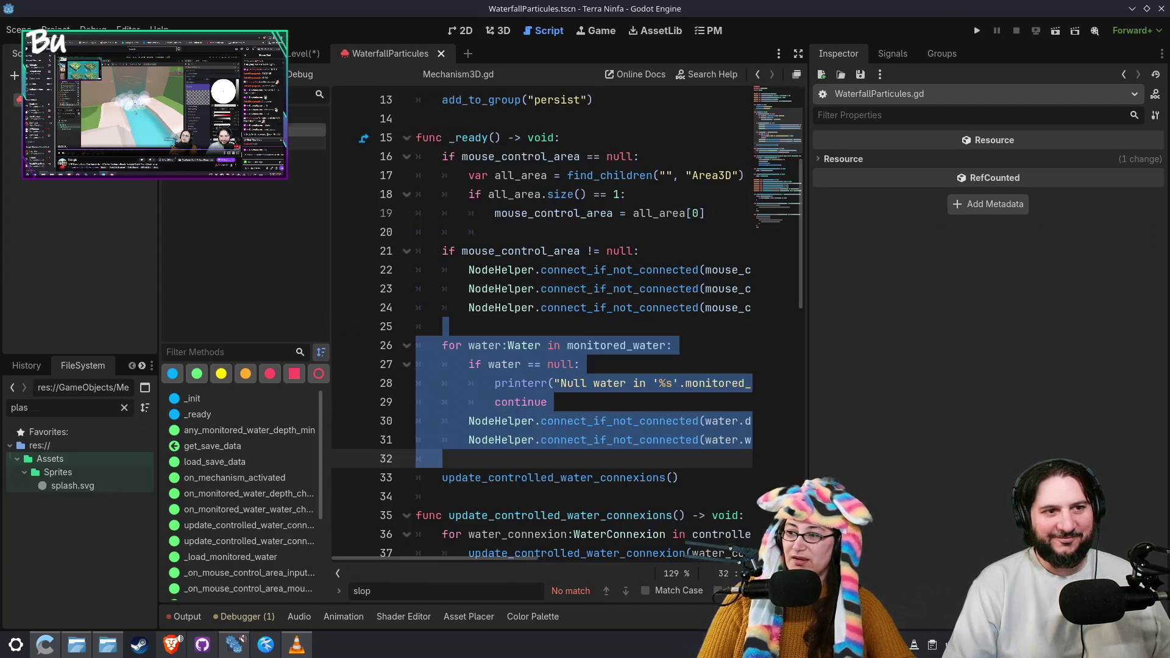
pyautogui.scroll(-2, 641, 401)
pyautogui.hscroll(5, 571, 320)
pyautogui.click(572, 320)
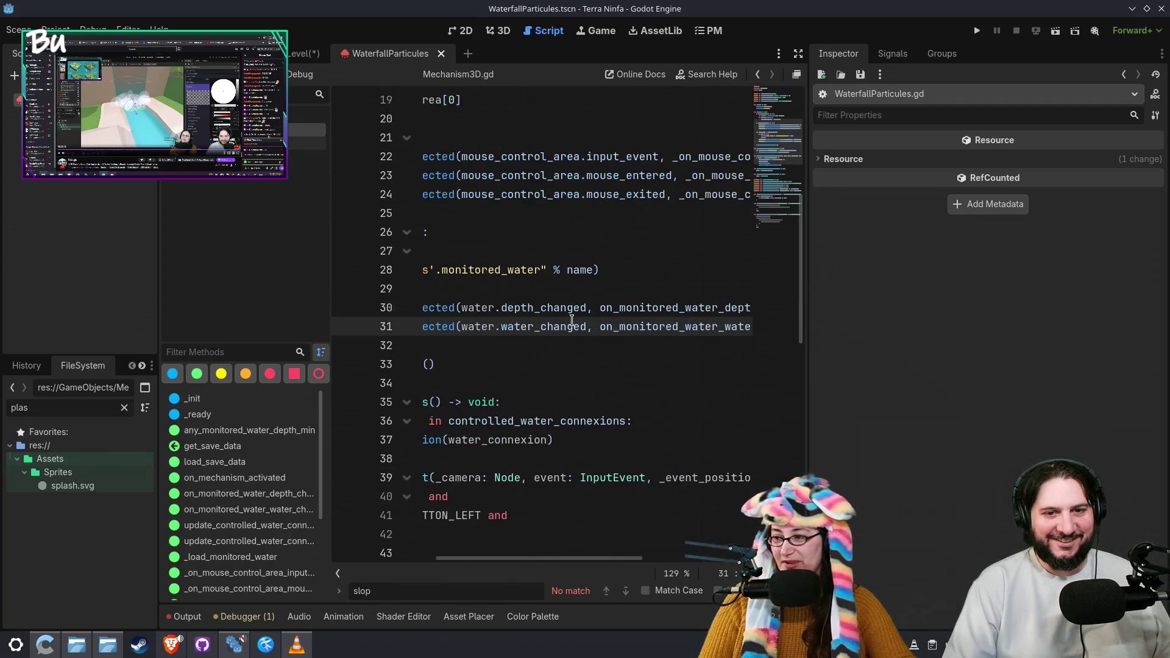
pyautogui.keyDown('ctrl'); pyautogui.click(683, 310); pyautogui.keyUp('ctrl')
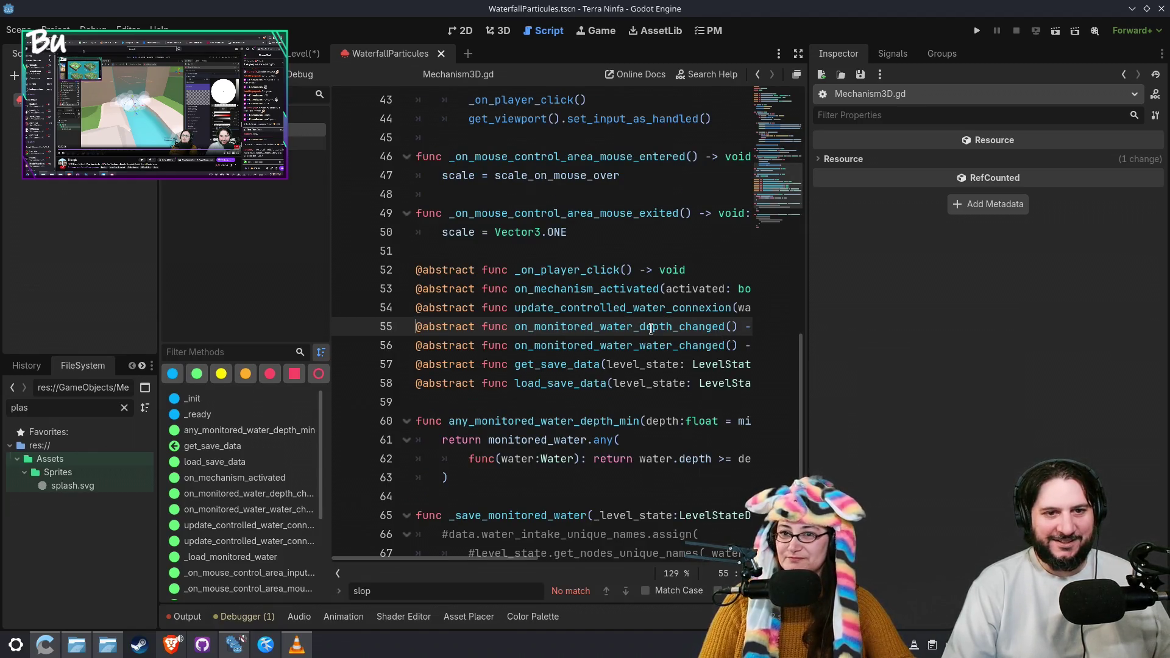
pyautogui.moveTo(485, 325); pyautogui.dragTo(851, 322)
pyautogui.hotkey('ctrl', 'c')
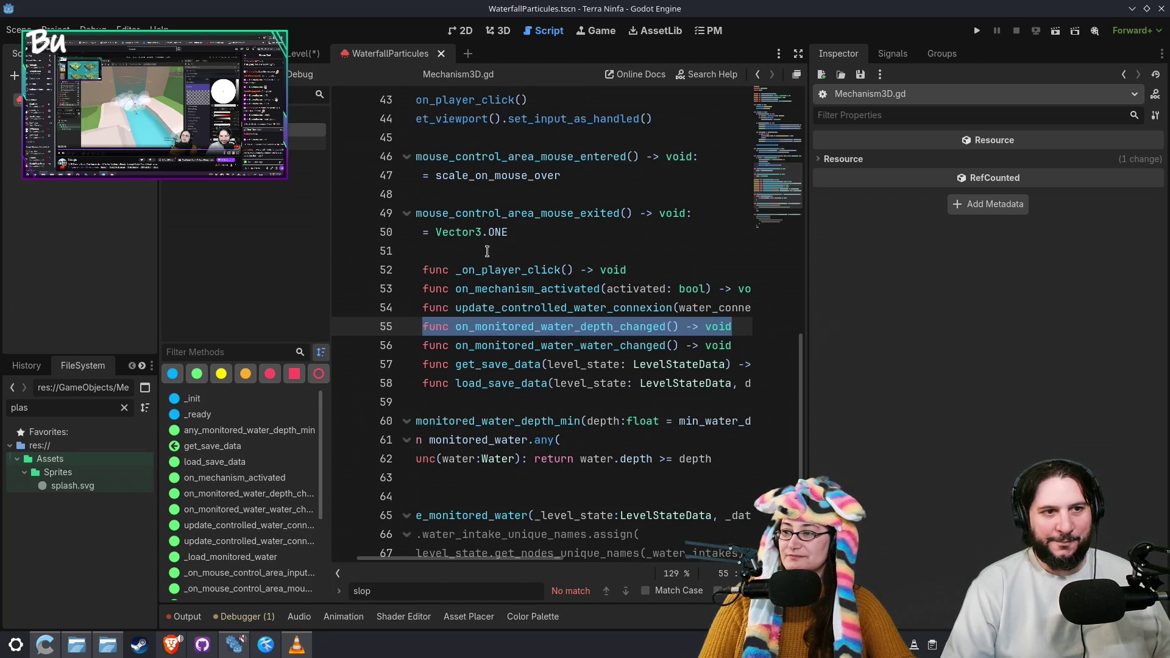
pyautogui.hotkey('alt', 'Left')
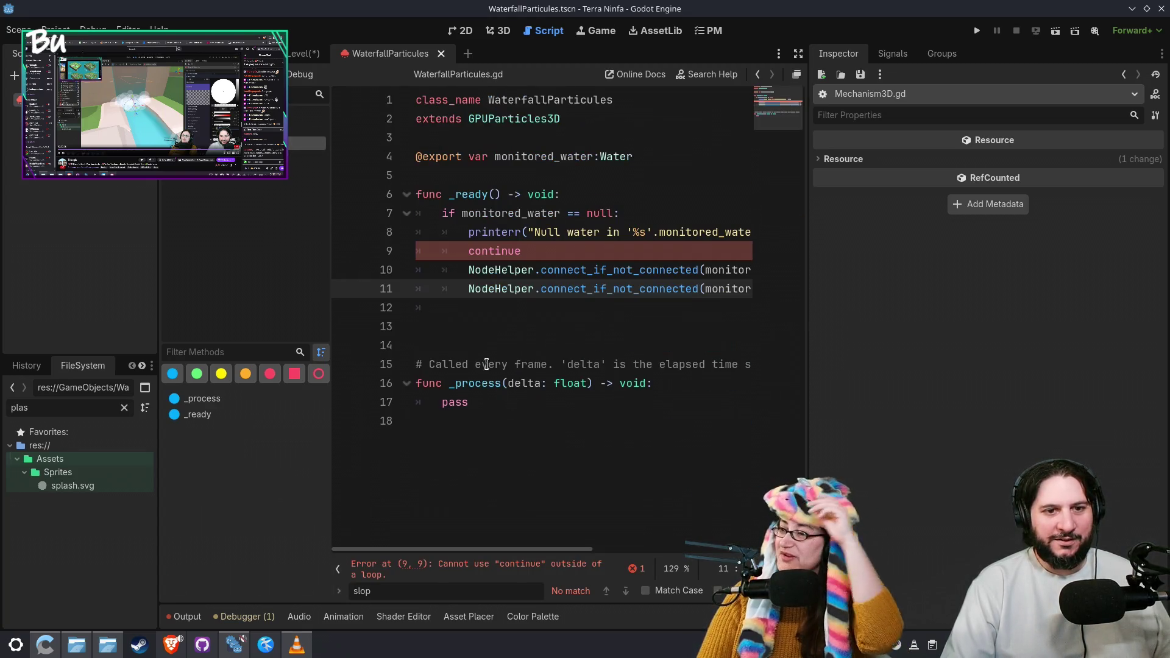
# Add an on_monitored_water_depth_changed() handler declaration with a colon at line 13
pyautogui.click(481, 345)
pyautogui.click(480, 334)
pyautogui.hotkey('ctrl', 'v')
pyautogui.press('Return')
pyautogui.hotkey('ctrl', 'z')
pyautogui.write(':')
pyautogui.press('Return')
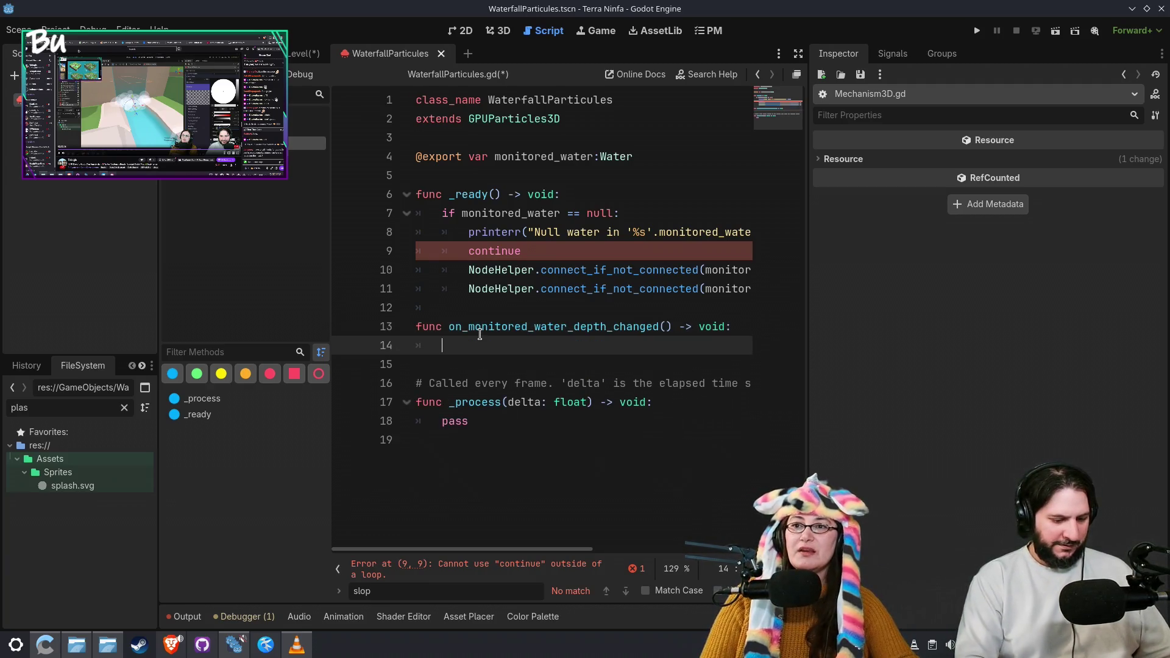
# Start music playing in VLC, then bring the Godot code editor back to front
pyautogui.click(308, 655)
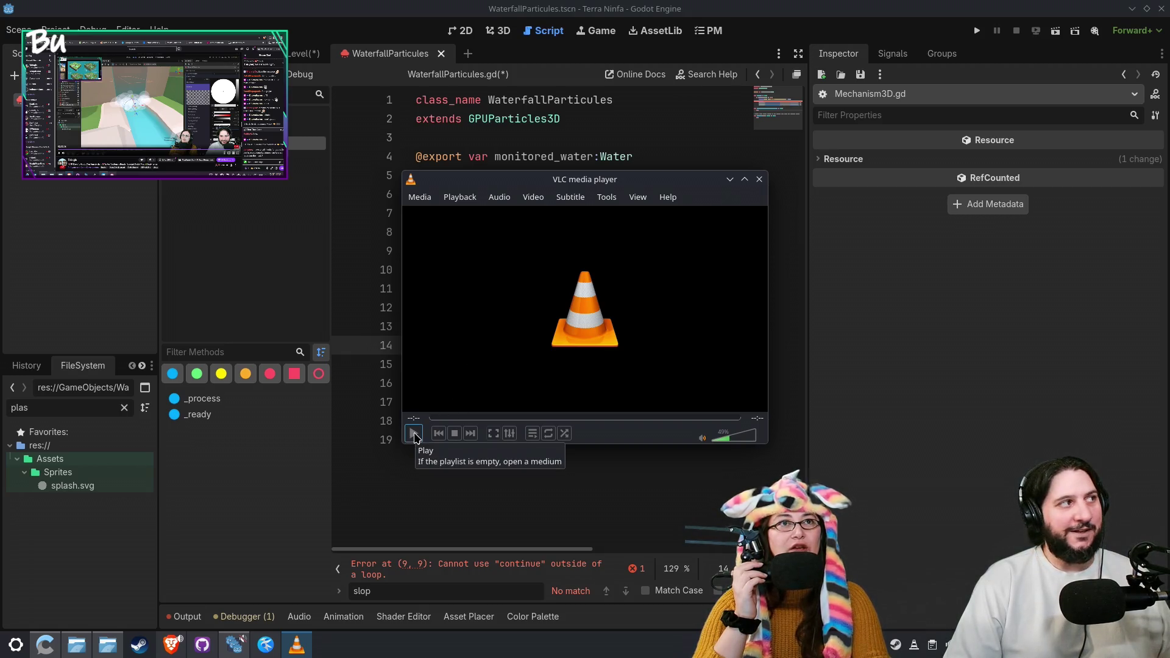
pyautogui.click(414, 434)
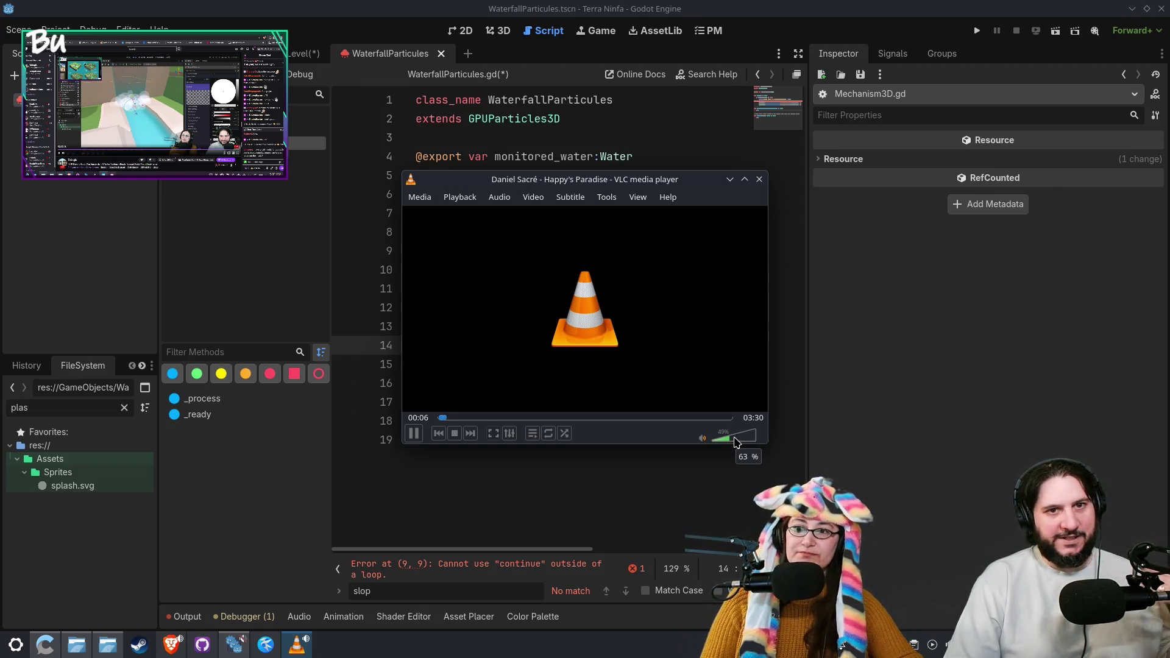
pyautogui.click(621, 148)
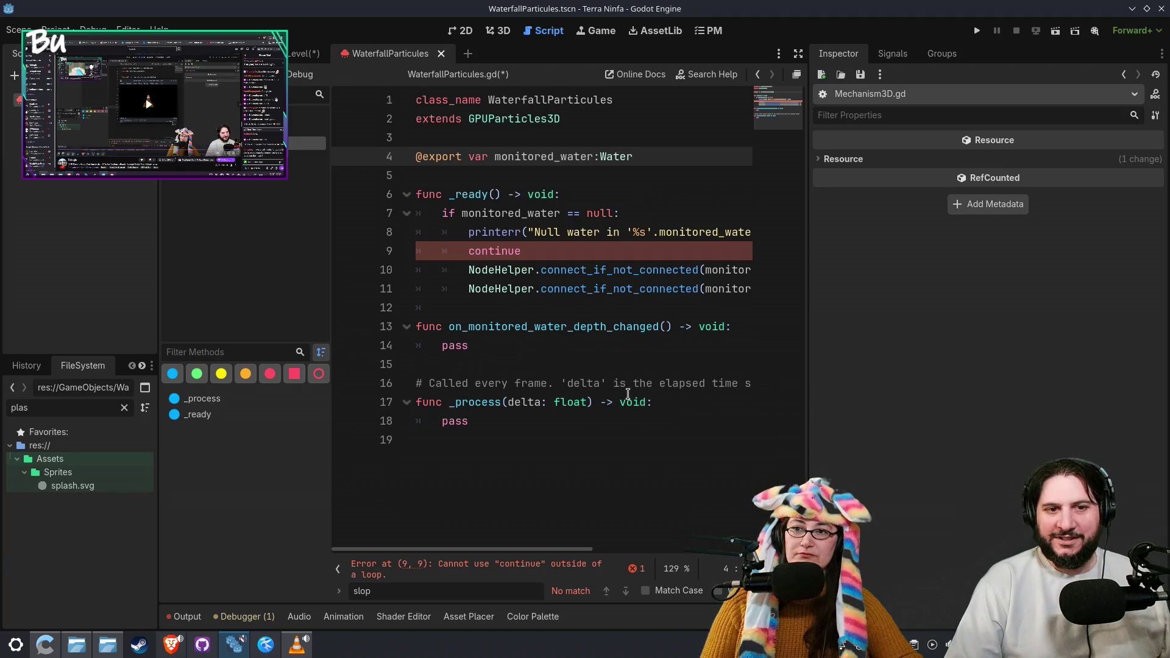
# Change line 9 to 'return' and move the signal connection lines out of the if block
pyautogui.doubleClick(494, 251)
pyautogui.write('ret')
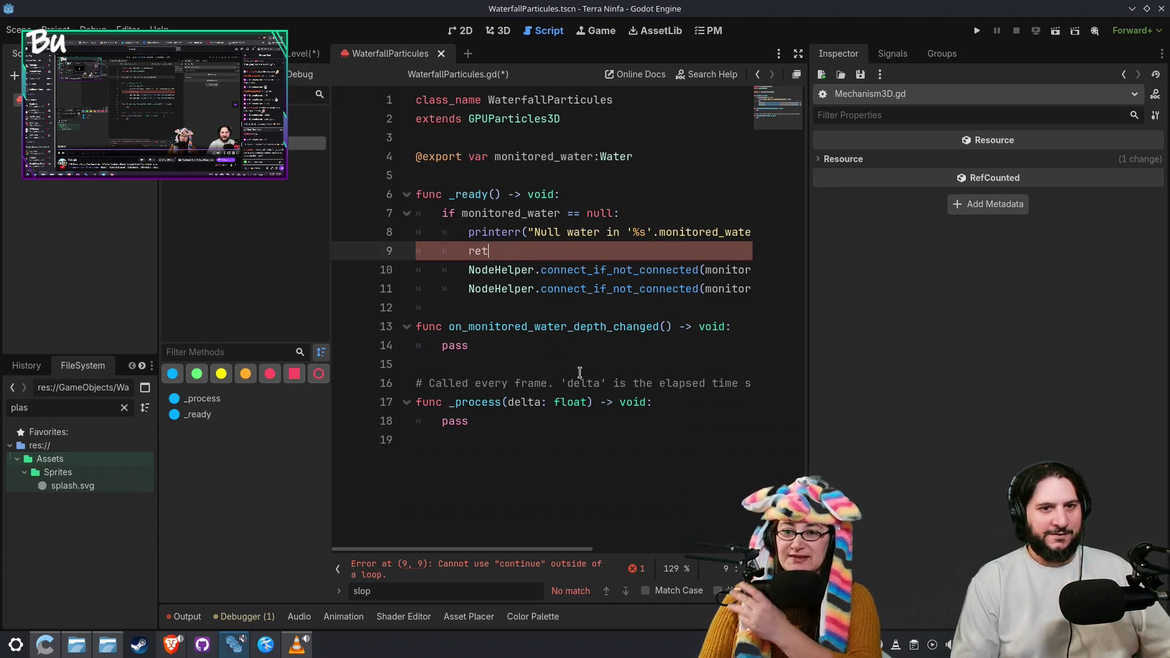
pyautogui.press('BackSpace')
pyautogui.press('BackSpace')
pyautogui.press('BackSpace')
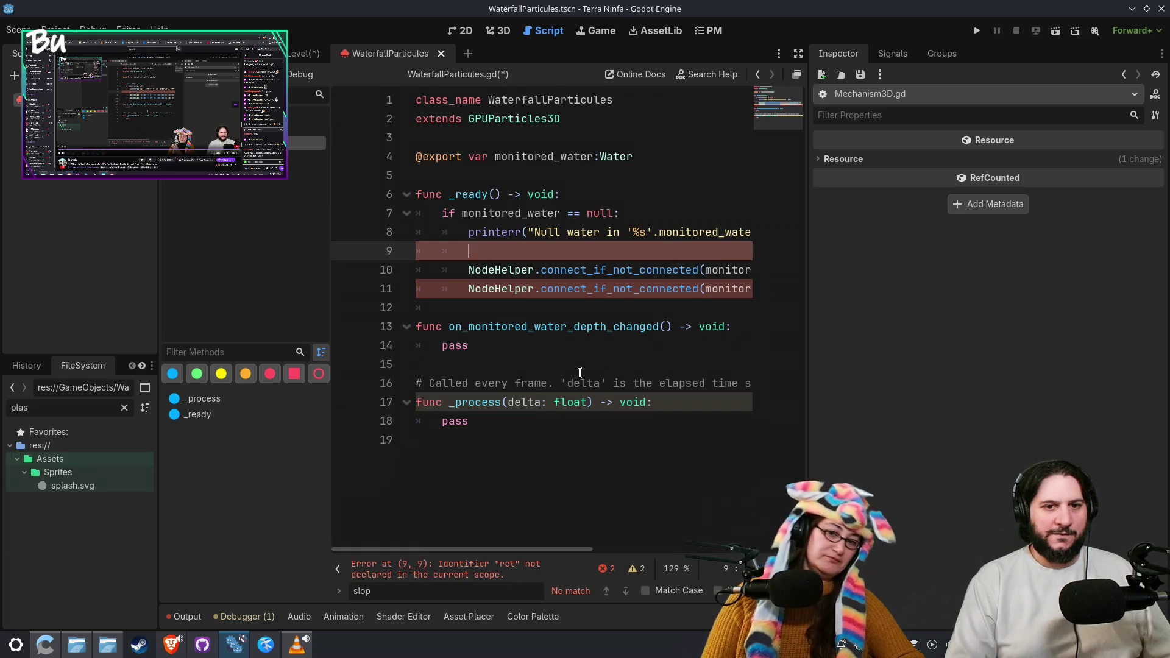
pyautogui.write('ret')
pyautogui.press('Return')
pyautogui.press('Down')
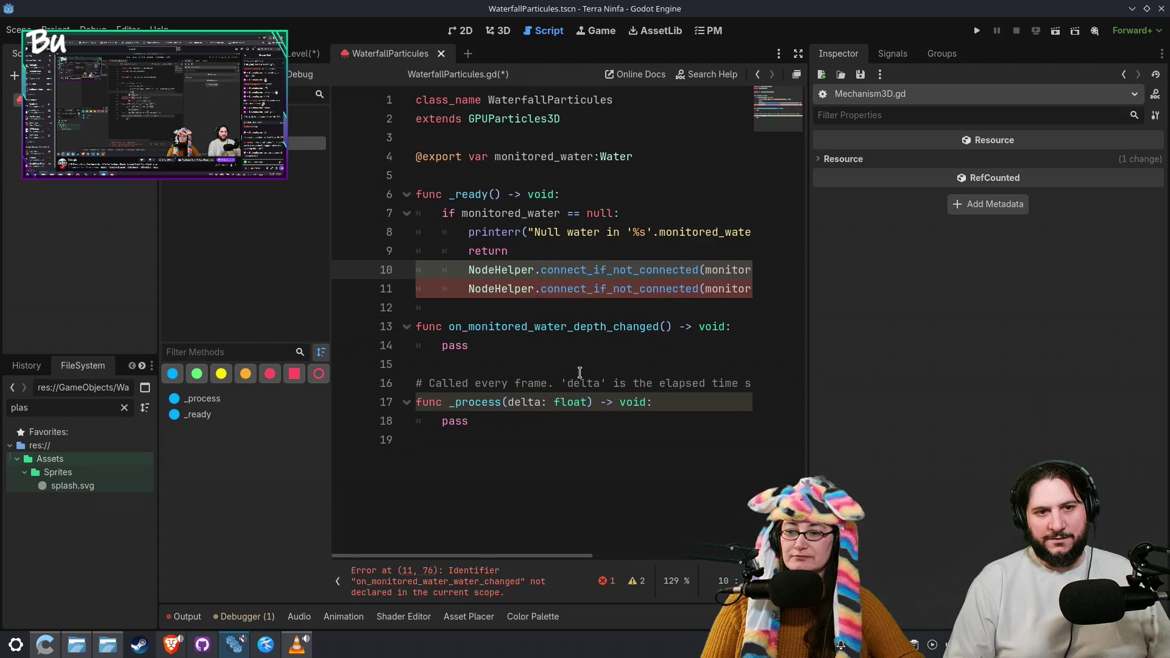
pyautogui.hotkey('shift', 'Down')
pyautogui.press('Tab')
pyautogui.hotkey('shift', 'Tab')
pyautogui.hotkey('shift', 'Tab')
pyautogui.press('Up')
pyautogui.press('Up')
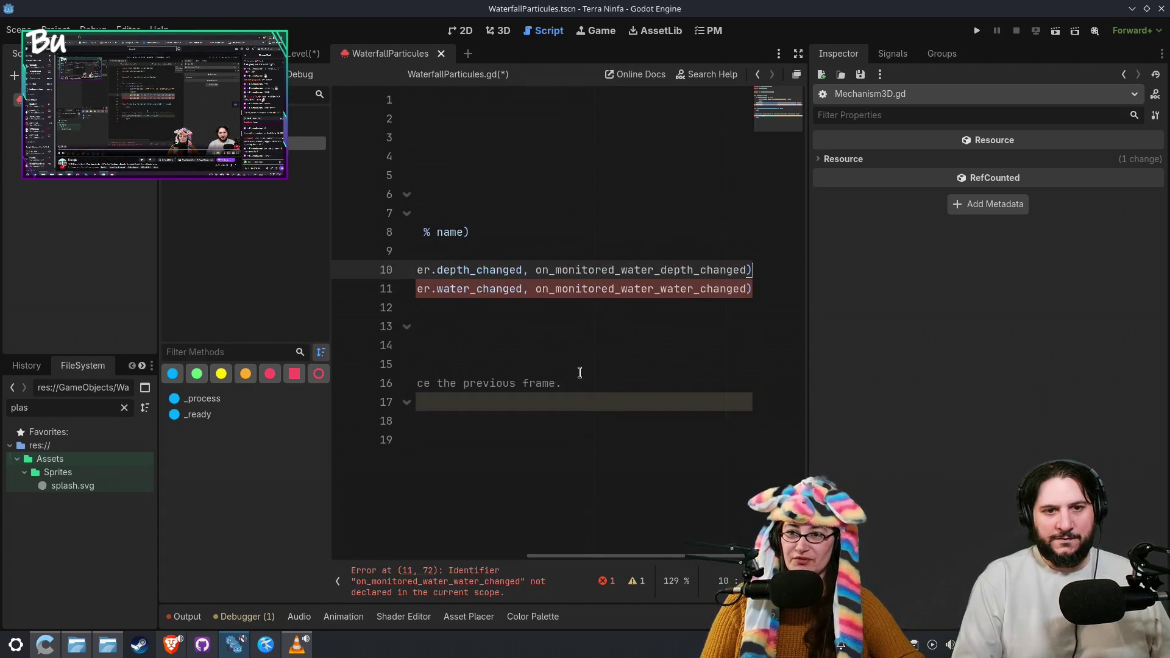
pyautogui.press('Return')
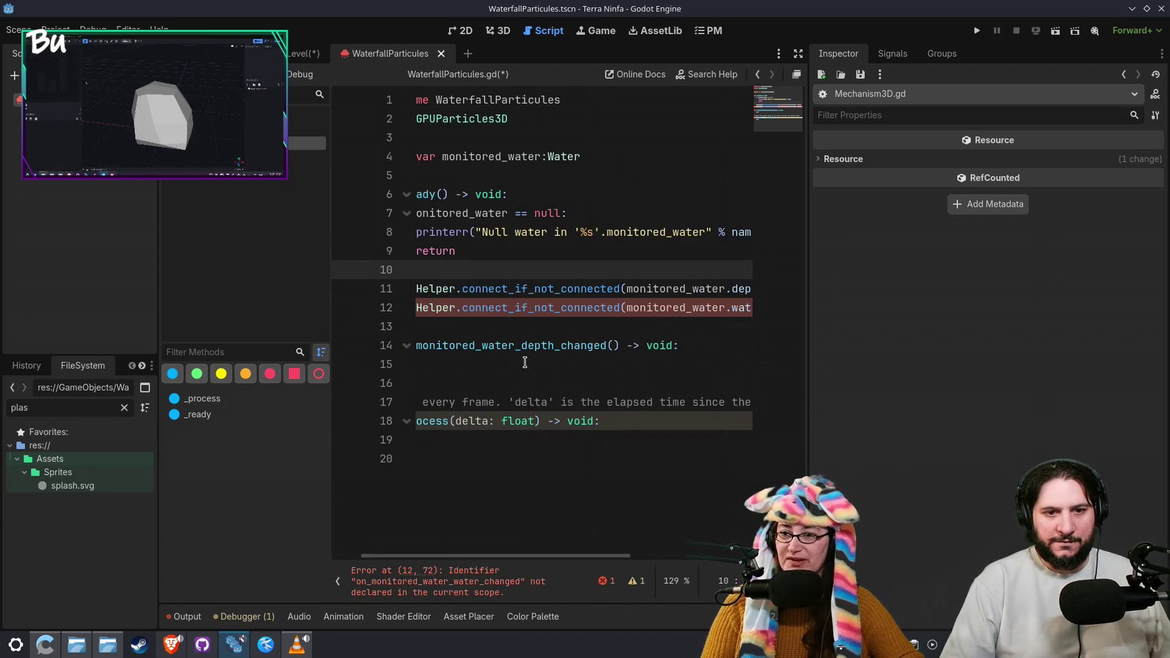
# Delete the NodeHelper water_changed connection line, keeping the depth_changed connection
pyautogui.click(523, 356)
pyautogui.doubleClick(522, 347)
pyautogui.hscroll(5, 522, 347)
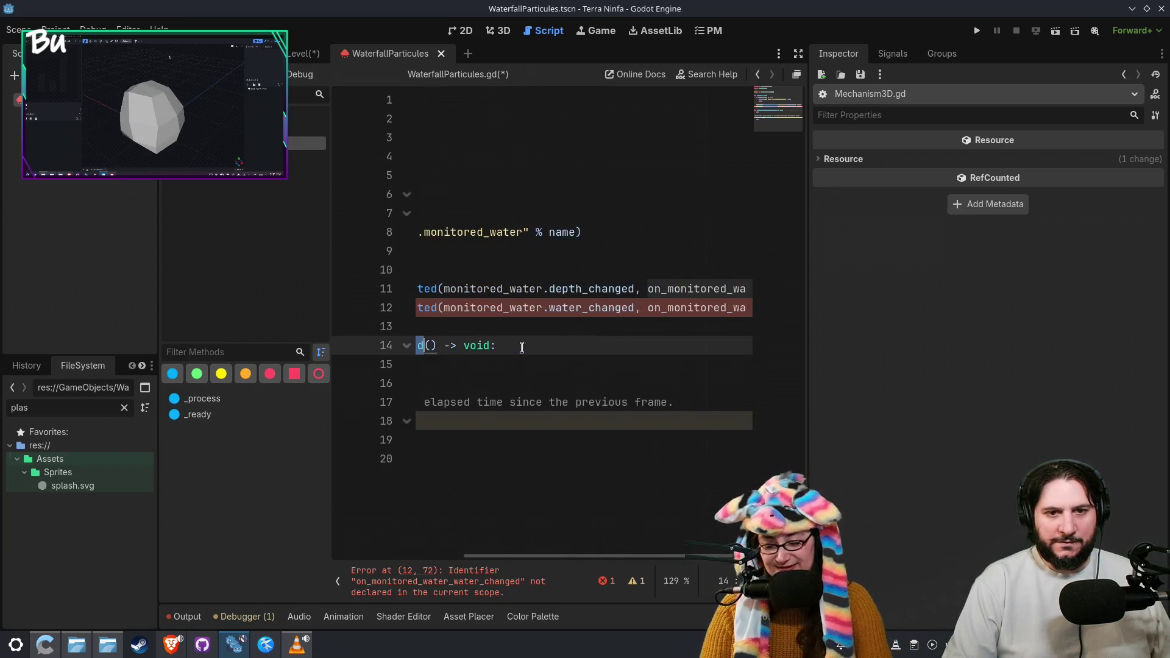
pyautogui.doubleClick(628, 290)
pyautogui.doubleClick(701, 289)
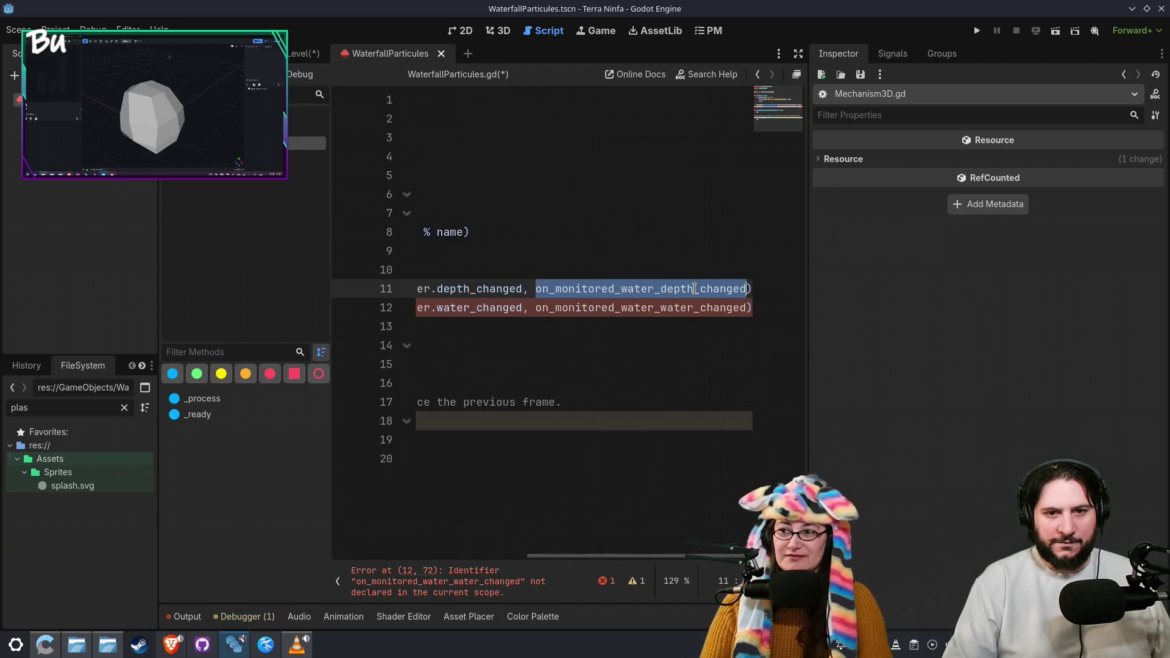
pyautogui.click(648, 328)
pyautogui.press('Up')
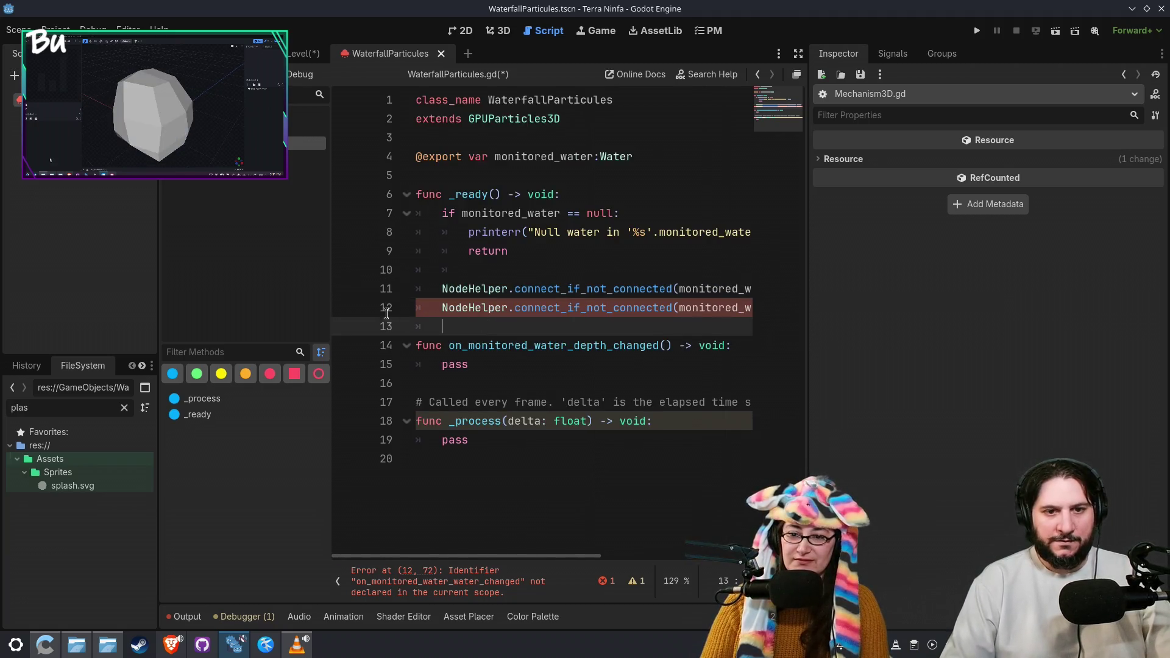
pyautogui.hotkey('ctrl', 'shift', 'k')
pyautogui.hscroll(5, 535, 319)
pyautogui.hscroll(-5, 530, 329)
pyautogui.hscroll(3, 610, 317)
# Inspect the depth_changed definition in Water.gd, then return to WaterfallParticules.gd
pyautogui.keyDown('ctrl'); pyautogui.click(673, 288); pyautogui.keyUp('ctrl')
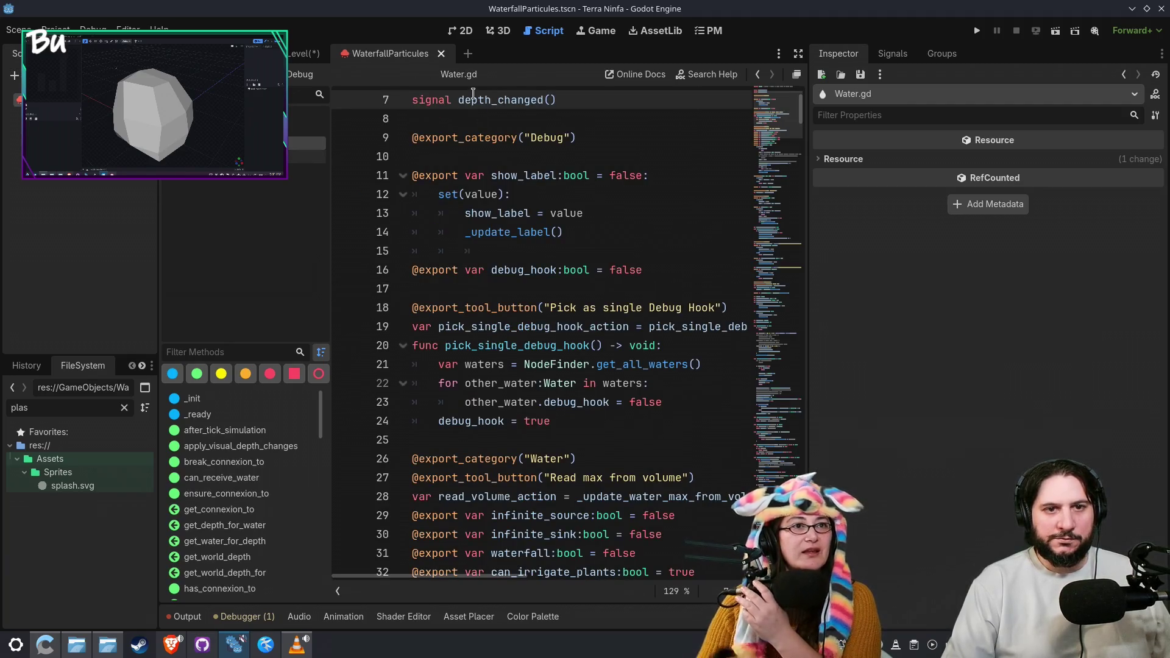
pyautogui.scroll(1, 474, 93)
pyautogui.scroll(1, 649, 381)
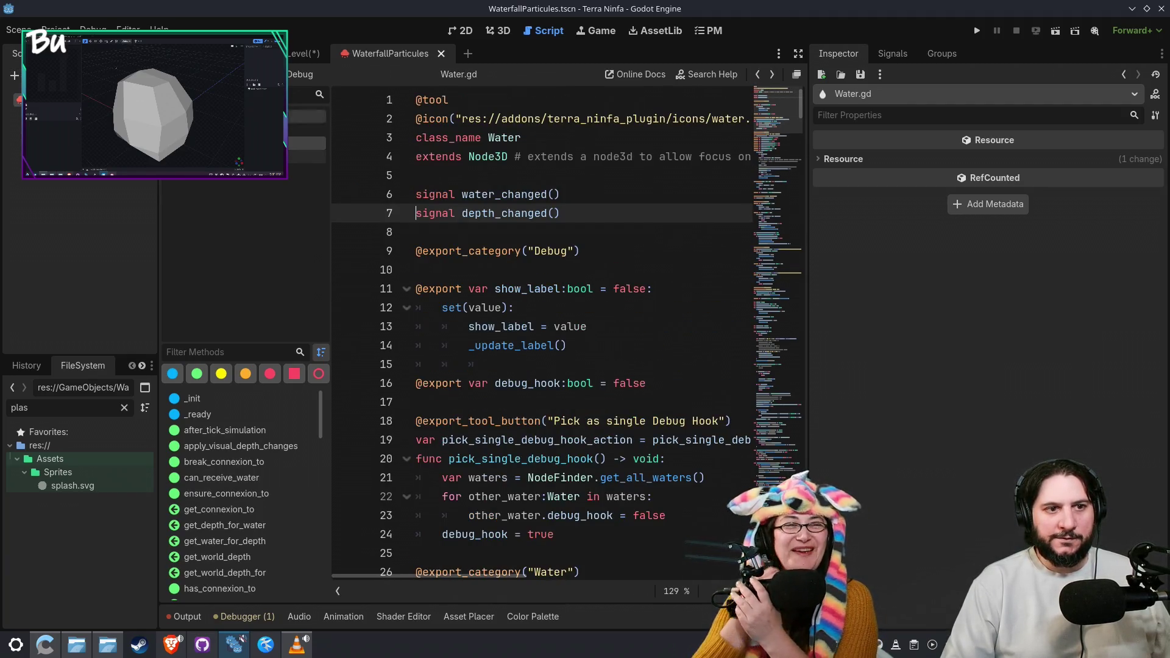
pyautogui.hotkey('alt', 'Left')
pyautogui.keyDown('ctrl'); pyautogui.scroll(-2, 631, 365); pyautogui.keyUp('ctrl')
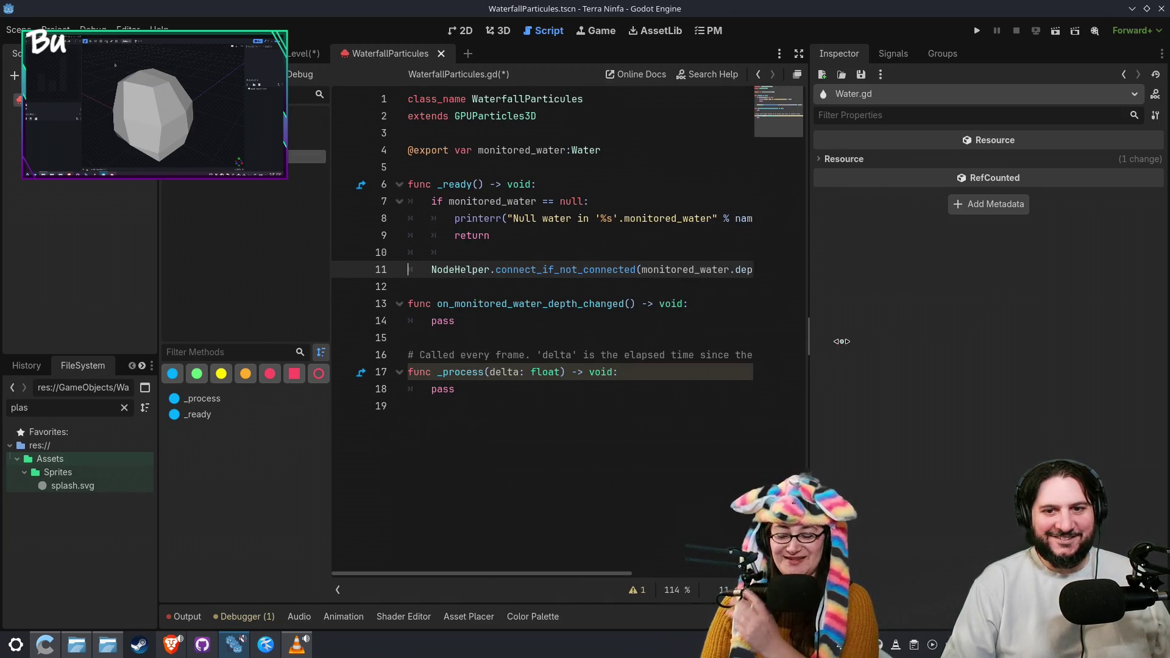
# Widen the code area over the Inspector and save WaterfallParticules.gd
pyautogui.moveTo(811, 346); pyautogui.dragTo(937, 345)
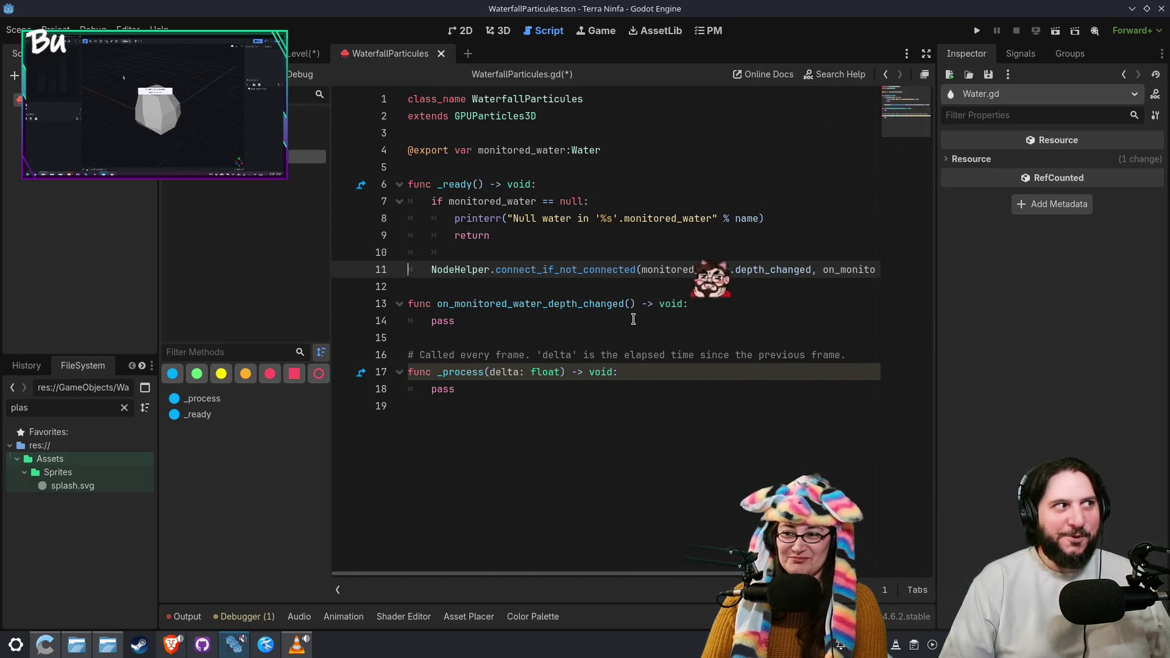
pyautogui.doubleClick(442, 321)
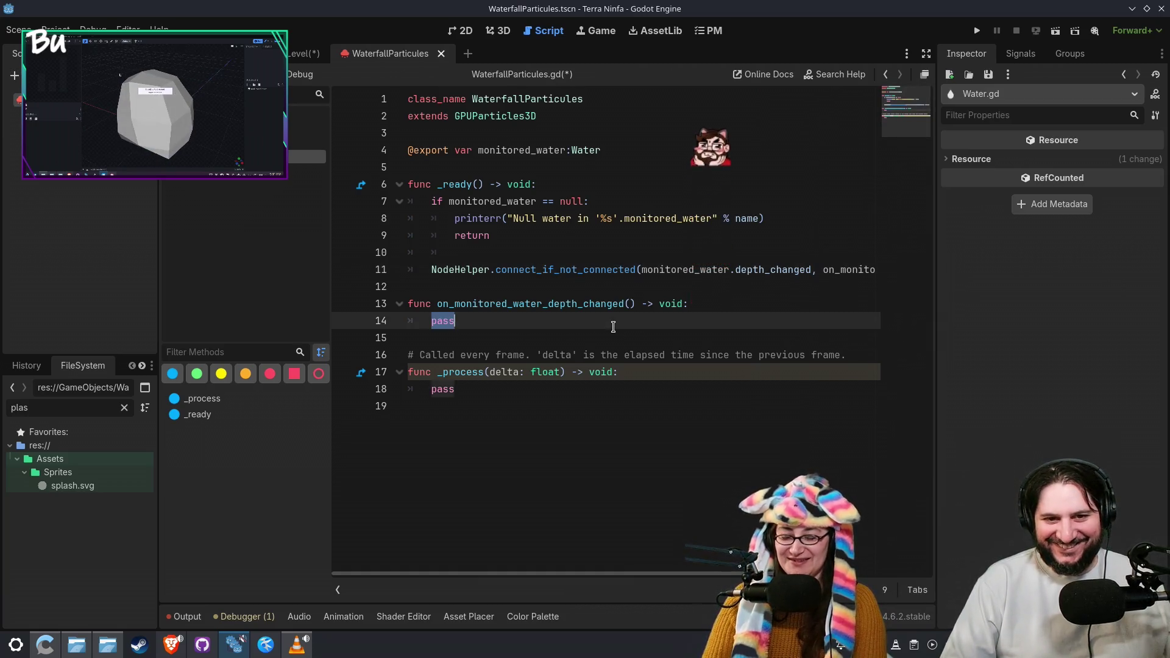
pyautogui.hotkey('ctrl', 's')
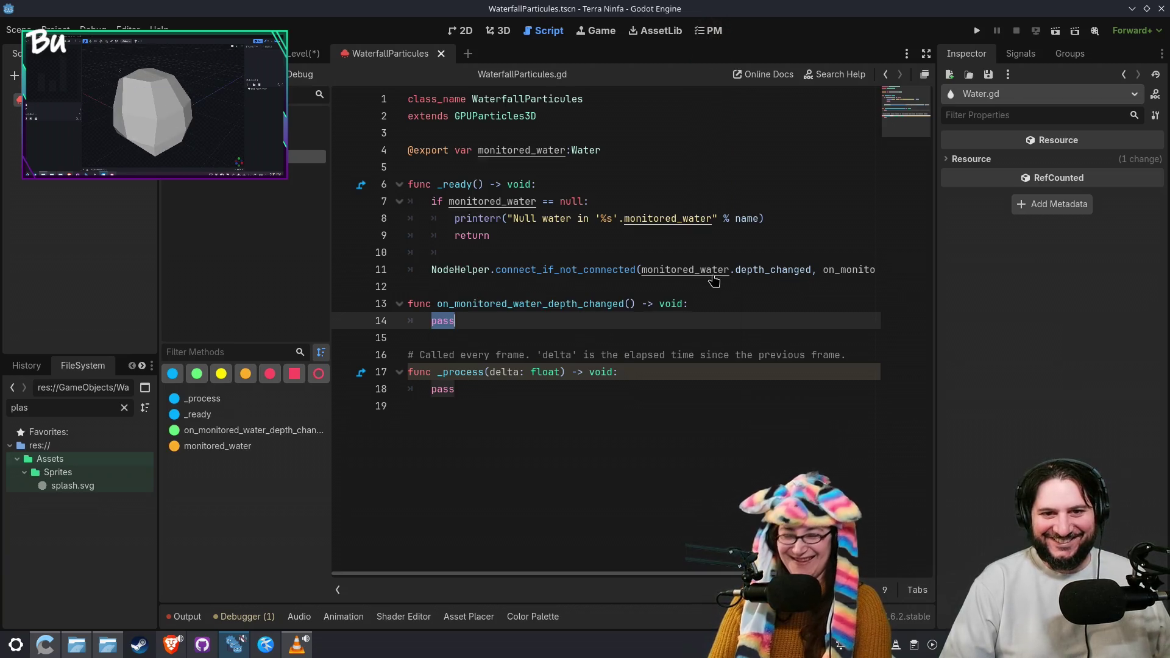
pyautogui.doubleClick(688, 272)
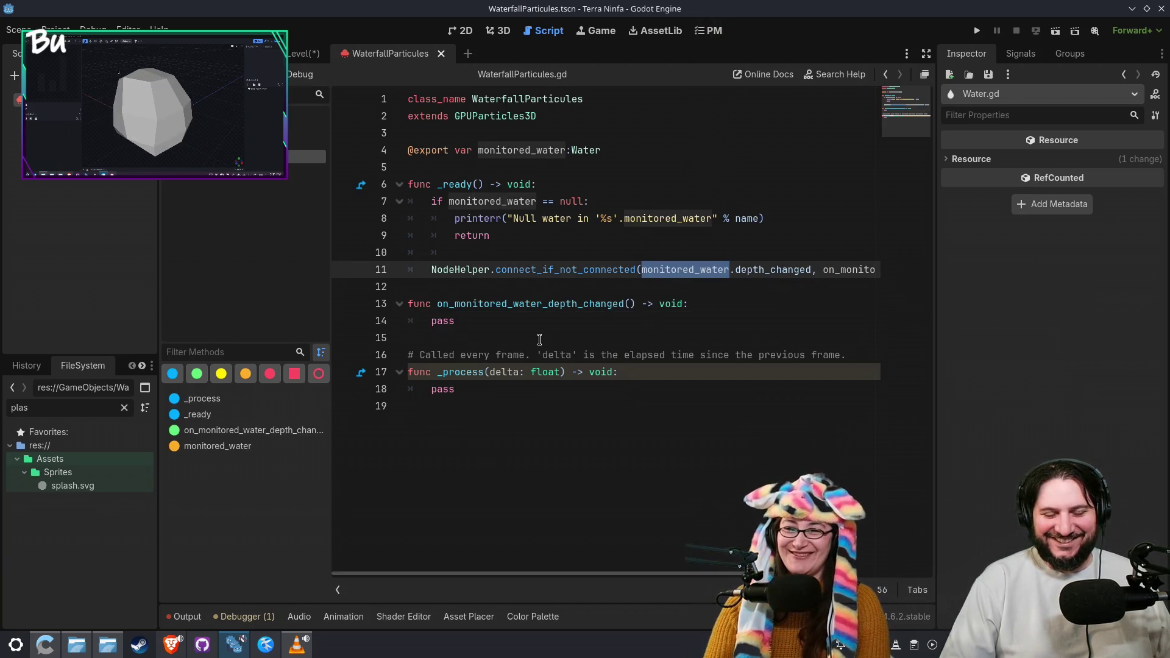
pyautogui.click(668, 138)
pyautogui.click(661, 156)
pyautogui.press('Return')
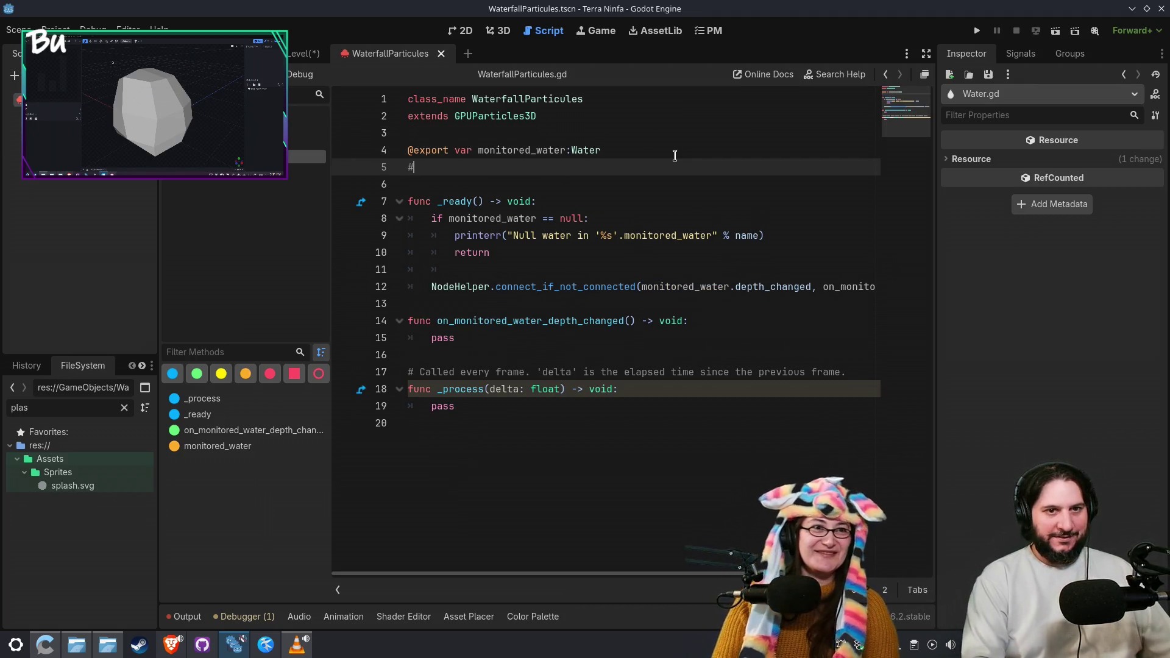
pyautogui.write('@')
pyautogui.press('Down')
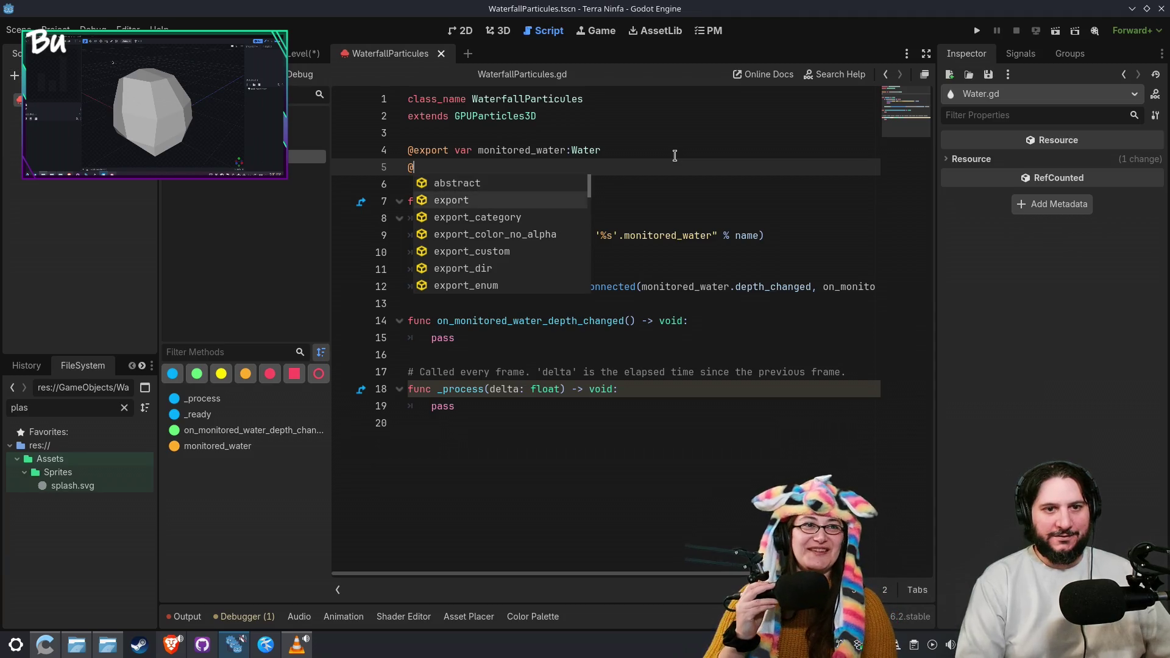
pyautogui.press('Return')
pyautogui.write('wat')
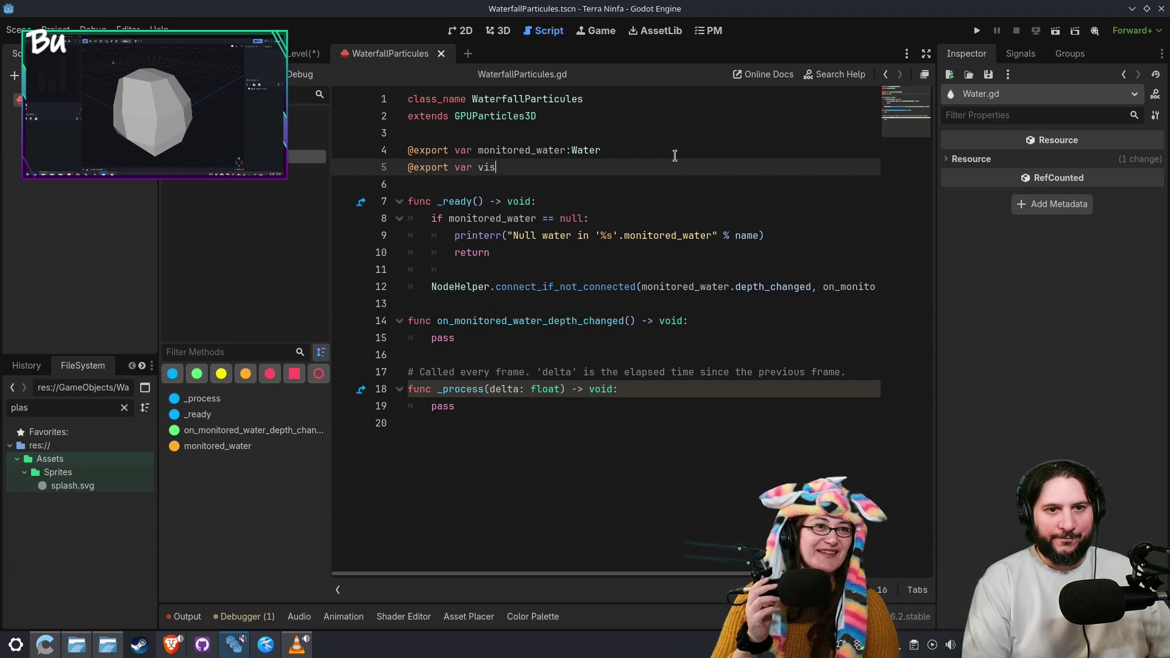
pyautogui.write('er_depth_v')
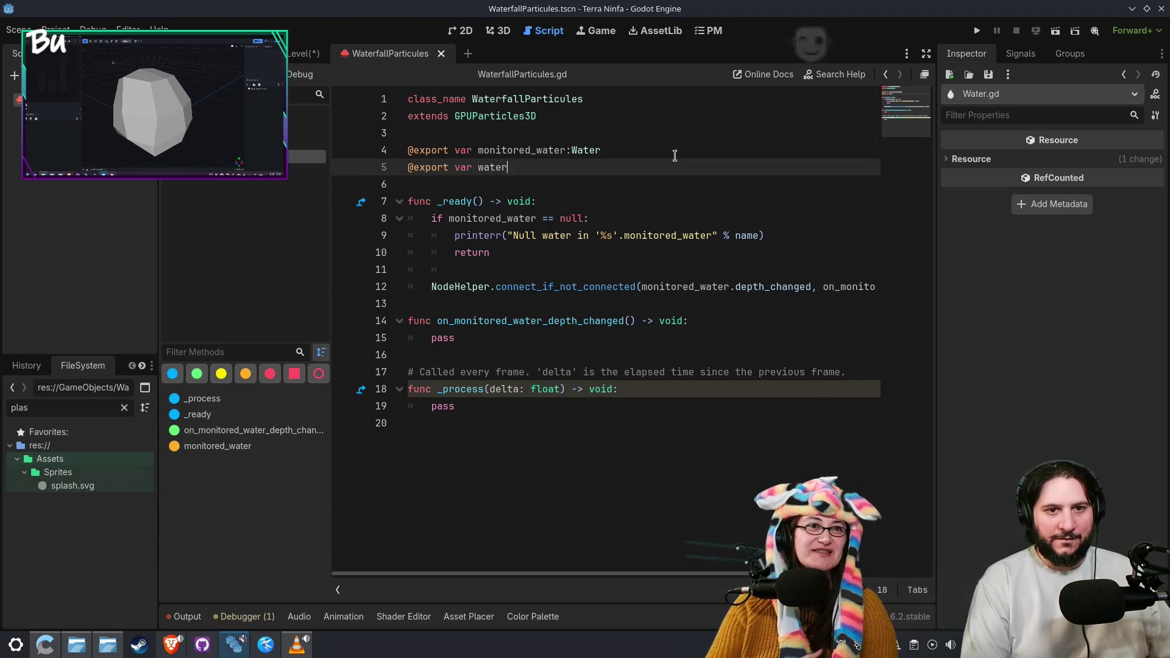
pyautogui.write('isibi')
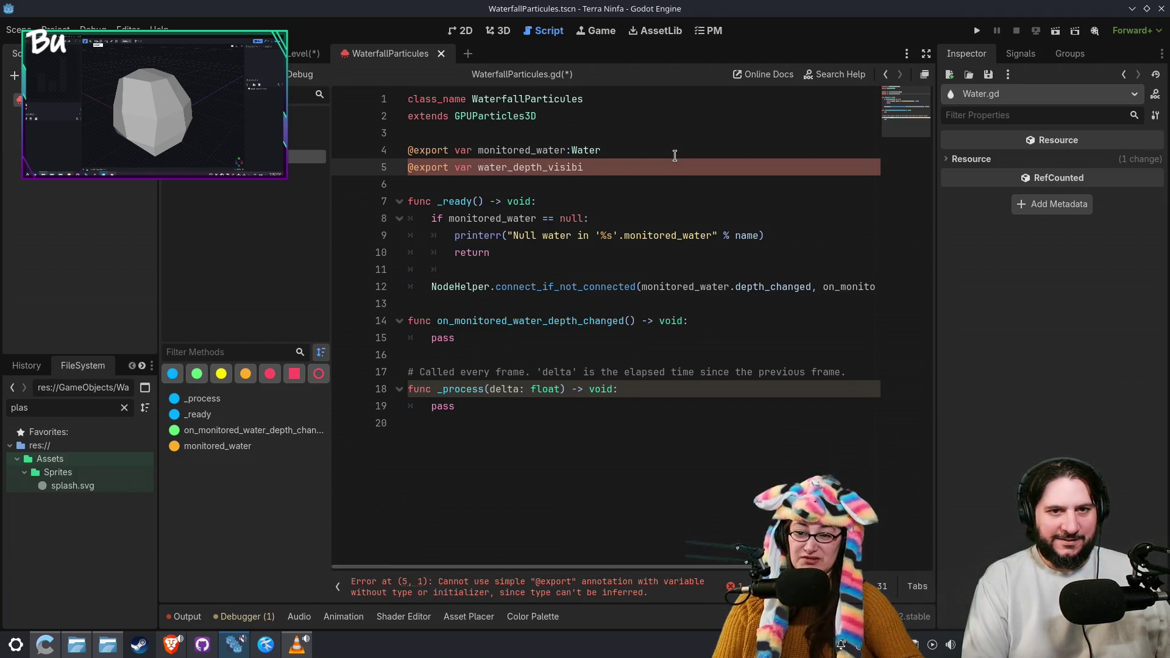
pyautogui.write('hresh')
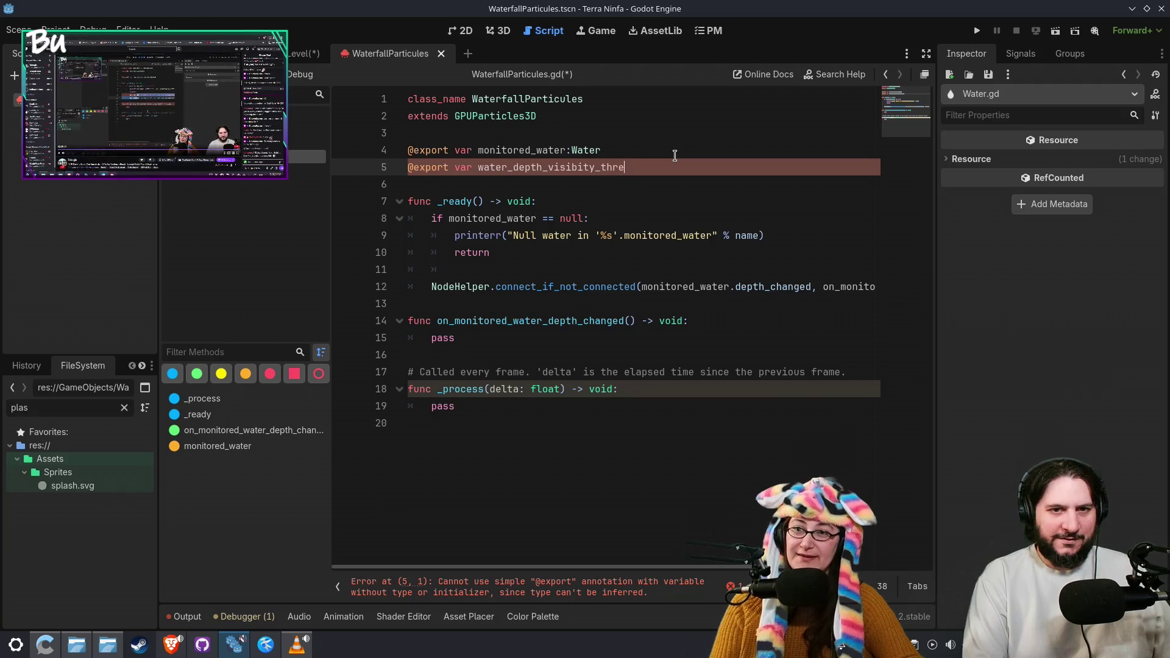
pyautogui.write('old:')
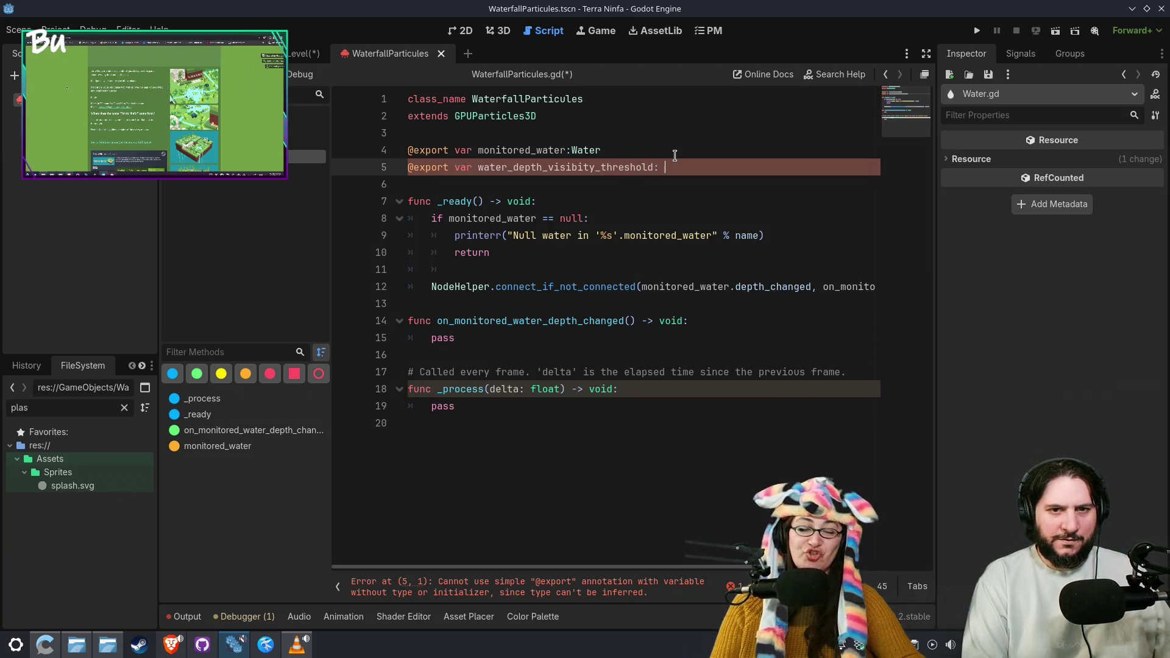
pyautogui.press('BackSpace')
pyautogui.press('BackSpace')
pyautogui.press('BackSpace')
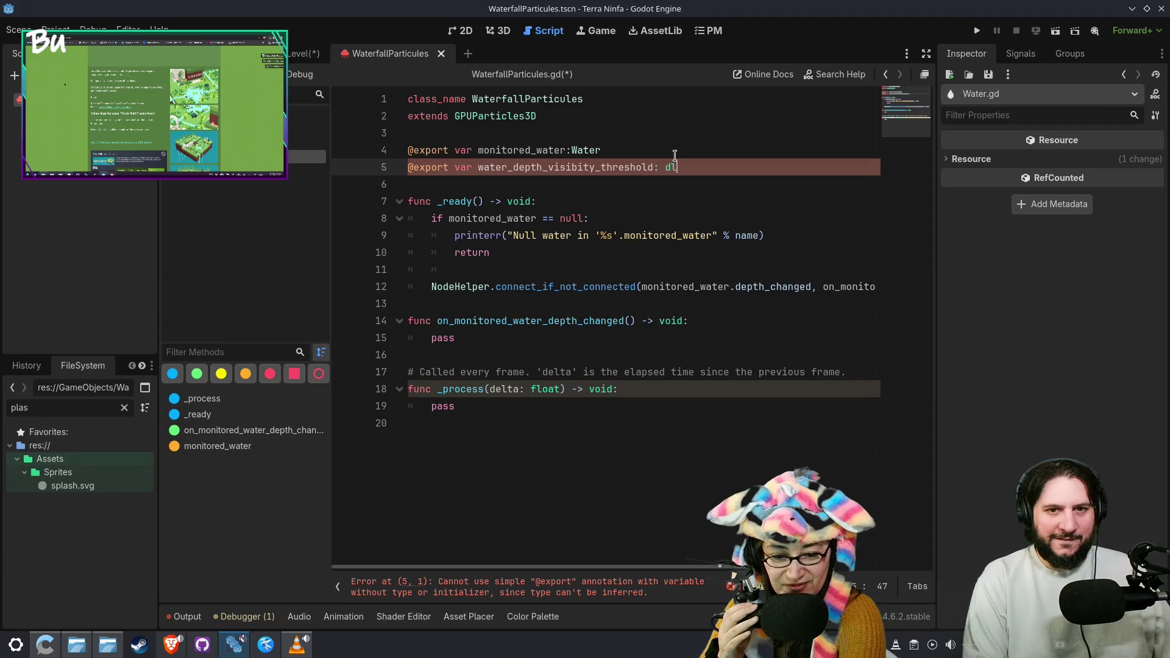
pyautogui.scroll(6, 192, 239)
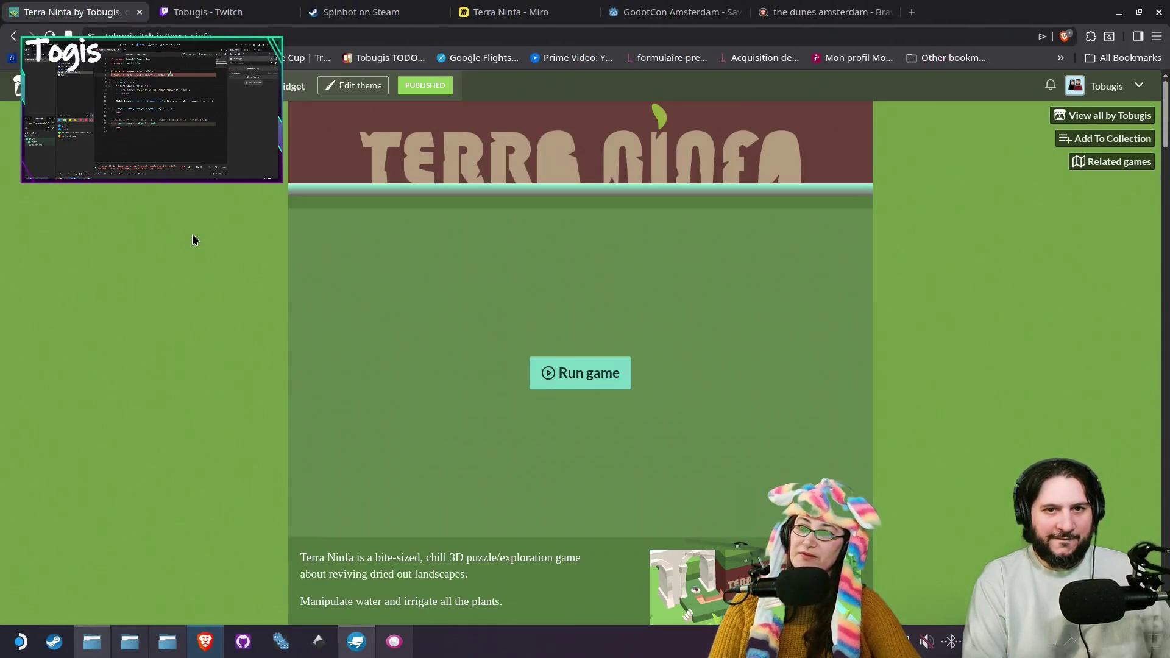
# Select the Terra Ninfa itch.io page URL in Brave's address bar
pyautogui.click(218, 32)
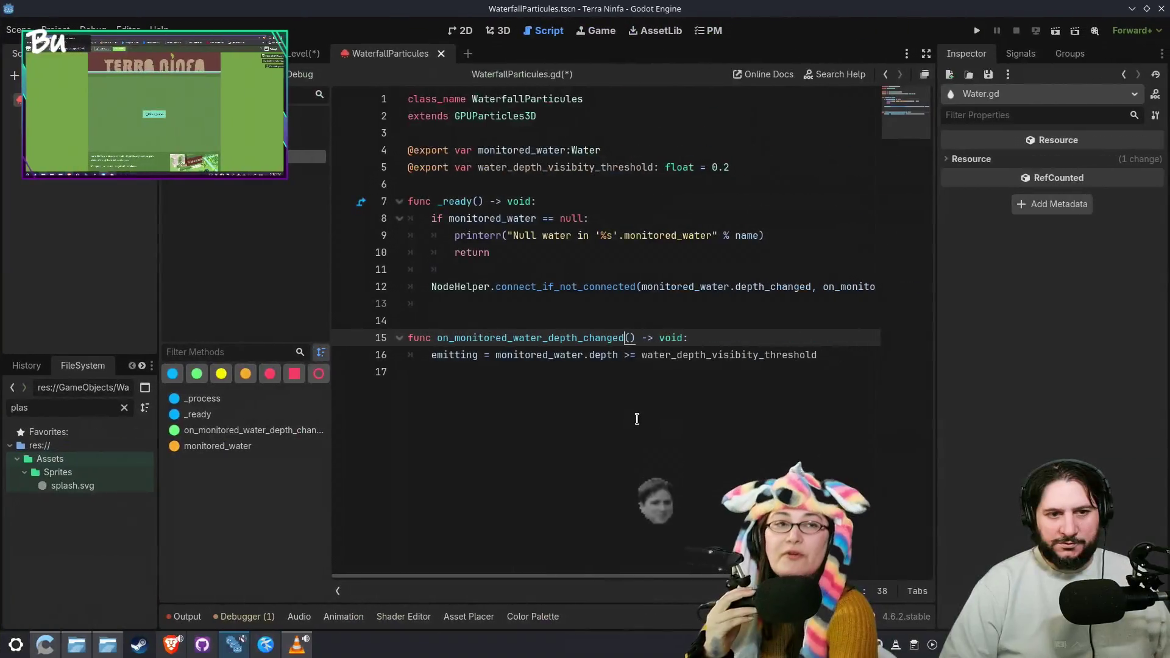
# Call on_monitored_water_depth_changed() in _ready, save the script, and show the 3D view
pyautogui.hotkey('shift', 'Home')
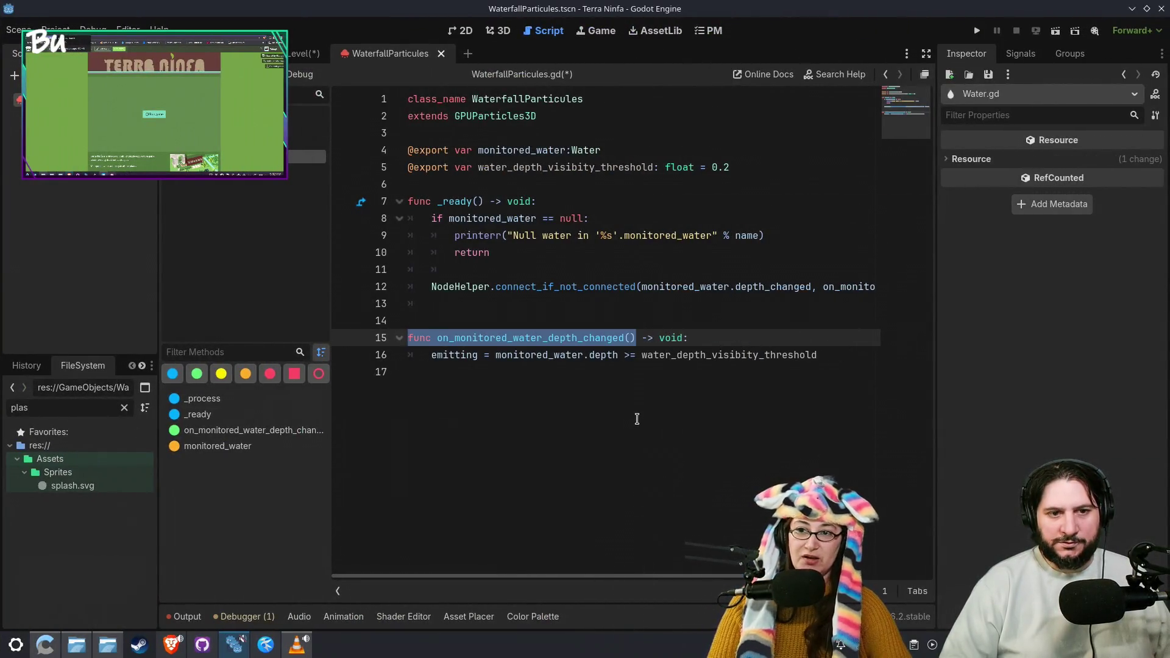
pyautogui.hotkey('ctrl', 'shift', 'Right')
pyautogui.hotkey('ctrl', 'c')
pyautogui.press('Up')
pyautogui.press('Up')
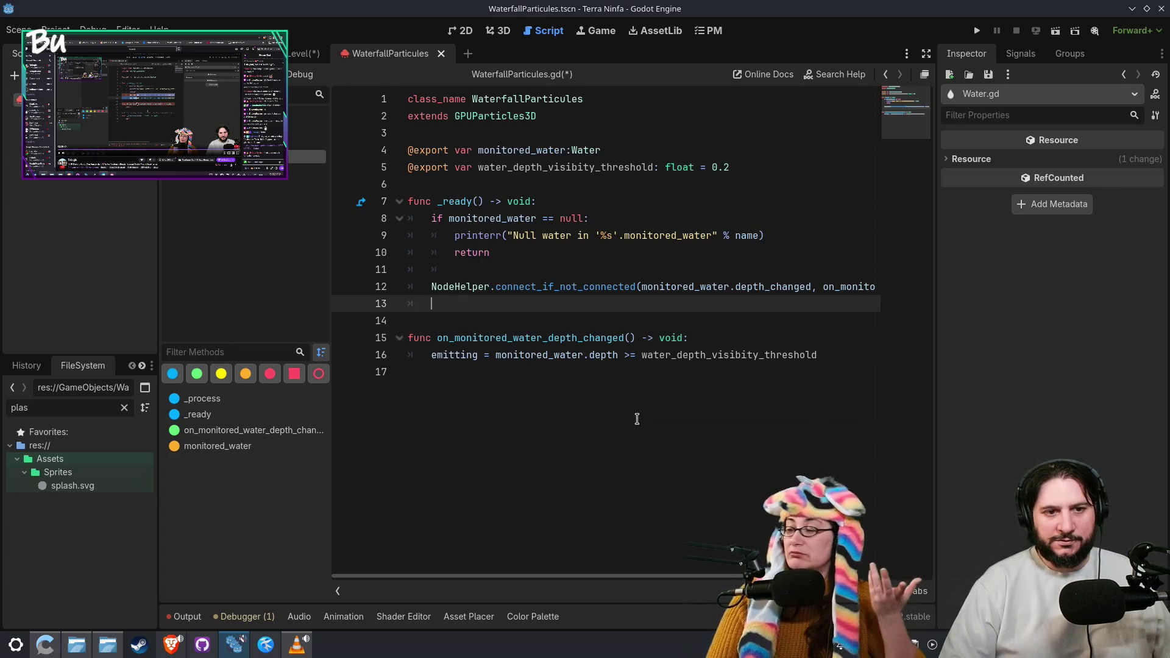
pyautogui.hotkey('ctrl', 'v')
pyautogui.hotkey('ctrl', 's')
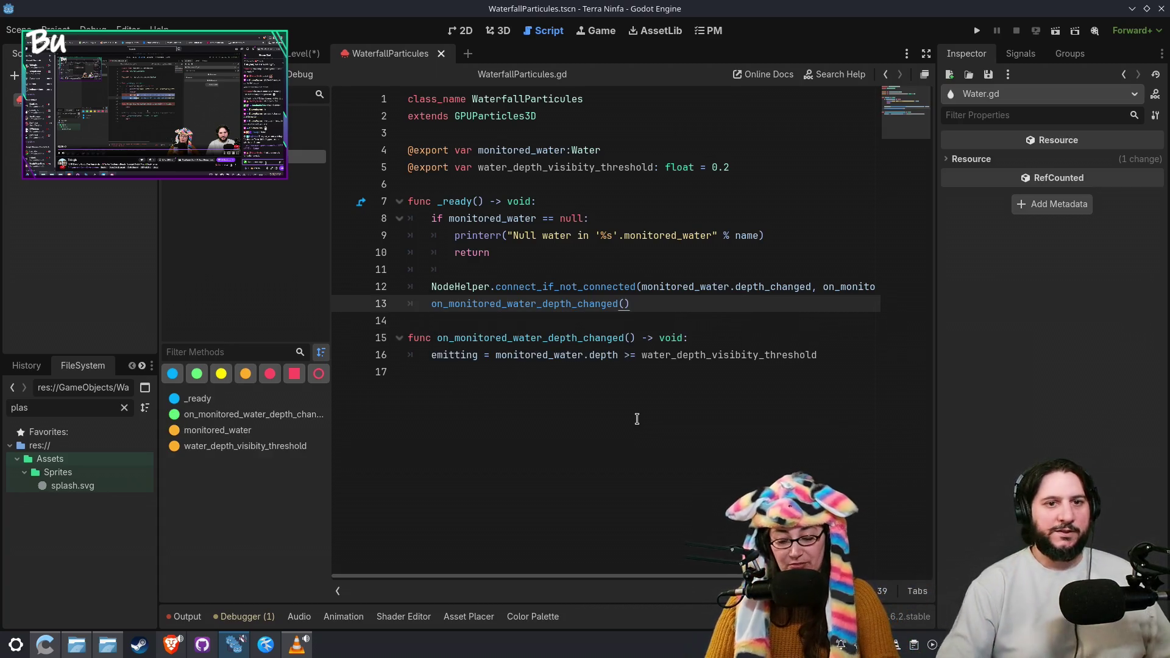
pyautogui.click(495, 33)
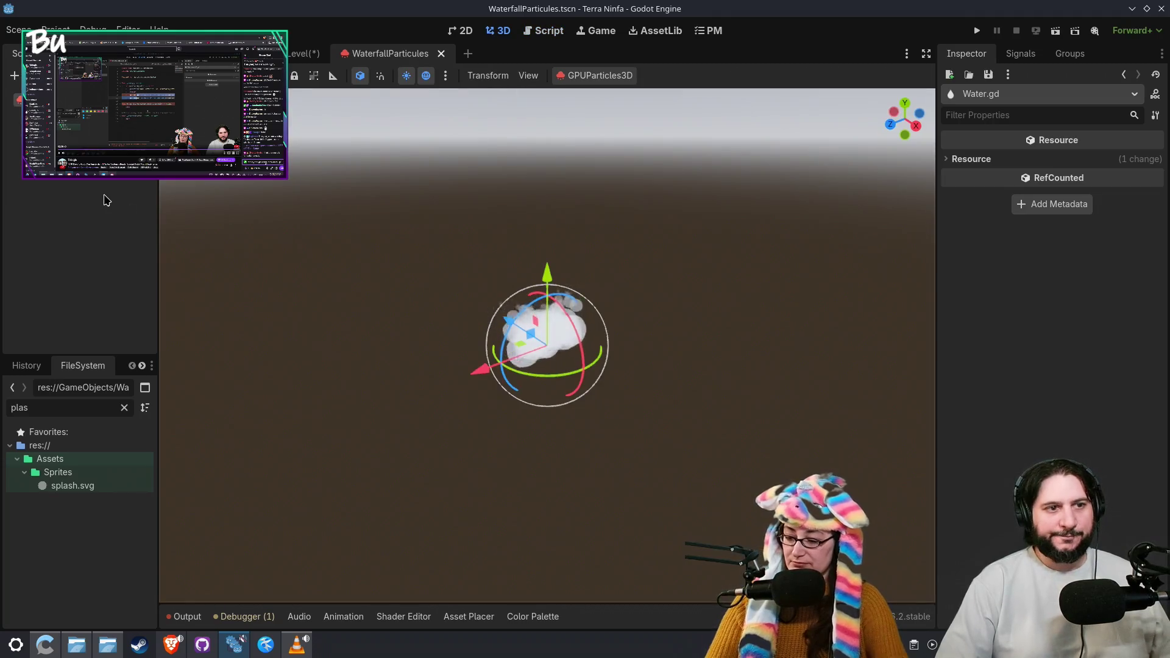
# Switch to the NinfaLevel scene and save it
pyautogui.click(294, 55)
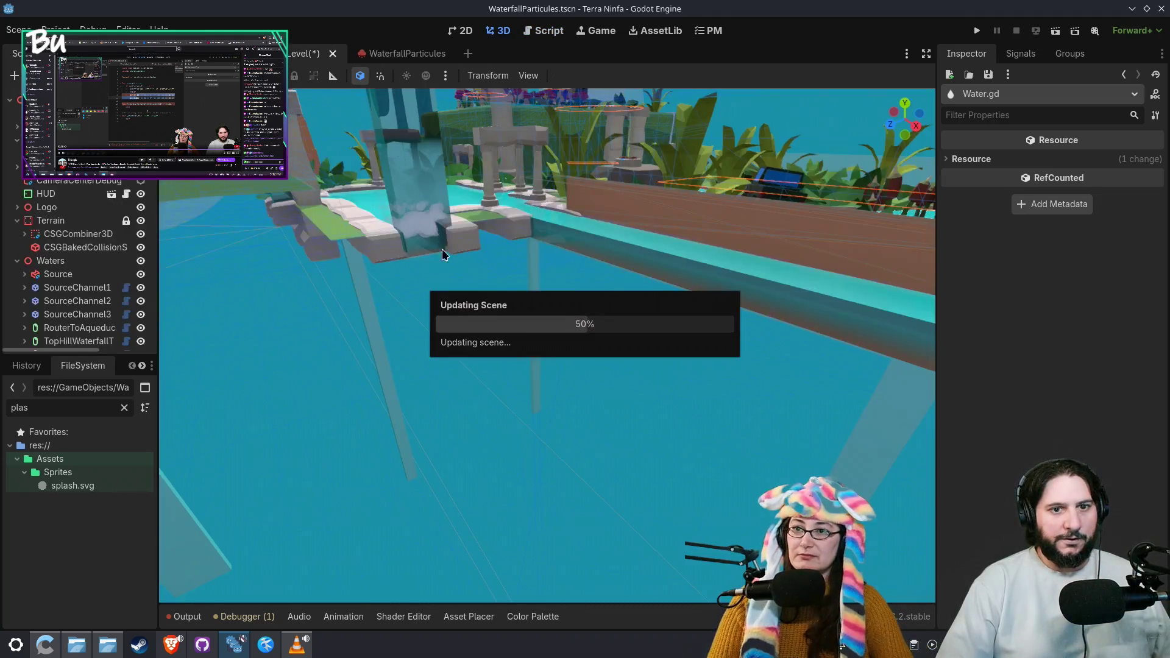
pyautogui.hotkey('ctrl', 's')
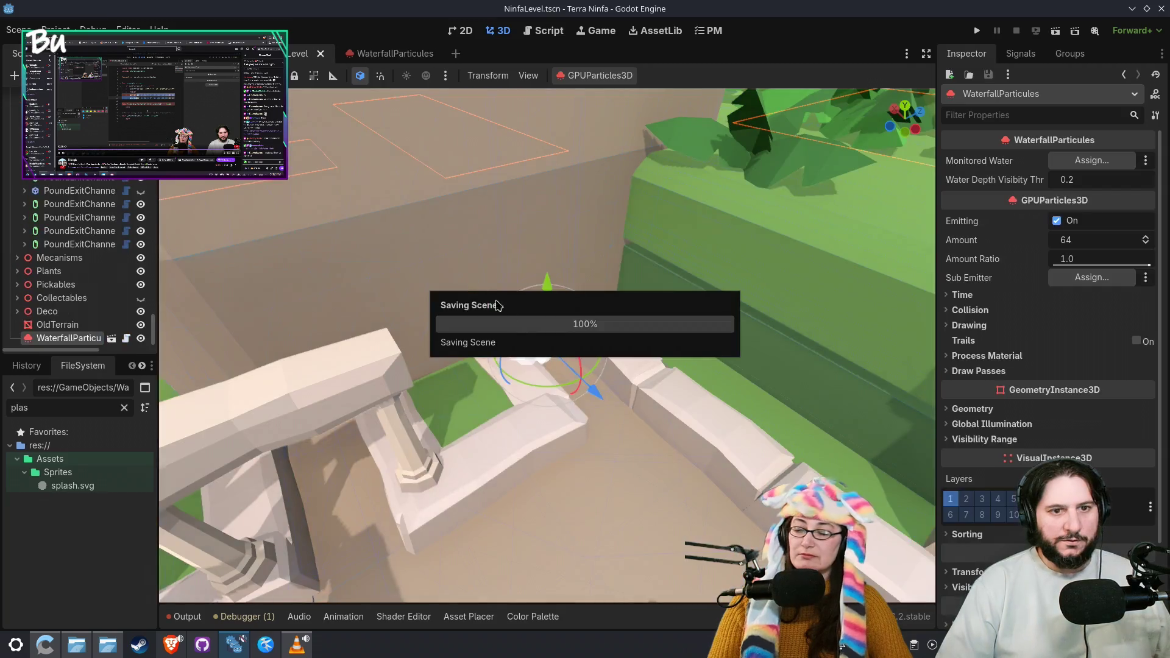
pyautogui.scroll(3, 577, 398)
pyautogui.scroll(2, 65, 226)
pyautogui.scroll(15, 65, 227)
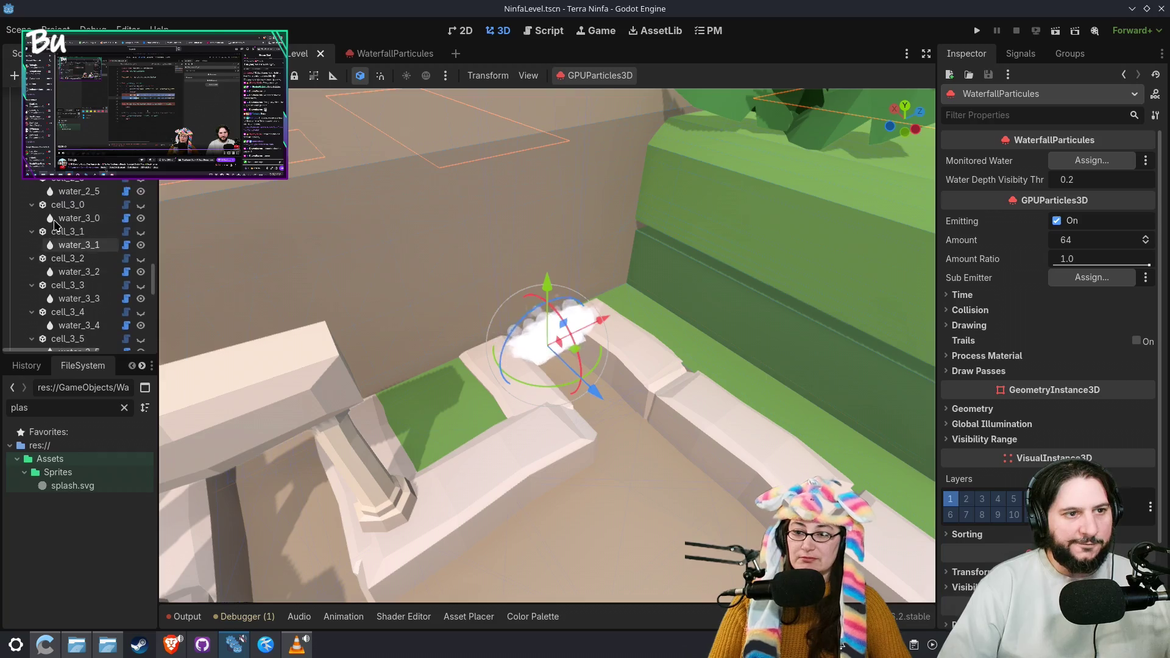
pyautogui.scroll(10, 51, 229)
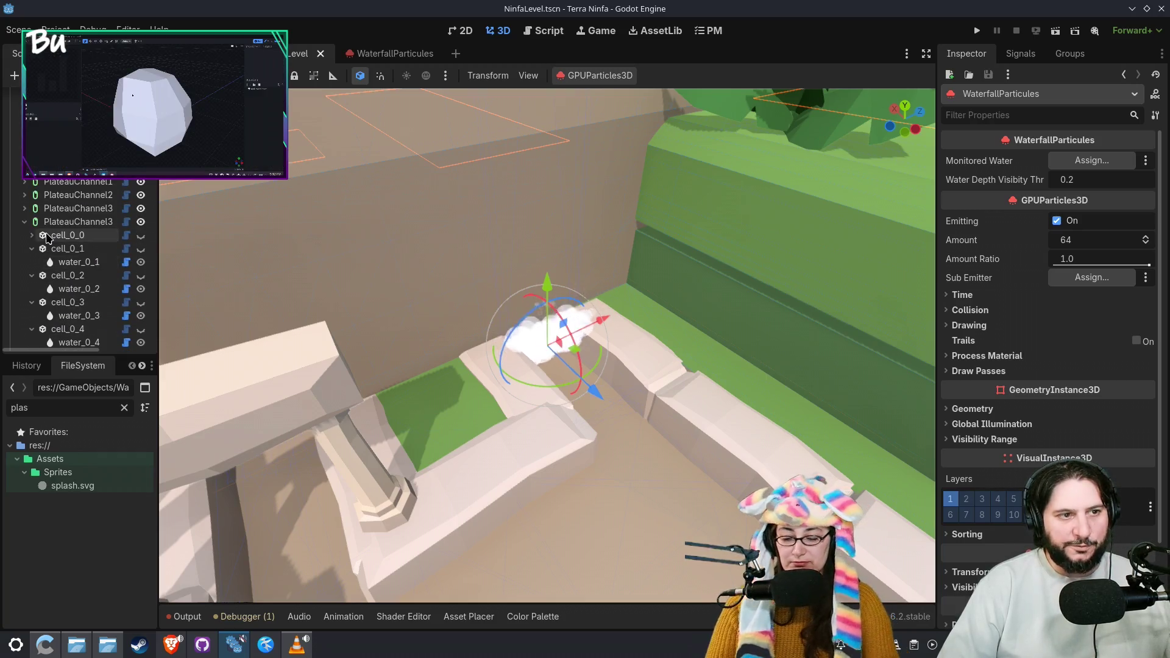
pyautogui.scroll(10, 27, 229)
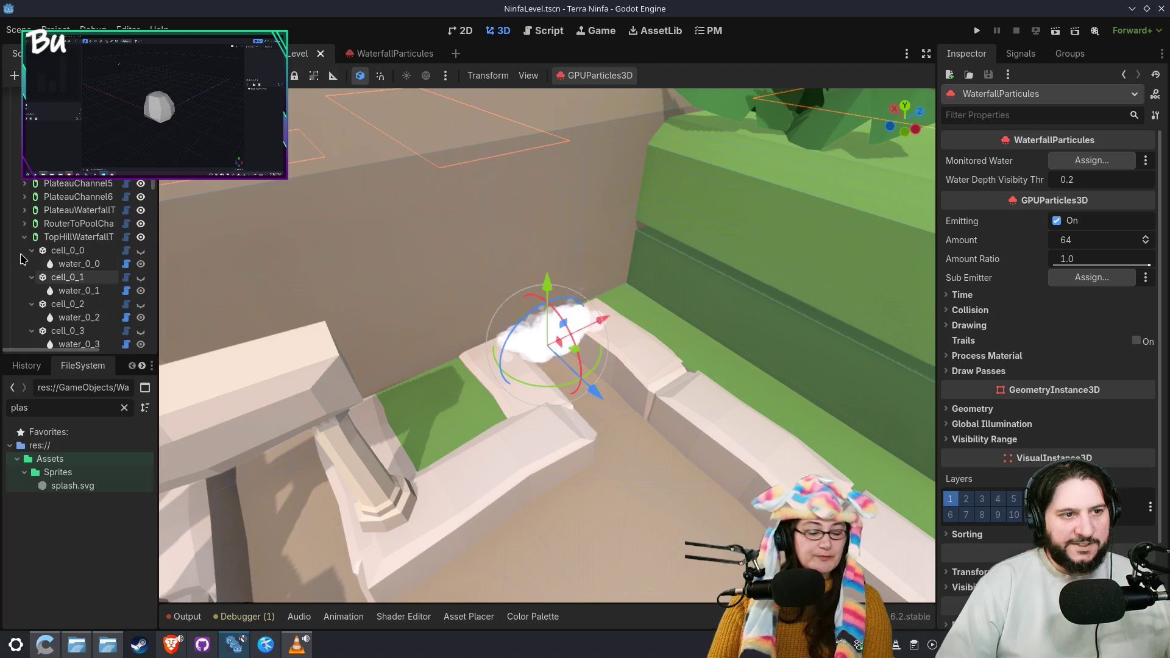
pyautogui.scroll(-20, 25, 256)
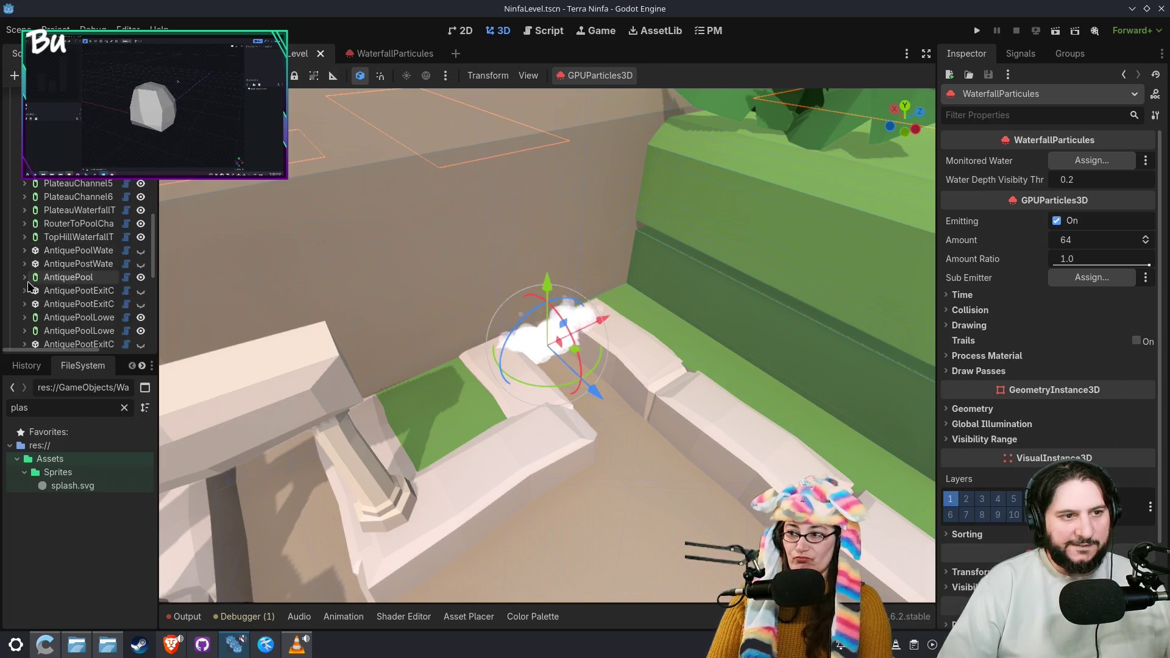
pyautogui.scroll(10, 36, 289)
# Reset the WaterController simulation so the channels refill with water
pyautogui.click(55, 153)
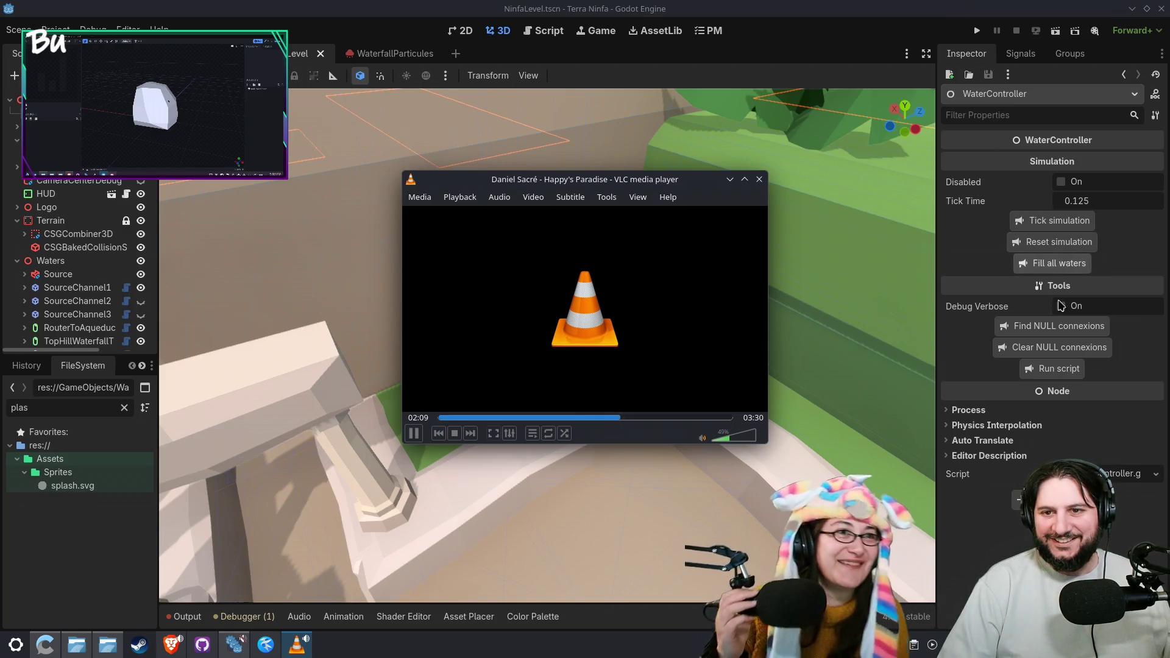
pyautogui.click(1057, 241)
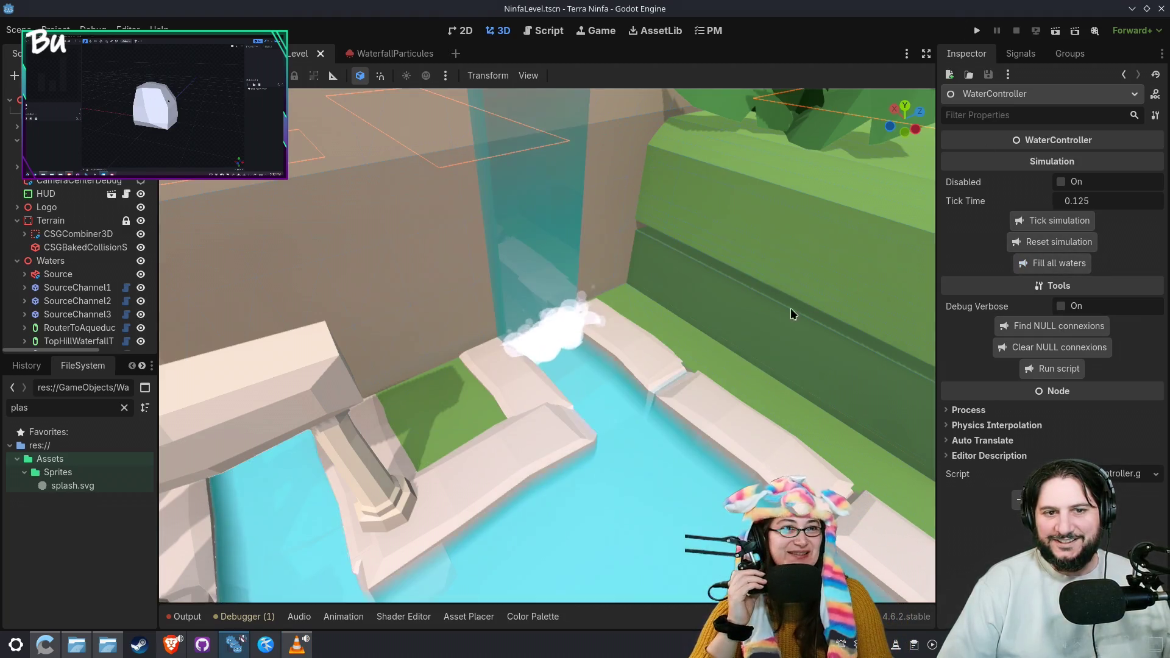
pyautogui.scroll(3, 634, 353)
pyautogui.click(529, 75)
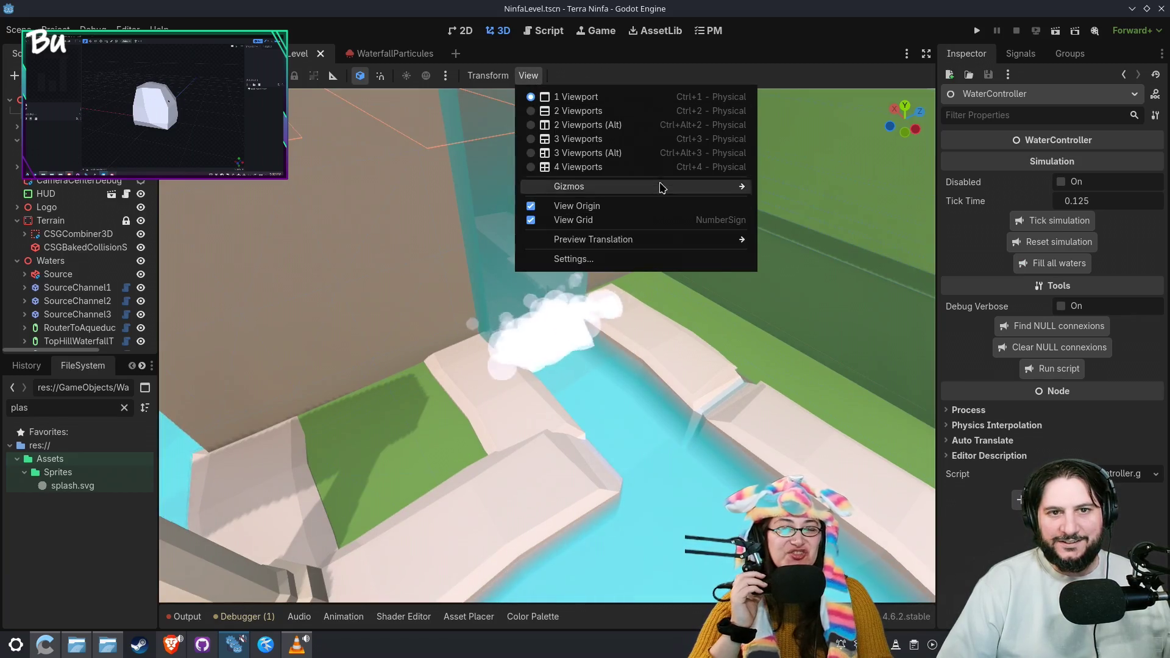
# Frame cell_0_6 in the viewport and locate its water_0_6 node in the scene tree
pyautogui.moveTo(656, 189)
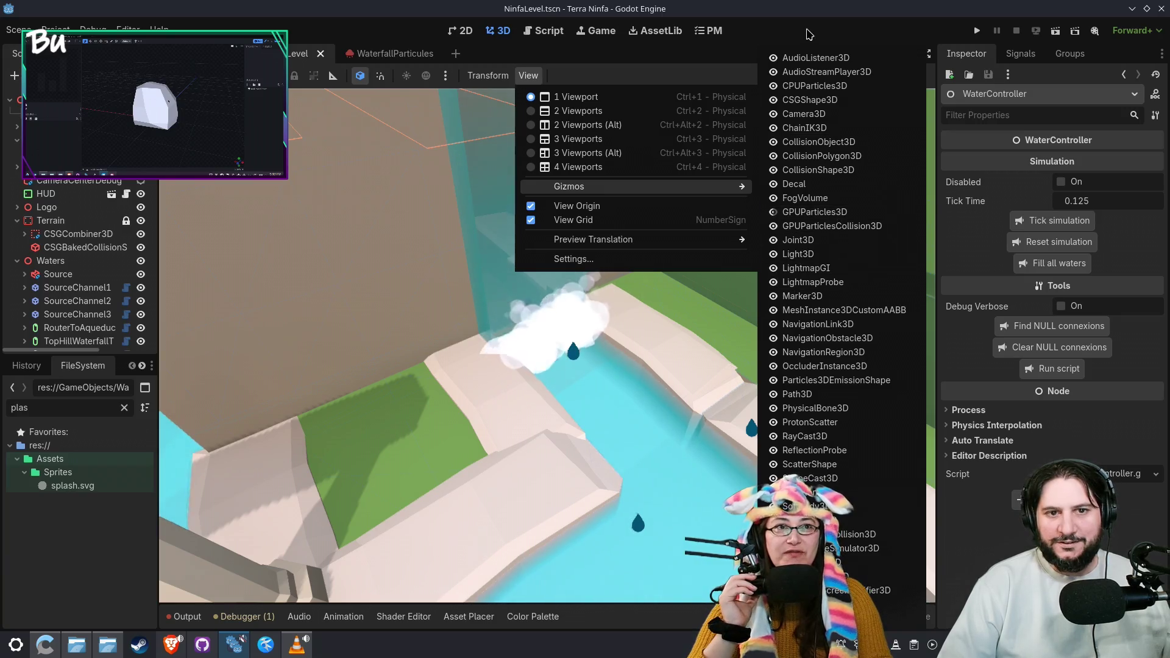
pyautogui.click(605, 305)
pyautogui.moveTo(605, 309)
pyautogui.mouseDown()
pyautogui.moveTo(509, 277)
pyautogui.moveTo(687, 273)
pyautogui.moveTo(497, 369)
pyautogui.mouseUp()
pyautogui.click(513, 331)
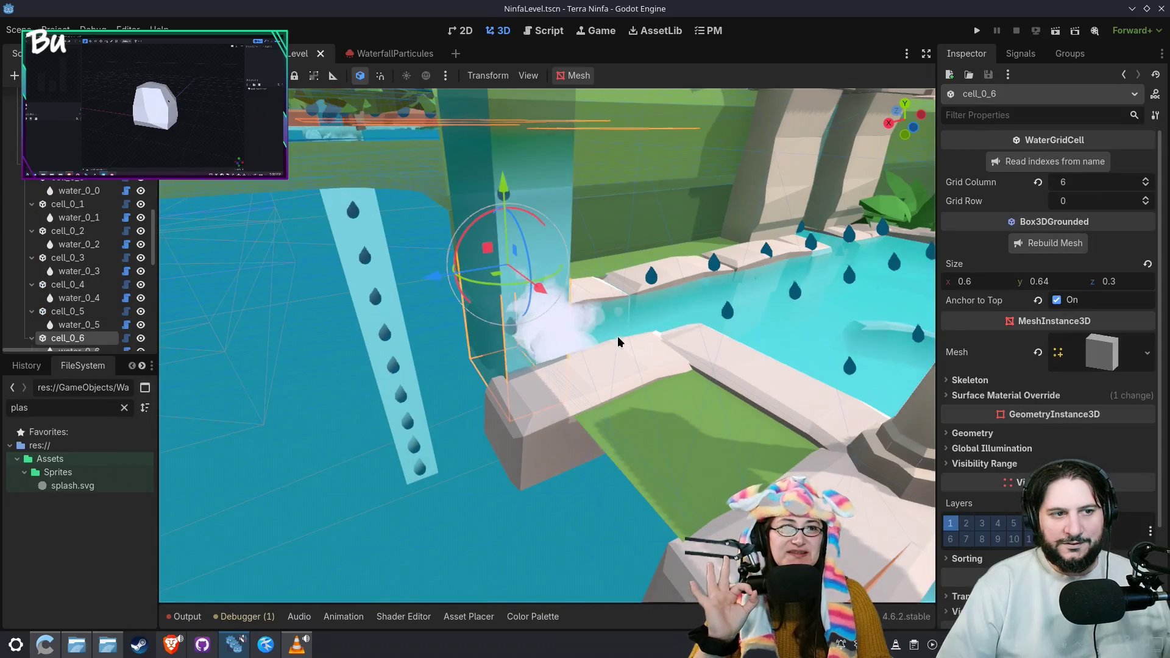
pyautogui.moveTo(617, 336); pyautogui.dragTo(470, 340)
pyautogui.press('f')
pyautogui.scroll(-1, 90, 331)
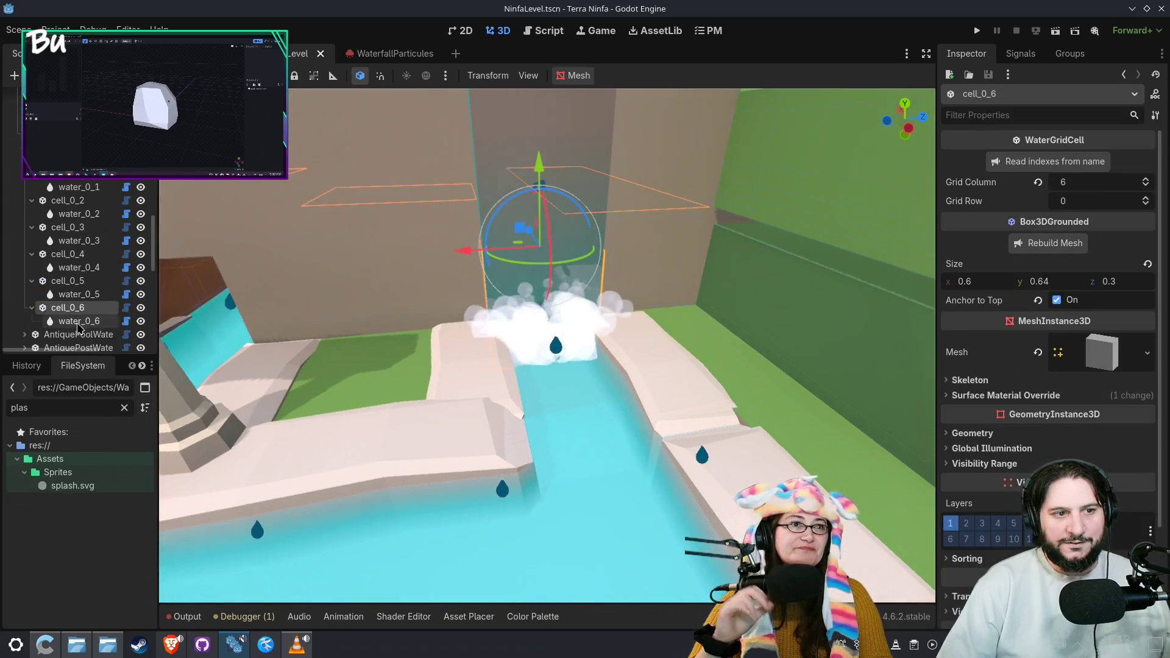
pyautogui.click(86, 322)
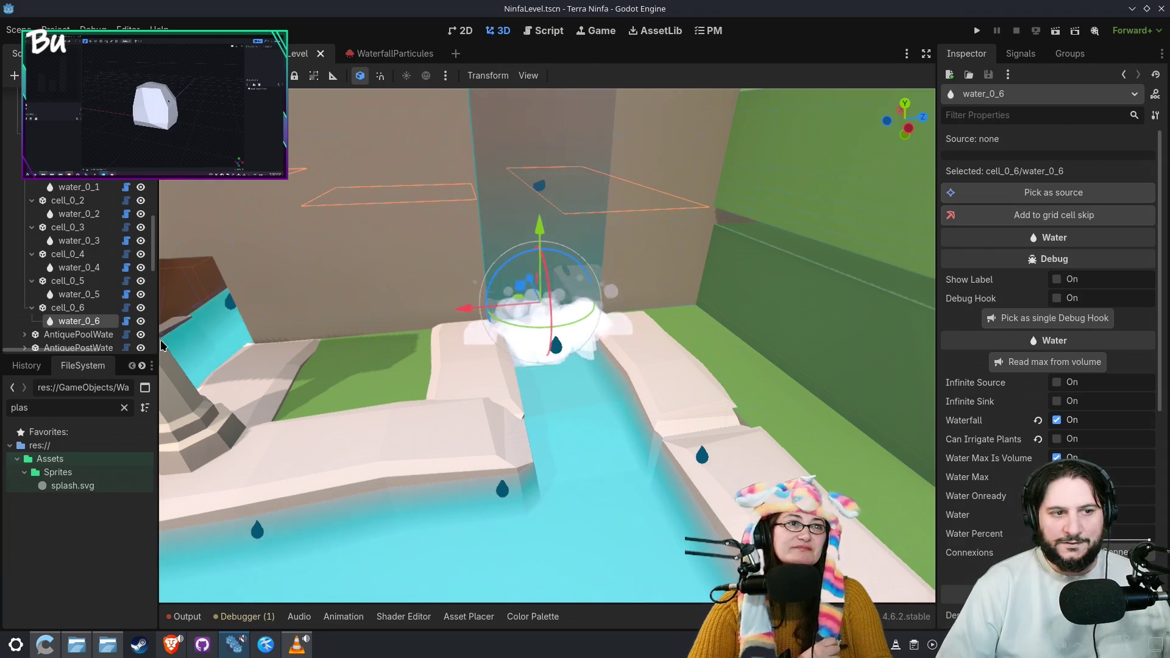
pyautogui.scroll(-3, 153, 285)
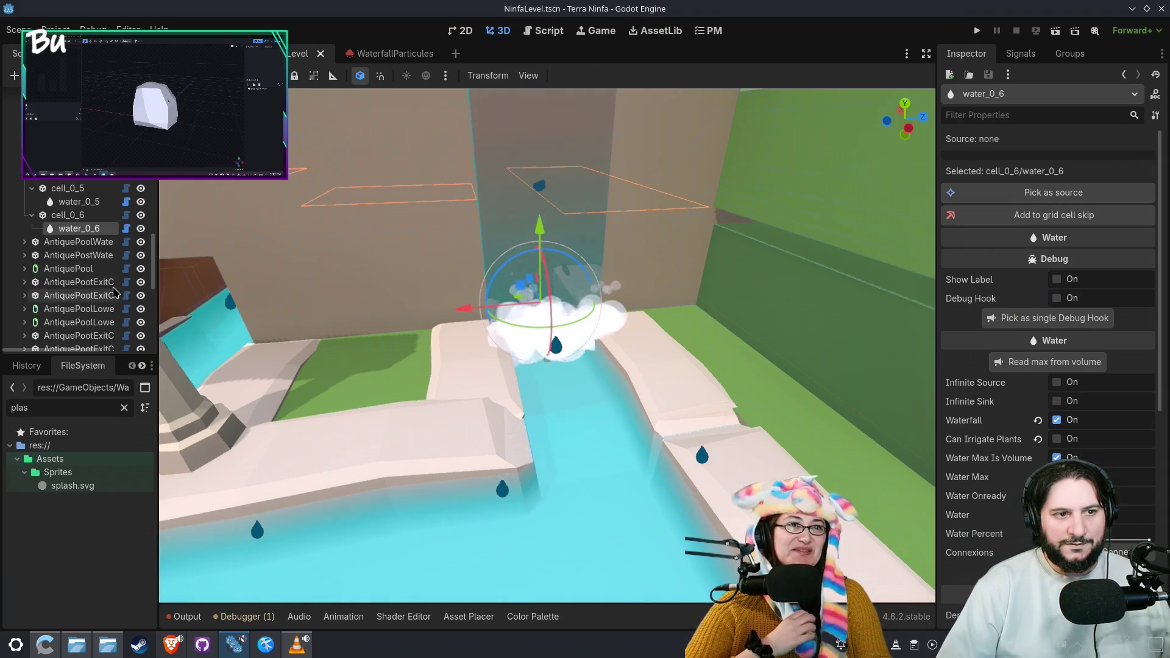
pyautogui.scroll(-10, 152, 286)
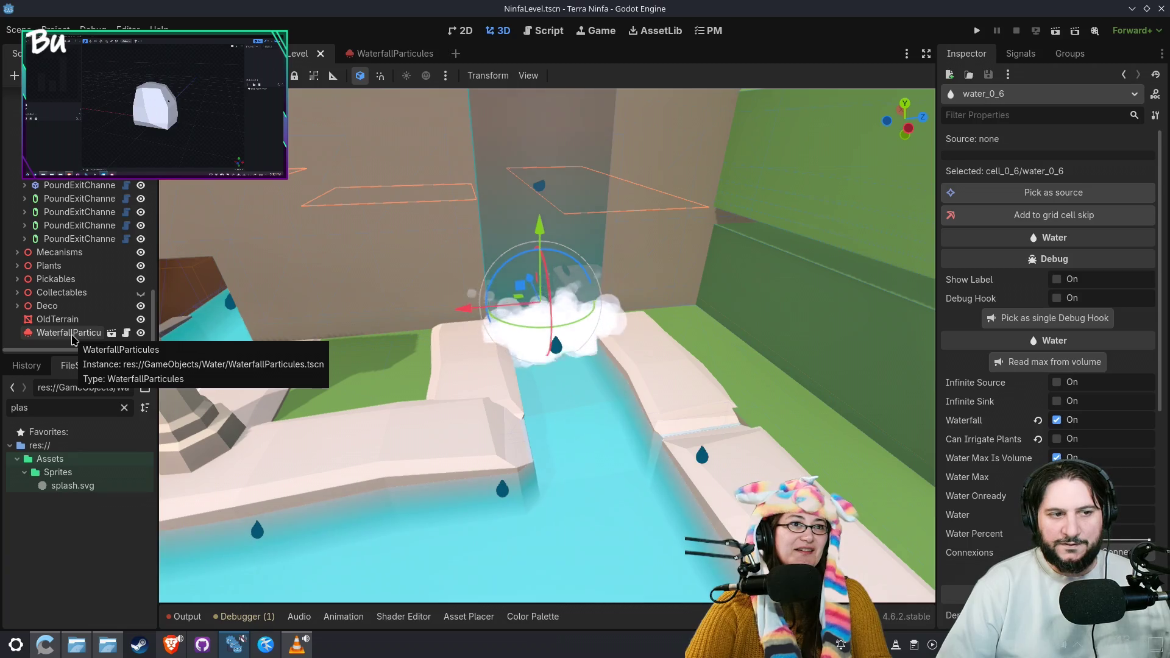
# Set WaterfallParticules' Monitored Water to water_0_6, then save and run the game
pyautogui.click(72, 335)
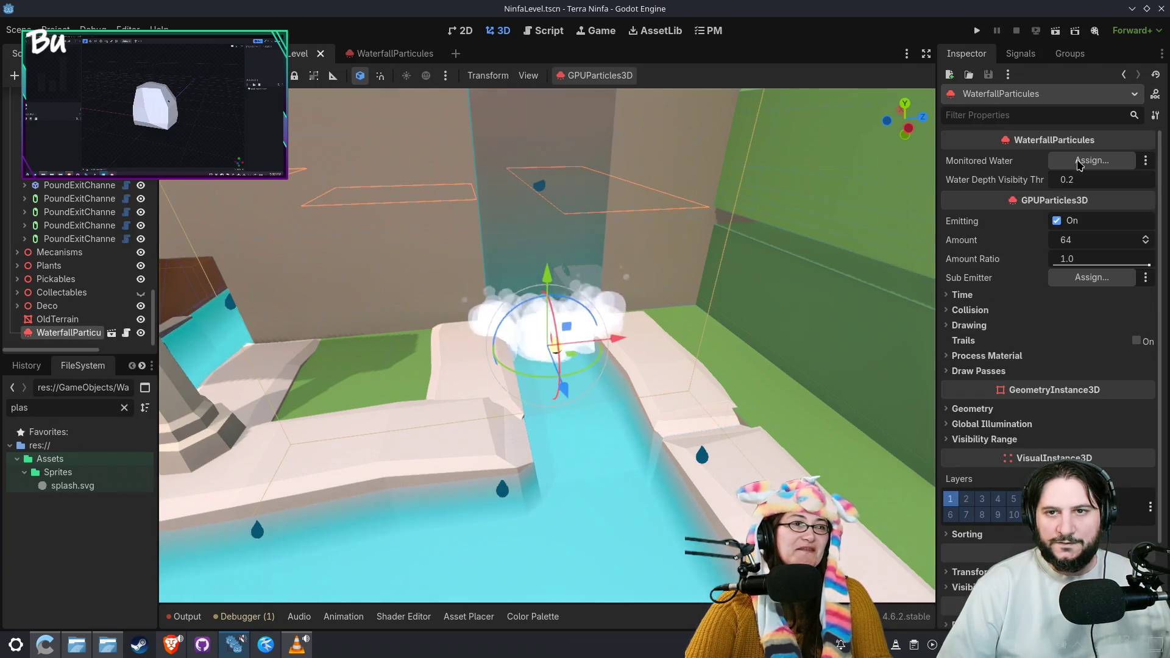
pyautogui.scroll(3, 122, 262)
pyautogui.moveTo(76, 221); pyautogui.dragTo(1102, 162)
pyautogui.moveTo(549, 342)
pyautogui.mouseDown()
pyautogui.moveTo(572, 350)
pyautogui.moveTo(598, 429)
pyautogui.mouseUp()
pyautogui.press('F5')
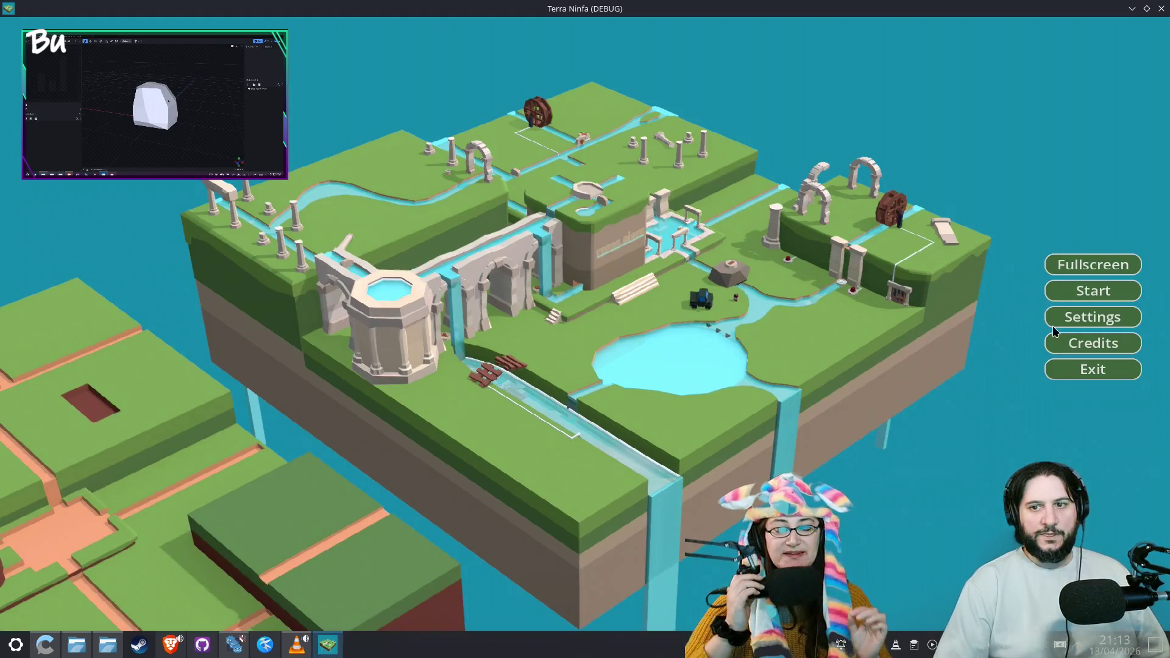
# Open and close Settings, switch Terra Ninfa to fullscreen, and start the level
pyautogui.click(1052, 329)
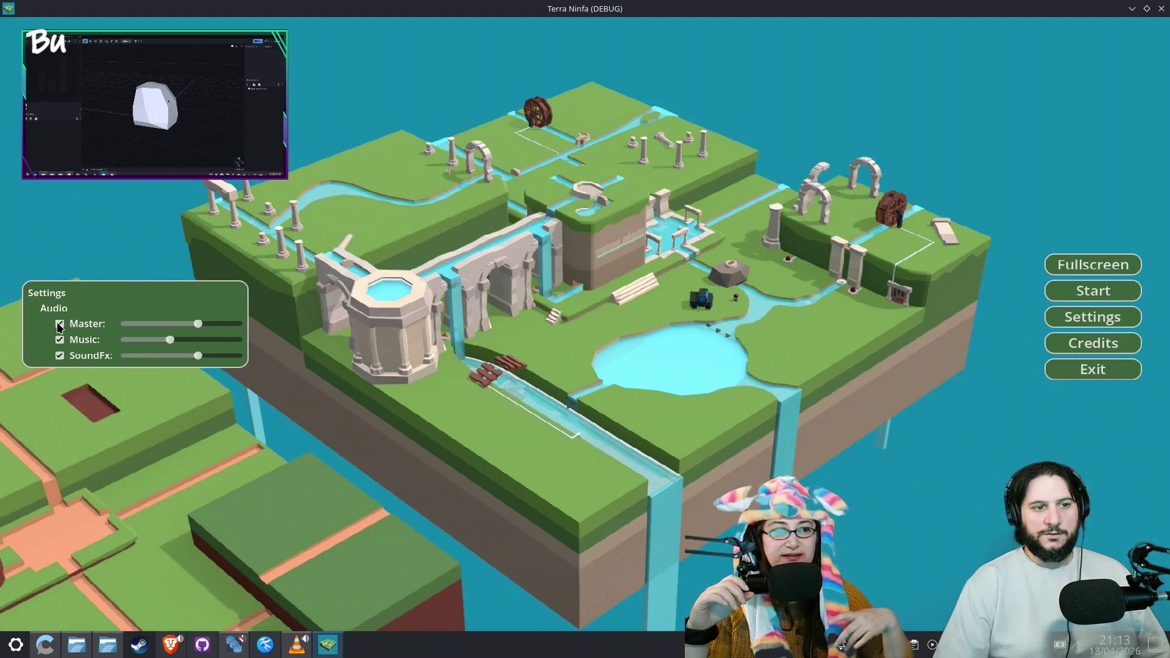
pyautogui.click(1123, 313)
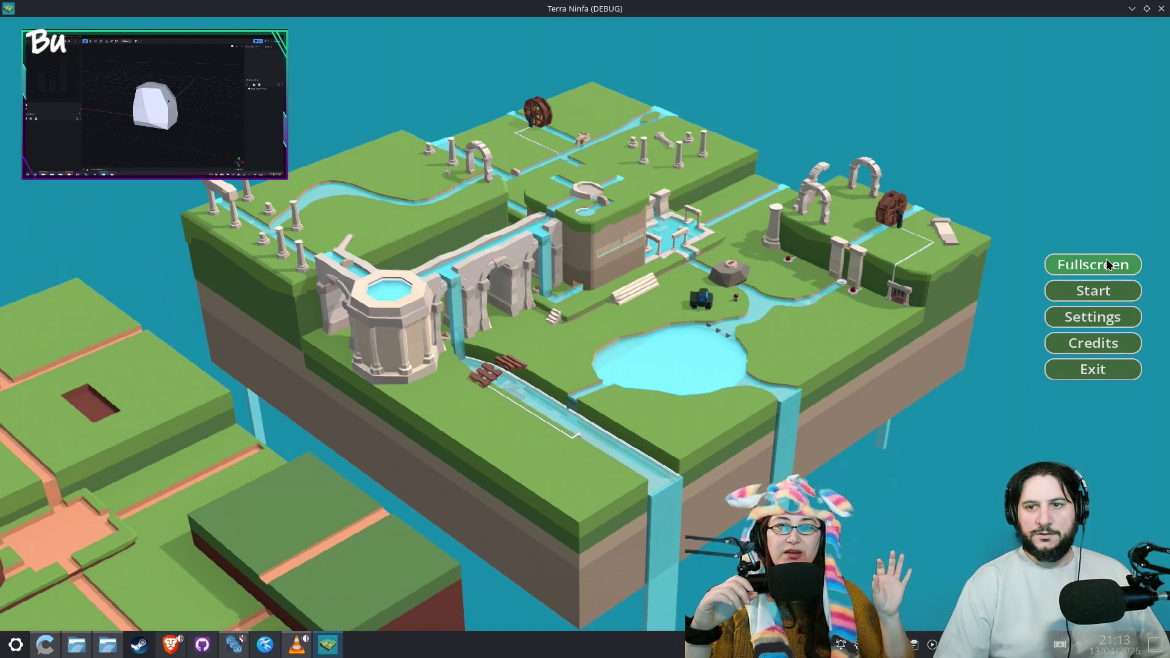
pyautogui.click(1107, 260)
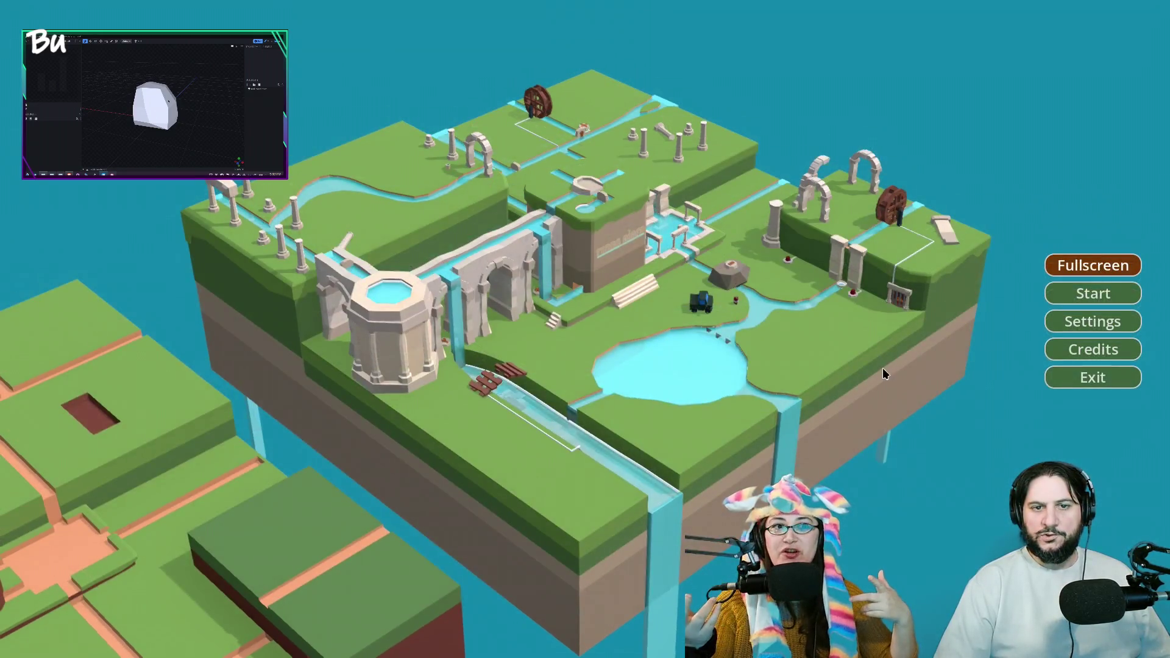
pyautogui.click(1062, 304)
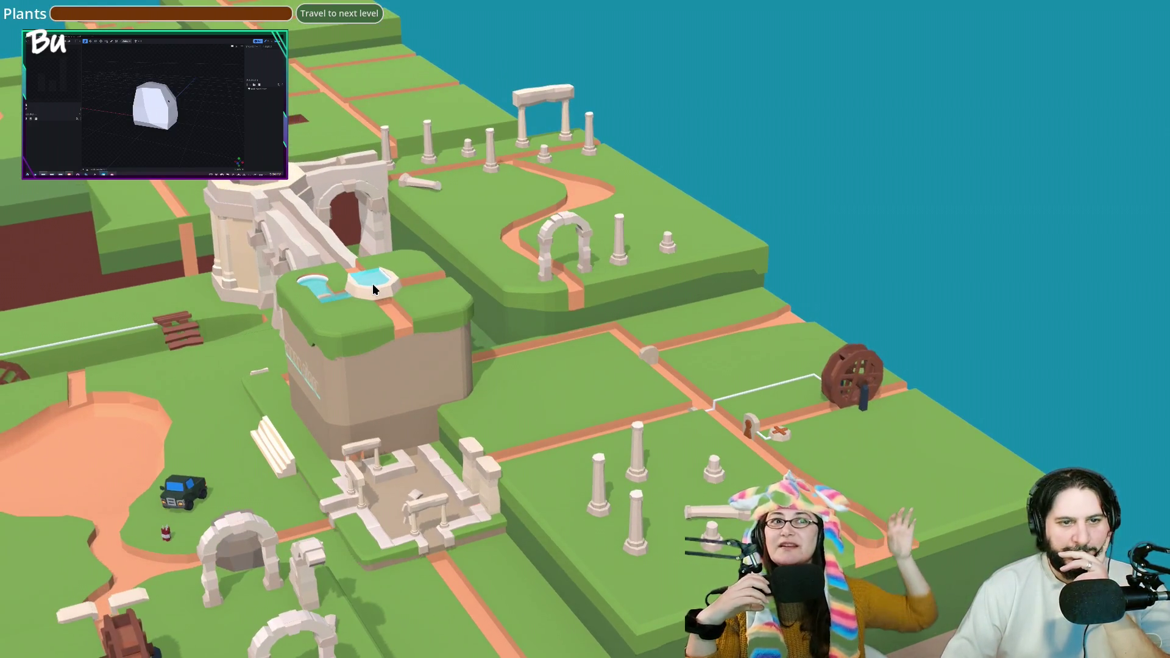
# Clear the blocking stone and rotate the fountain basin until water falls into the ruin pool
pyautogui.click(371, 286)
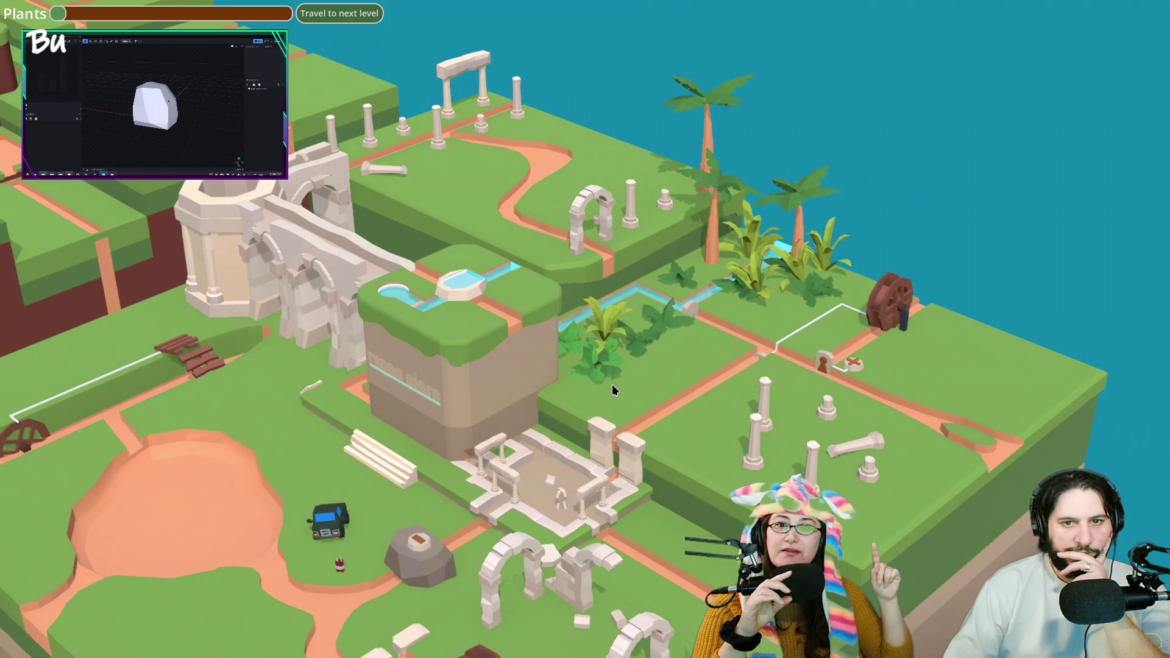
pyautogui.click(692, 311)
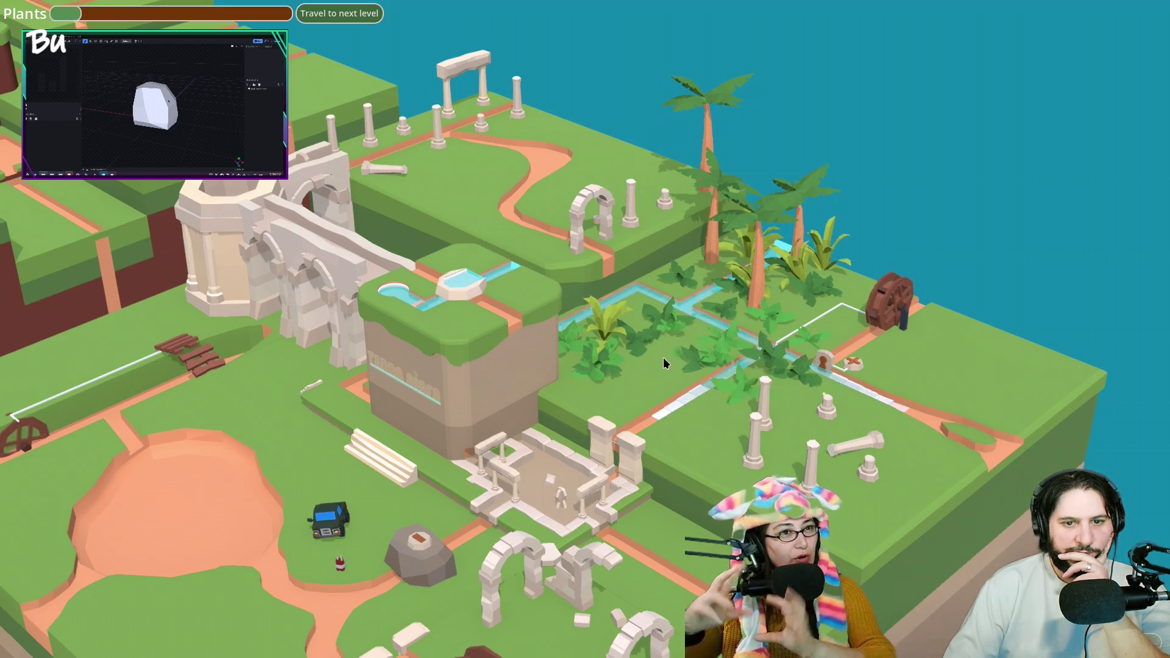
pyautogui.scroll(3, 546, 456)
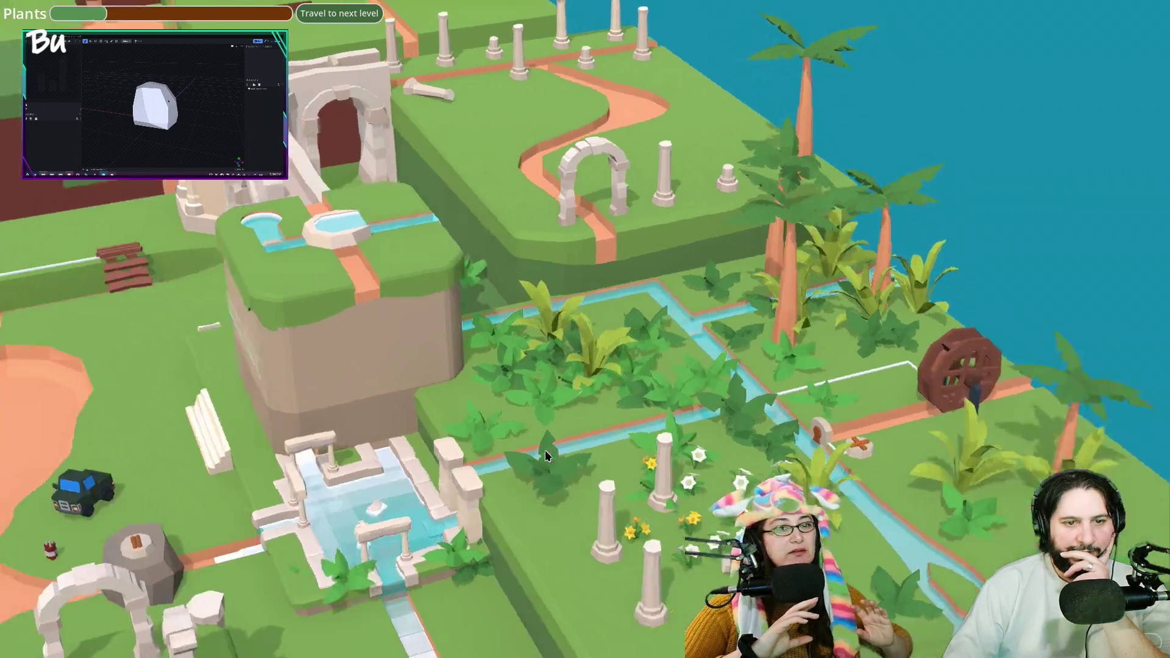
pyautogui.moveTo(545, 456); pyautogui.dragTo(642, 449)
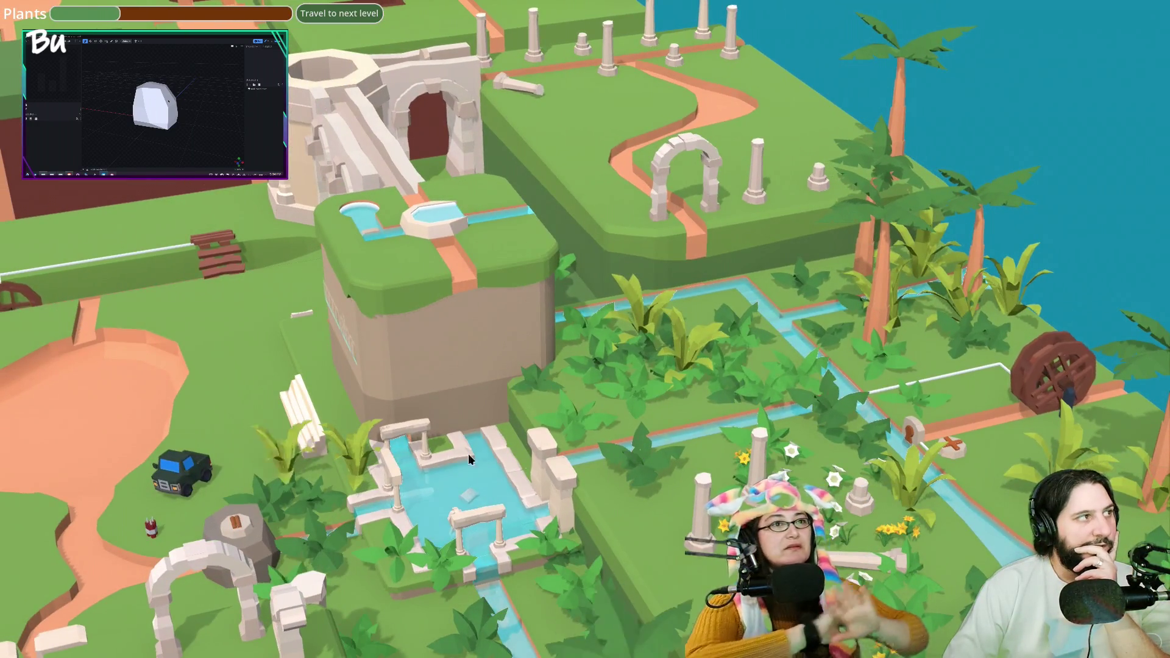
pyautogui.moveTo(469, 480)
pyautogui.mouseDown()
pyautogui.moveTo(529, 478)
pyautogui.moveTo(539, 420)
pyautogui.mouseUp()
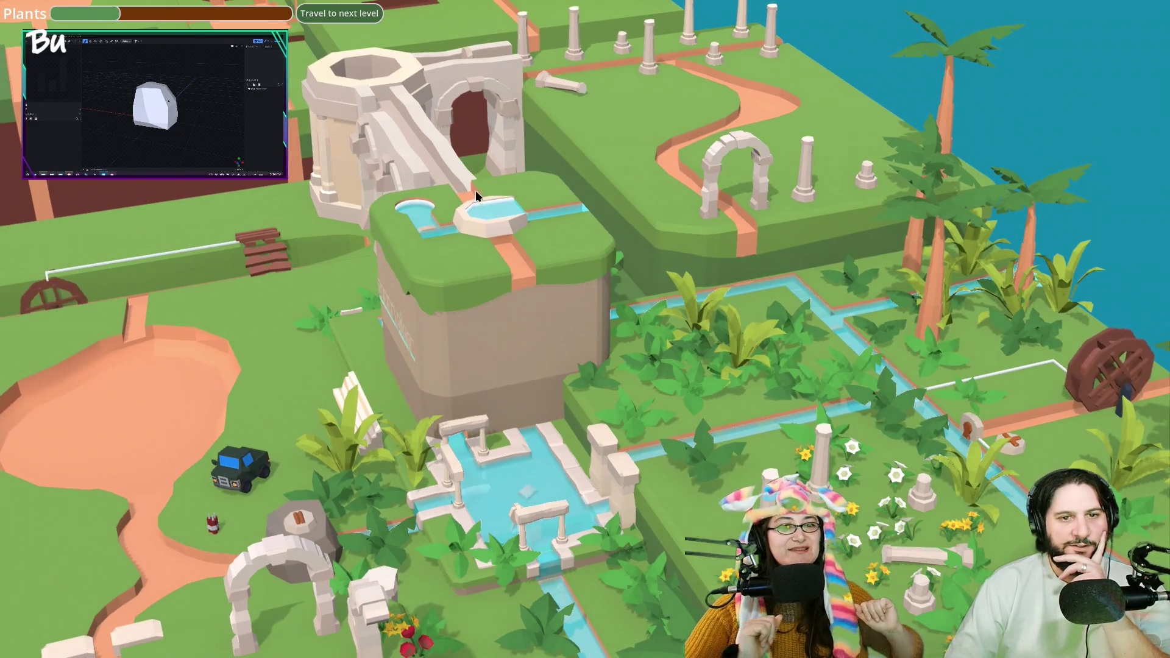
pyautogui.click(488, 214)
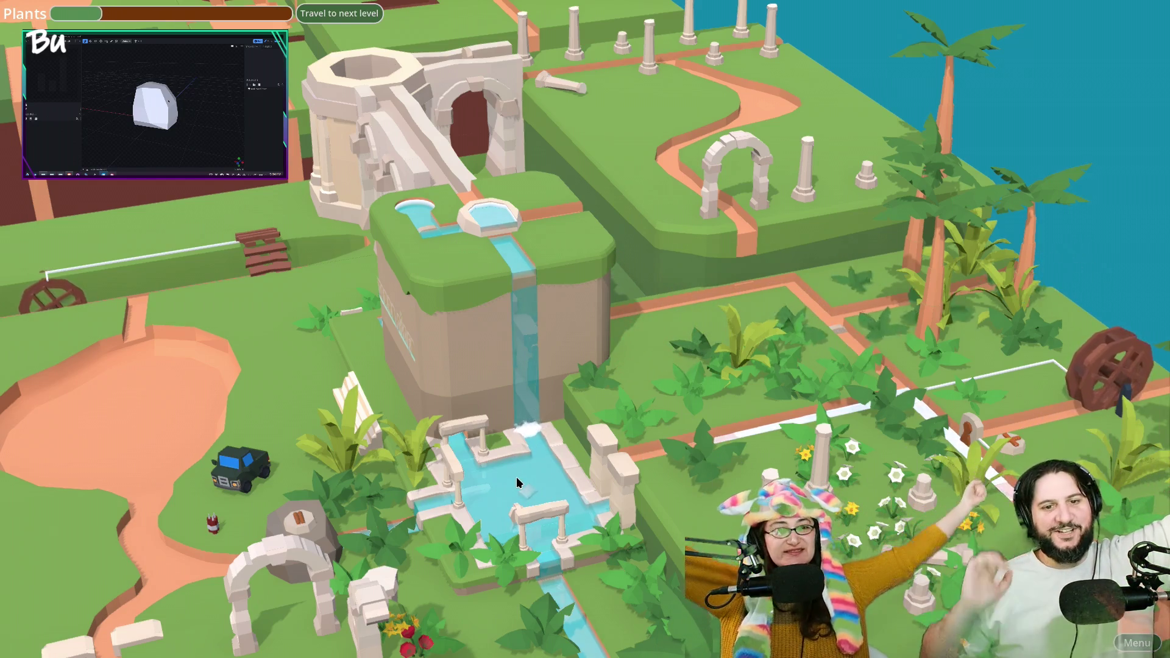
pyautogui.click(486, 237)
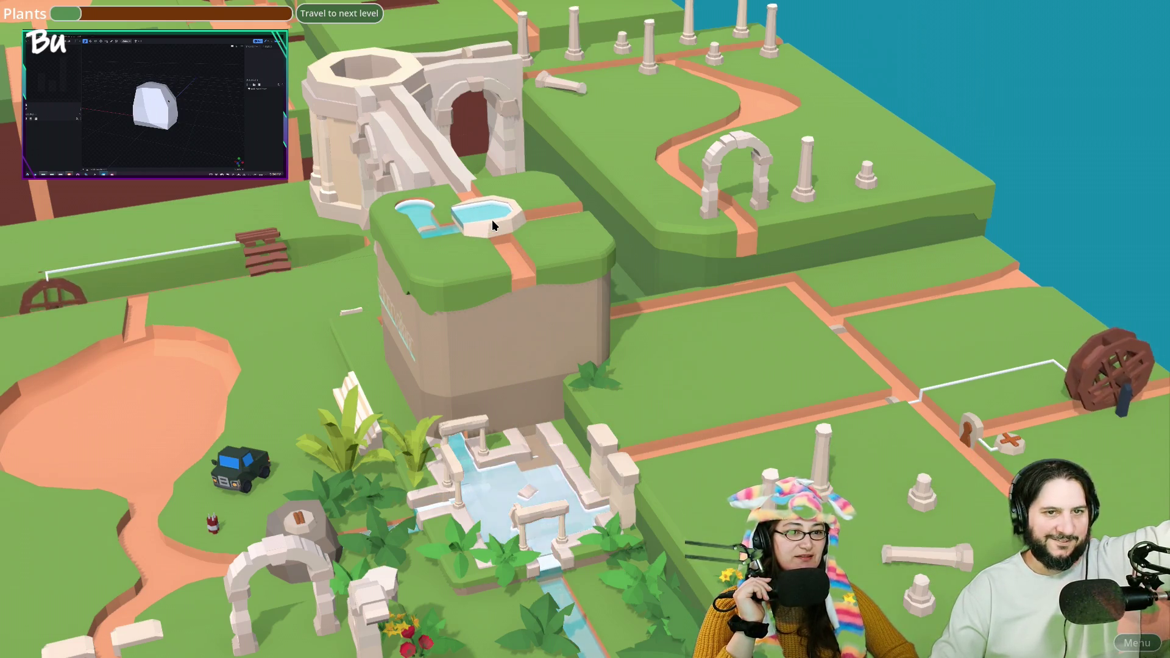
pyautogui.click(492, 222)
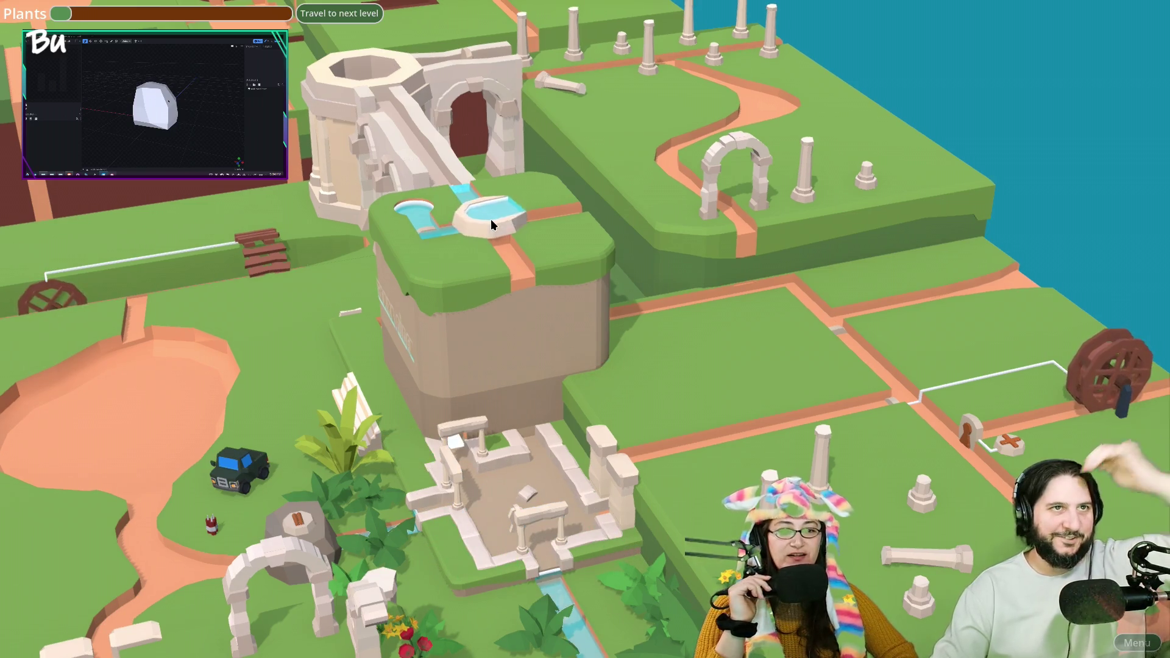
pyautogui.click(493, 224)
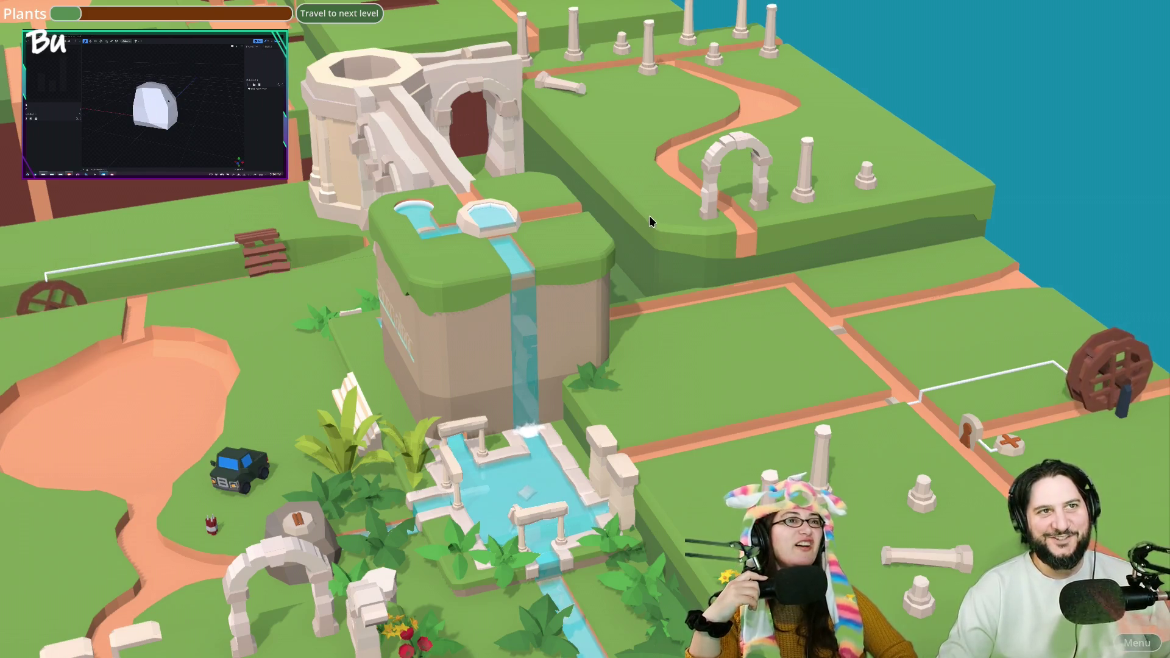
# Rotate the camera around the island, then pause and exit the game
pyautogui.press('q')
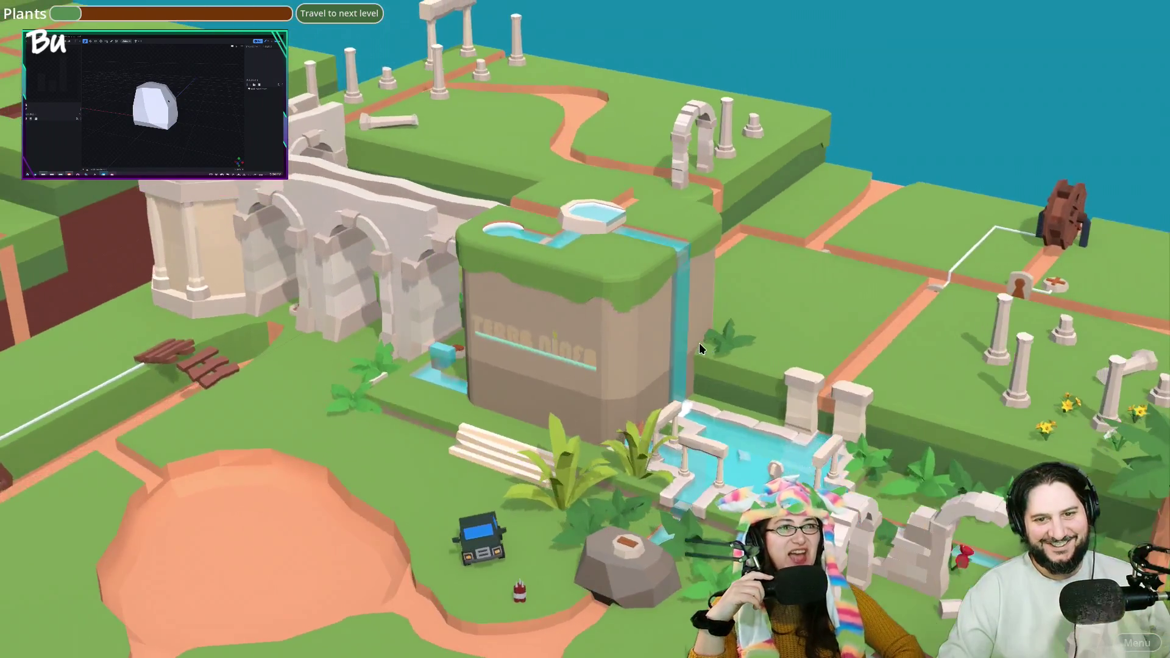
pyautogui.press('q')
pyautogui.press('e')
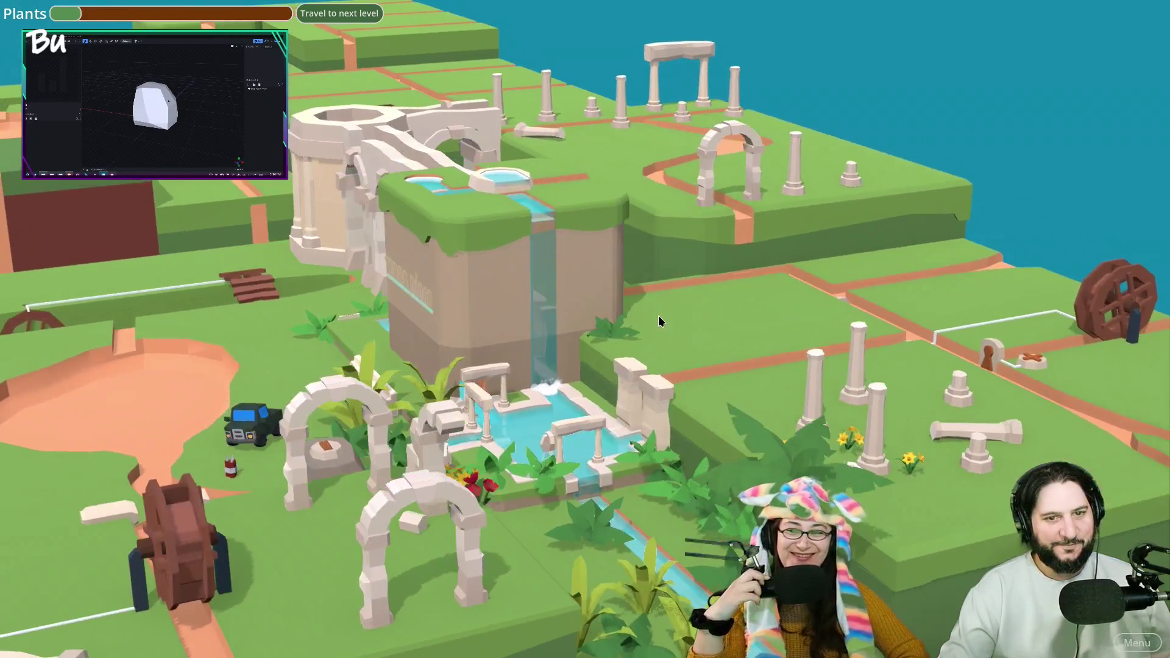
pyautogui.press('q')
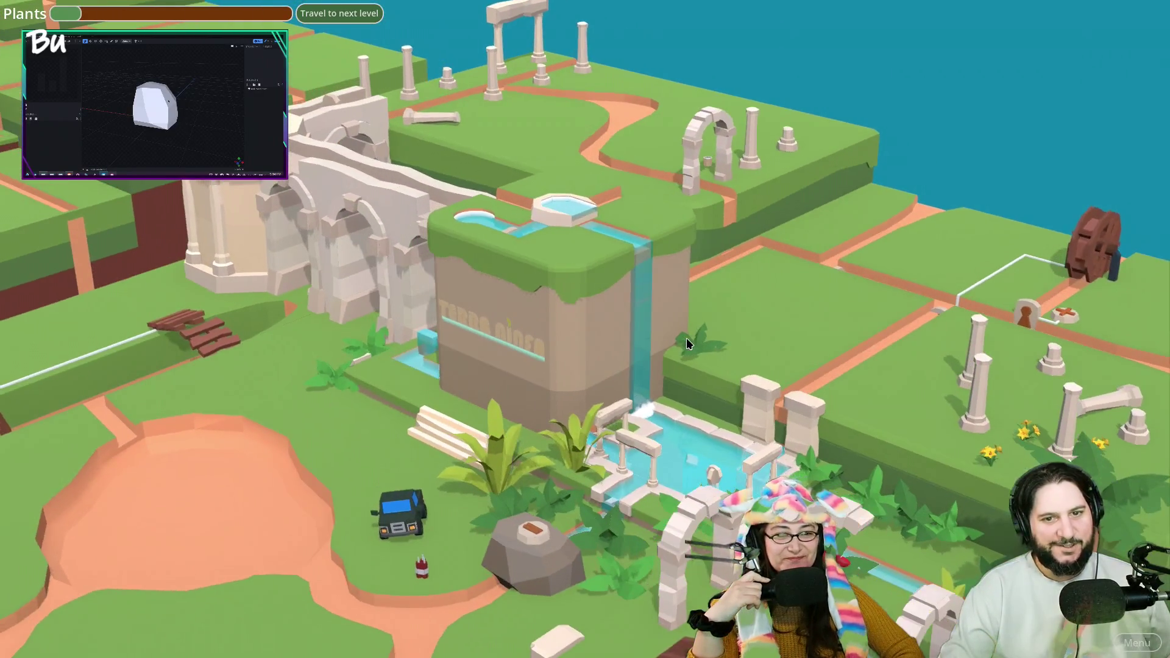
pyautogui.press('Escape')
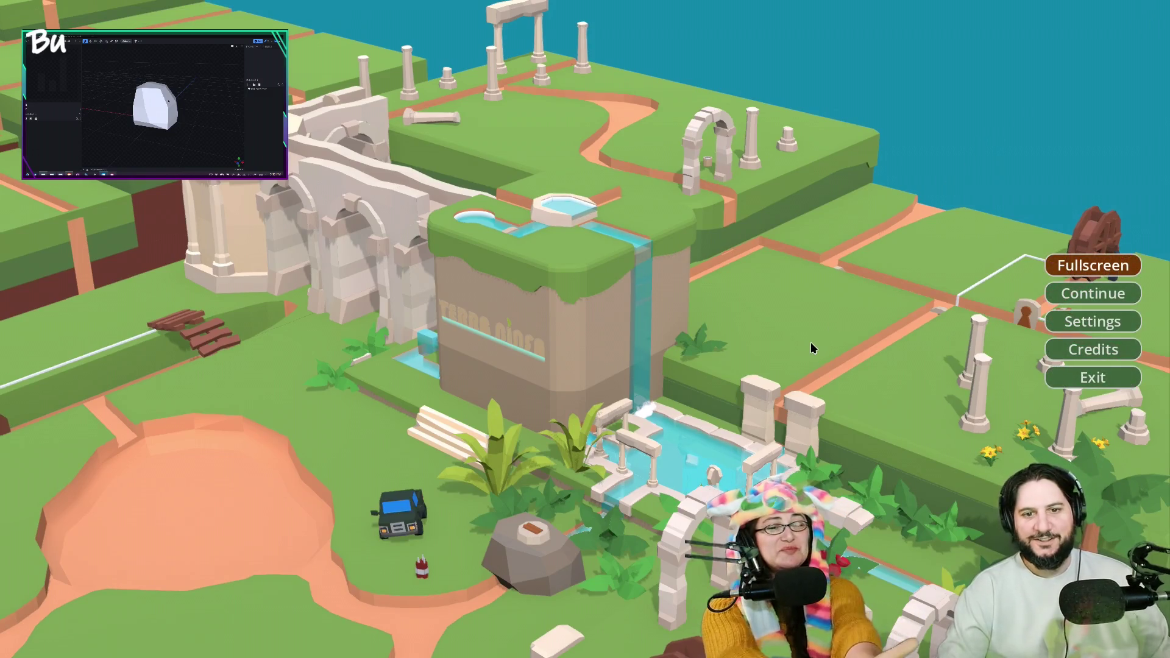
pyautogui.click(1091, 380)
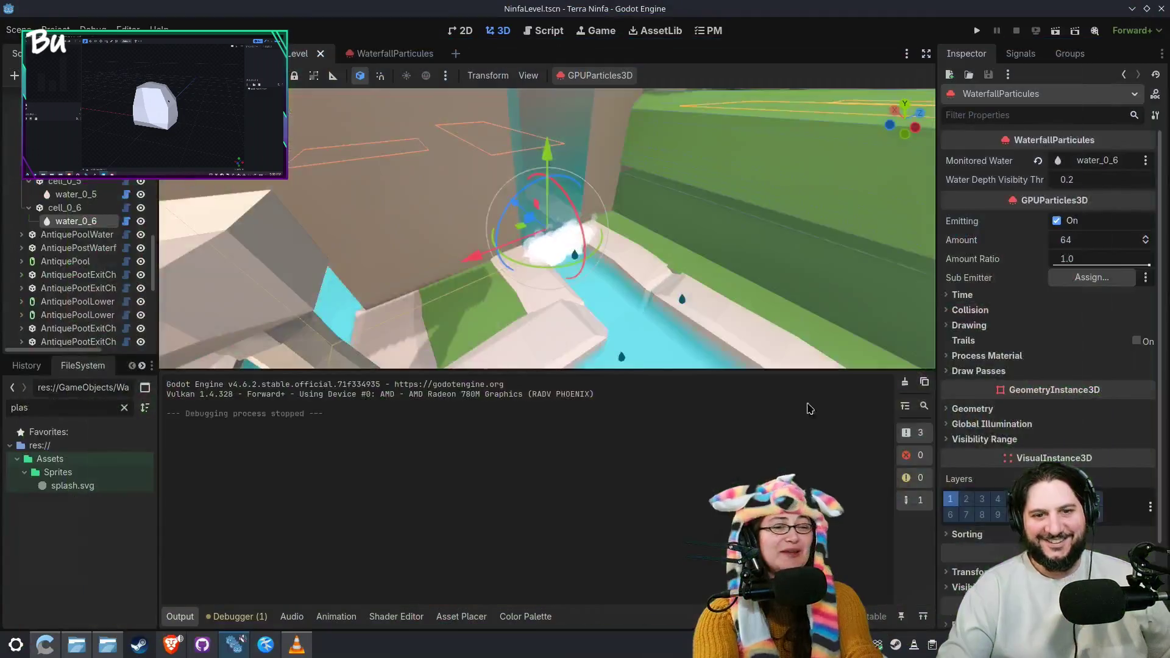
# Hide the output panel and view the waterfall pool from above in the editor
pyautogui.hotkey('ctrl', 'j')
pyautogui.scroll(4, 624, 394)
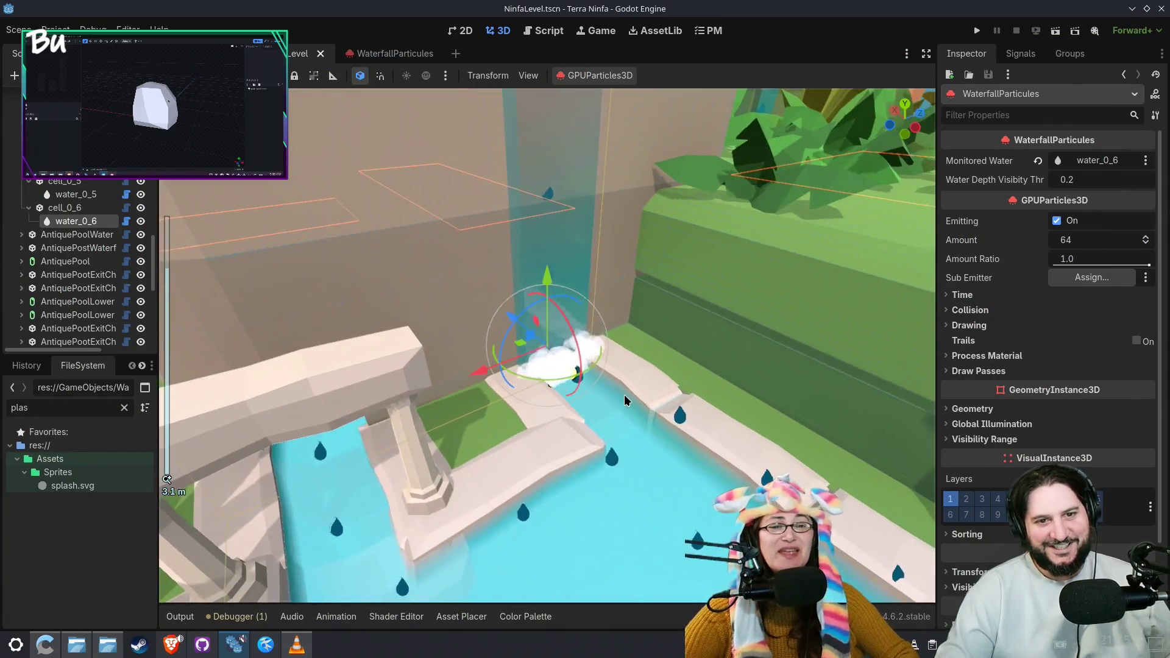
pyautogui.moveTo(625, 394); pyautogui.dragTo(684, 454)
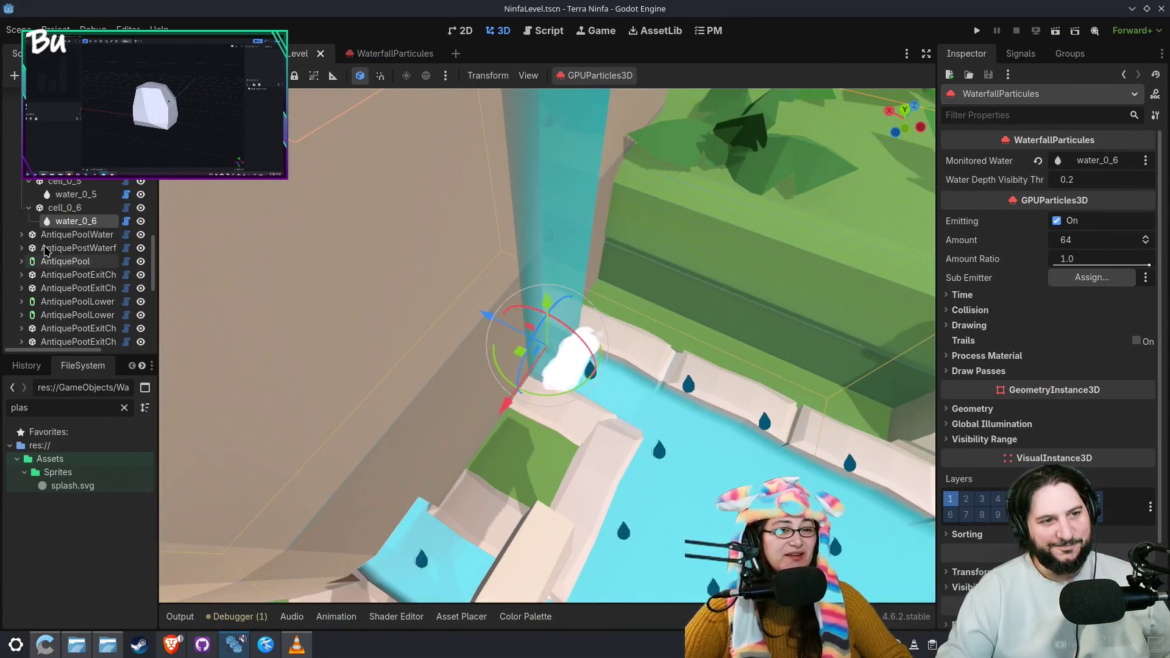
pyautogui.scroll(10, 58, 238)
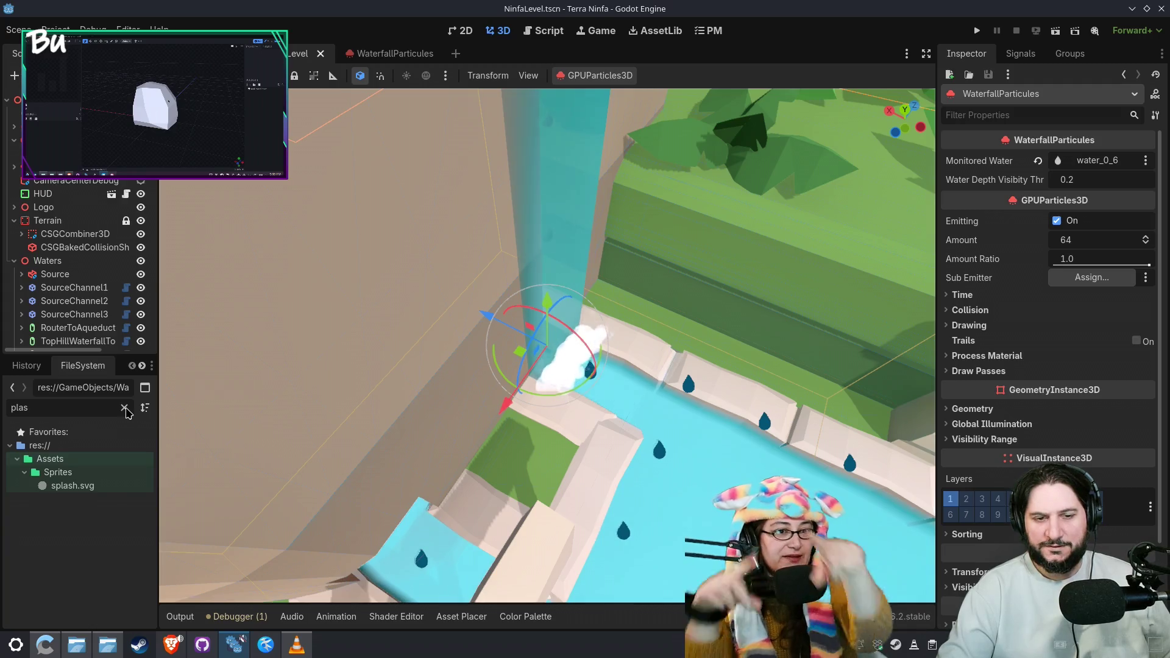
pyautogui.scroll(3, 630, 483)
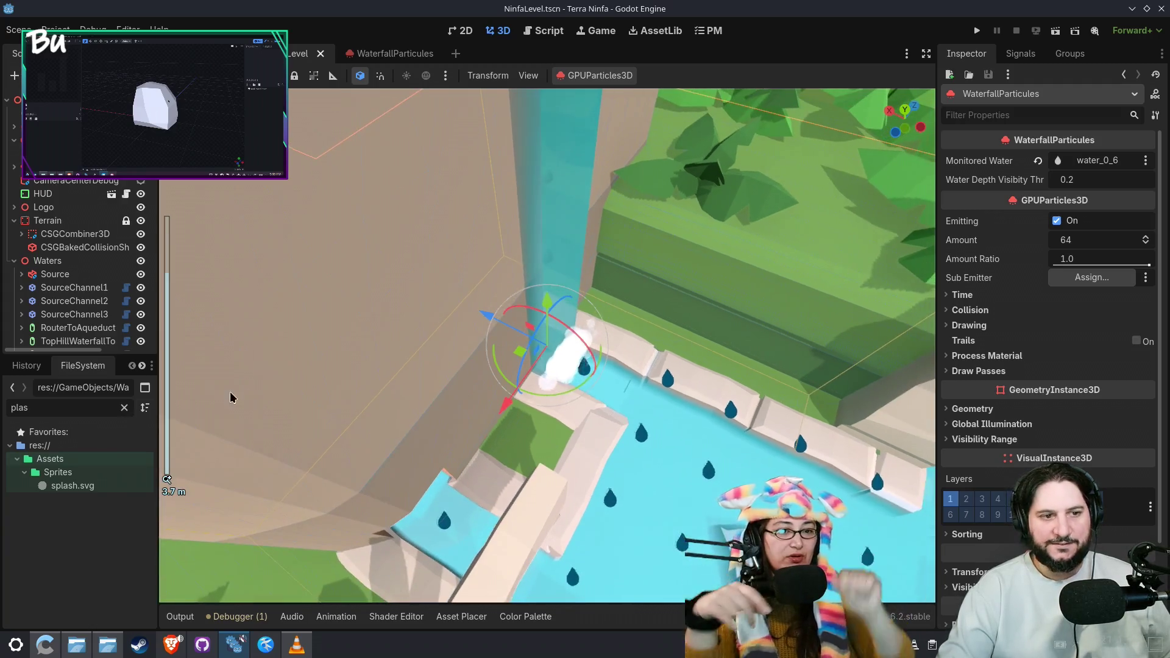
pyautogui.moveTo(706, 435); pyautogui.dragTo(620, 378)
pyautogui.scroll(-5, 78, 286)
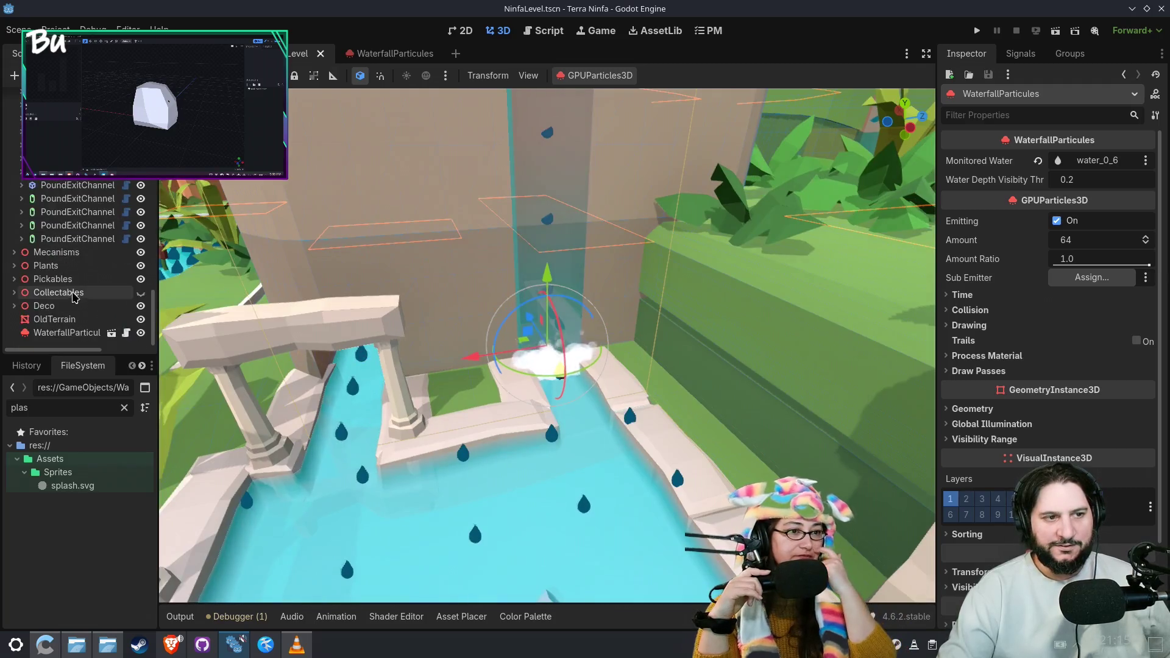
# Expand the Deco node and select the NinfaLevel root node in the Scene dock
pyautogui.click(14, 305)
pyautogui.scroll(-3, 71, 321)
pyautogui.moveTo(72, 321); pyautogui.dragTo(71, 183)
pyautogui.moveTo(439, 317); pyautogui.dragTo(472, 395)
pyautogui.scroll(5, 71, 262)
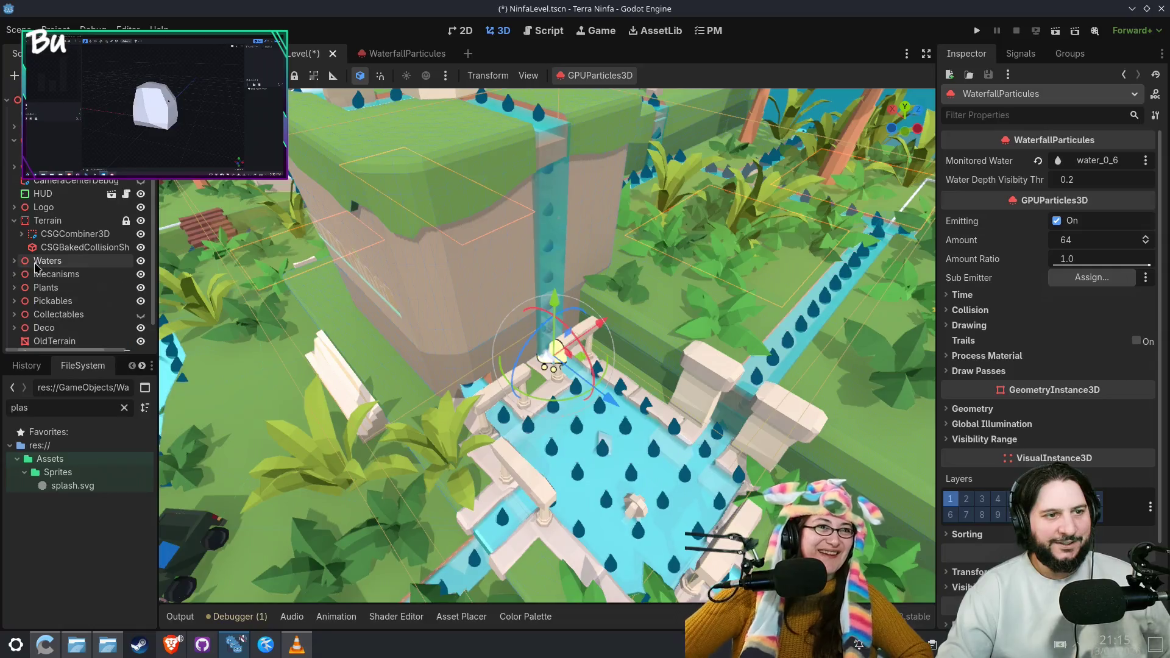
pyautogui.click(14, 220)
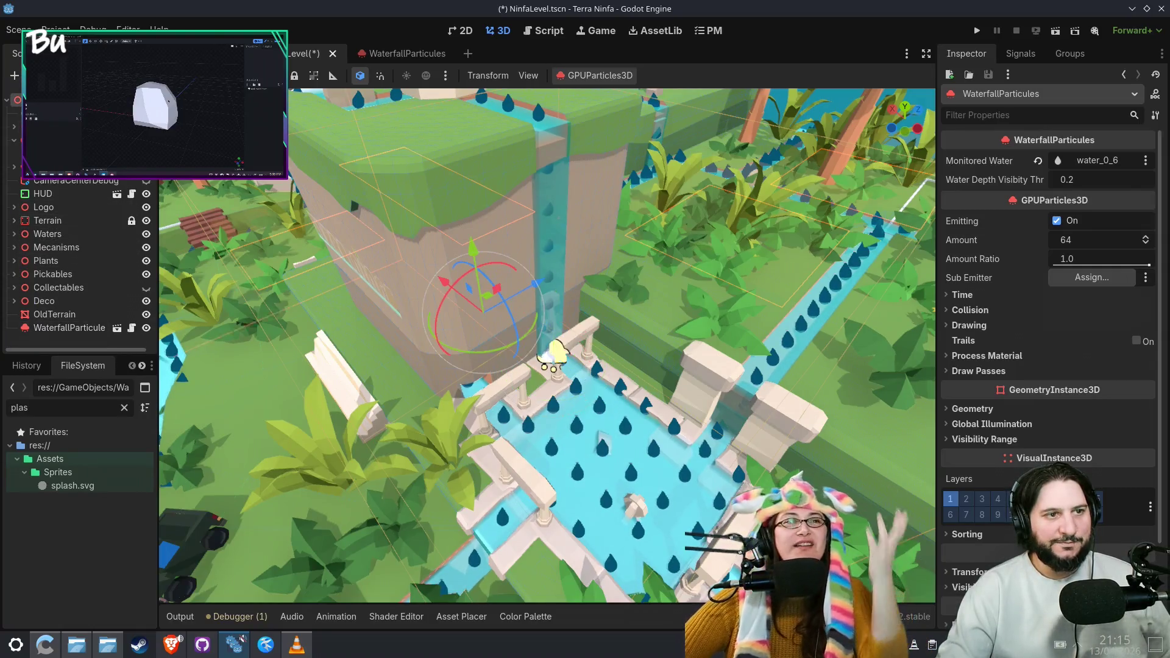
# Add a Node3D child to the level root and name it Waterfall
pyautogui.rightClick(85, 99)
pyautogui.click(122, 107)
pyautogui.press('BackSpace')
pyautogui.press('BackSpace')
pyautogui.write('Node')
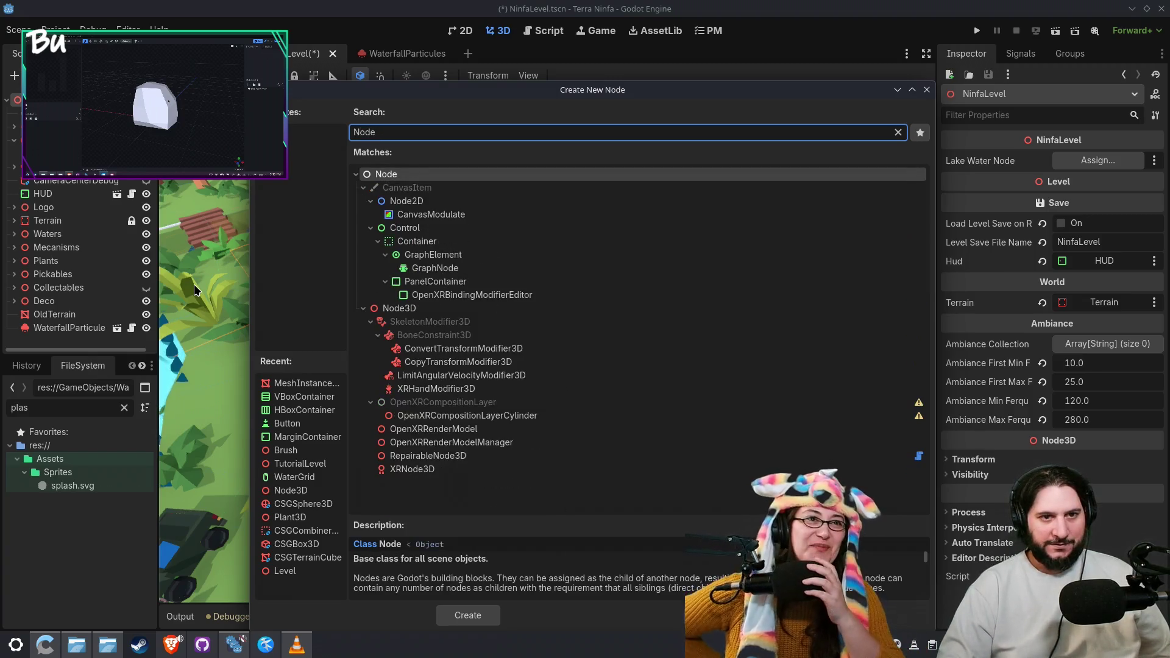
pyautogui.write('3D')
pyautogui.press('Return')
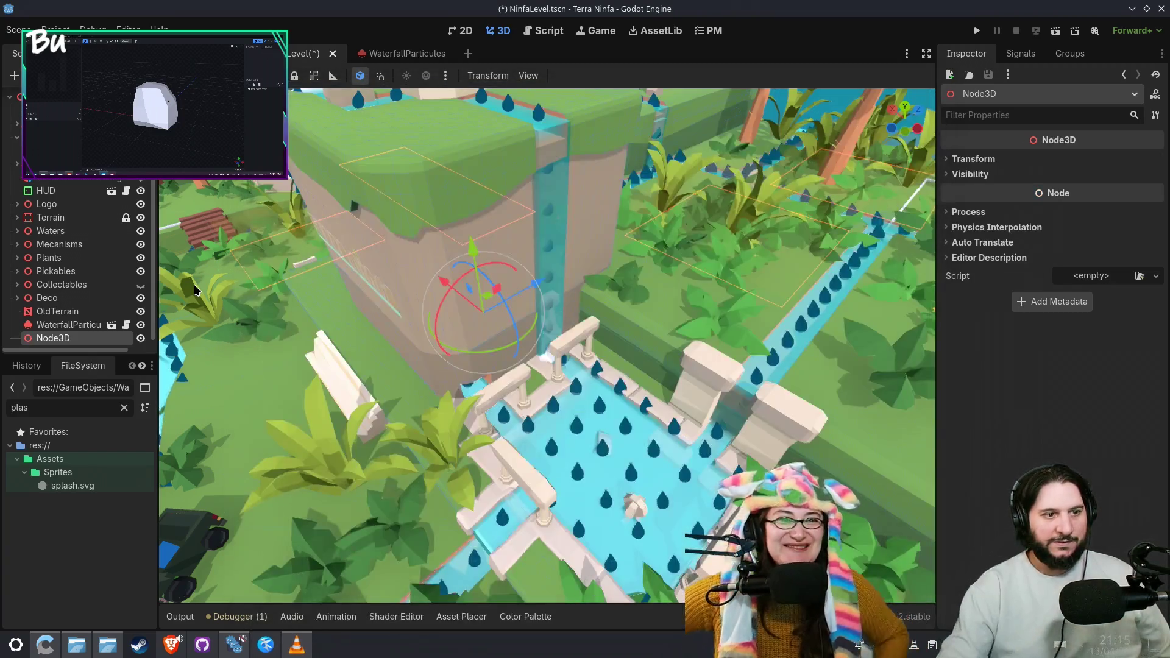
pyautogui.doubleClick(94, 338)
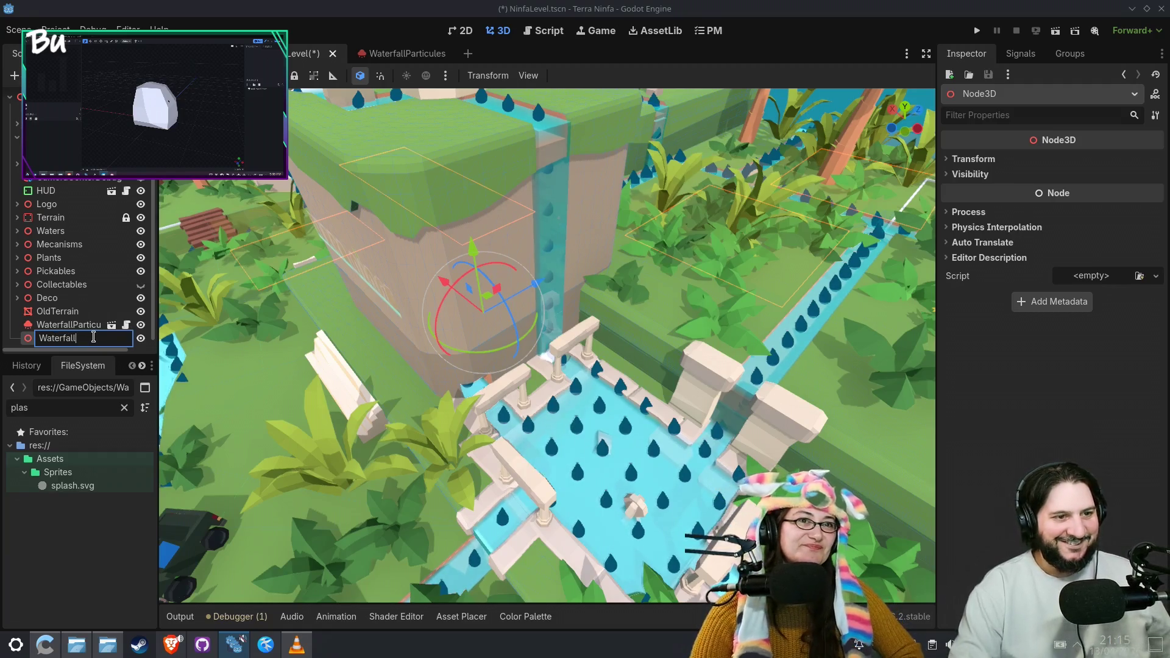
pyautogui.press('Return')
# Place the node between Waters and Mecanisms, parent the particles under it, and rename it WaterfallParticules
pyautogui.moveTo(95, 340); pyautogui.dragTo(86, 272)
pyautogui.doubleClick(94, 272)
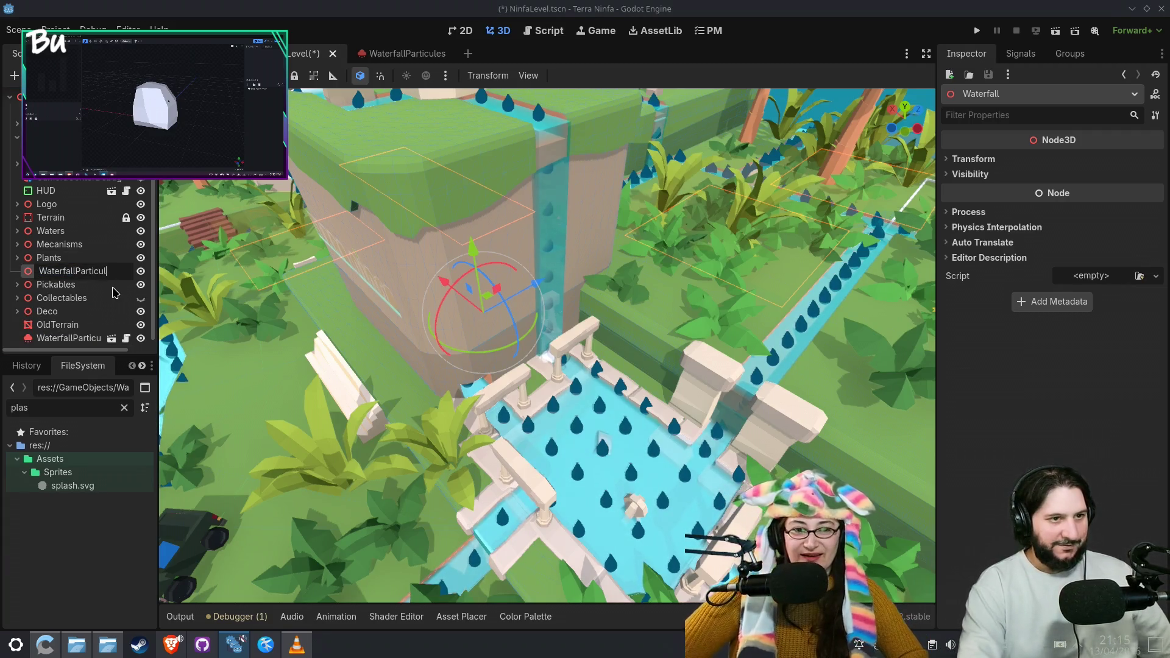
pyautogui.write('es')
pyautogui.press('Return')
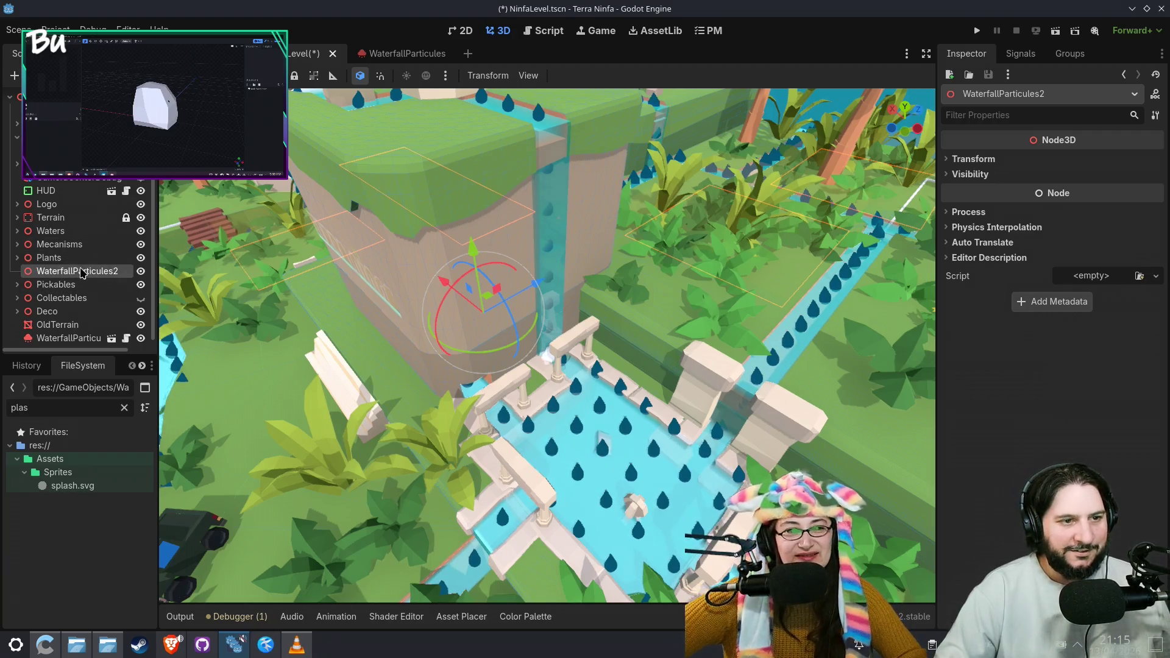
pyautogui.moveTo(83, 244); pyautogui.dragTo(84, 240)
pyautogui.moveTo(67, 333)
pyautogui.mouseDown()
pyautogui.moveTo(98, 276)
pyautogui.moveTo(88, 239)
pyautogui.mouseUp()
pyautogui.doubleClick(79, 239)
pyautogui.press('Return')
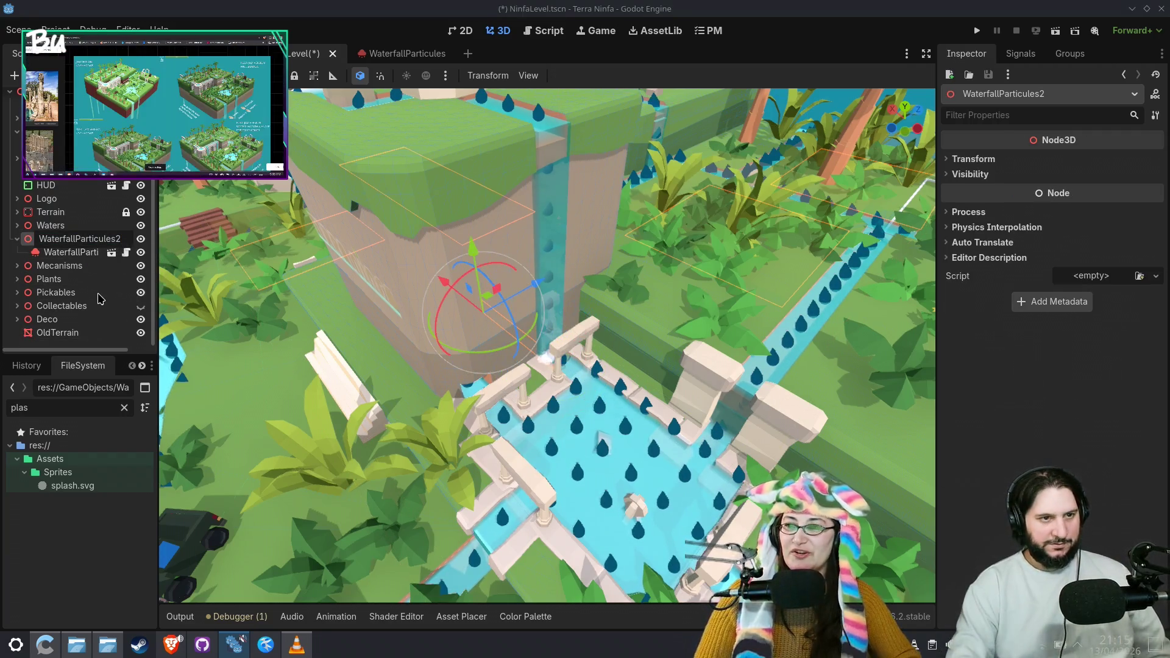
pyautogui.press('BackSpace')
pyautogui.press('Return')
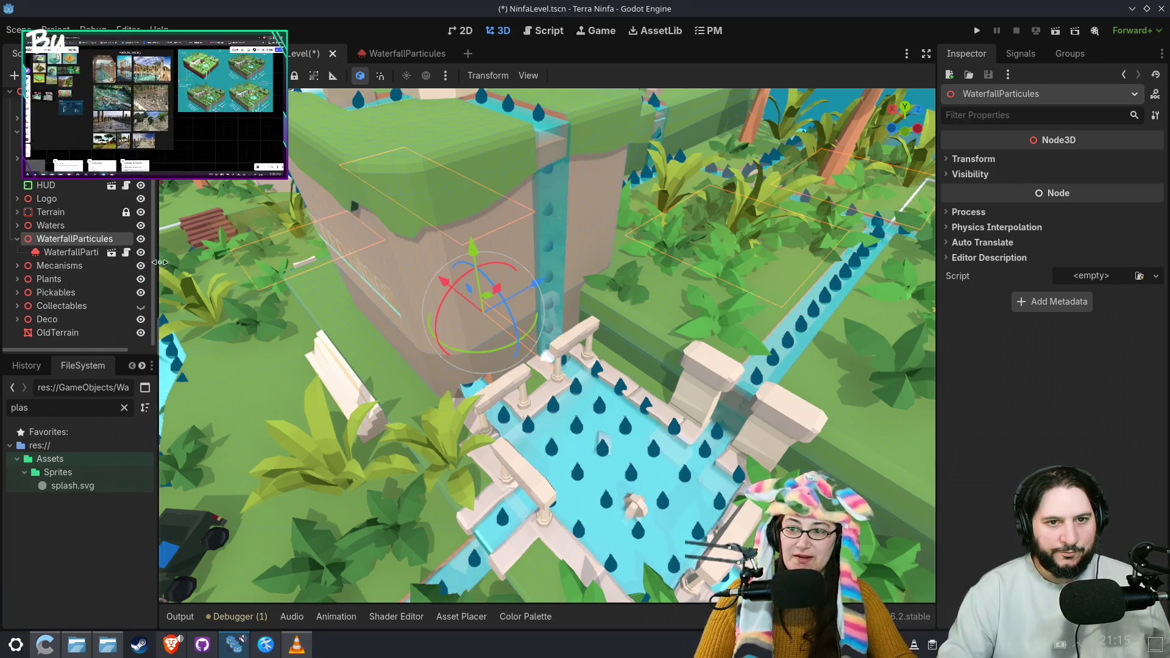
# Widen the scene tree and select the particles, then the TopHillWaterfallToAntique node
pyautogui.moveTo(160, 267); pyautogui.dragTo(196, 266)
pyautogui.click(65, 263)
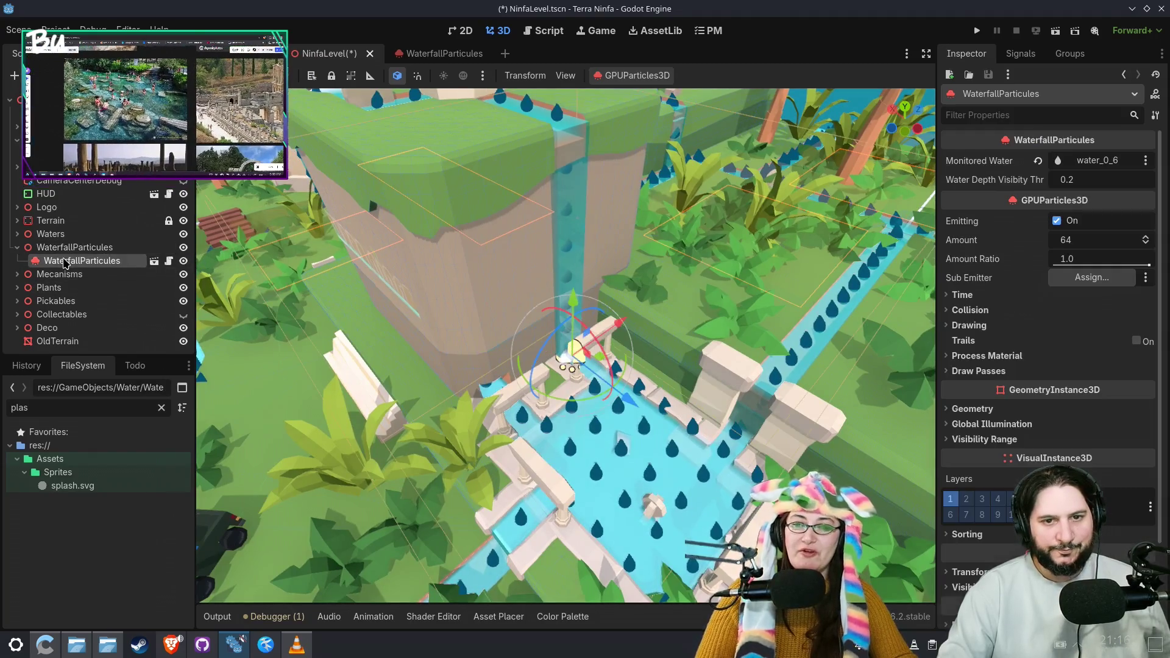
pyautogui.moveTo(484, 476); pyautogui.dragTo(464, 473)
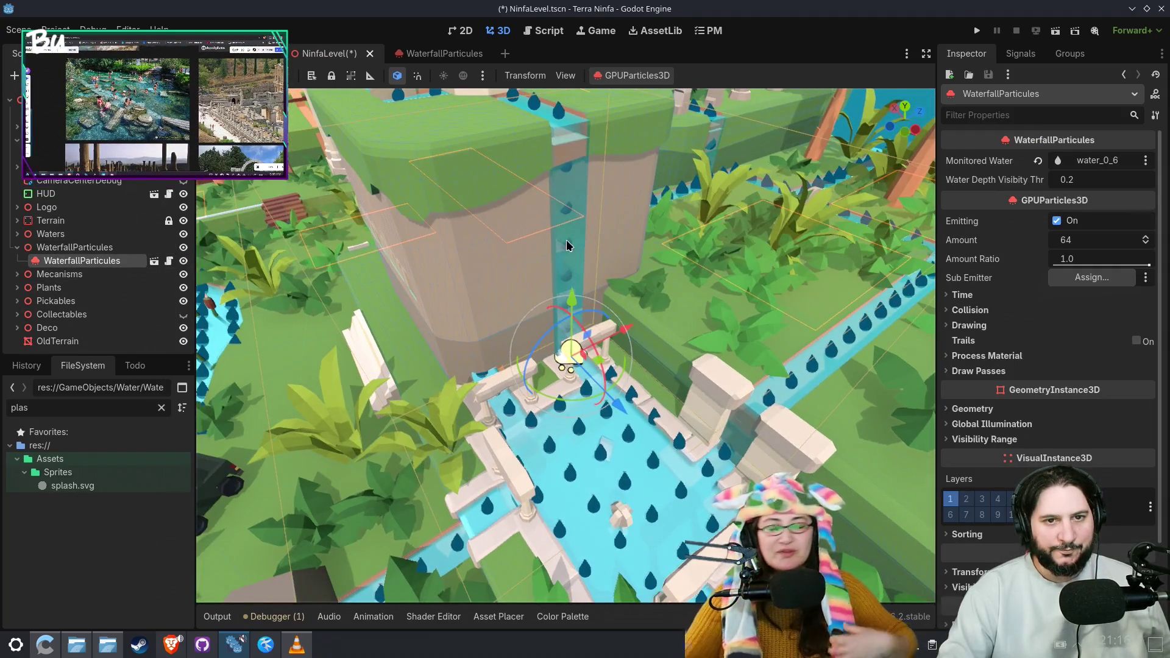
pyautogui.click(567, 245)
pyautogui.scroll(2, 85, 286)
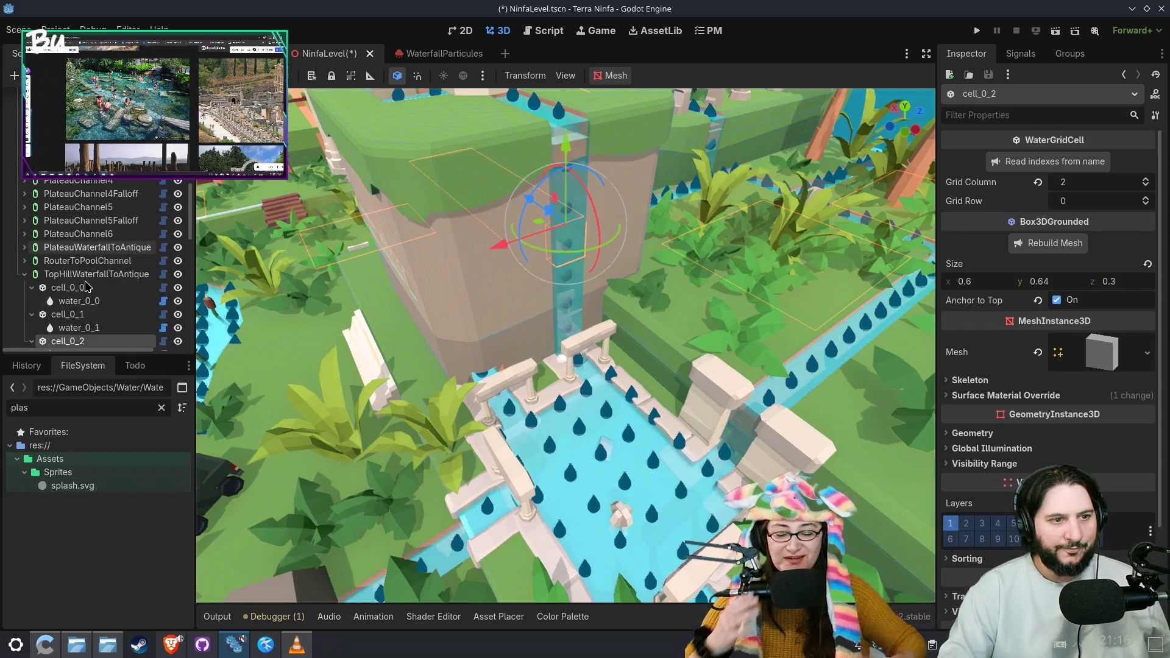
pyautogui.click(88, 274)
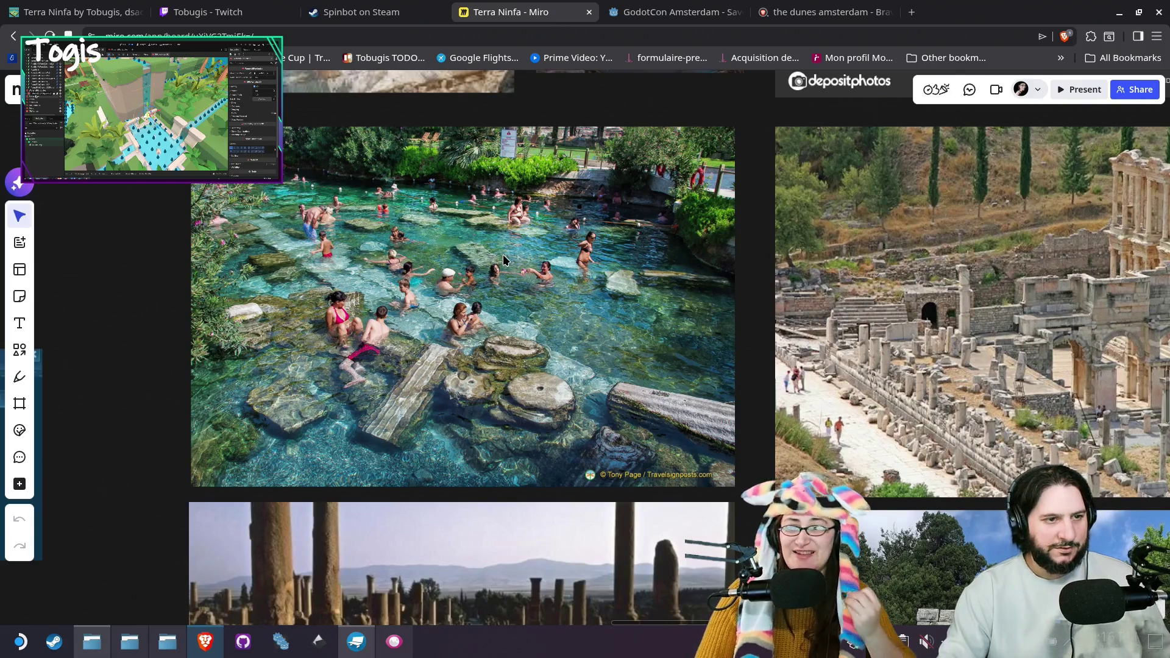
pyautogui.scroll(3, 478, 278)
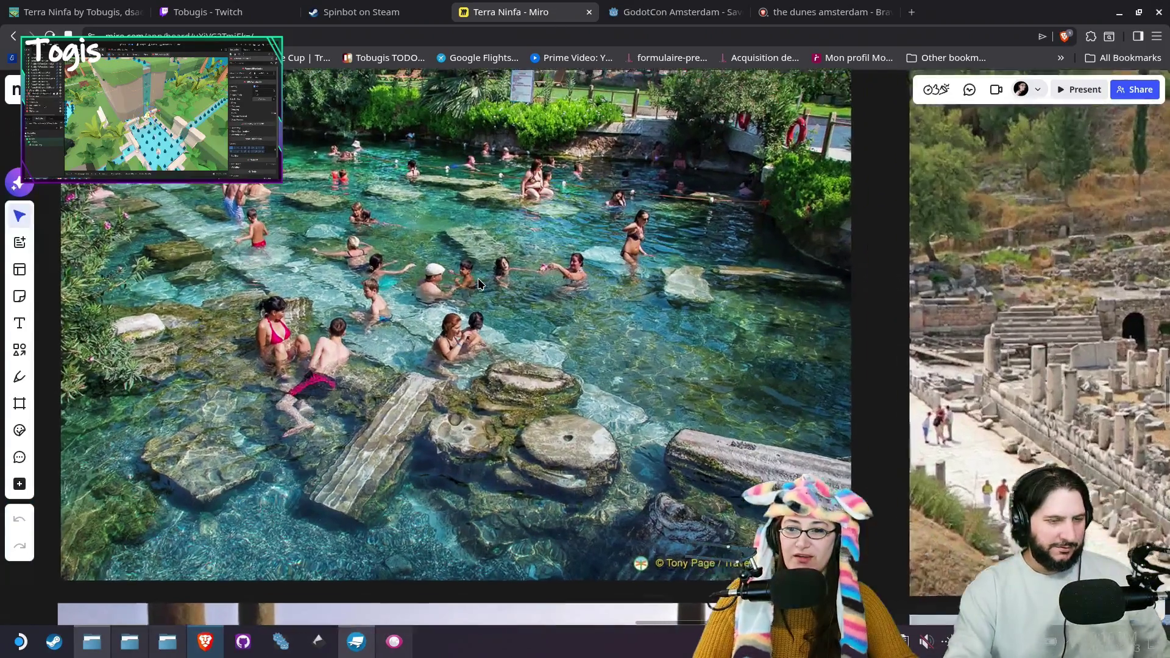
pyautogui.scroll(-1, 488, 291)
pyautogui.scroll(-1, 487, 290)
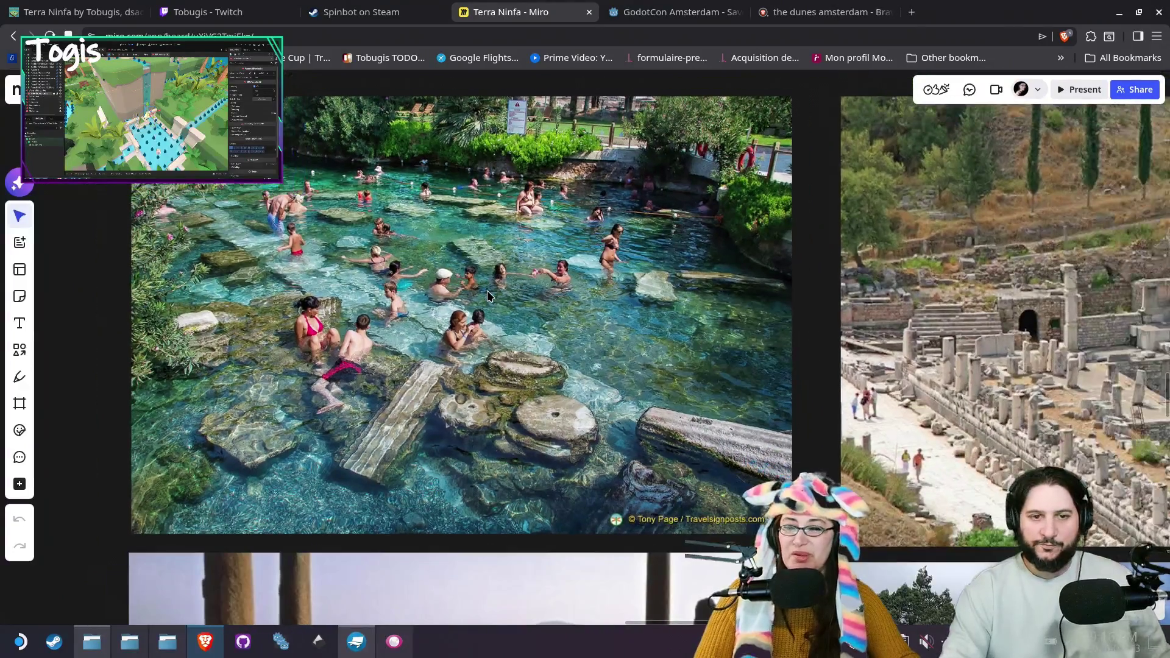
pyautogui.scroll(-4, 490, 298)
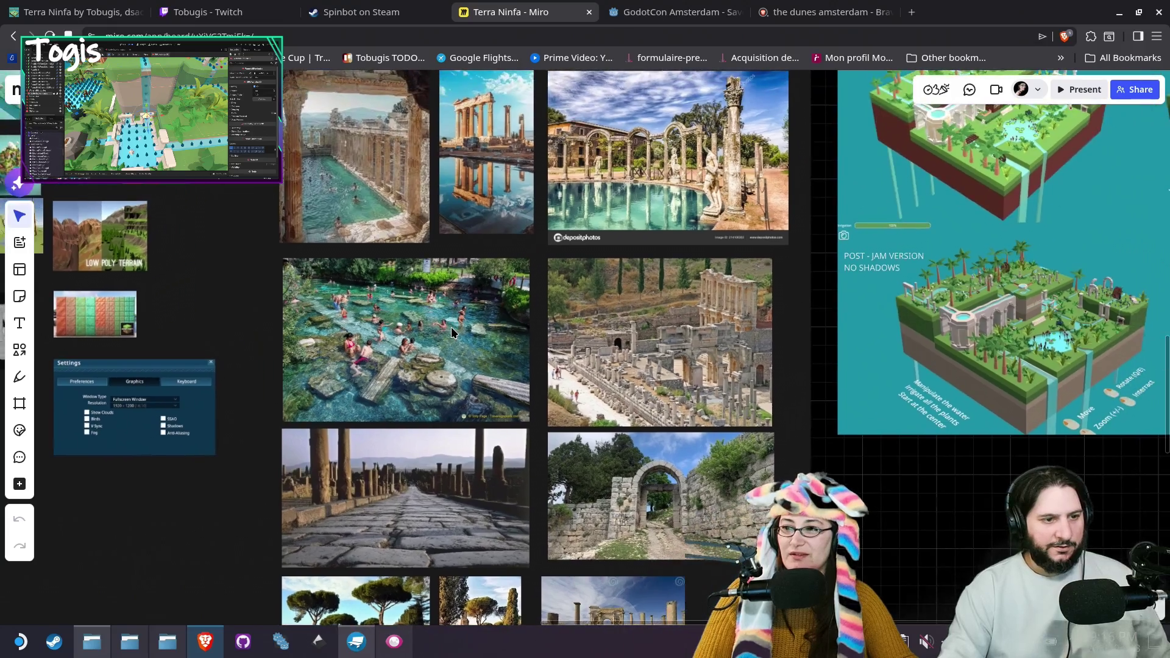
pyautogui.scroll(-2, 452, 327)
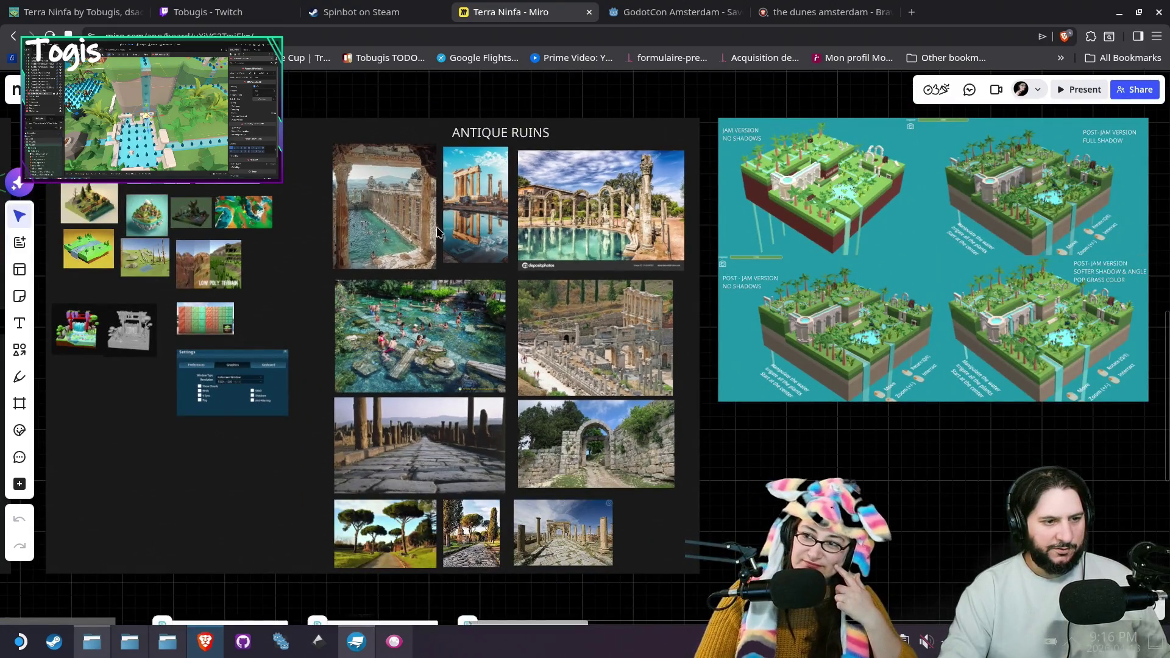
pyautogui.scroll(1, 439, 235)
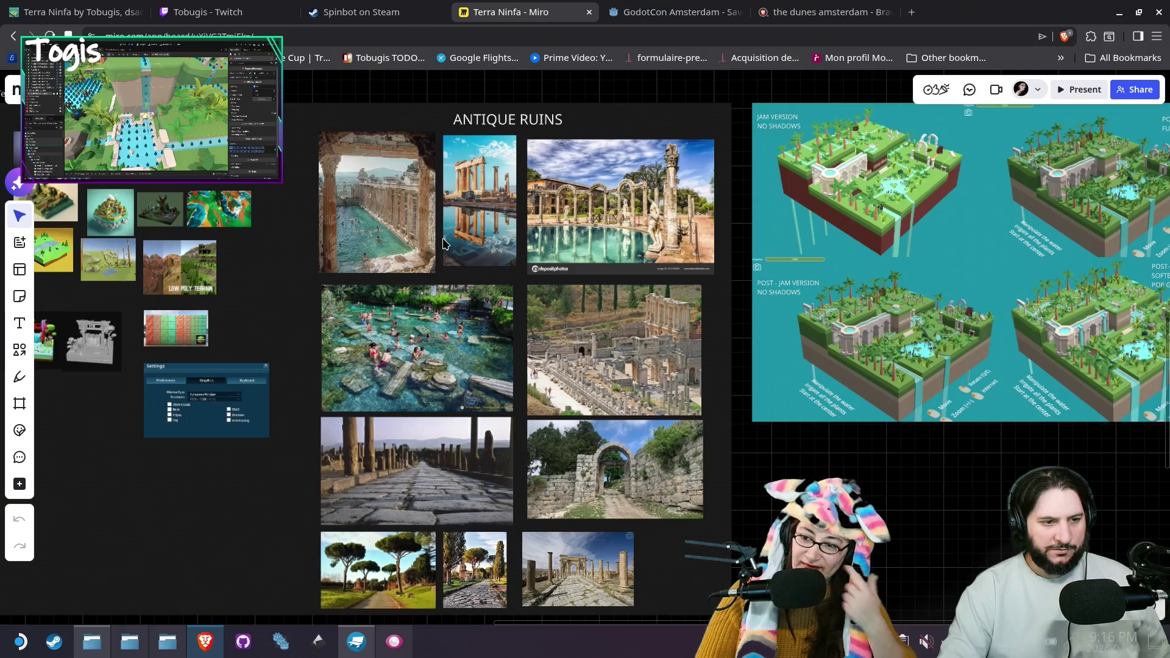
pyautogui.scroll(-1, 454, 236)
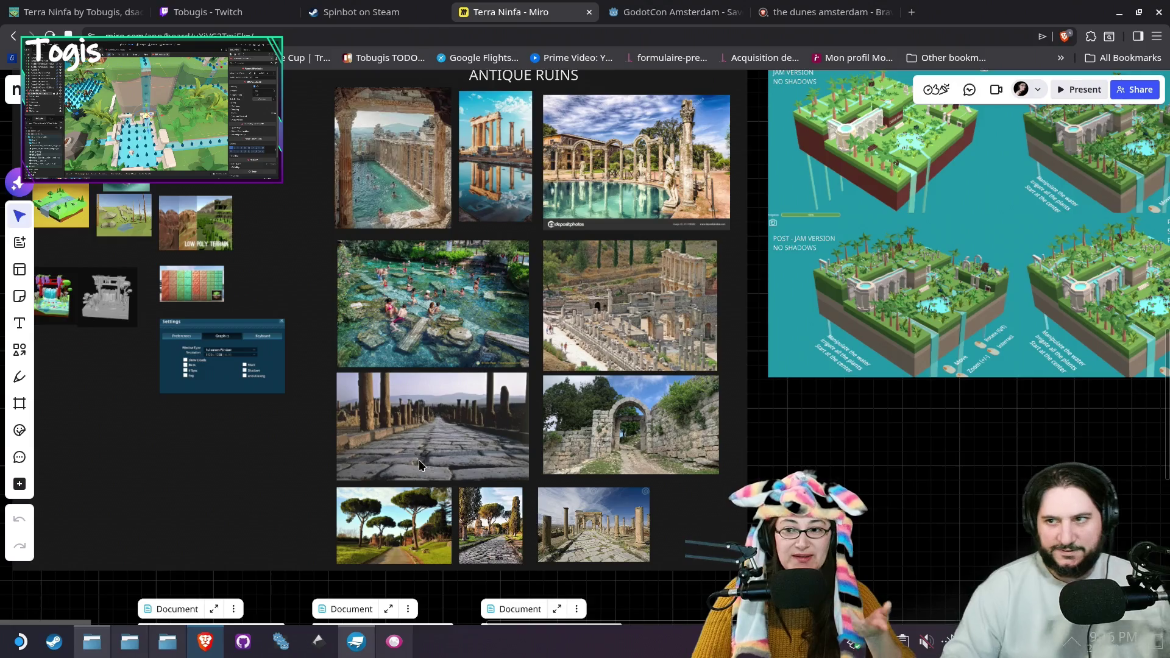
pyautogui.scroll(1, 419, 462)
pyautogui.scroll(2, 461, 463)
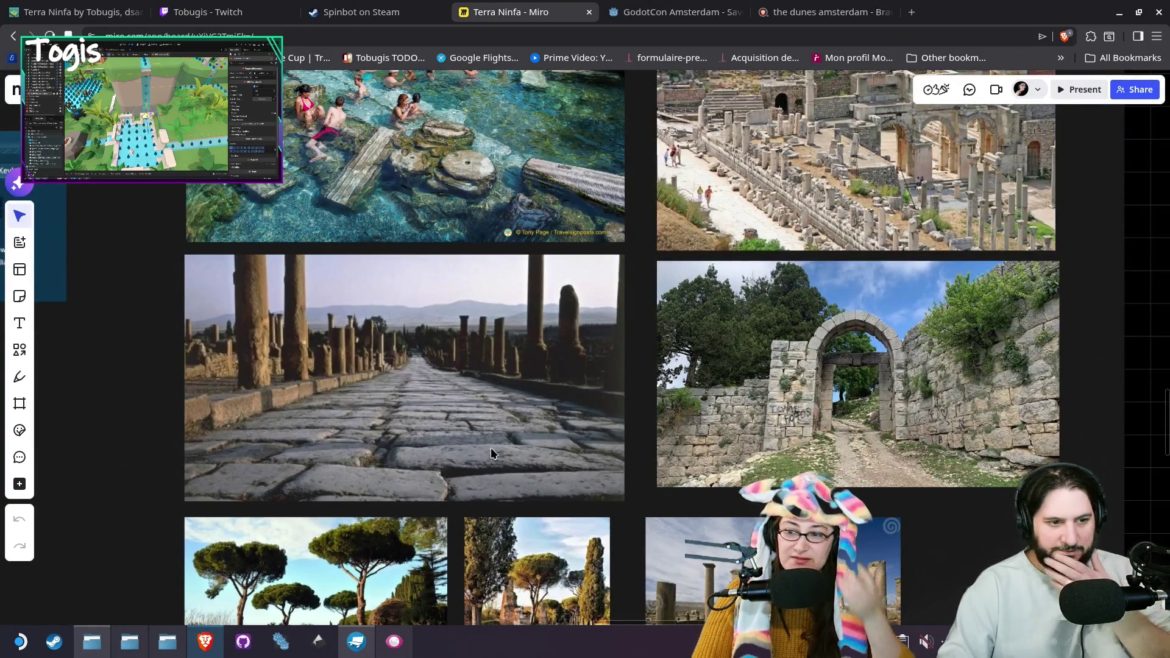
pyautogui.scroll(-3, 490, 454)
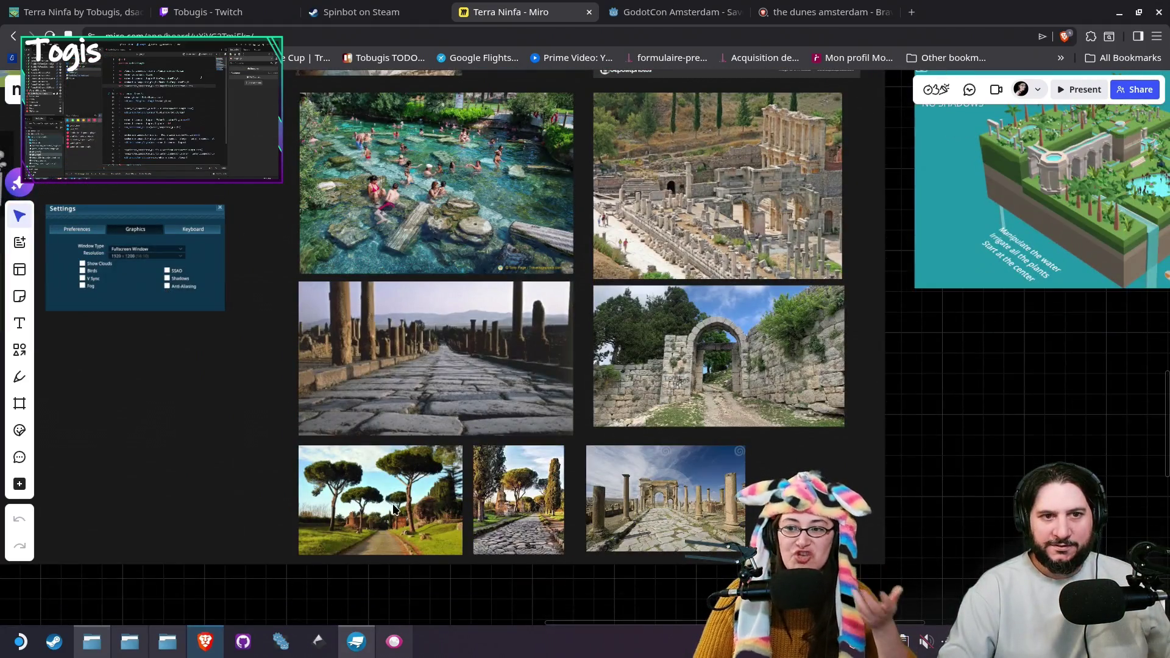
pyautogui.scroll(2, 393, 509)
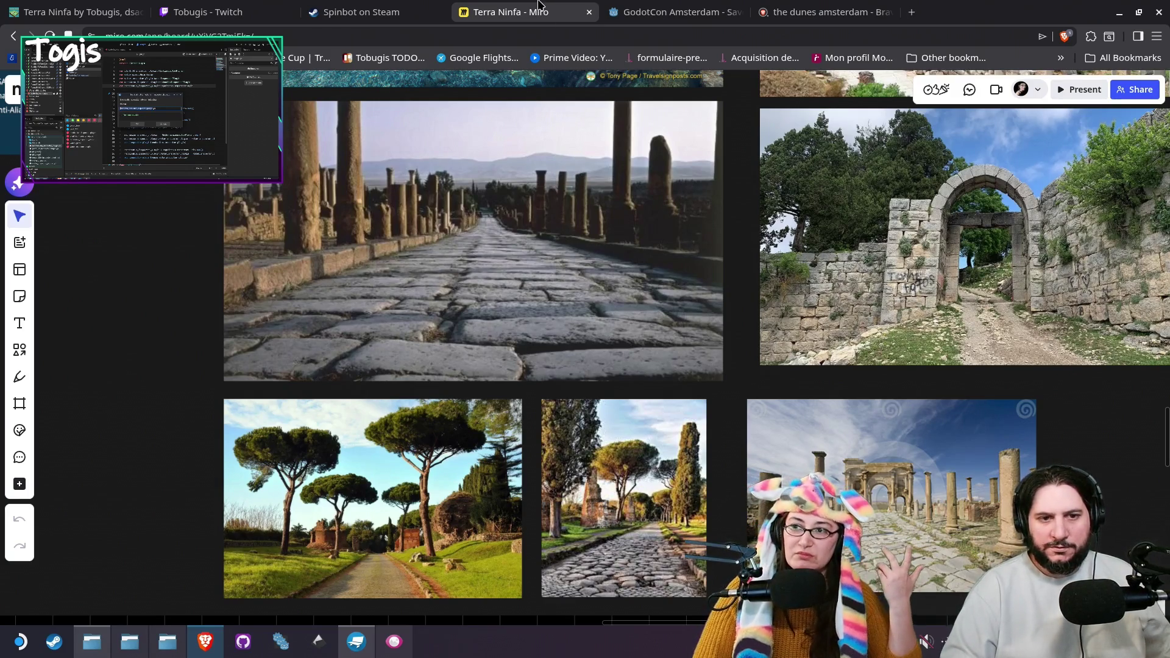
pyautogui.scroll(-3, 490, 246)
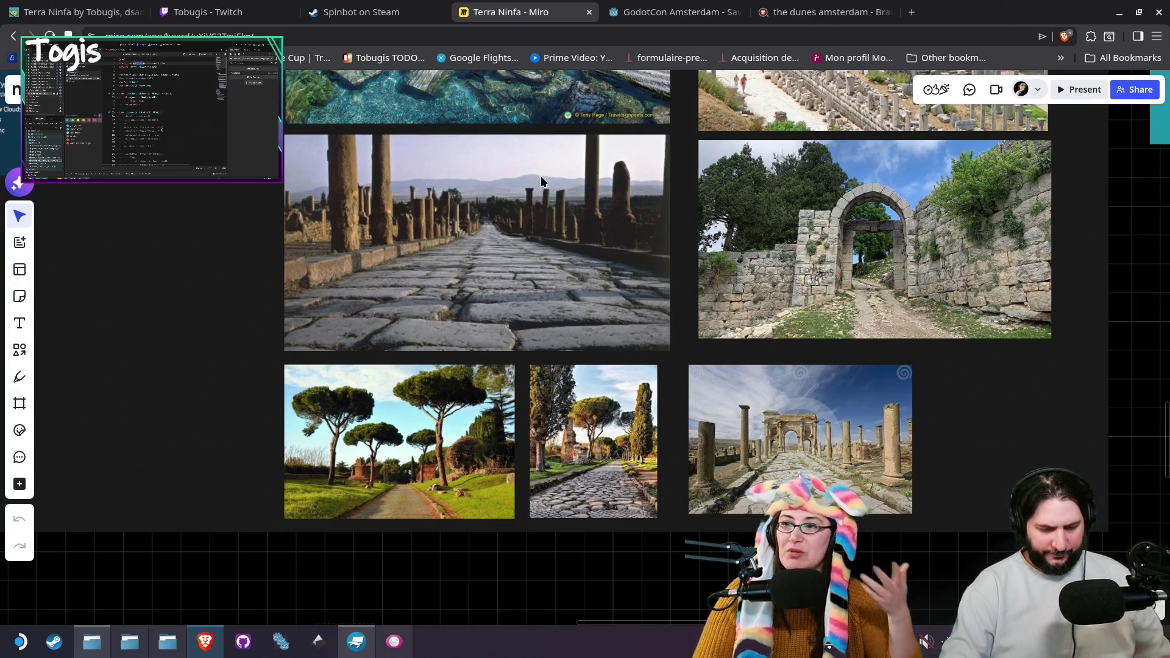
pyautogui.scroll(2, 390, 436)
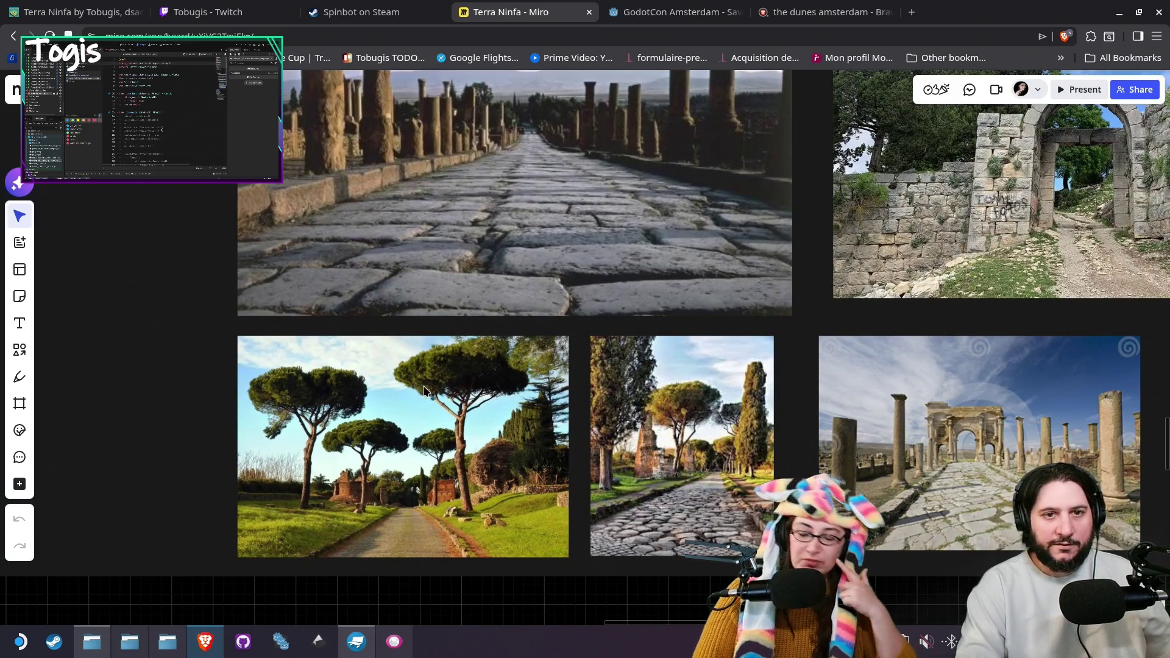
pyautogui.scroll(-2, 424, 386)
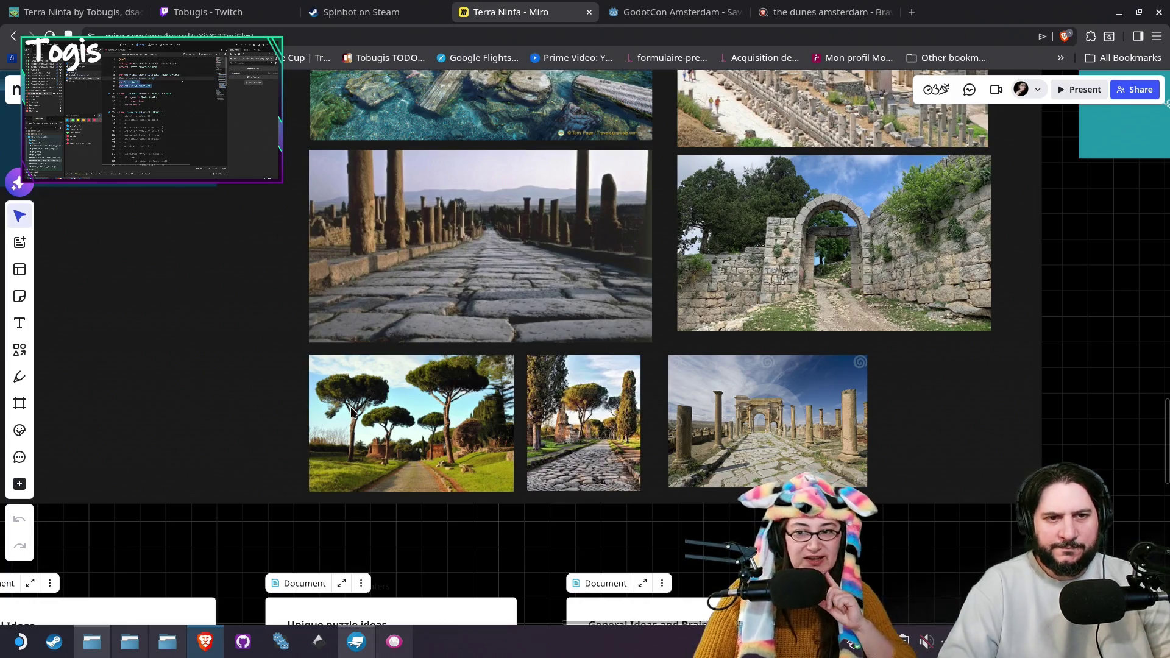
pyautogui.scroll(3, 352, 421)
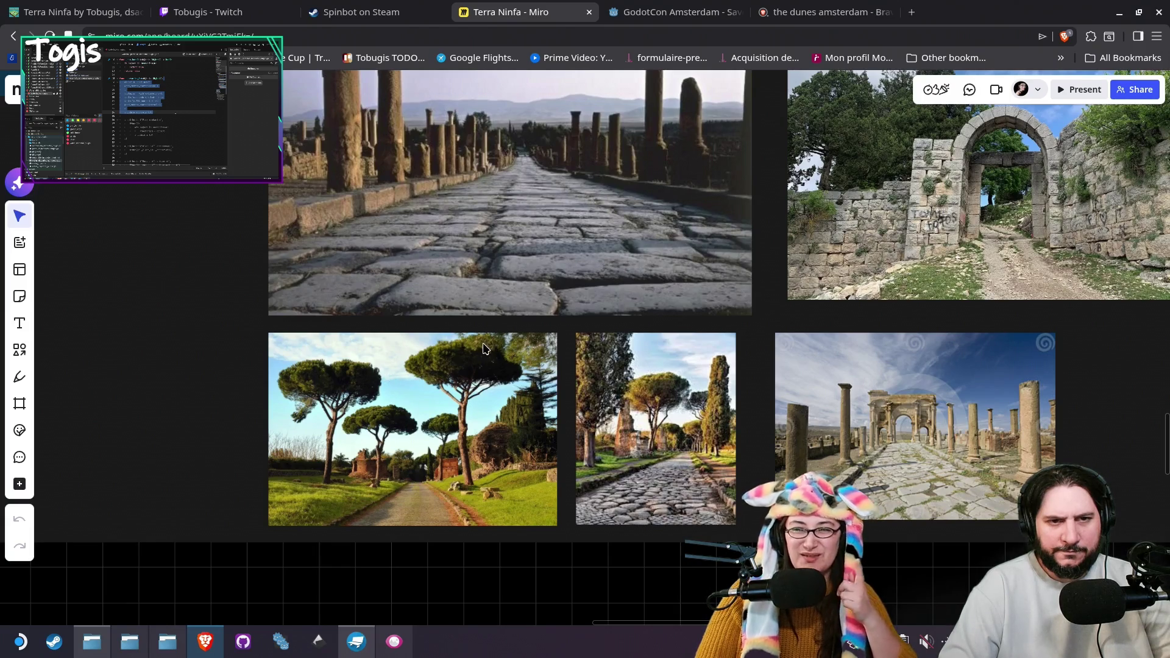
pyautogui.scroll(-2, 480, 358)
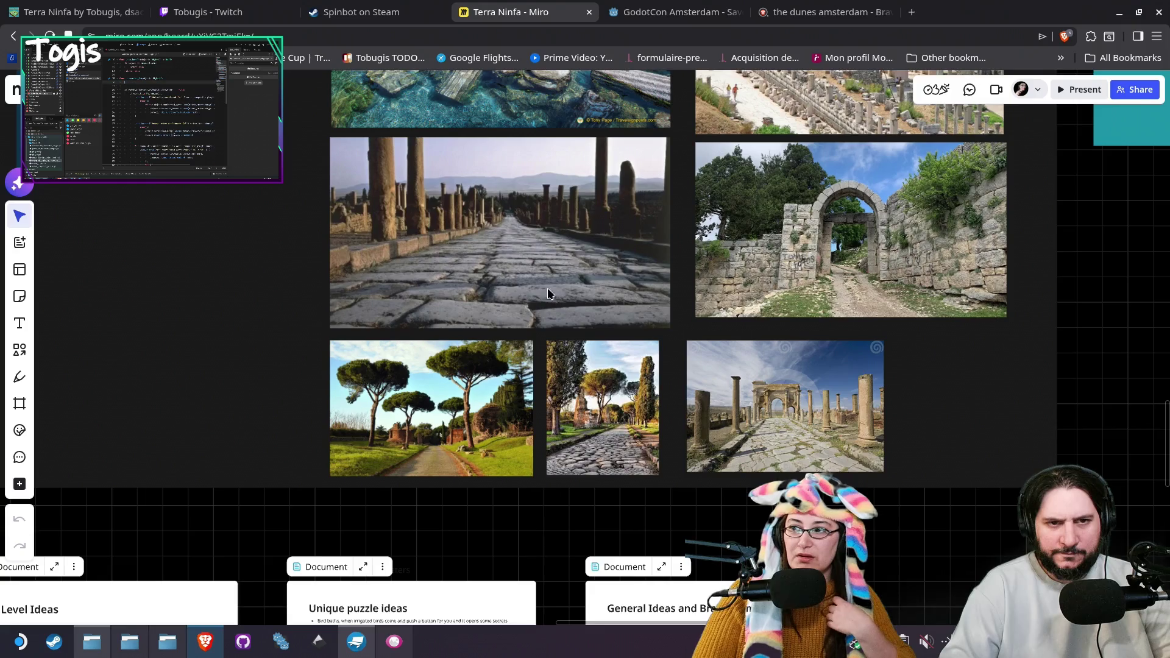
pyautogui.scroll(3, 525, 301)
pyautogui.hscroll(4, 524, 301)
pyautogui.scroll(5, 518, 298)
pyautogui.hscroll(-2, 518, 298)
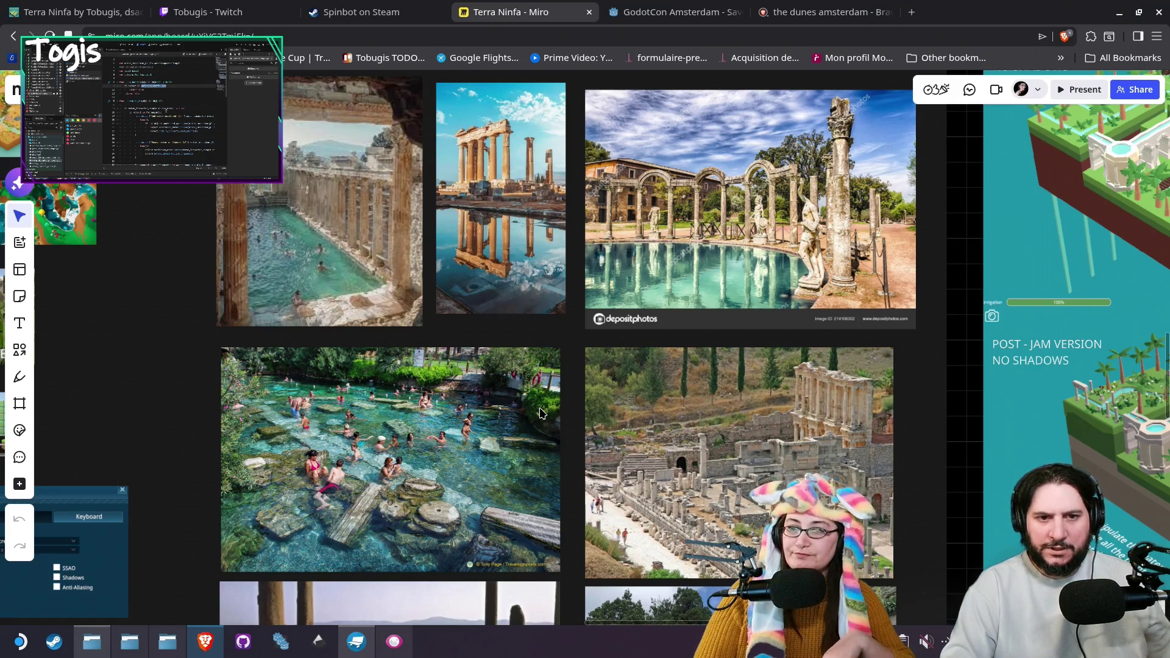
pyautogui.scroll(-5, 539, 407)
pyautogui.moveTo(628, 412)
pyautogui.mouseDown()
pyautogui.moveTo(562, 356)
pyautogui.moveTo(457, 326)
pyautogui.moveTo(751, 395)
pyautogui.moveTo(880, 379)
pyautogui.mouseUp()
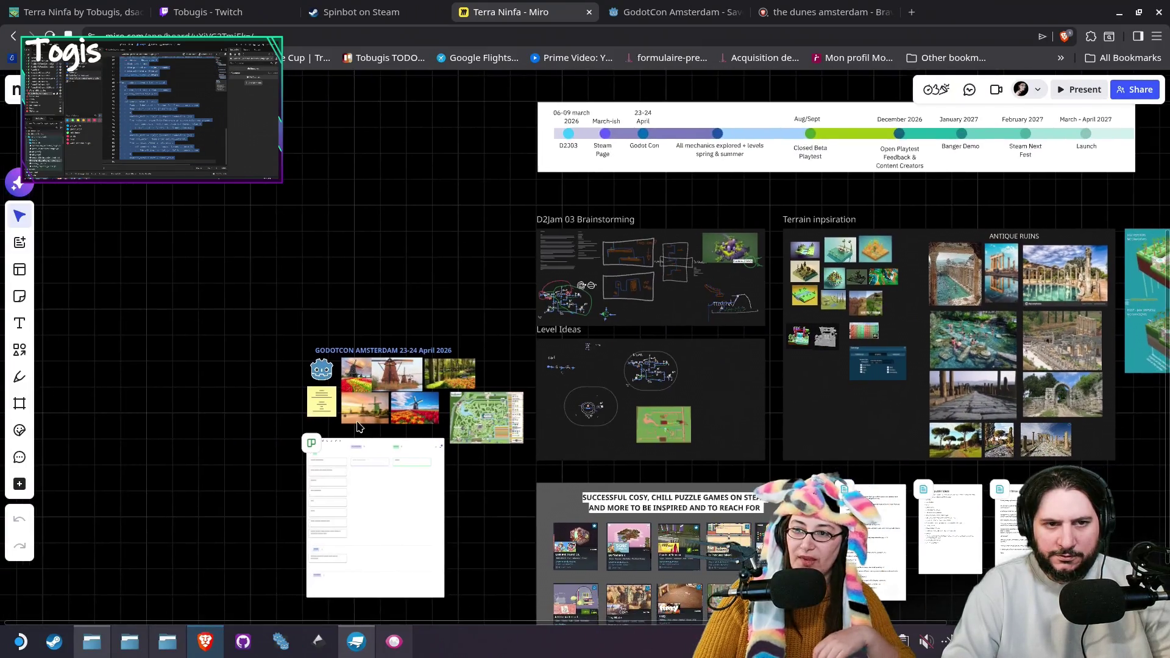
pyautogui.scroll(5, 364, 421)
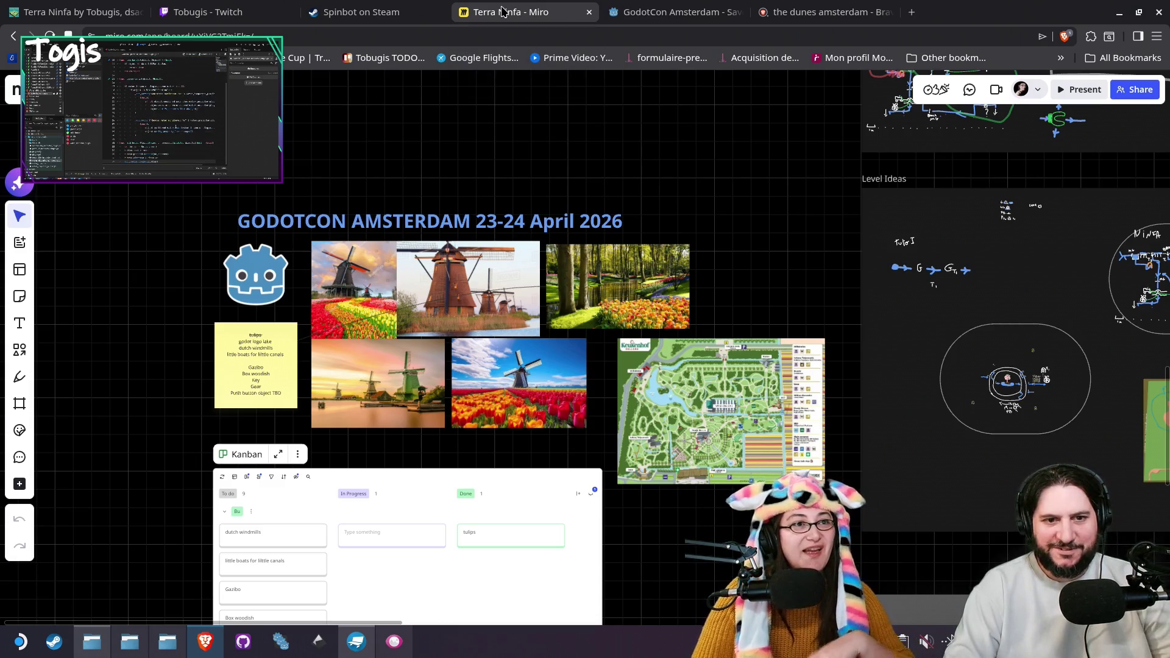
pyautogui.scroll(1, 506, 218)
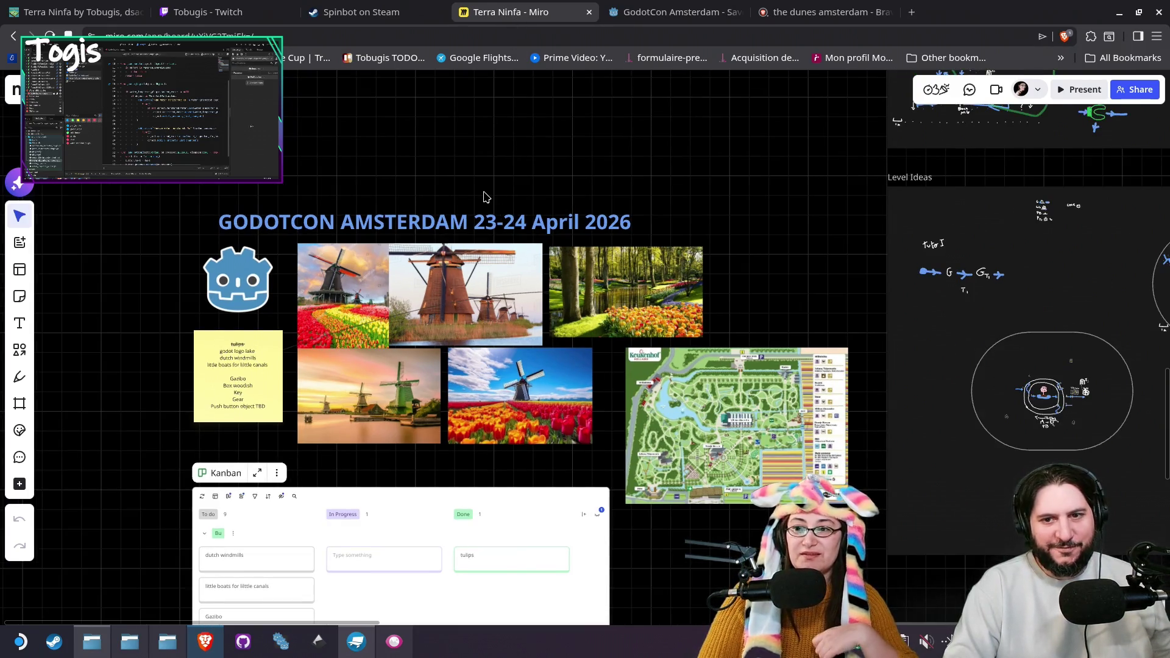
pyautogui.scroll(2, 486, 195)
pyautogui.moveTo(475, 212); pyautogui.dragTo(476, 180)
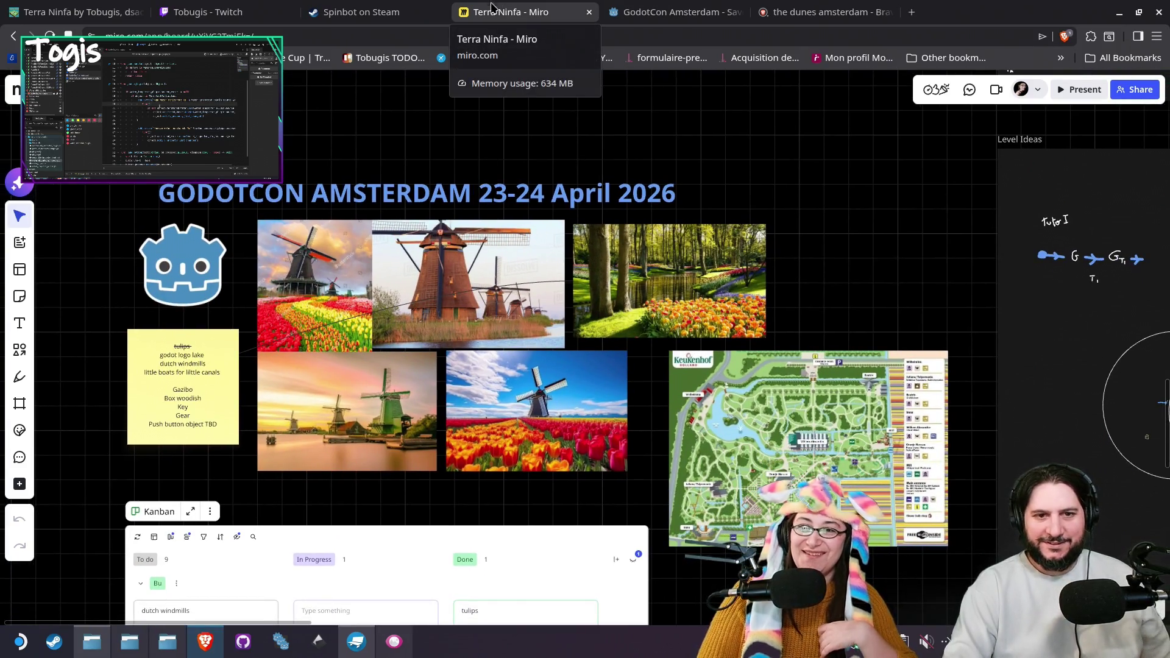
pyautogui.scroll(2, 485, 342)
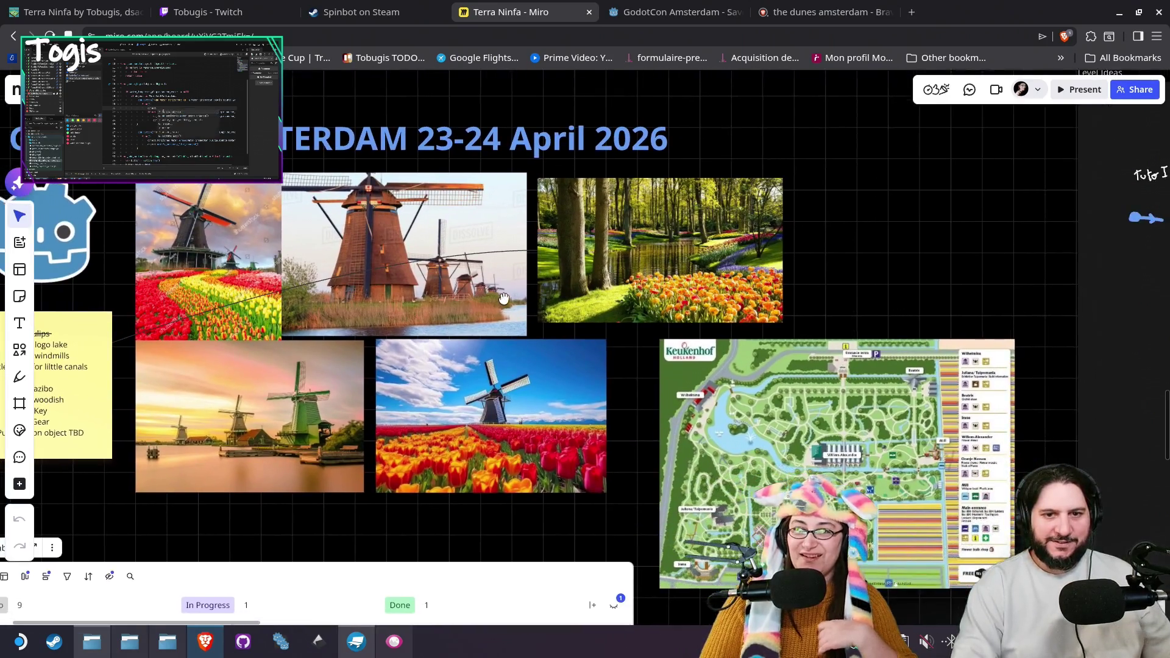
pyautogui.hscroll(1, 603, 332)
pyautogui.scroll(-1, 603, 332)
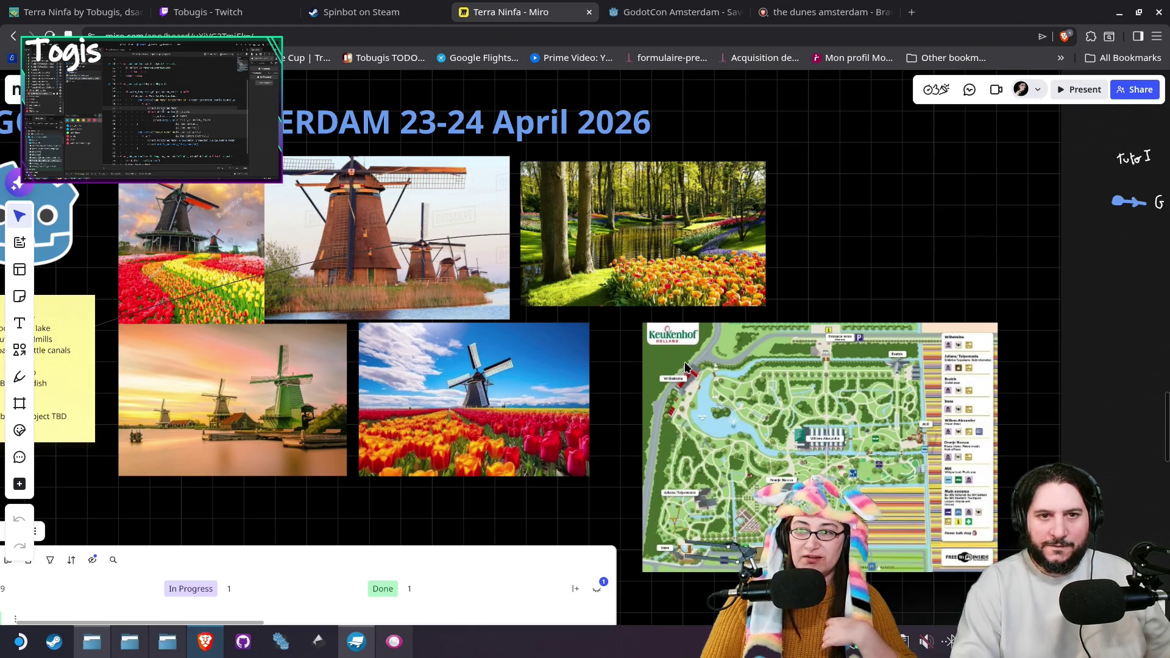
pyautogui.scroll(4, 709, 384)
pyautogui.hscroll(3, 731, 396)
pyautogui.scroll(-2, 732, 396)
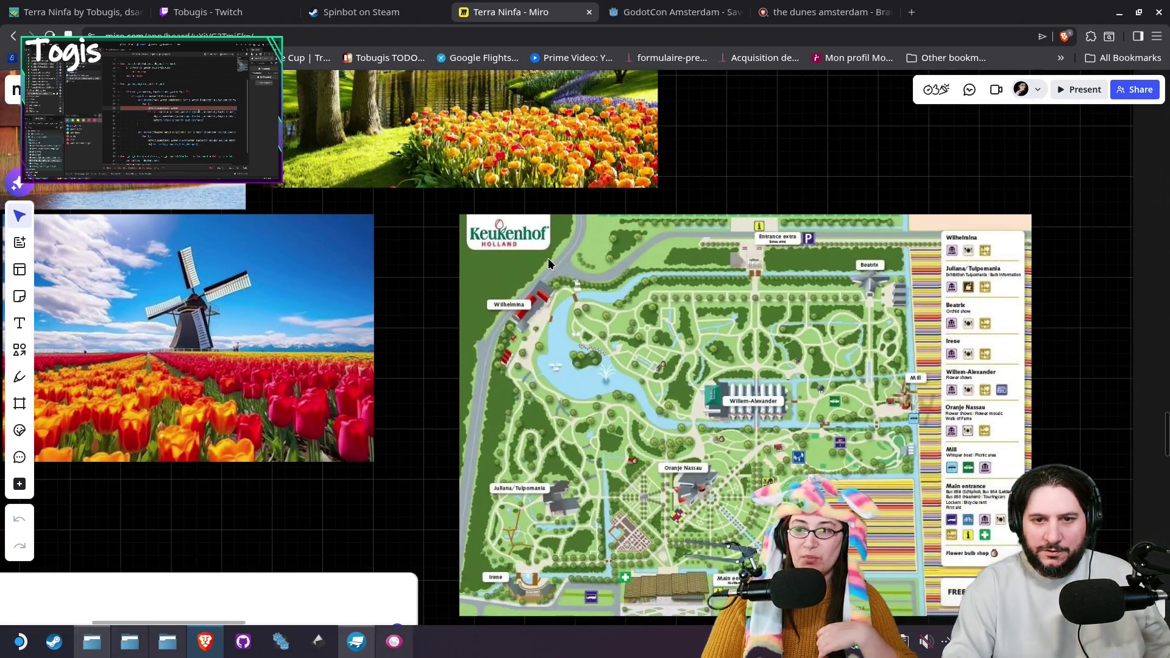
pyautogui.scroll(-2, 543, 272)
pyautogui.scroll(3, 519, 329)
pyautogui.hscroll(-3, 520, 329)
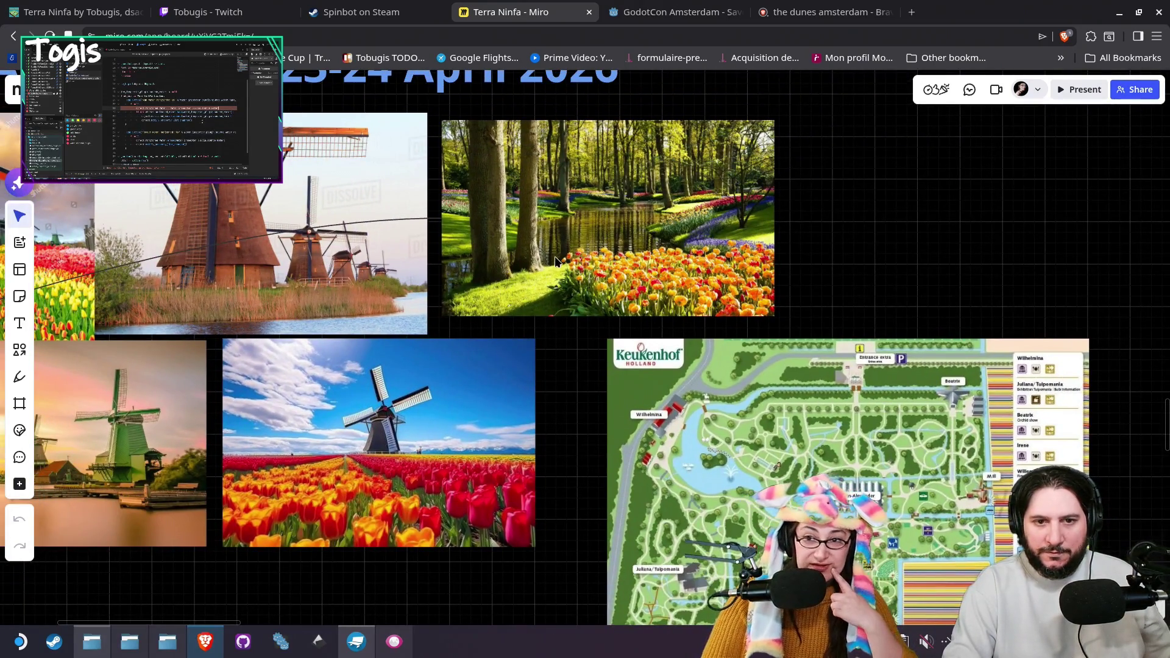
pyautogui.scroll(2, 556, 261)
pyautogui.hscroll(-4, 555, 261)
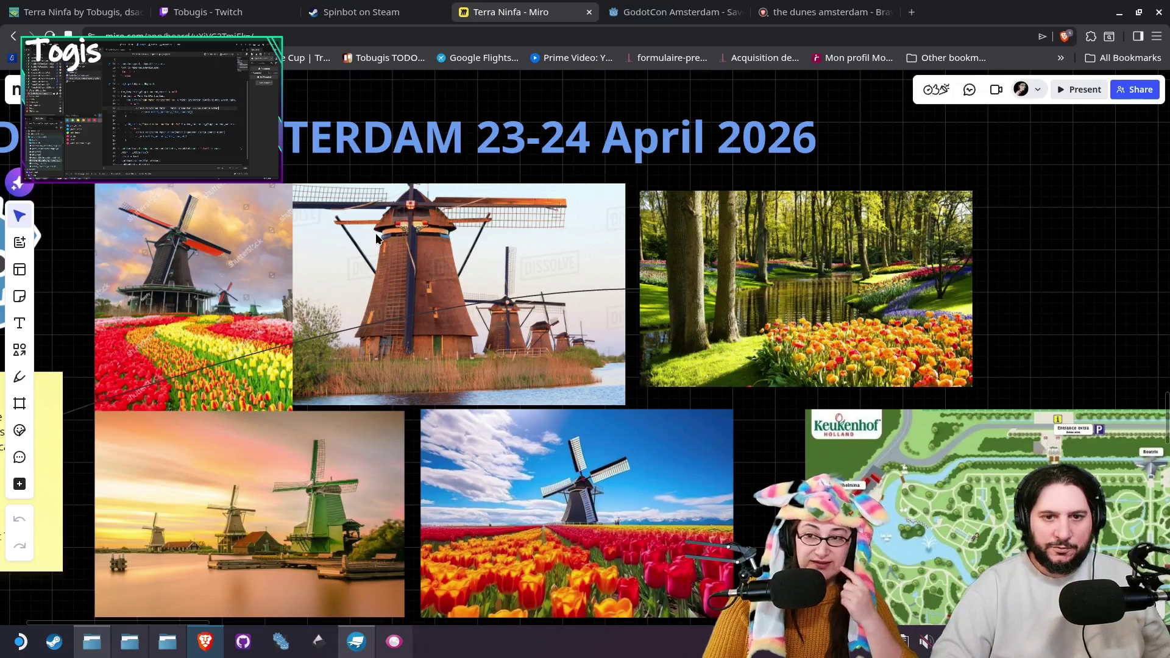
pyautogui.hscroll(-8, 390, 274)
pyautogui.scroll(-1, 390, 274)
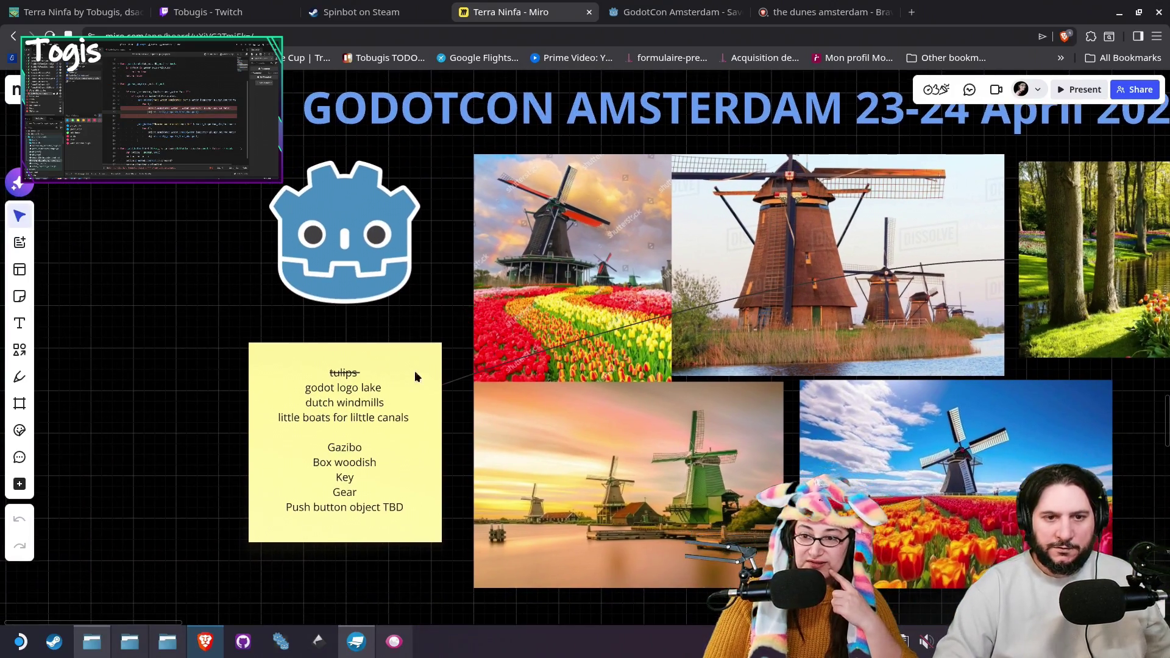
pyautogui.moveTo(416, 376)
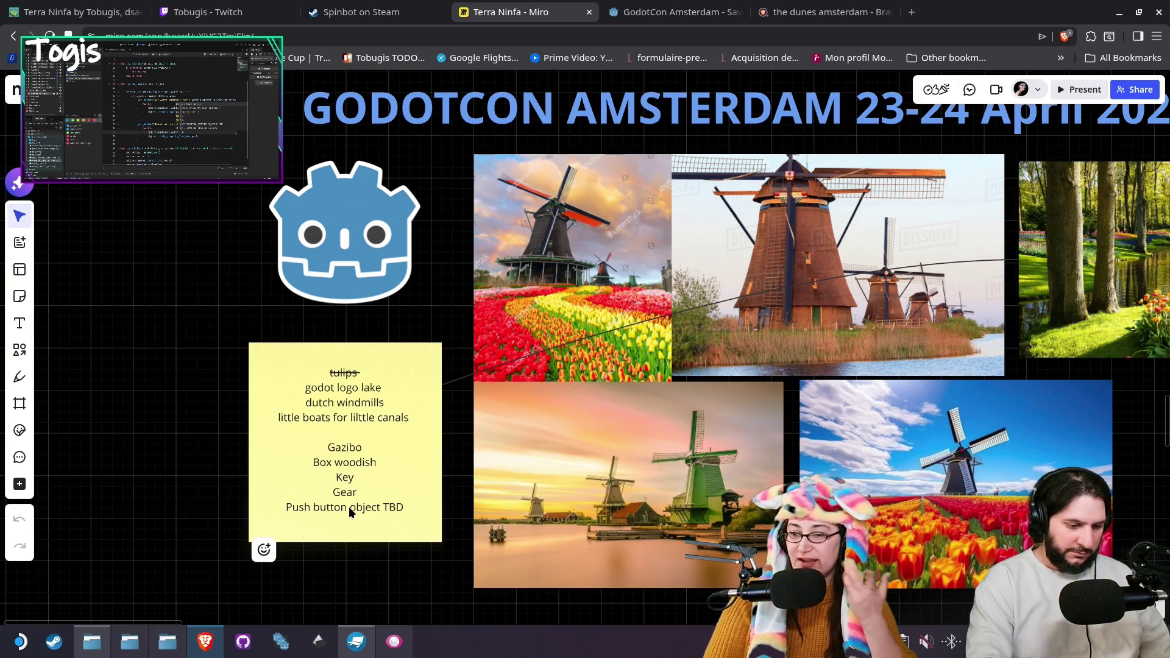
pyautogui.hscroll(5, 379, 498)
pyautogui.scroll(-2, 379, 497)
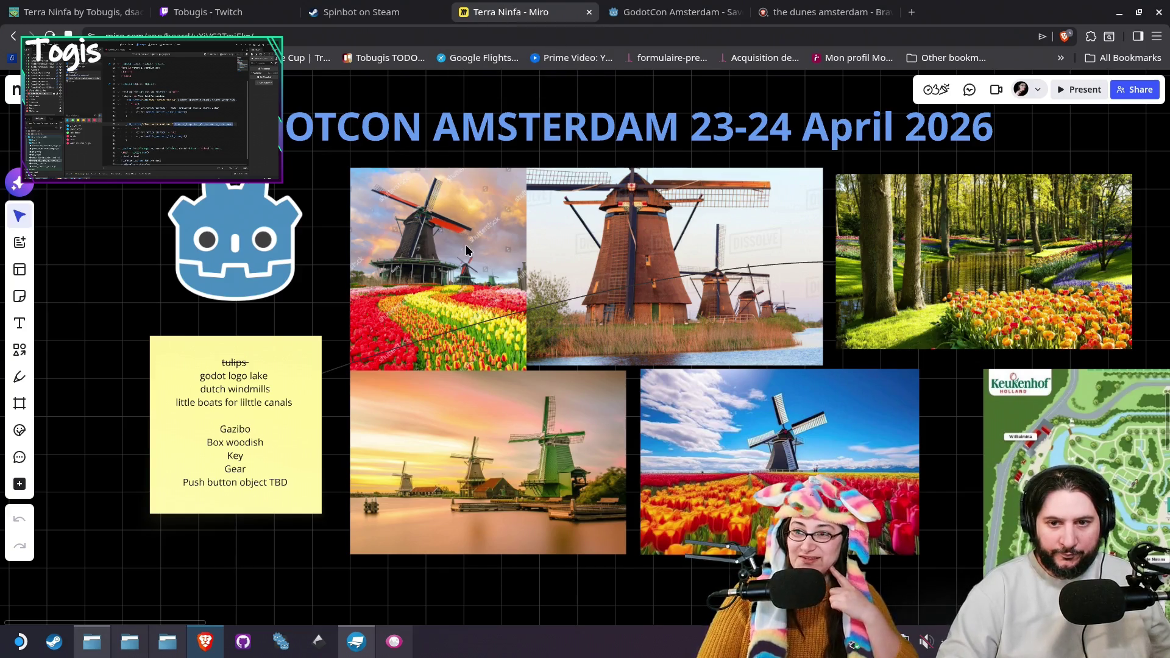
pyautogui.hscroll(1, 506, 286)
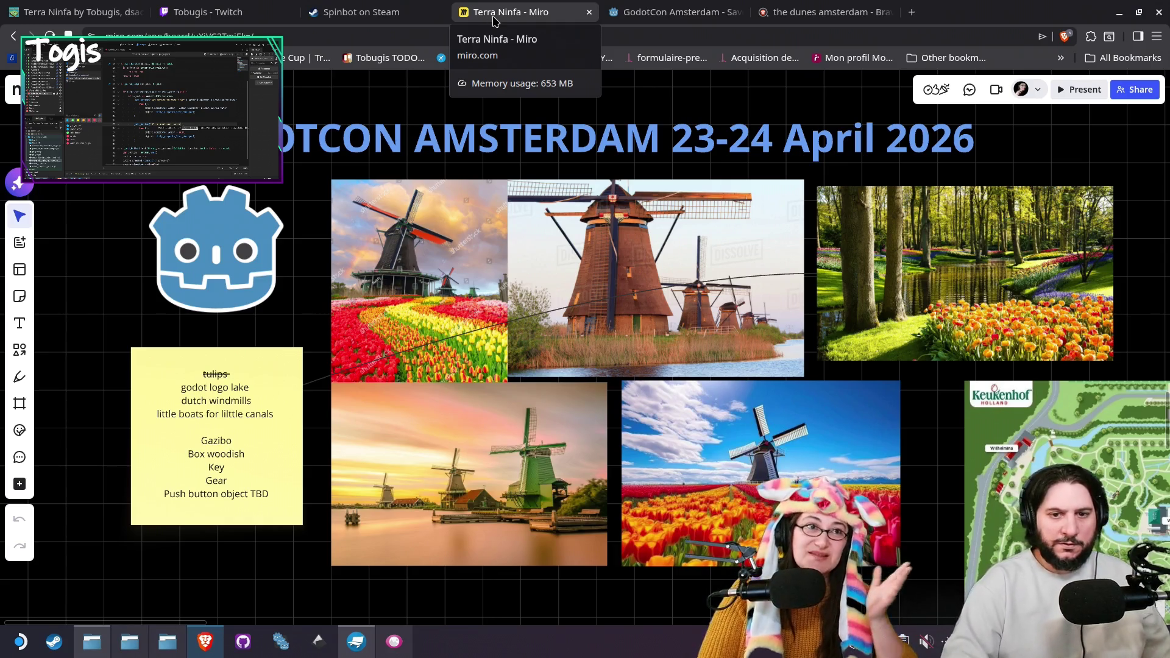
pyautogui.hscroll(2, 481, 159)
pyautogui.scroll(1, 481, 158)
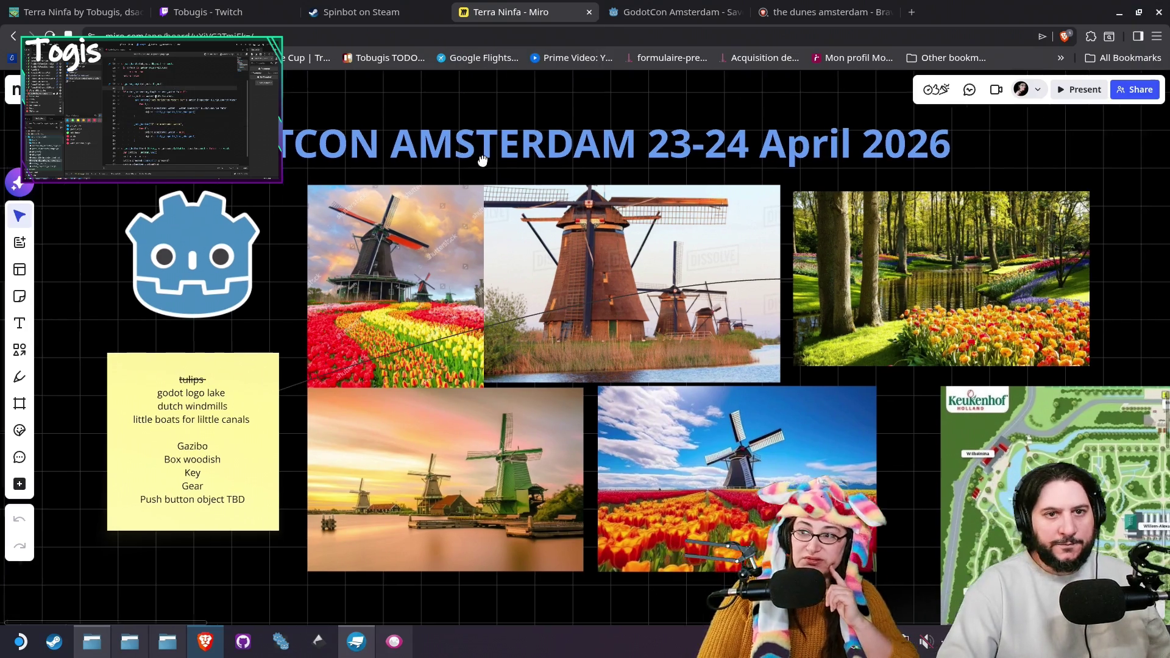
pyautogui.scroll(-2, 481, 166)
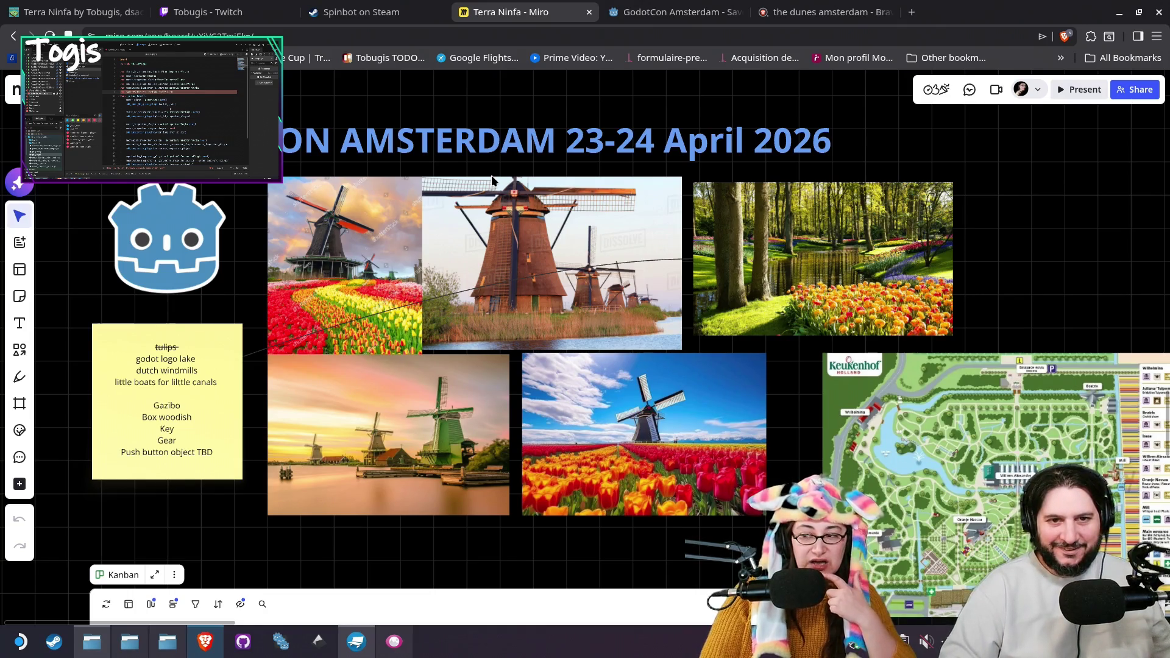
pyautogui.scroll(-5, 493, 180)
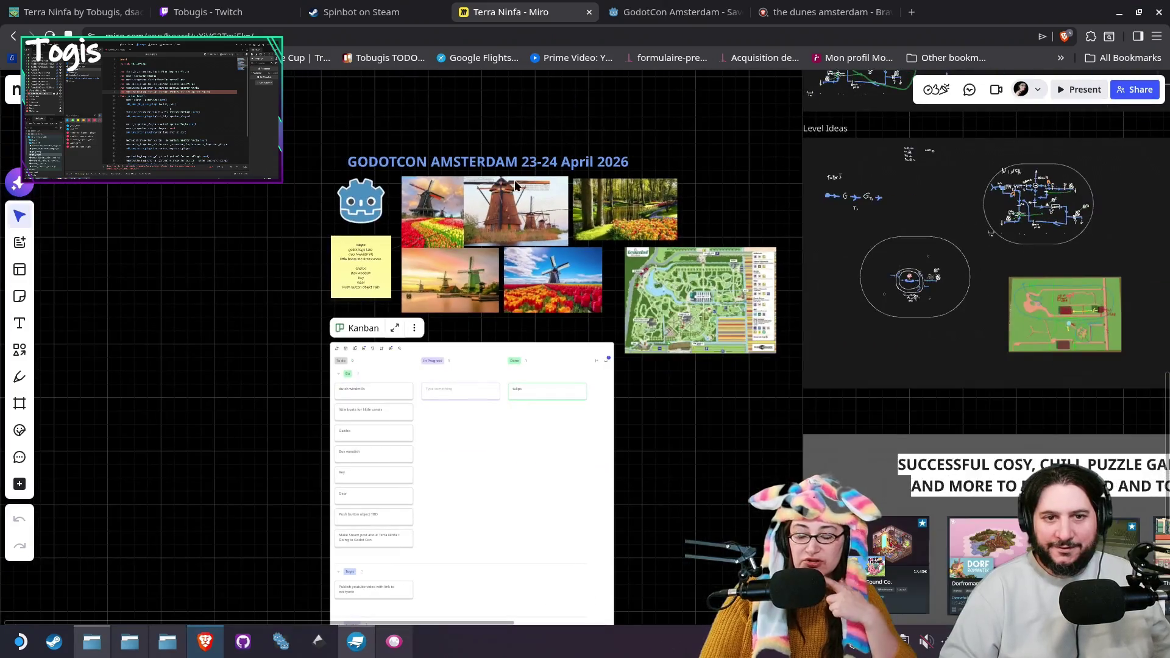
pyautogui.scroll(5, 515, 184)
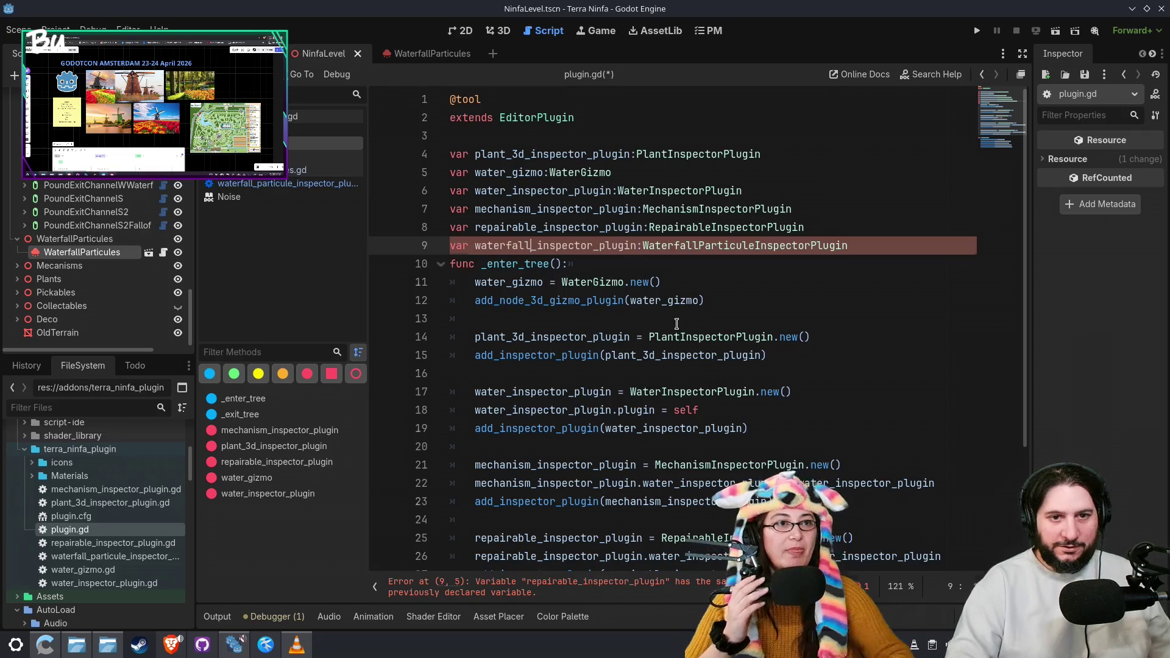
# Add the _particule suffix to the declared variable and duplicate the repairable plugin setup block
pyautogui.write('_particule')
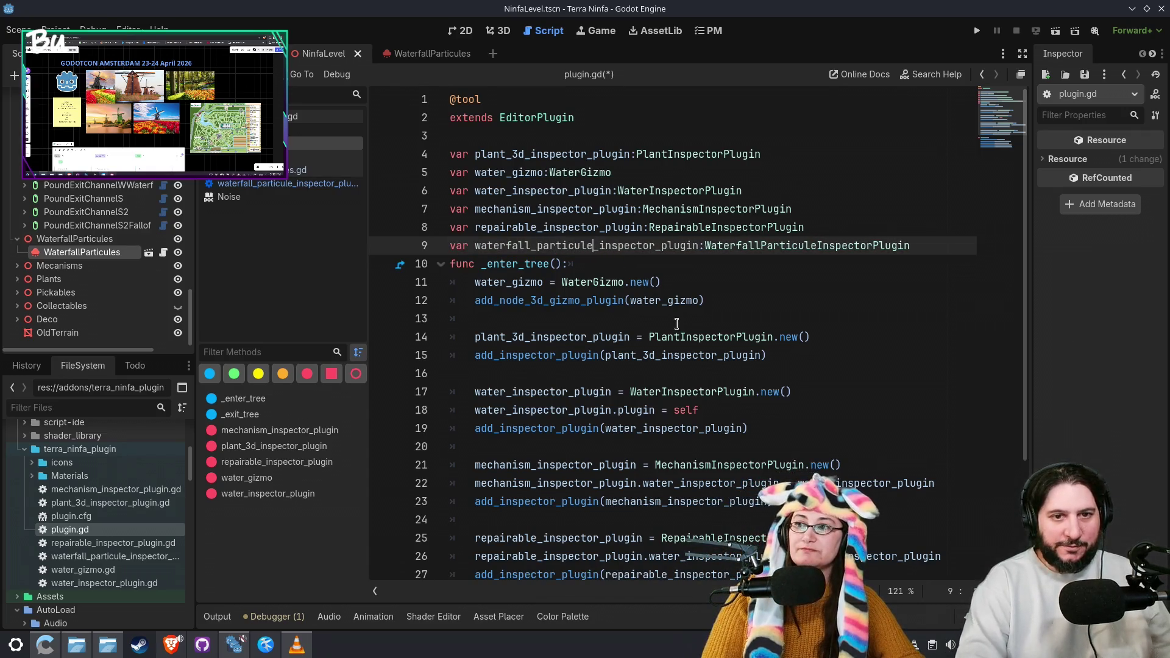
pyautogui.press('Return')
pyautogui.press('Up')
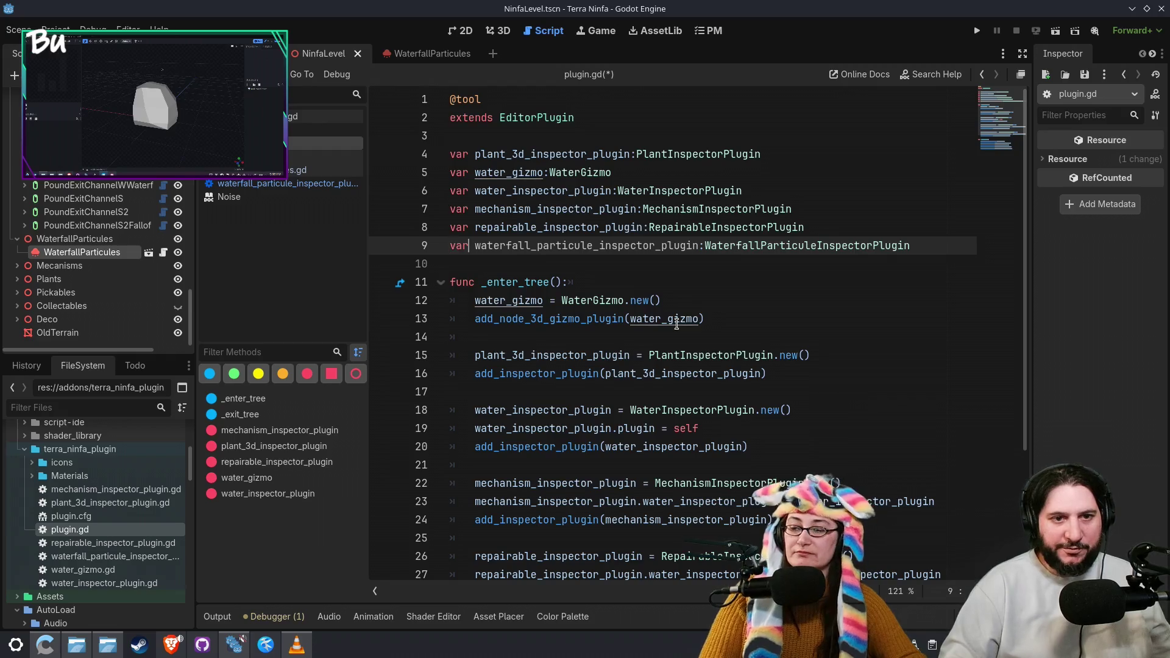
pyautogui.scroll(-3, 676, 323)
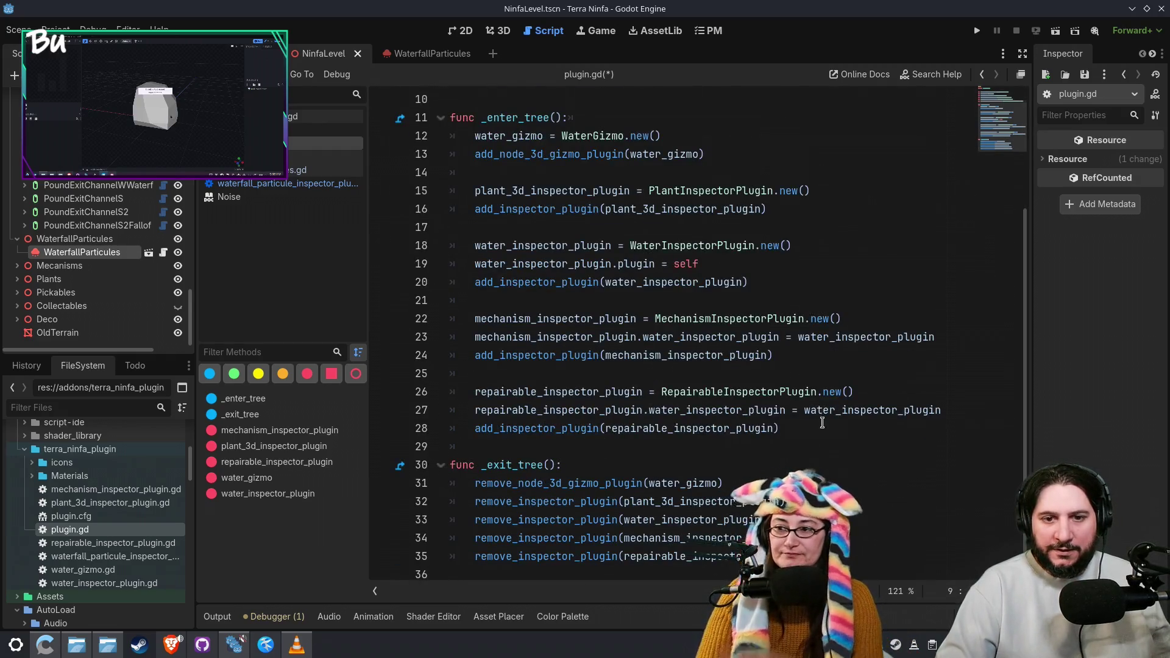
pyautogui.moveTo(821, 428); pyautogui.dragTo(802, 390)
pyautogui.hotkey('shift', 'Up')
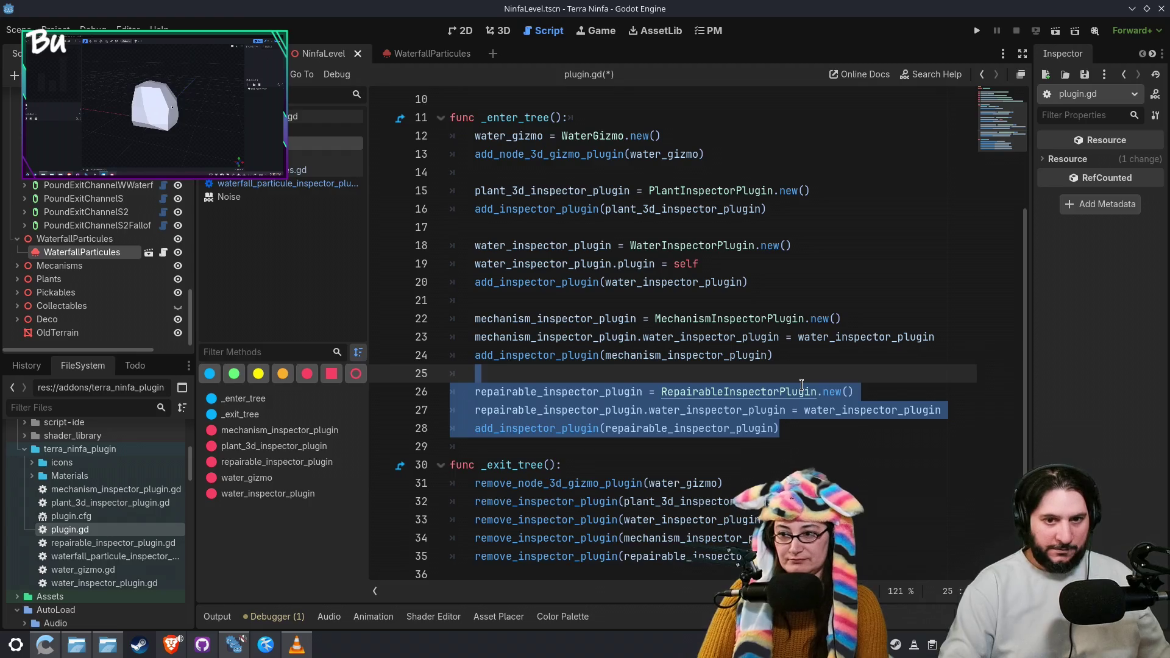
pyautogui.hotkey('ctrl', 'alt', 'Down')
# Rename the three copied variable references to waterfall_particule_inspector_plugin and duplicate the plugin removal line
pyautogui.doubleClick(561, 465)
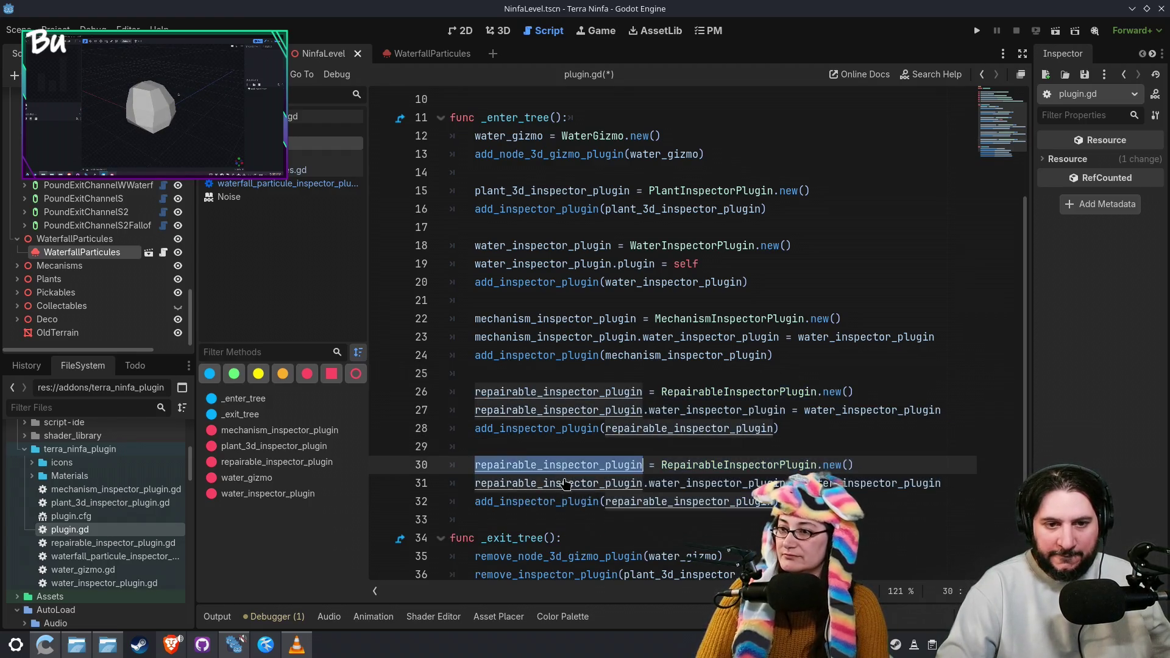
pyautogui.write('waterfall_particule_inspector_plugin')
pyautogui.doubleClick(579, 484)
pyautogui.write('waterfall_particule_inspector_plugin')
pyautogui.doubleClick(752, 509)
pyautogui.write('waterfall_particule_inspector_plugin')
pyautogui.scroll(-2, 752, 514)
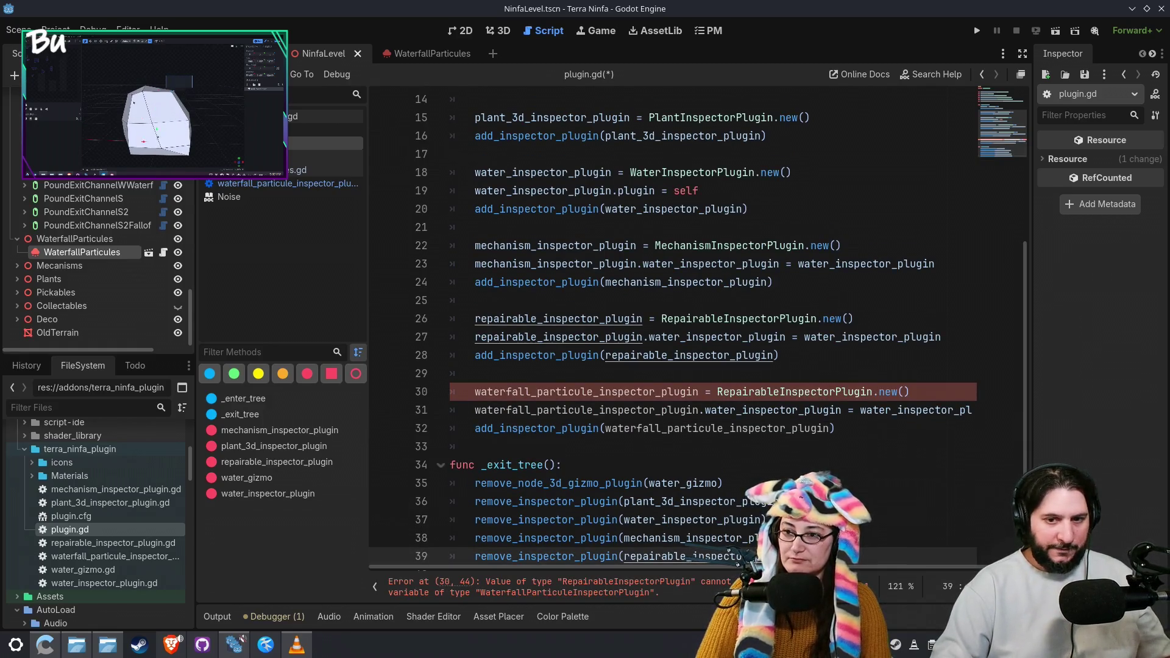
pyautogui.hotkey('ctrl', 'shift', 'd')
pyautogui.doubleClick(689, 538)
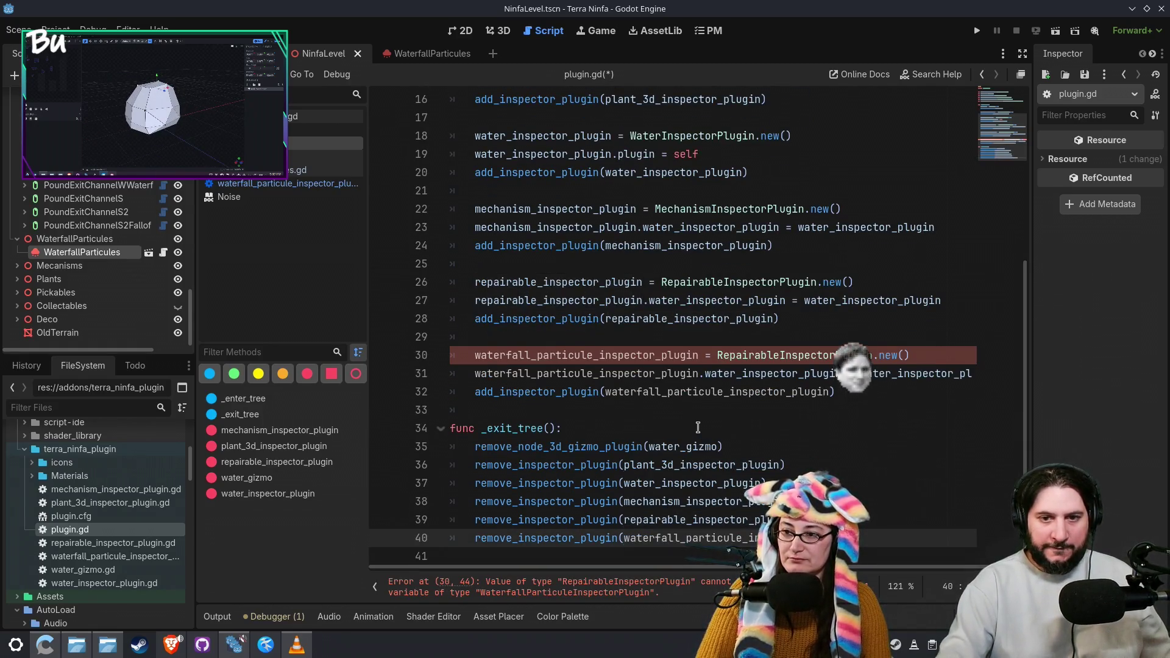
# Replace the wrong class on line 30 with WaterfallParticuleInspectorPlugin and save plugin.gd
pyautogui.scroll(8, 698, 425)
pyautogui.click(674, 135)
pyautogui.doubleClick(805, 246)
pyautogui.hotkey('ctrl', 'c')
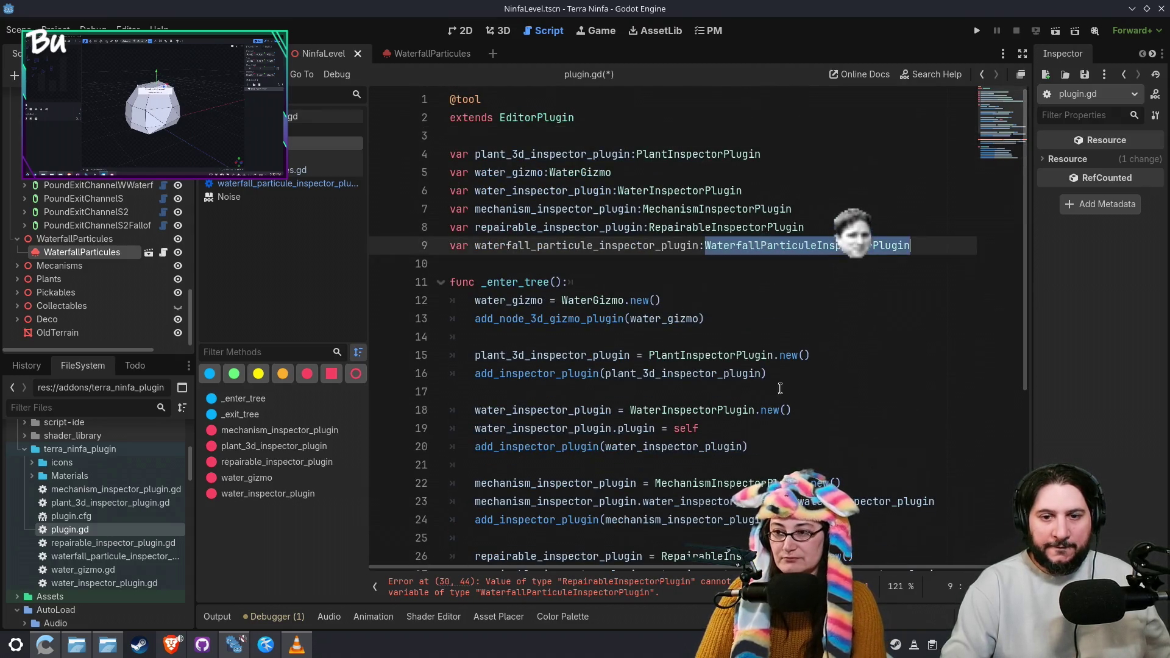
pyautogui.scroll(-5, 780, 305)
pyautogui.doubleClick(792, 356)
pyautogui.hotkey('ctrl', 'v')
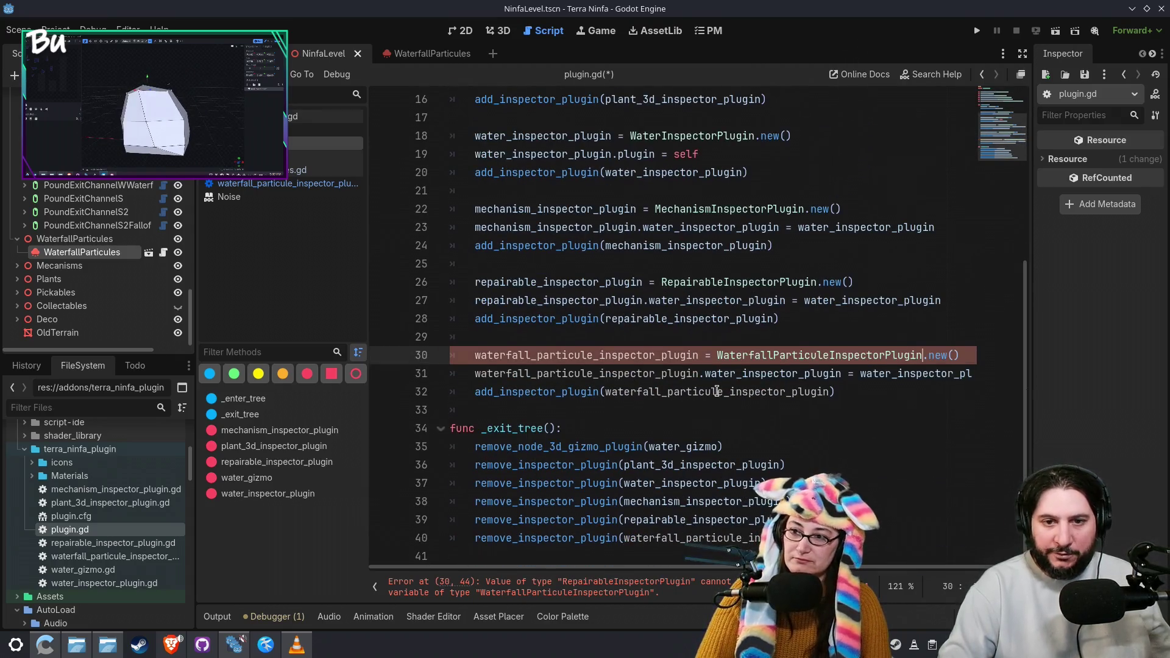
pyautogui.click(722, 396)
pyautogui.hotkey('ctrl', 's')
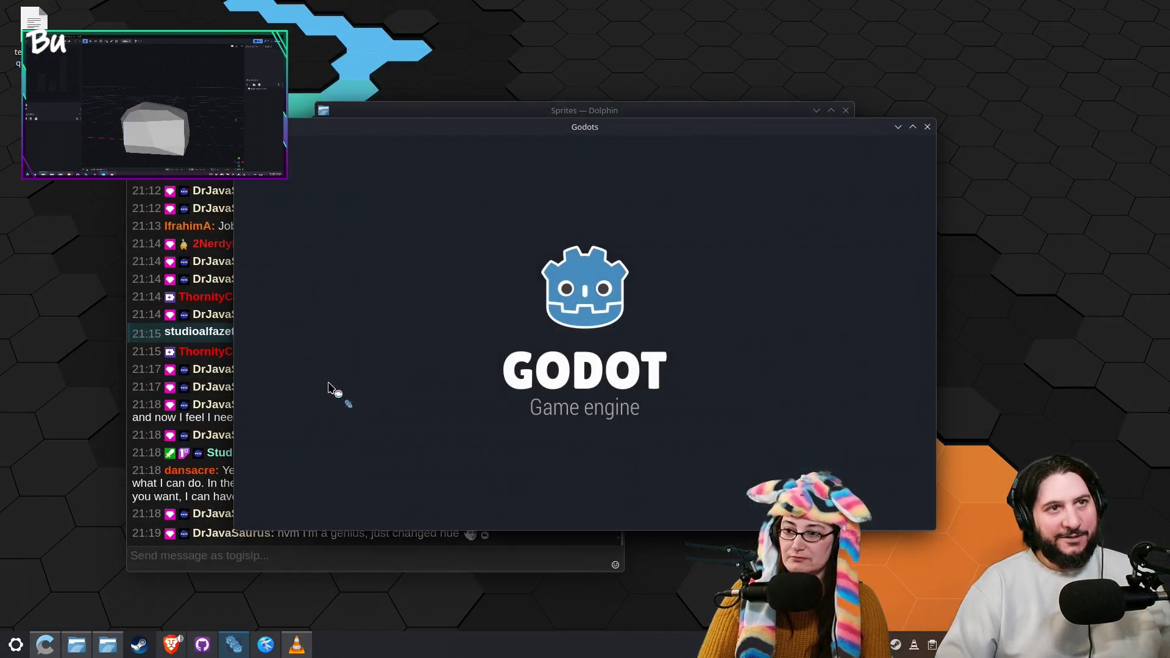
# Reopen Terra Ninfa, quick-open KeukenhofLevel.tscn by filtering for 'keu', and save it
pyautogui.doubleClick(477, 243)
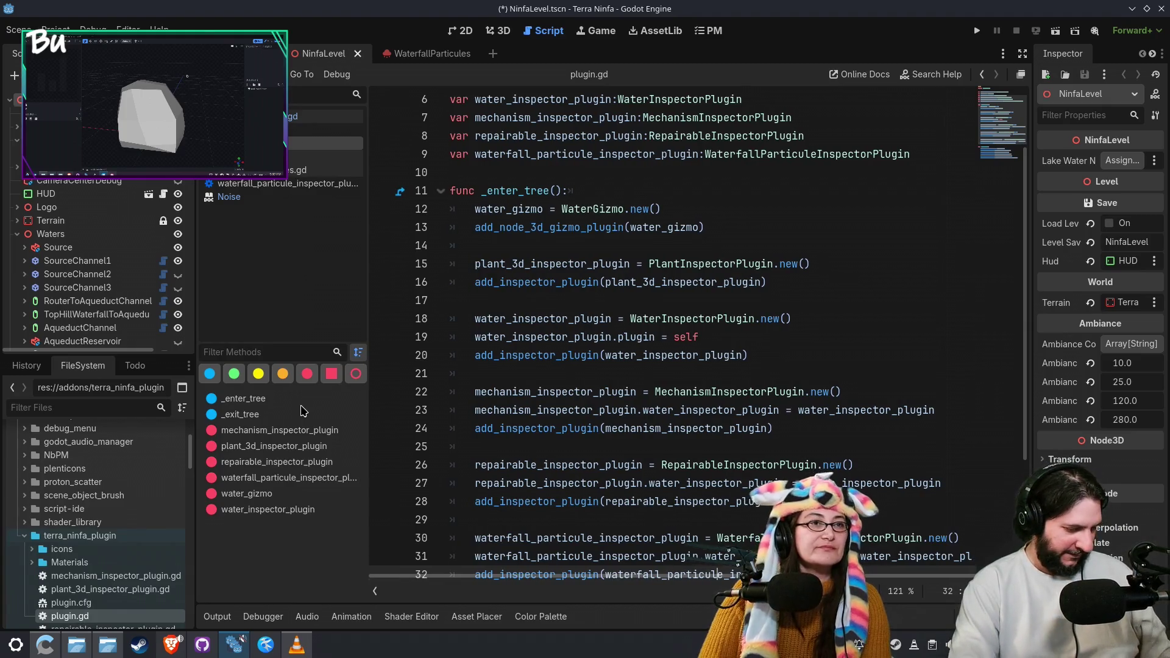
pyautogui.hotkey('ctrl', 'shift', 'o')
pyautogui.write('keu')
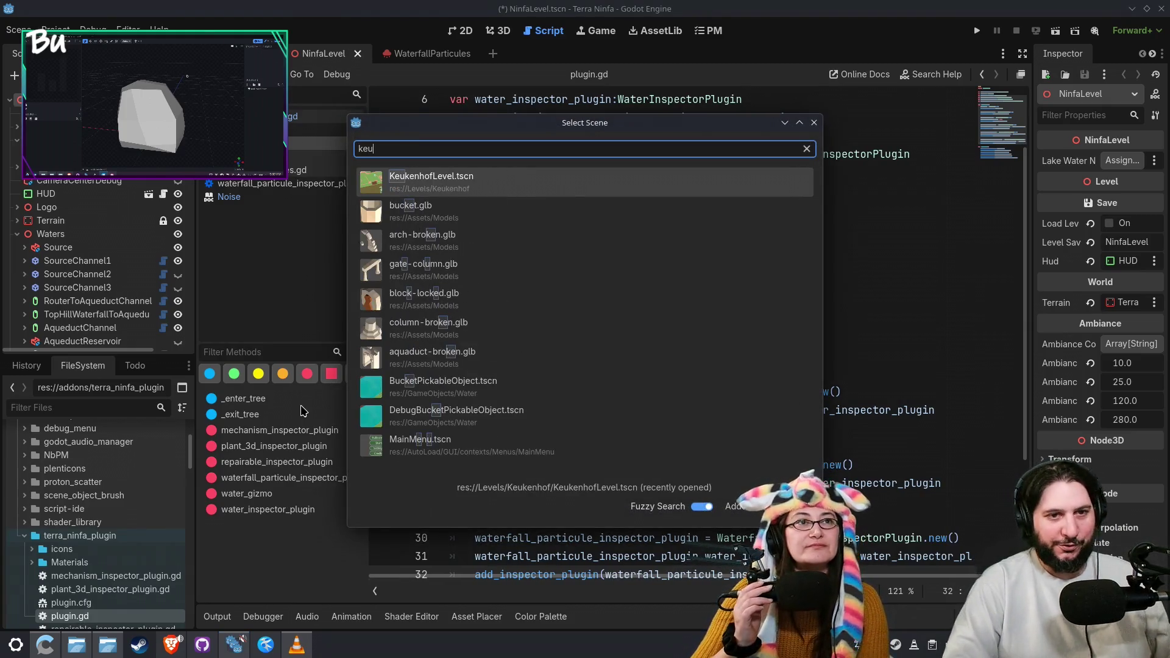
pyautogui.press('Return')
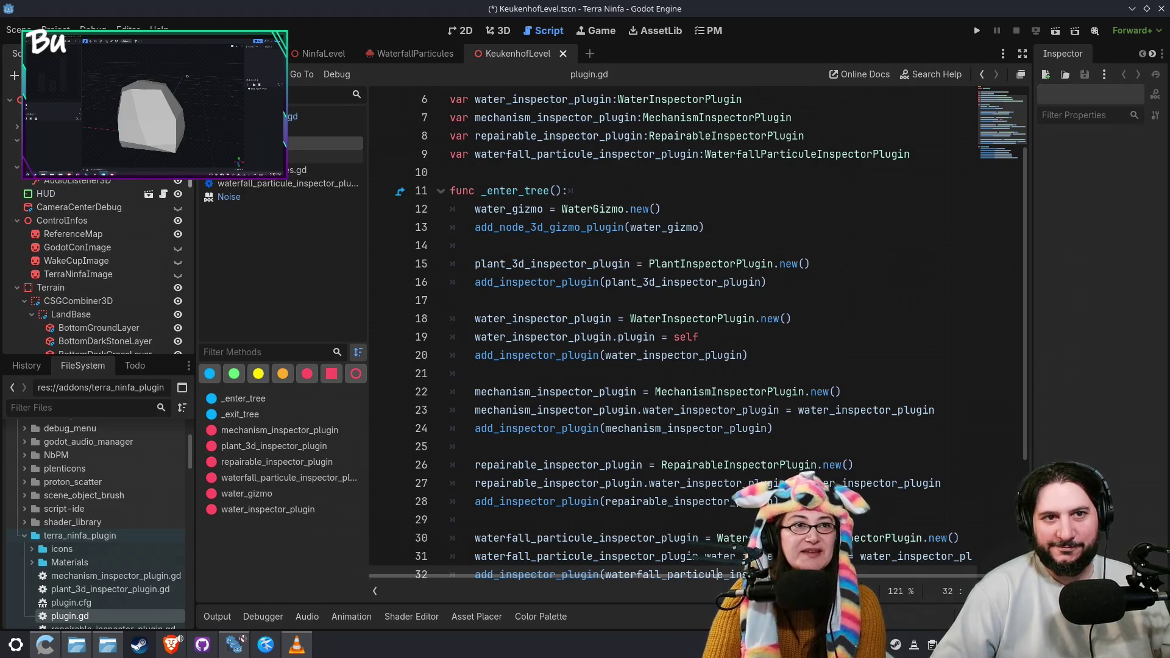
pyautogui.hotkey('ctrl', 's')
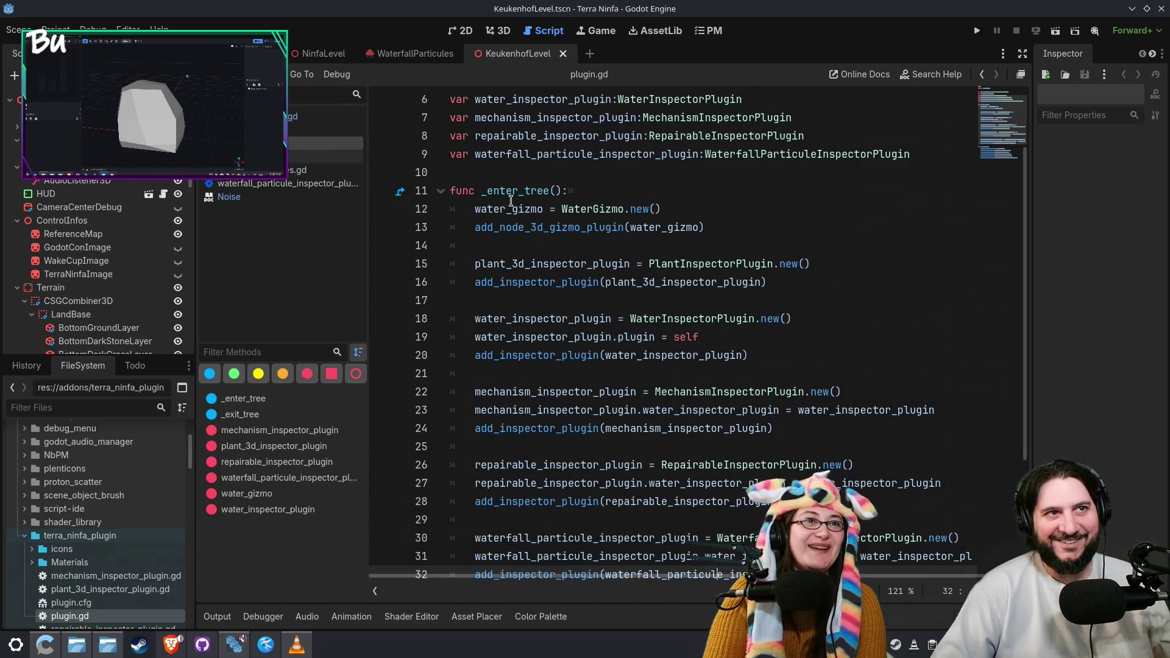
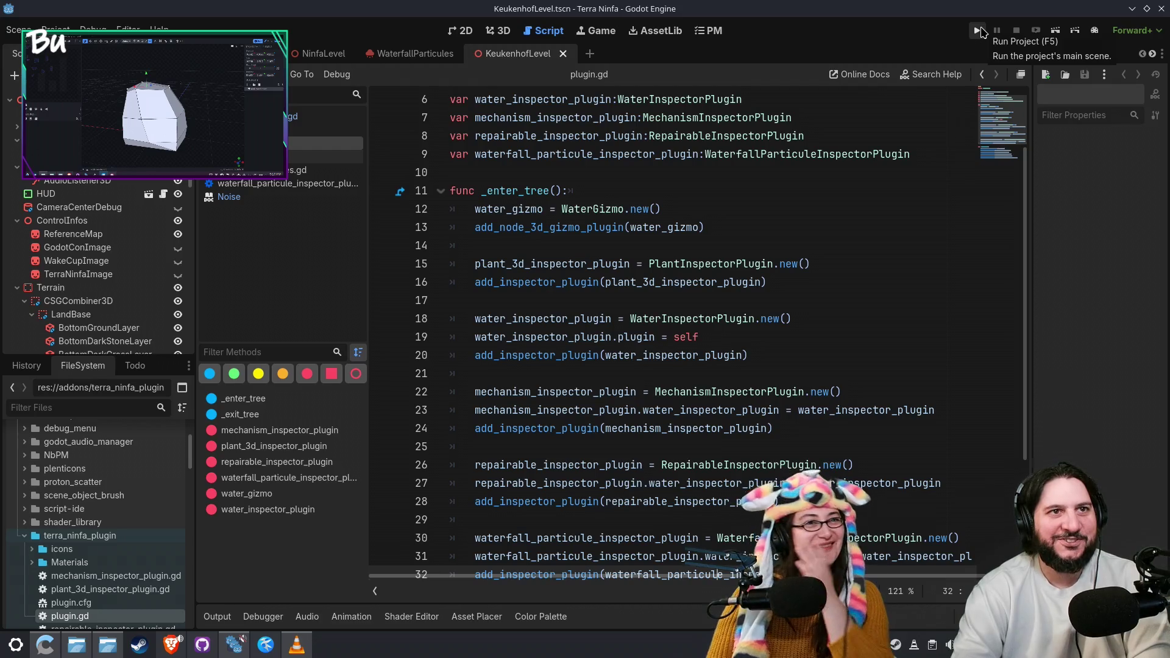
# Run the Terra Ninfa project, stop the debug run, and relaunch it to the title menu
pyautogui.click(982, 35)
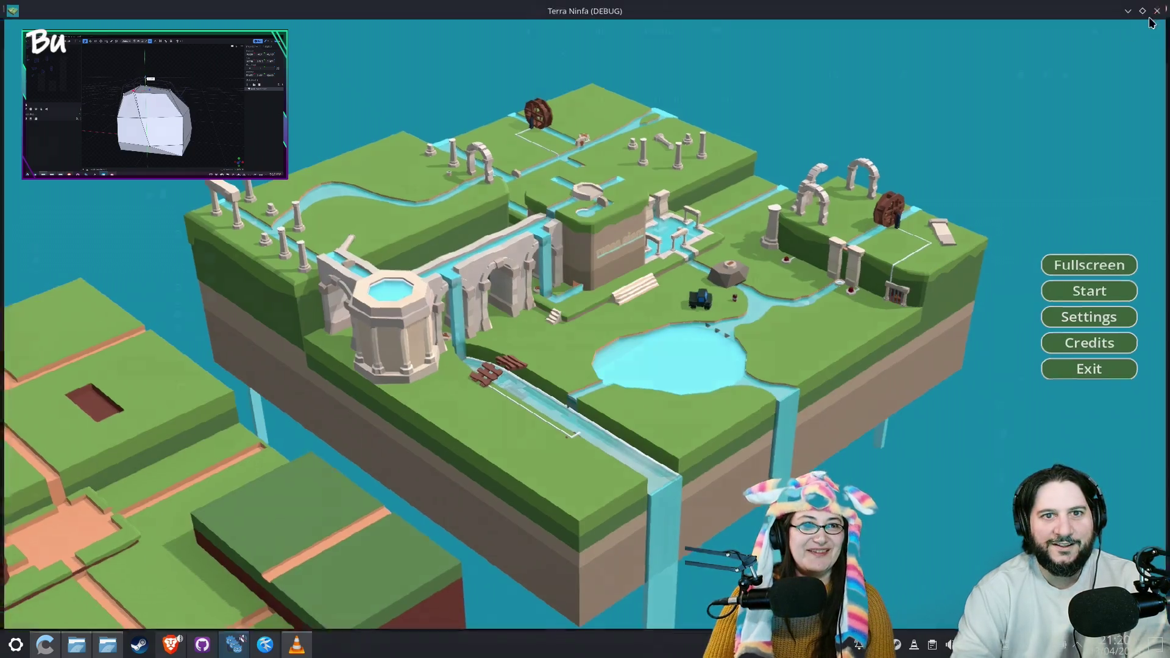
pyautogui.press('F8')
pyautogui.press('F5')
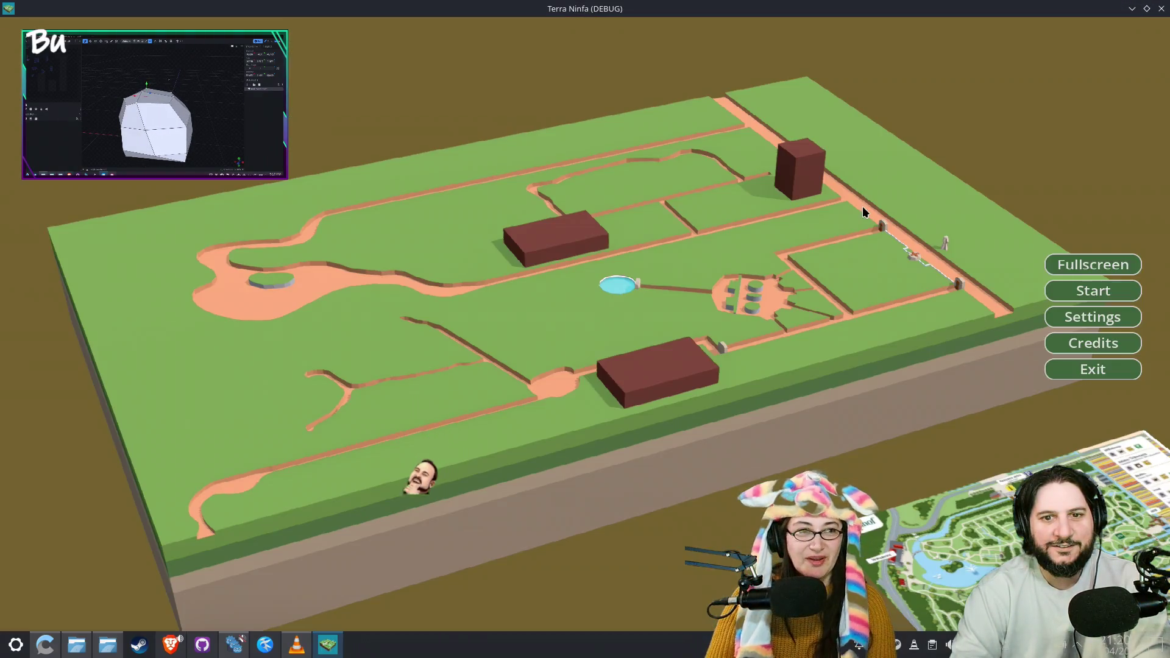
# Start the level, open the pond gate, and lay a water channel along the left path
pyautogui.click(1086, 291)
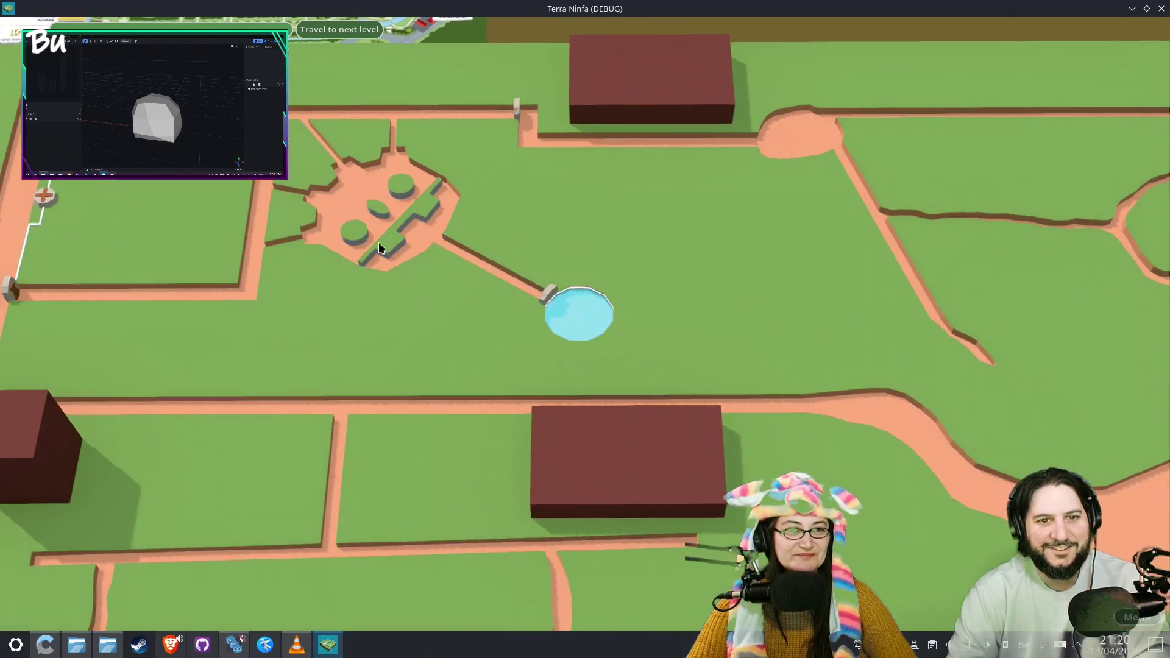
pyautogui.click(551, 298)
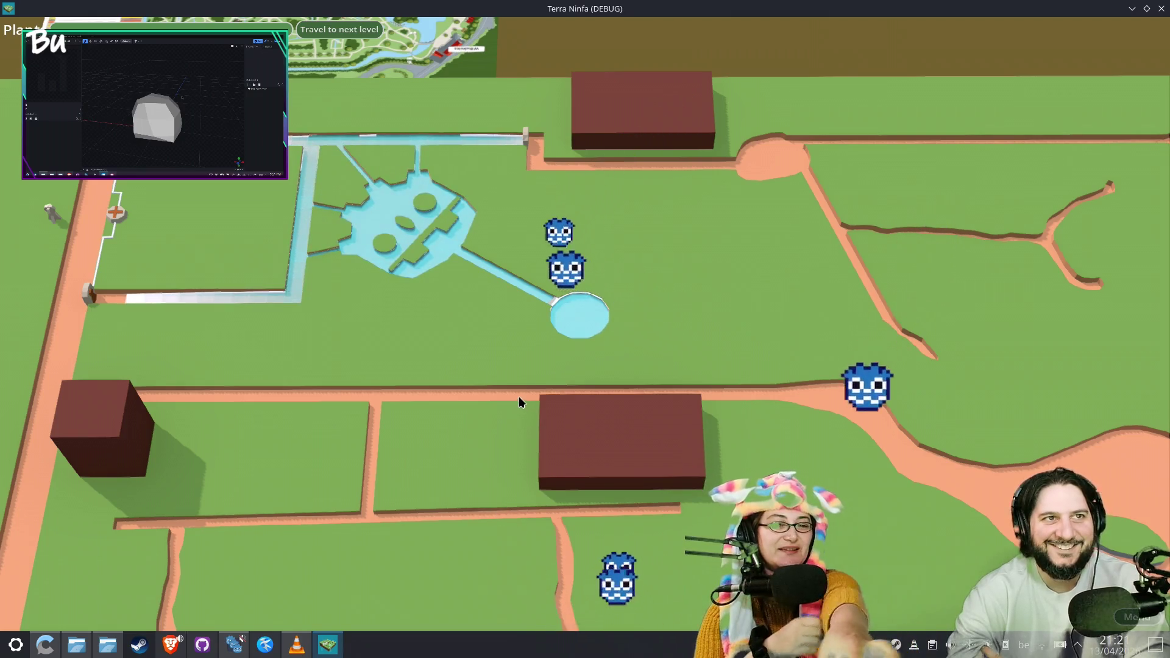
pyautogui.scroll(-3, 487, 423)
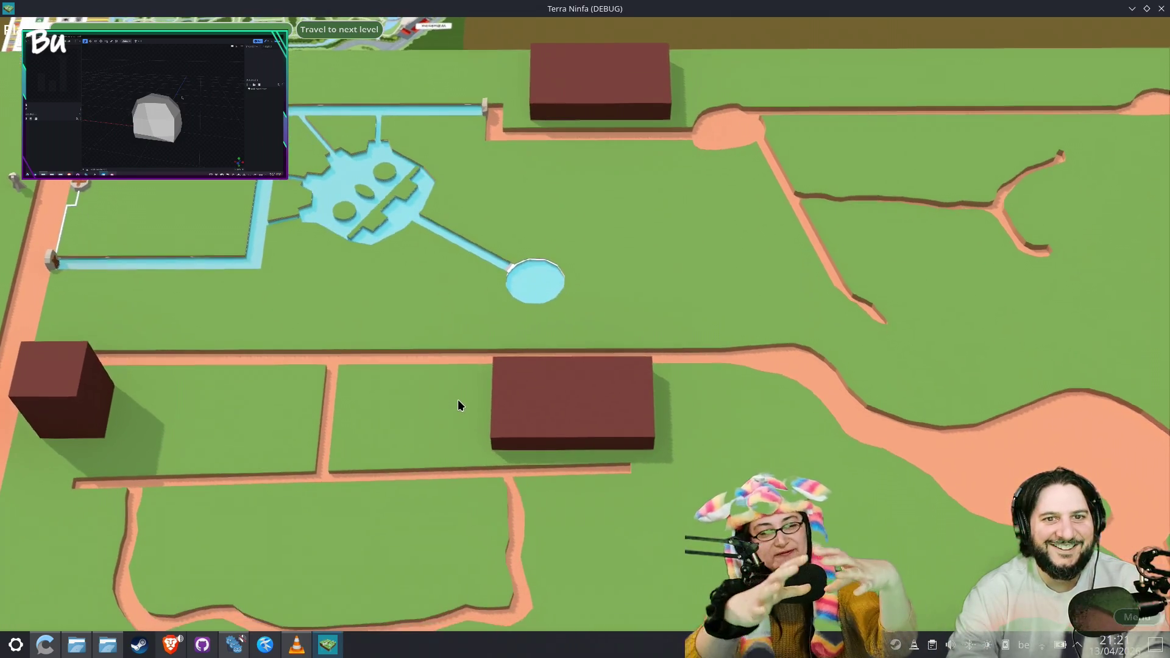
pyautogui.scroll(-2, 459, 401)
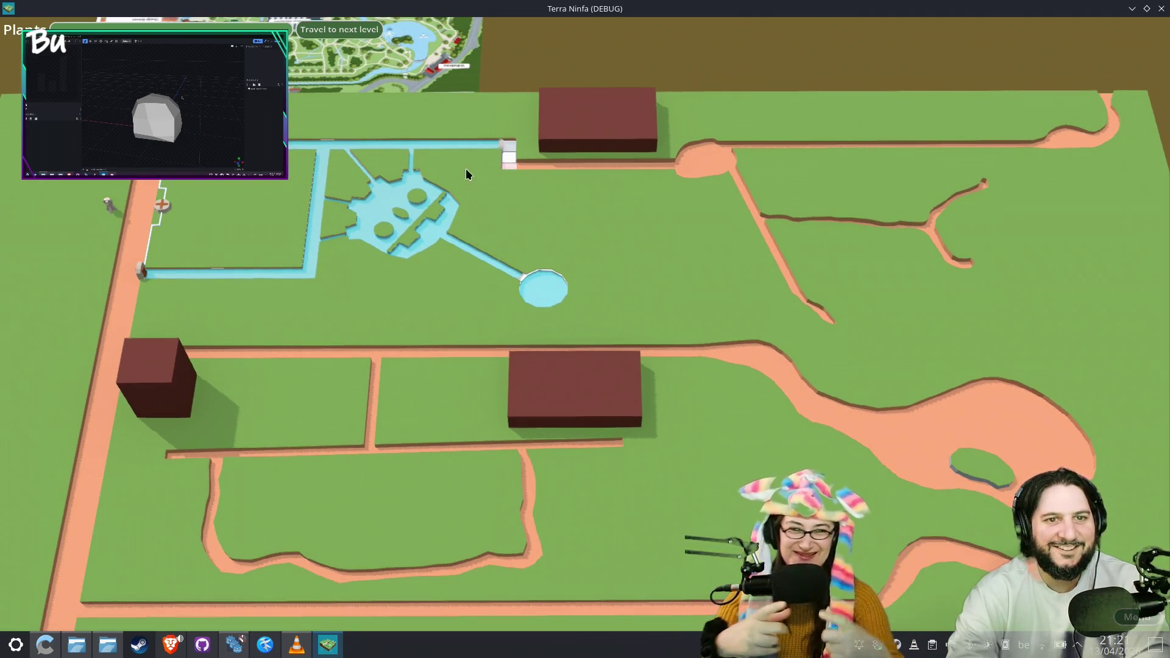
pyautogui.click(165, 203)
pyautogui.moveTo(395, 437); pyautogui.dragTo(378, 367)
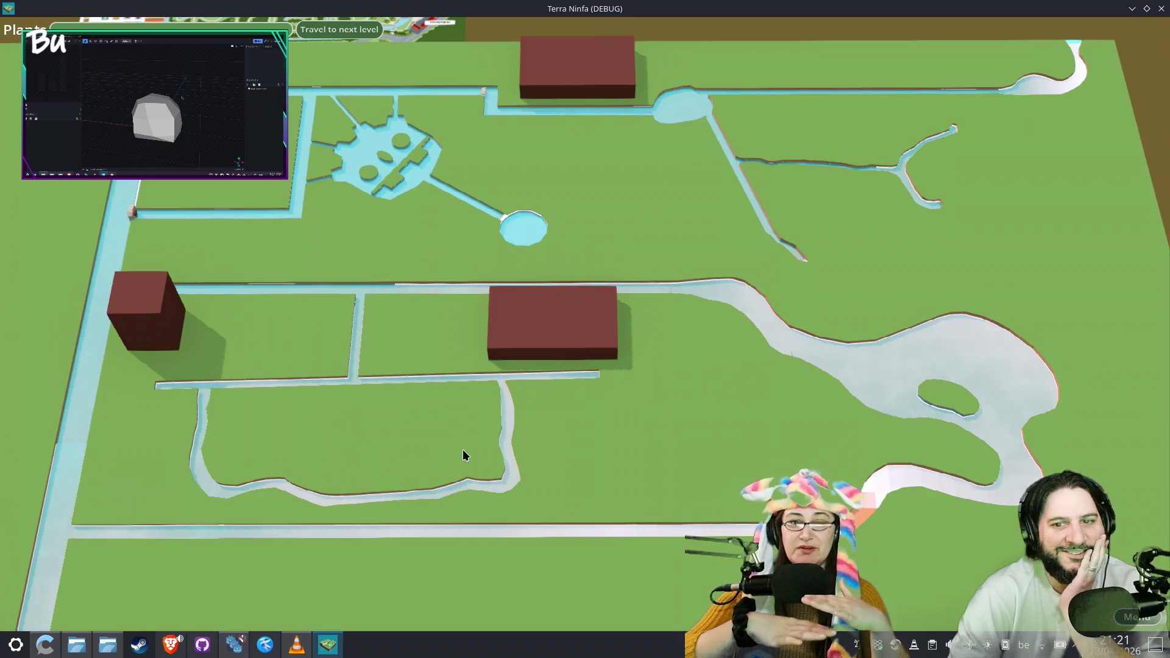
# Toggle gates at the round pond's canal junctions to route water toward the star pond
pyautogui.scroll(3, 481, 448)
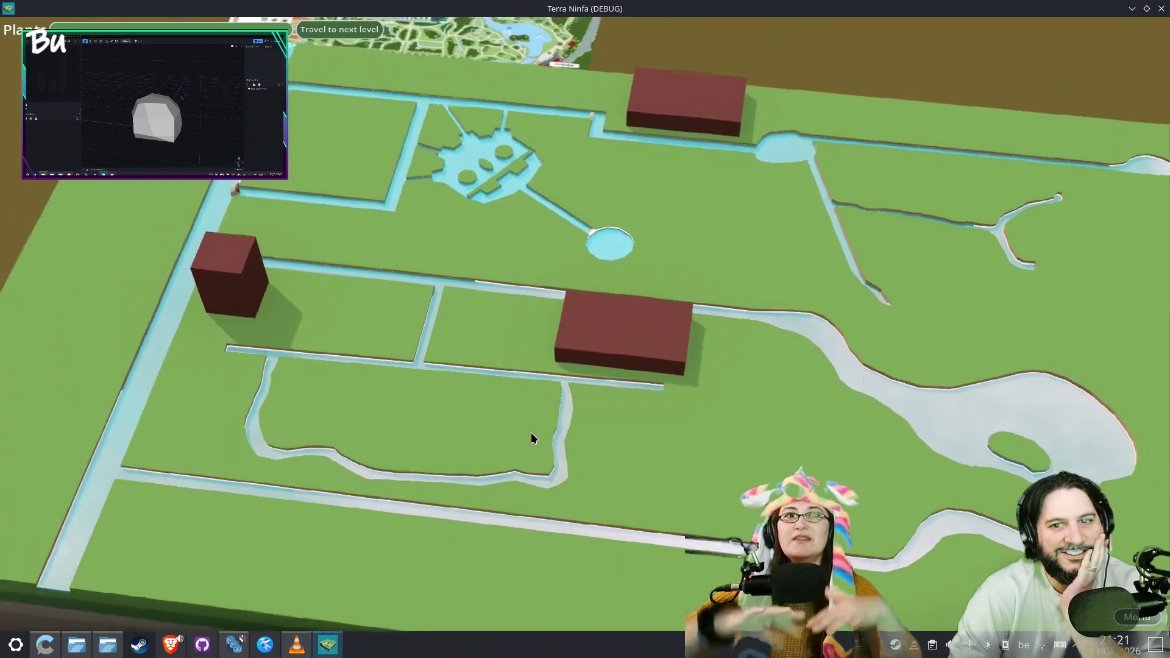
pyautogui.scroll(-3, 537, 427)
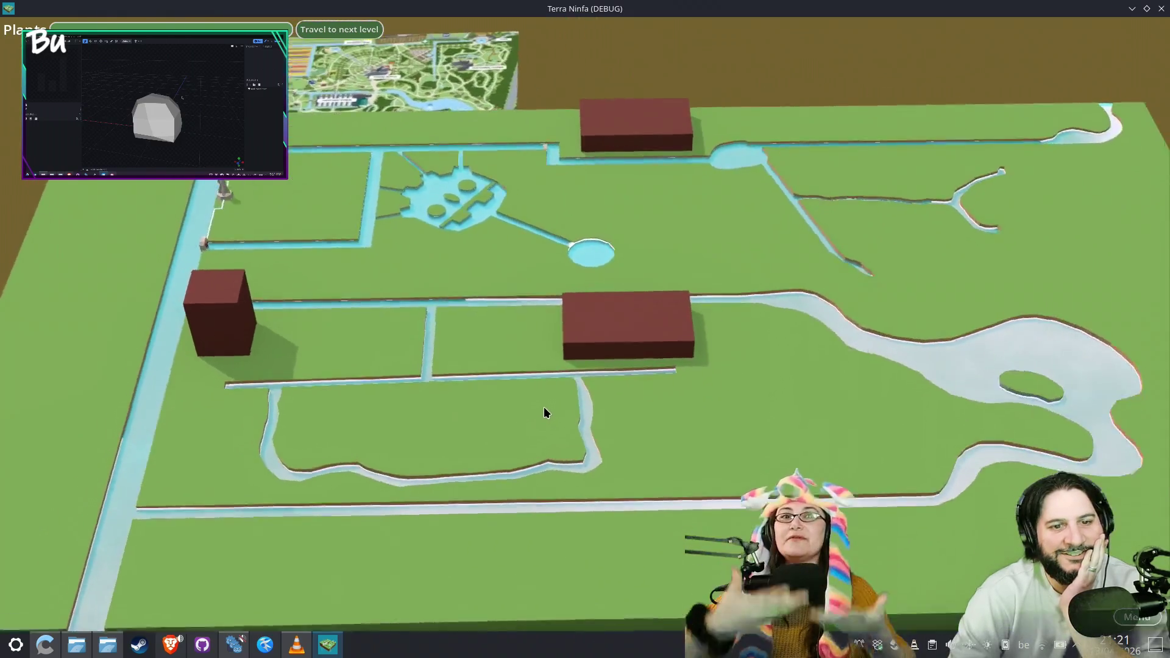
pyautogui.scroll(4, 546, 410)
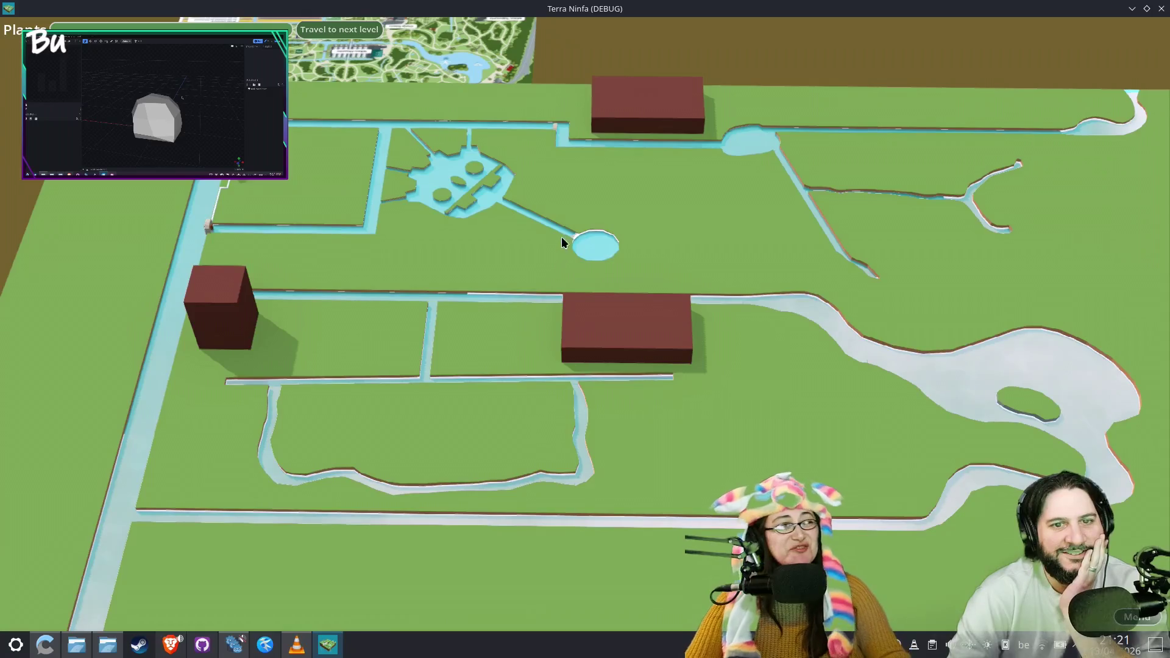
pyautogui.click(573, 235)
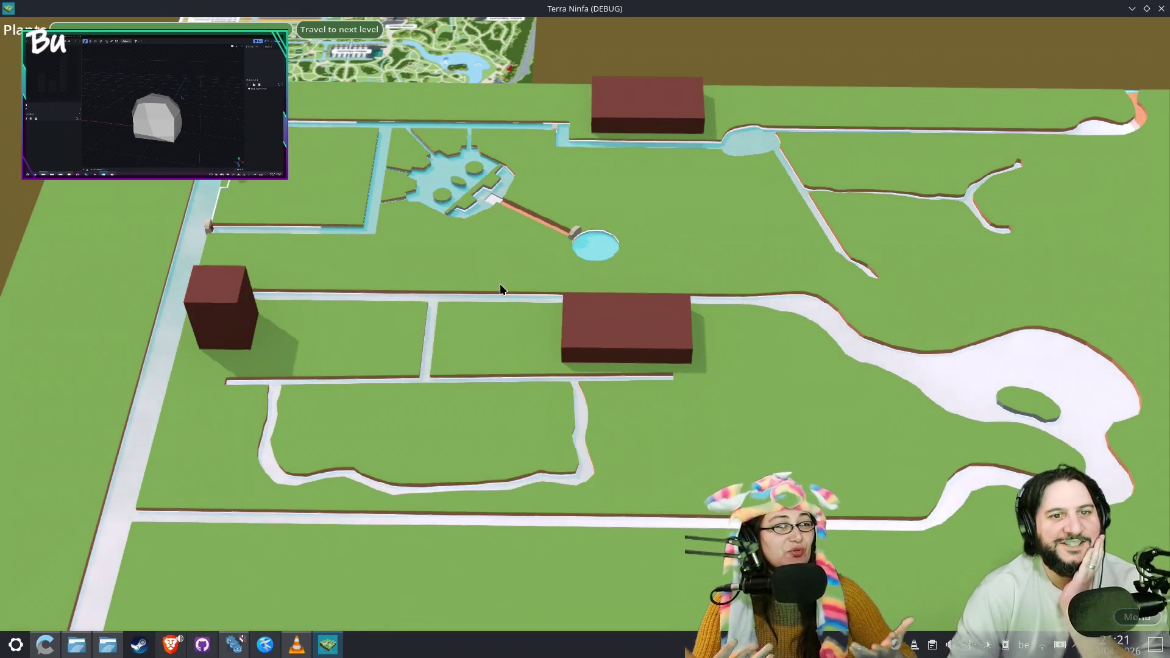
pyautogui.scroll(3, 494, 382)
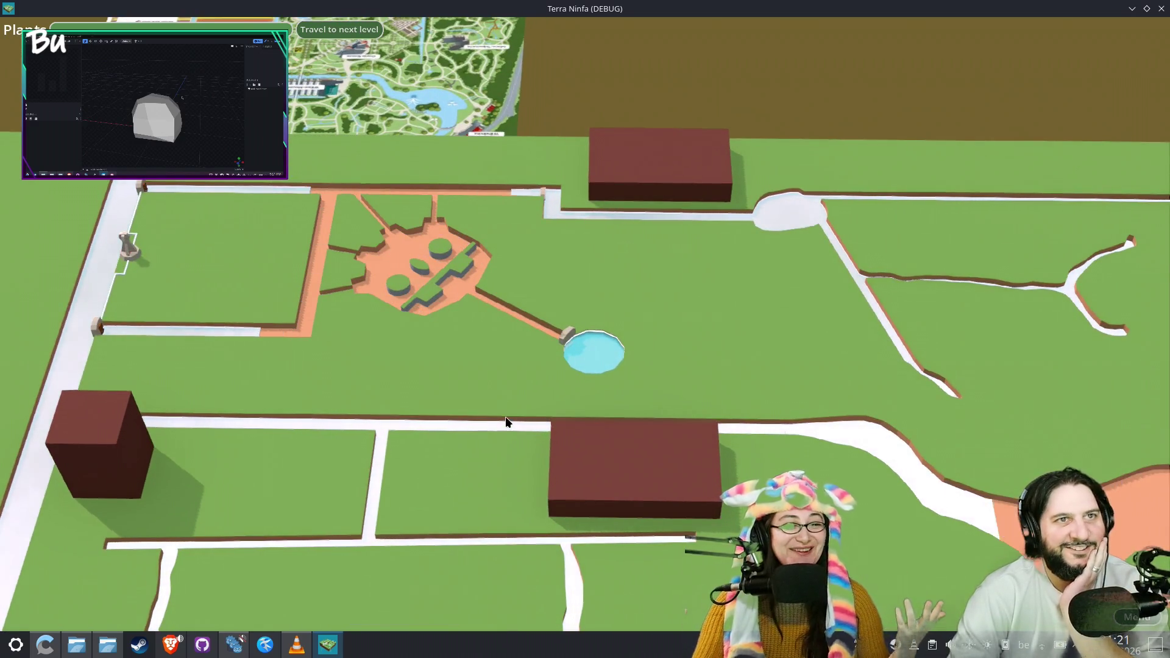
pyautogui.click(567, 335)
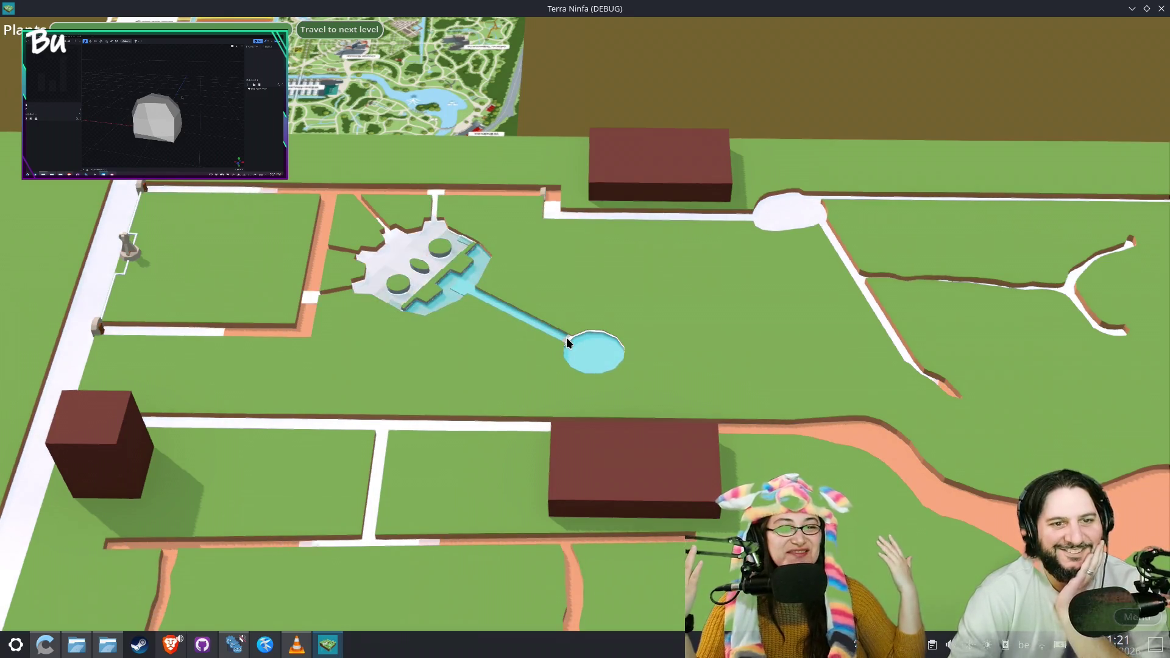
pyautogui.click(567, 340)
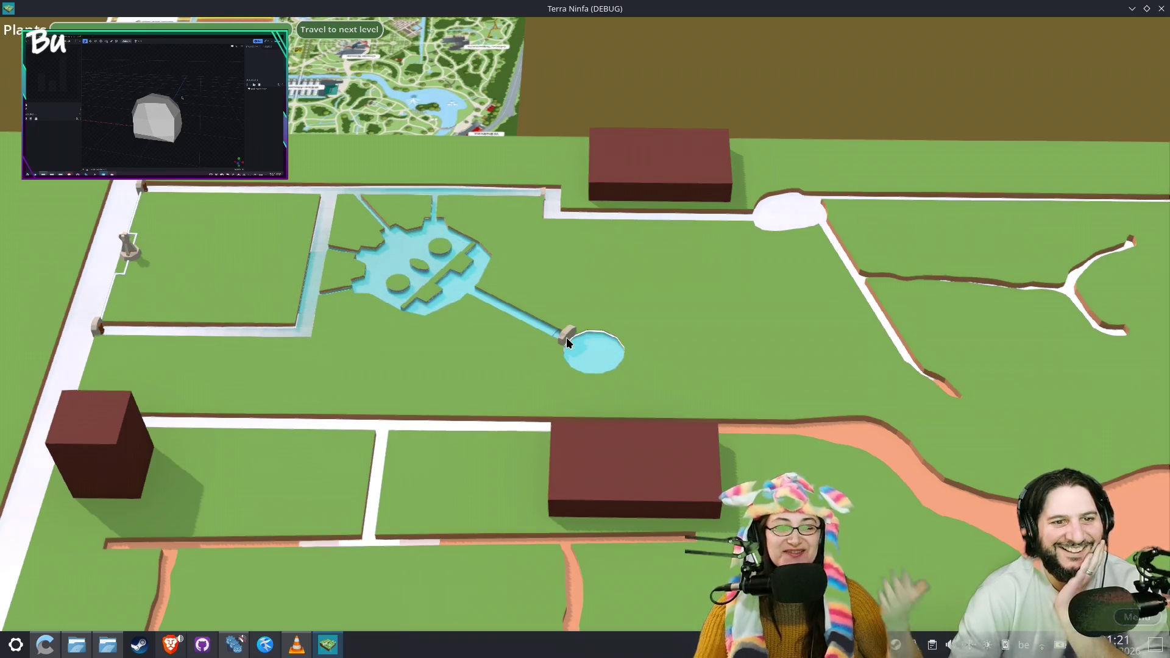
# Pan the camera around the garden to follow the flow, then place another junction gate
pyautogui.press('w')
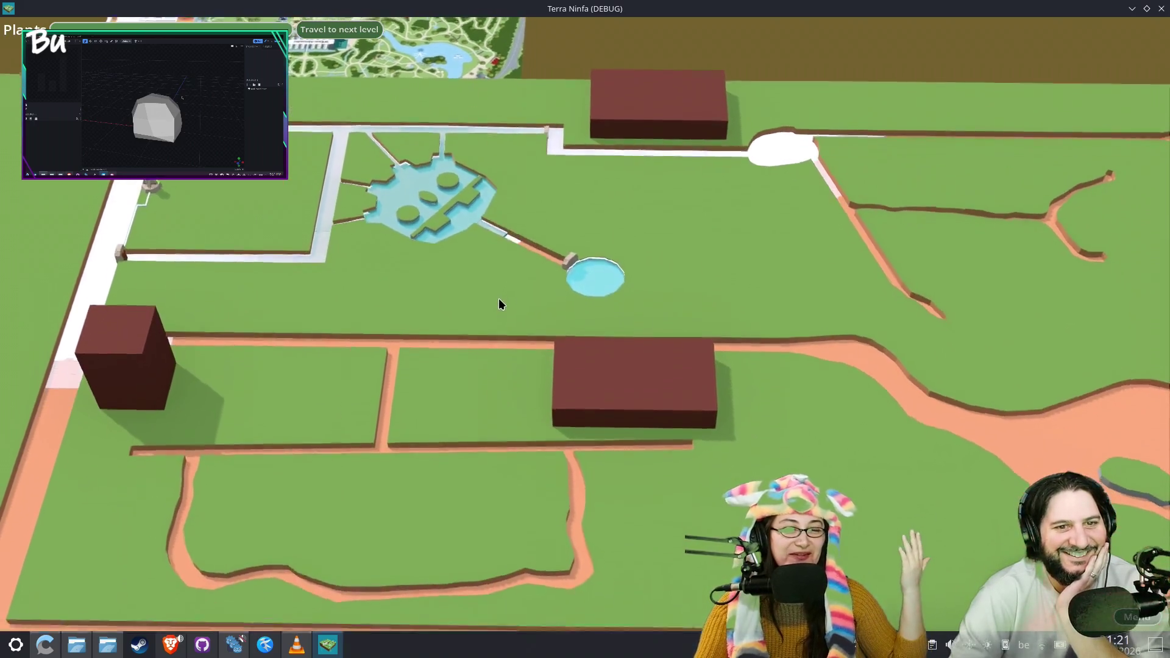
pyautogui.moveTo(517, 318)
pyautogui.mouseDown()
pyautogui.moveTo(547, 349)
pyautogui.moveTo(514, 352)
pyautogui.mouseUp()
pyautogui.moveTo(577, 370)
pyautogui.mouseDown()
pyautogui.moveTo(486, 308)
pyautogui.moveTo(459, 269)
pyautogui.moveTo(436, 283)
pyautogui.moveTo(541, 495)
pyautogui.moveTo(572, 437)
pyautogui.mouseUp()
pyautogui.scroll(1, 536, 445)
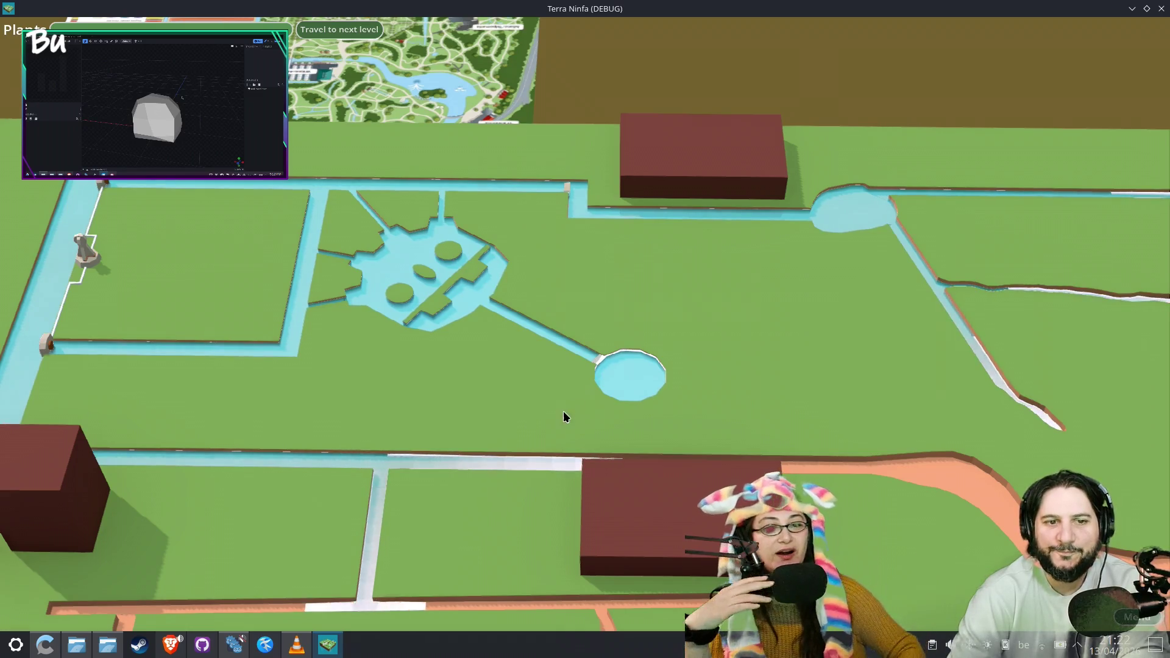
pyautogui.moveTo(564, 413); pyautogui.dragTo(403, 326)
pyautogui.moveTo(692, 506); pyautogui.dragTo(667, 437)
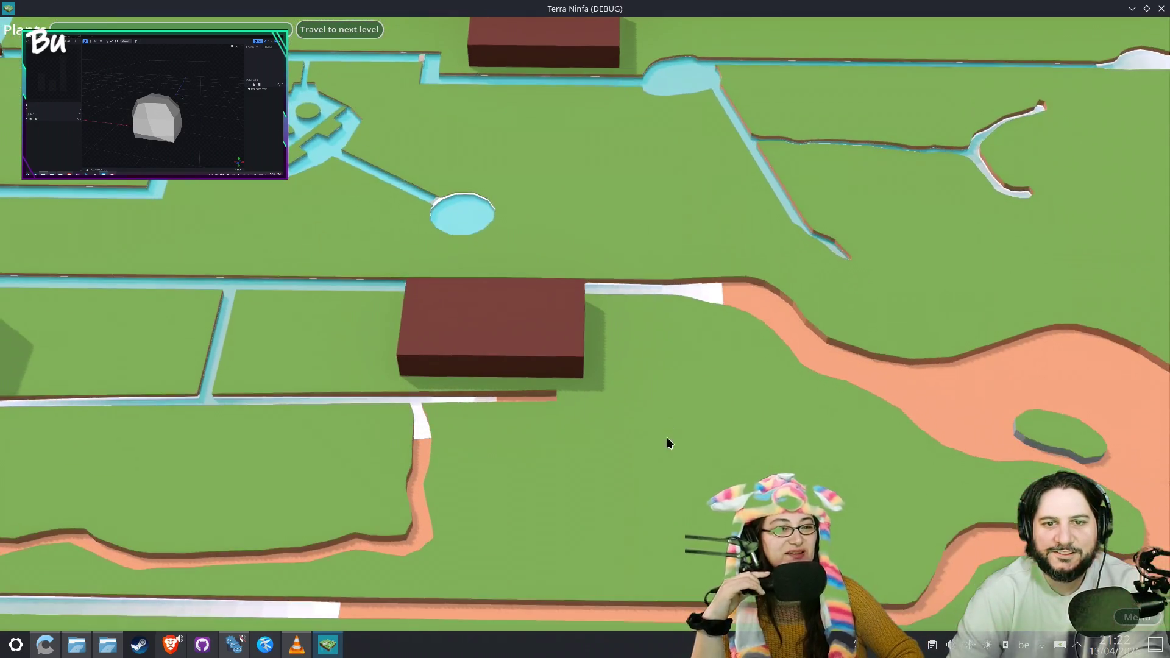
pyautogui.moveTo(390, 244)
pyautogui.mouseDown()
pyautogui.moveTo(548, 352)
pyautogui.moveTo(566, 405)
pyautogui.mouseUp()
pyautogui.click(616, 330)
# Zoom out to the map board and bring the drained garden paths and pond back into view
pyautogui.scroll(-5, 566, 409)
pyautogui.scroll(5, 334, 385)
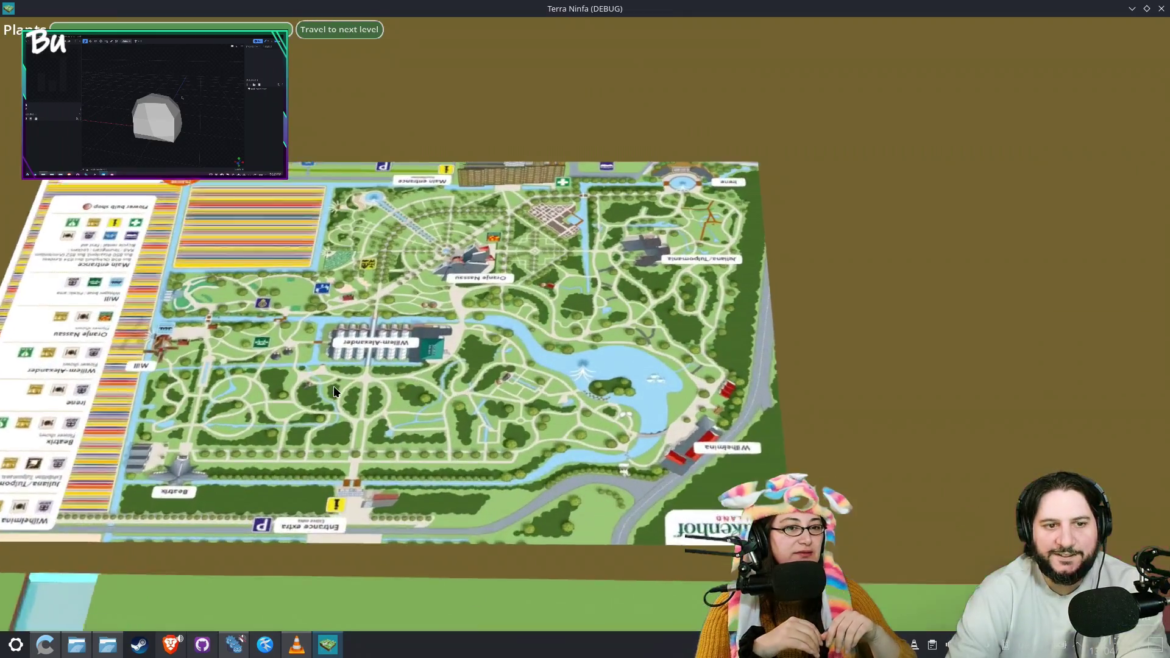
pyautogui.scroll(-2, 438, 399)
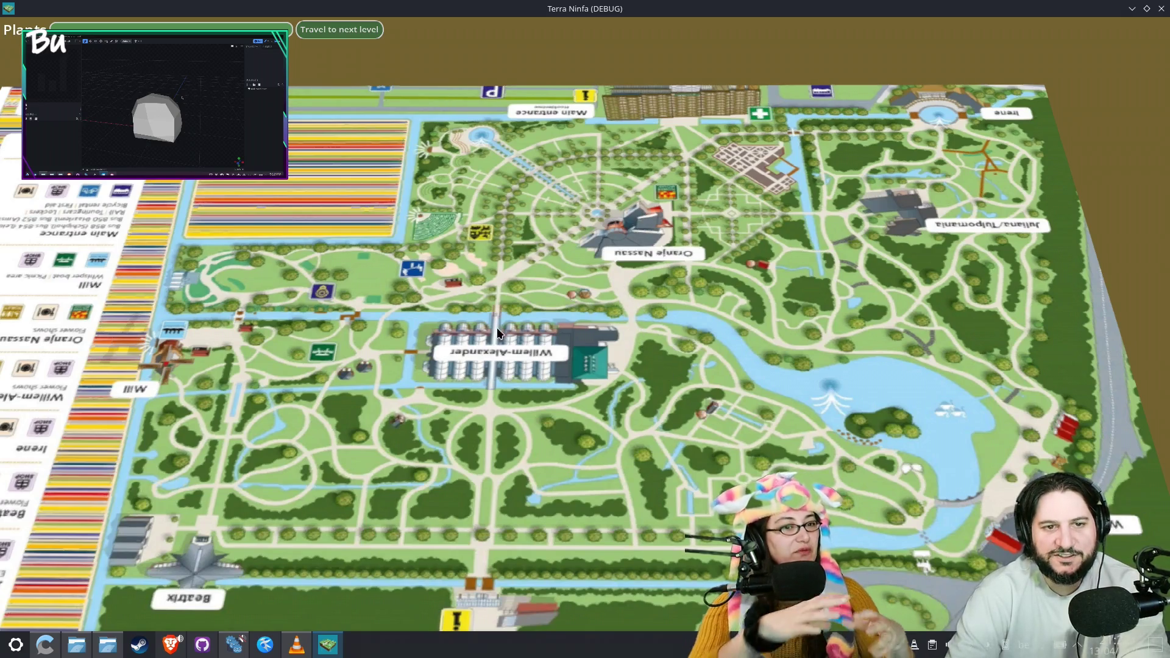
pyautogui.scroll(-3, 621, 515)
pyautogui.moveTo(667, 551)
pyautogui.mouseDown()
pyautogui.moveTo(566, 396)
pyautogui.moveTo(447, 169)
pyautogui.moveTo(371, 131)
pyautogui.mouseUp()
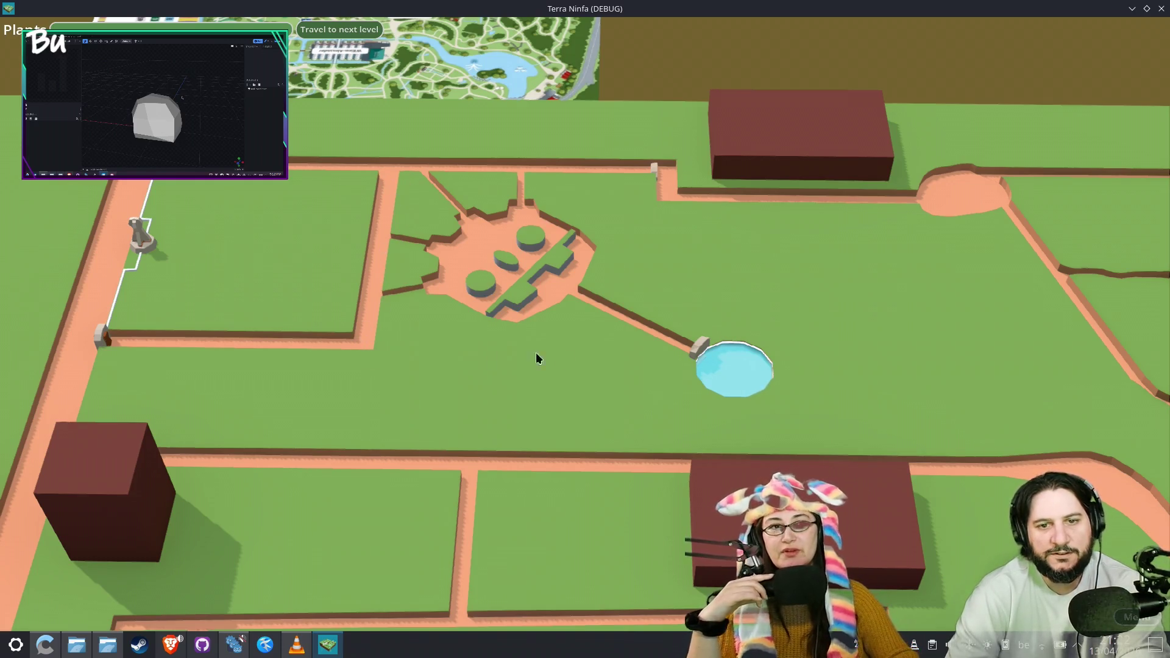
# Pan and zoom the game camera across the refilled garden paths
pyautogui.moveTo(830, 411)
pyautogui.mouseDown()
pyautogui.moveTo(619, 328)
pyautogui.moveTo(565, 294)
pyautogui.mouseUp()
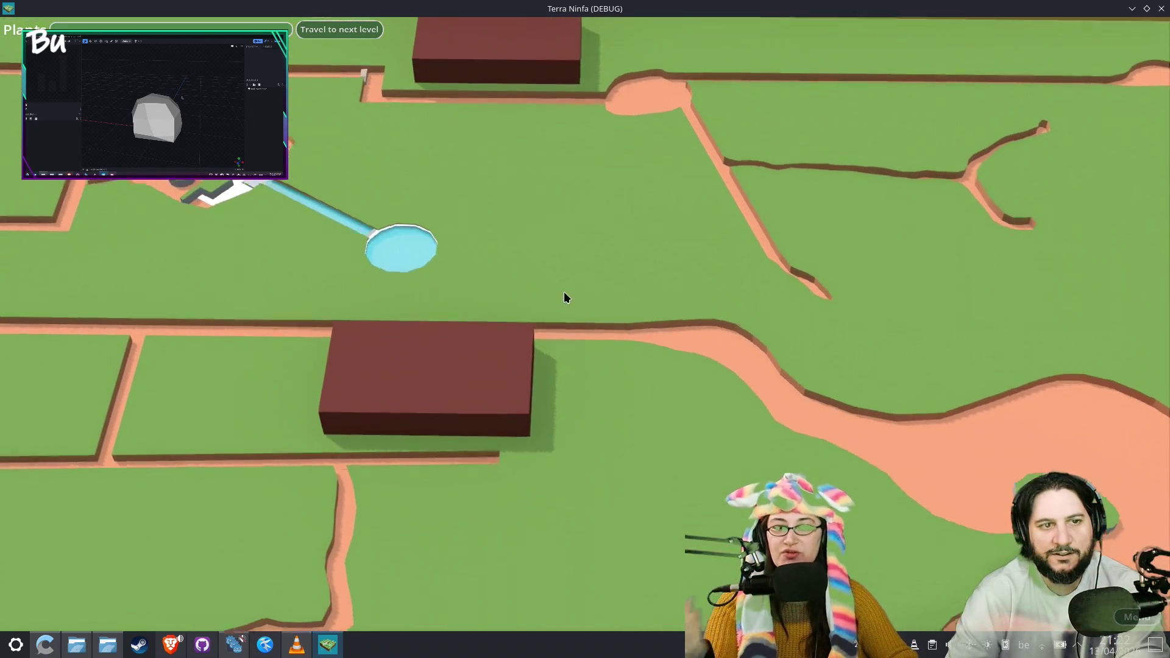
pyautogui.scroll(-5, 603, 364)
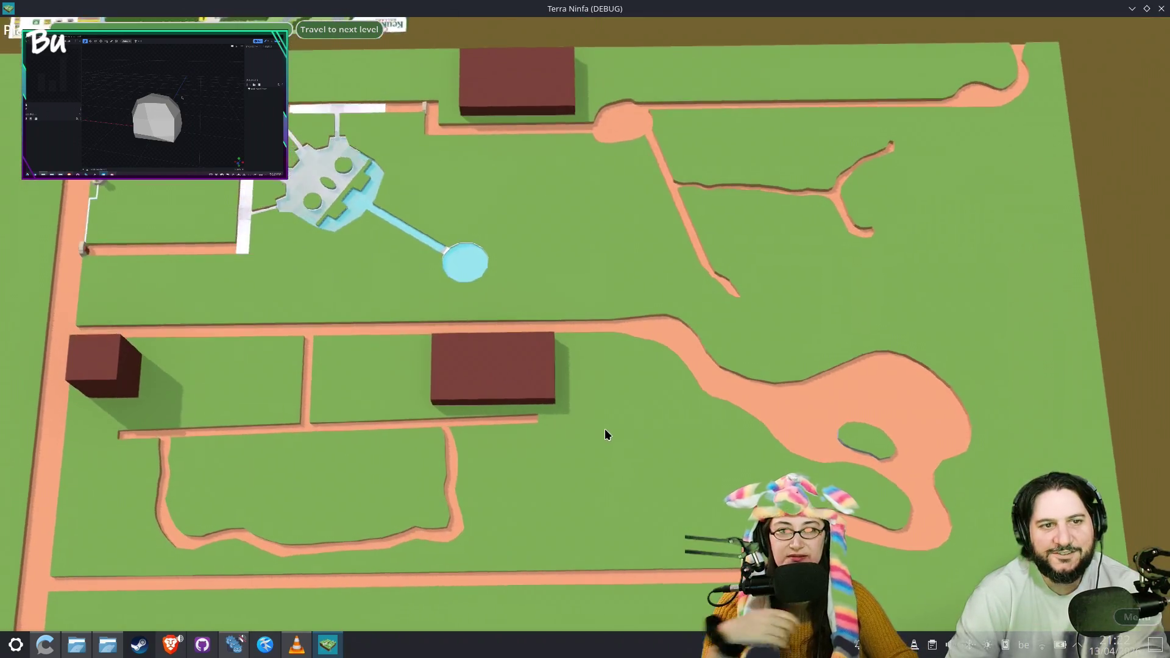
pyautogui.moveTo(604, 473)
pyautogui.mouseDown()
pyautogui.moveTo(630, 462)
pyautogui.moveTo(627, 482)
pyautogui.moveTo(646, 458)
pyautogui.moveTo(684, 455)
pyautogui.mouseUp()
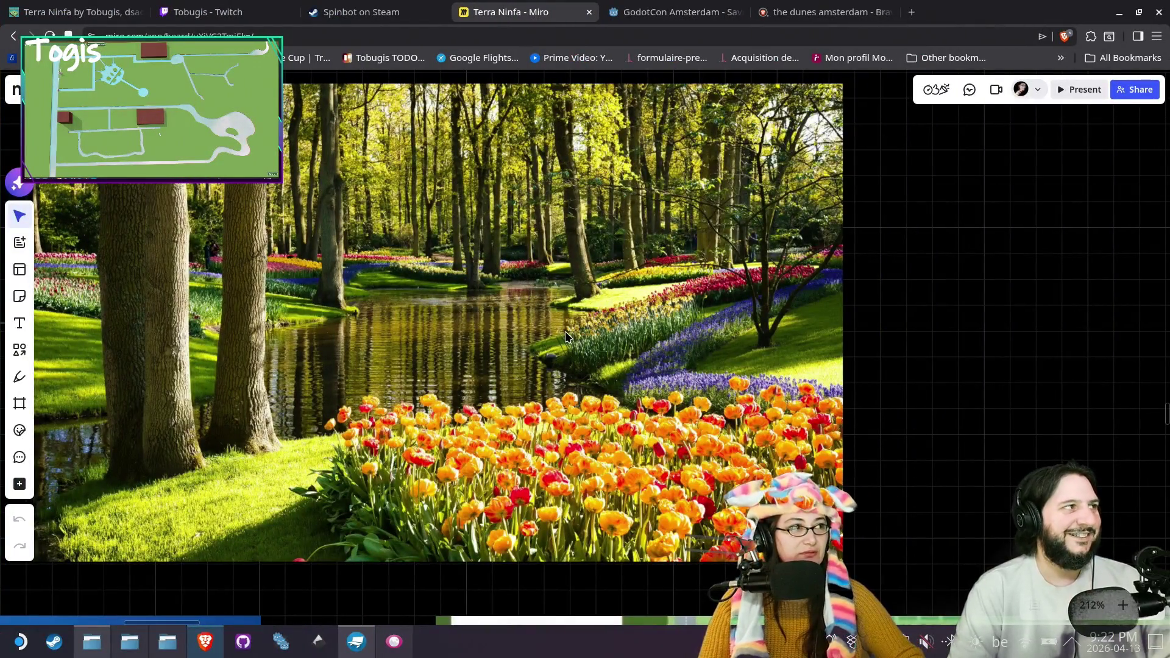
pyautogui.scroll(-2, 537, 364)
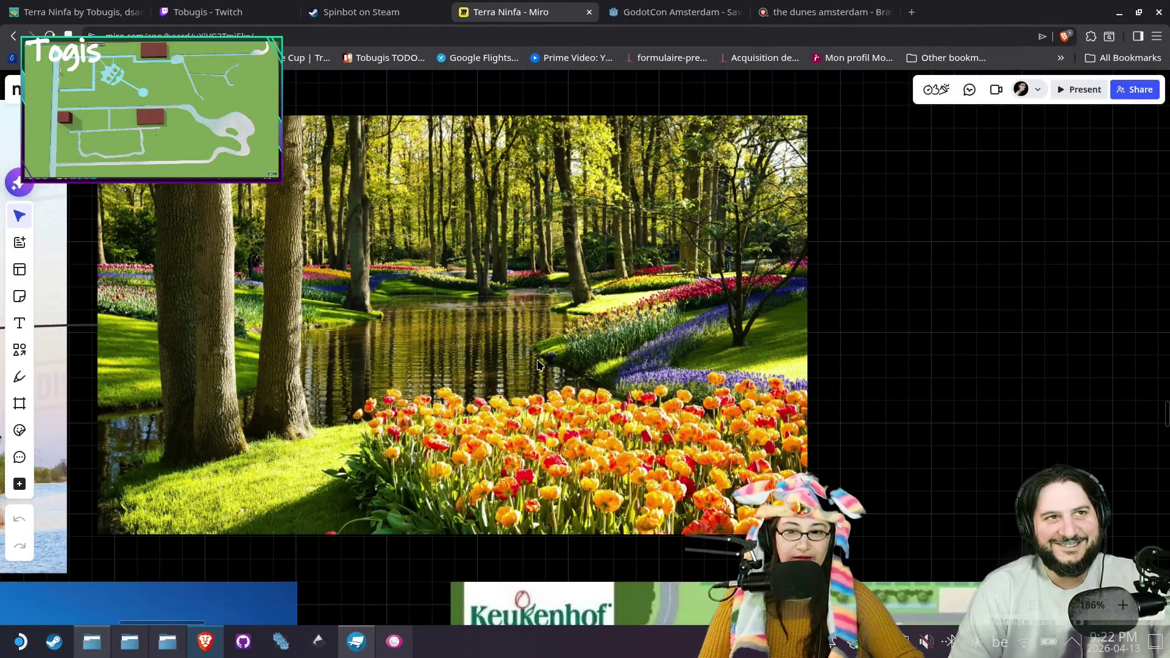
pyautogui.scroll(-2, 538, 364)
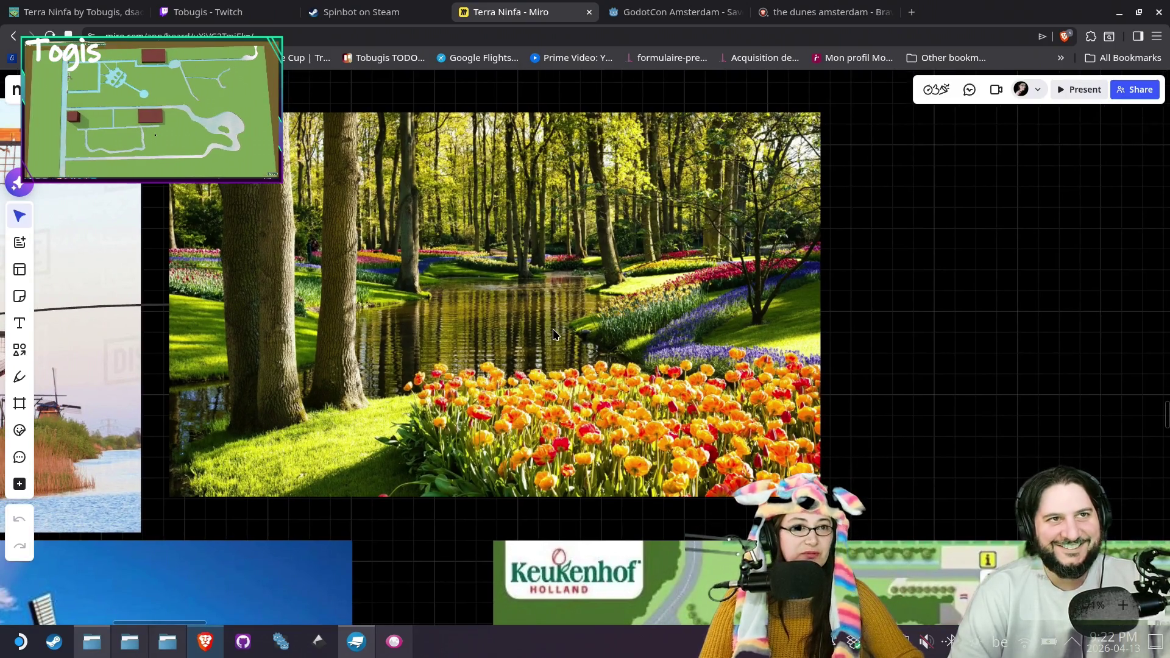
pyautogui.moveTo(428, 351)
pyautogui.mouseDown()
pyautogui.moveTo(754, 348)
pyautogui.moveTo(589, 343)
pyautogui.mouseUp()
pyautogui.scroll(3, 671, 331)
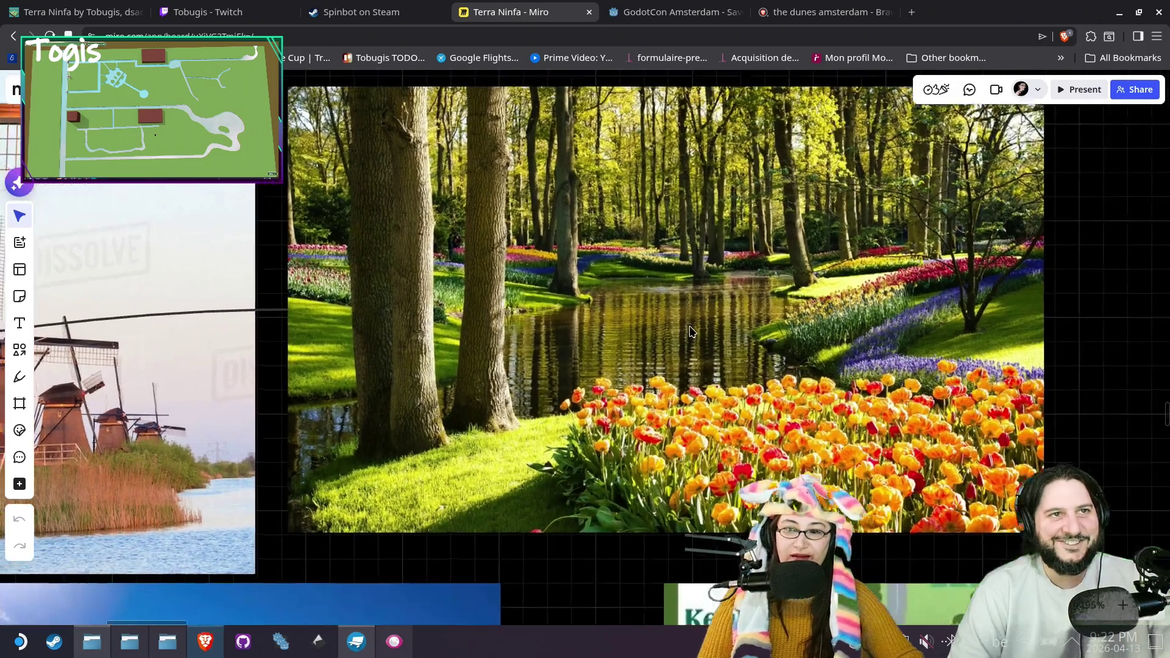
pyautogui.scroll(-2, 682, 294)
pyautogui.hscroll(2, 610, 195)
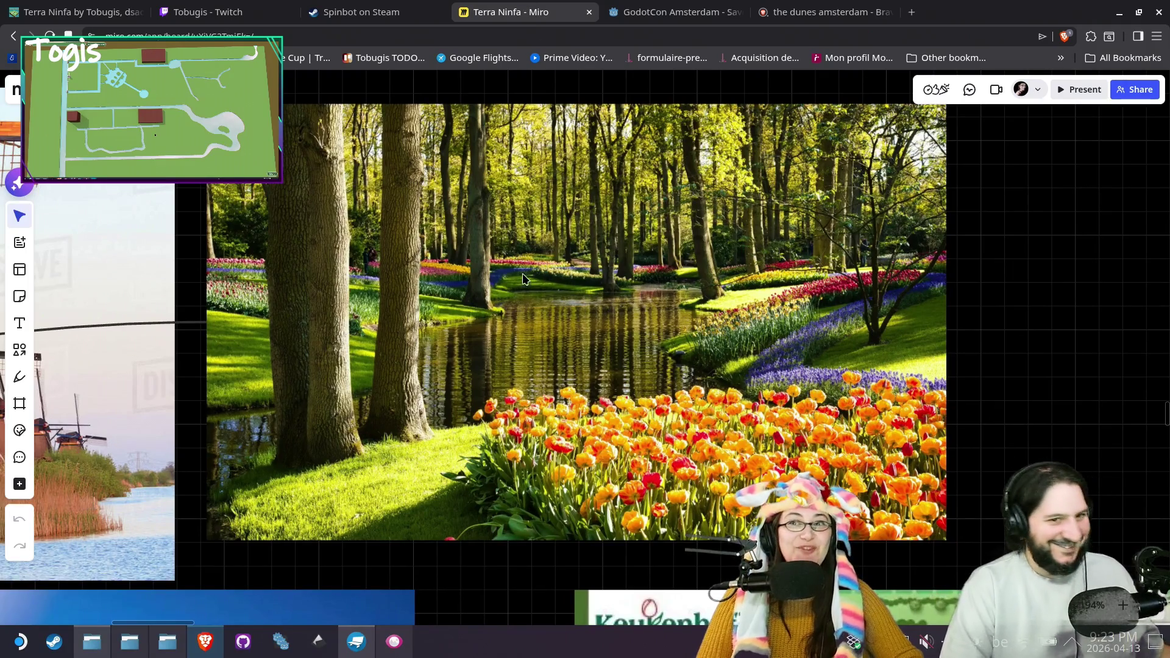
pyautogui.scroll(2, 649, 305)
pyautogui.scroll(2, 649, 305)
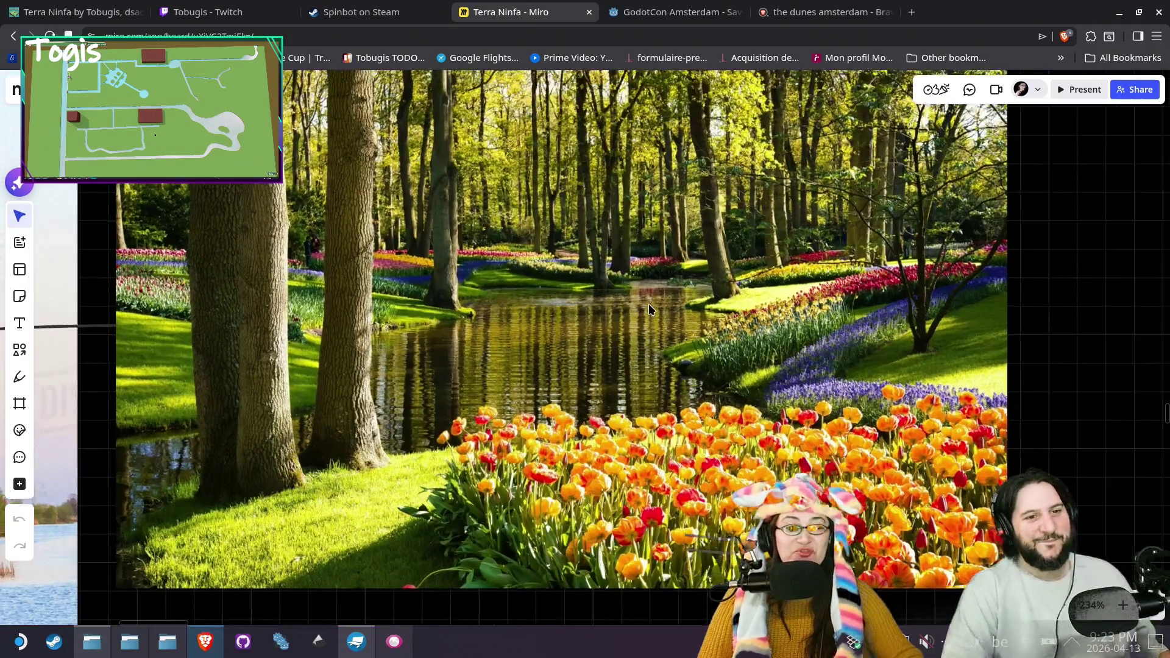
pyautogui.scroll(1, 649, 305)
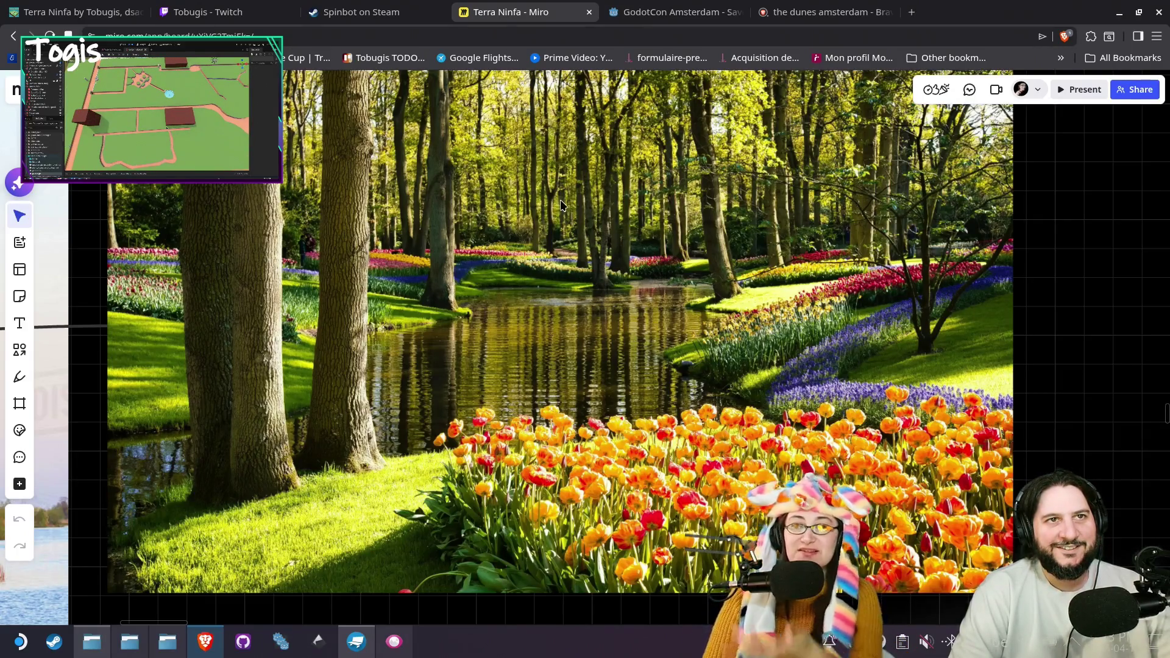
pyautogui.scroll(1, 562, 205)
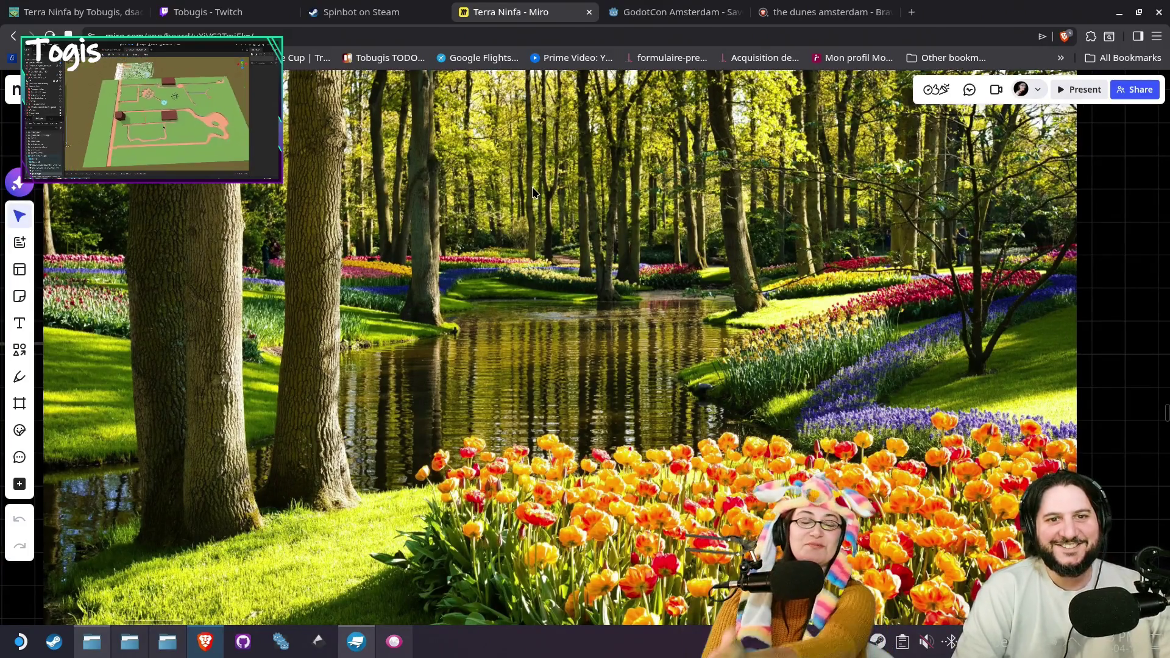
pyautogui.scroll(-10, 534, 172)
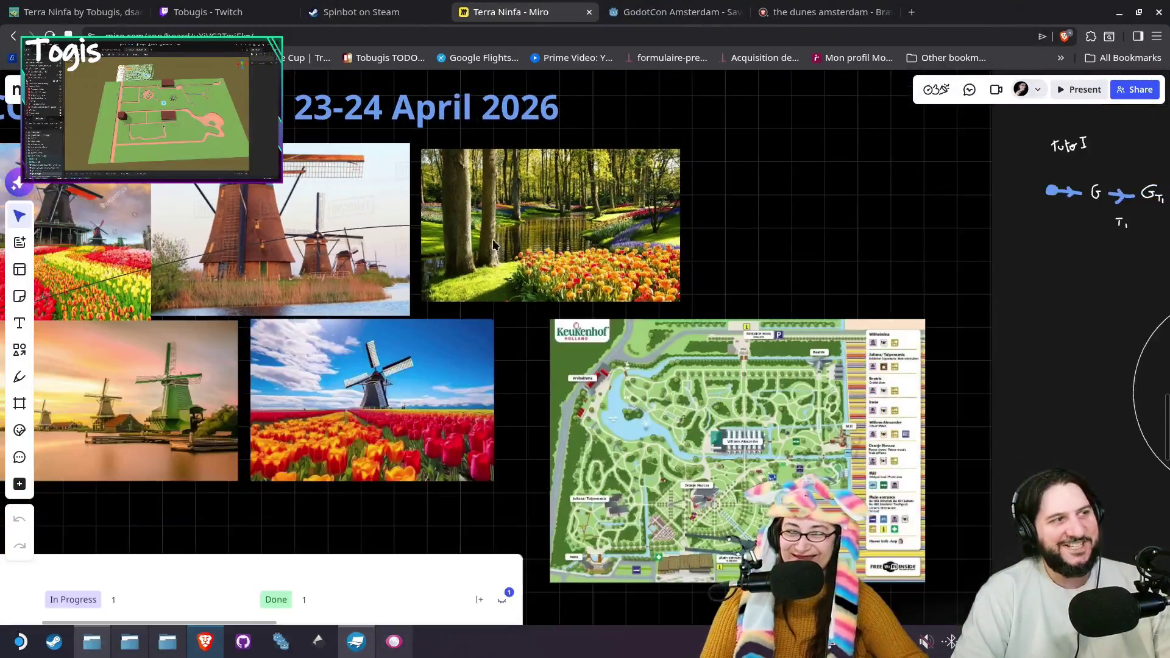
# Zoom and pan the Miro canvas to show the windmill photos, Keukenhof map and GodotCon heading
pyautogui.moveTo(461, 252); pyautogui.dragTo(712, 217)
pyautogui.scroll(5, 731, 268)
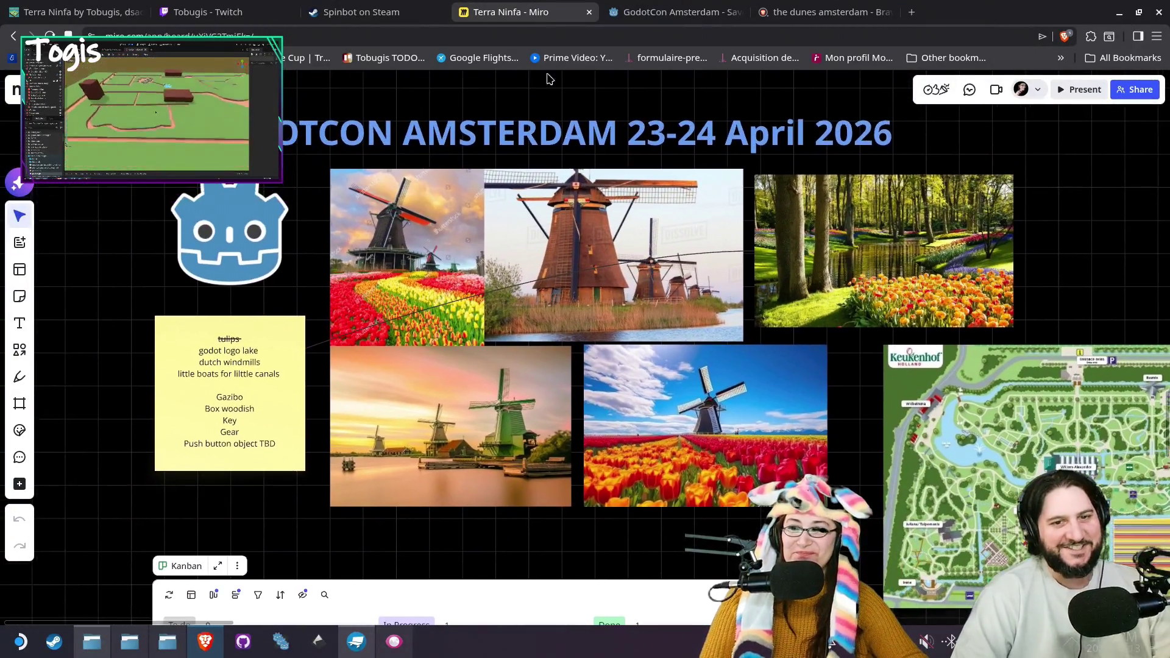
pyautogui.scroll(10, 741, 293)
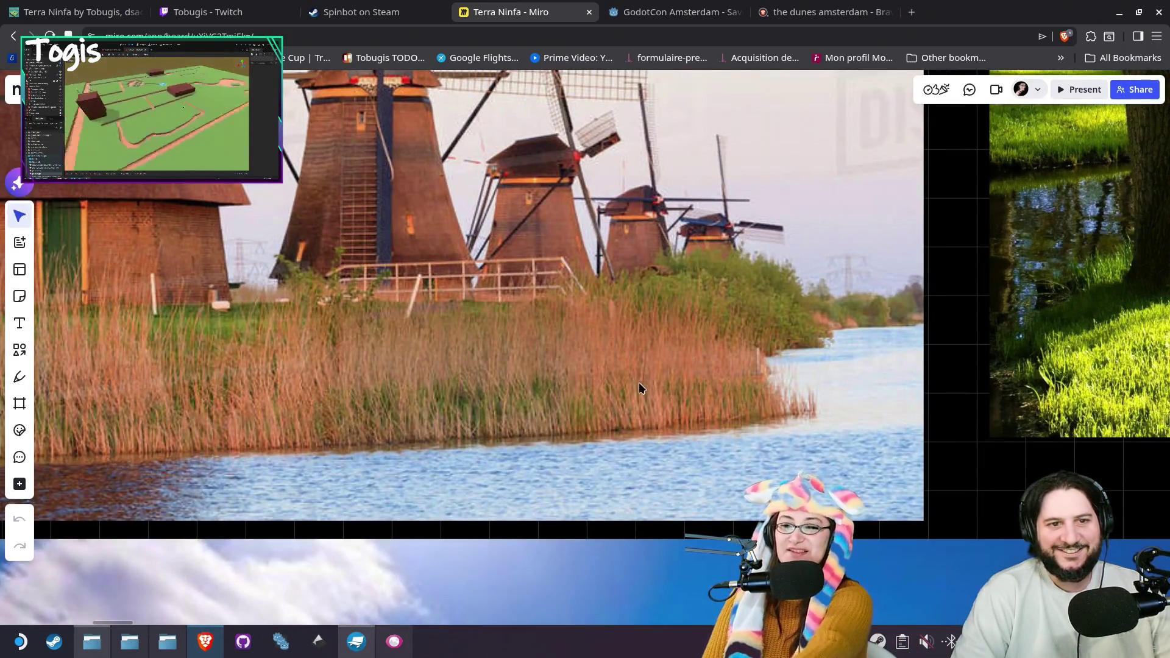
pyautogui.scroll(2, 646, 378)
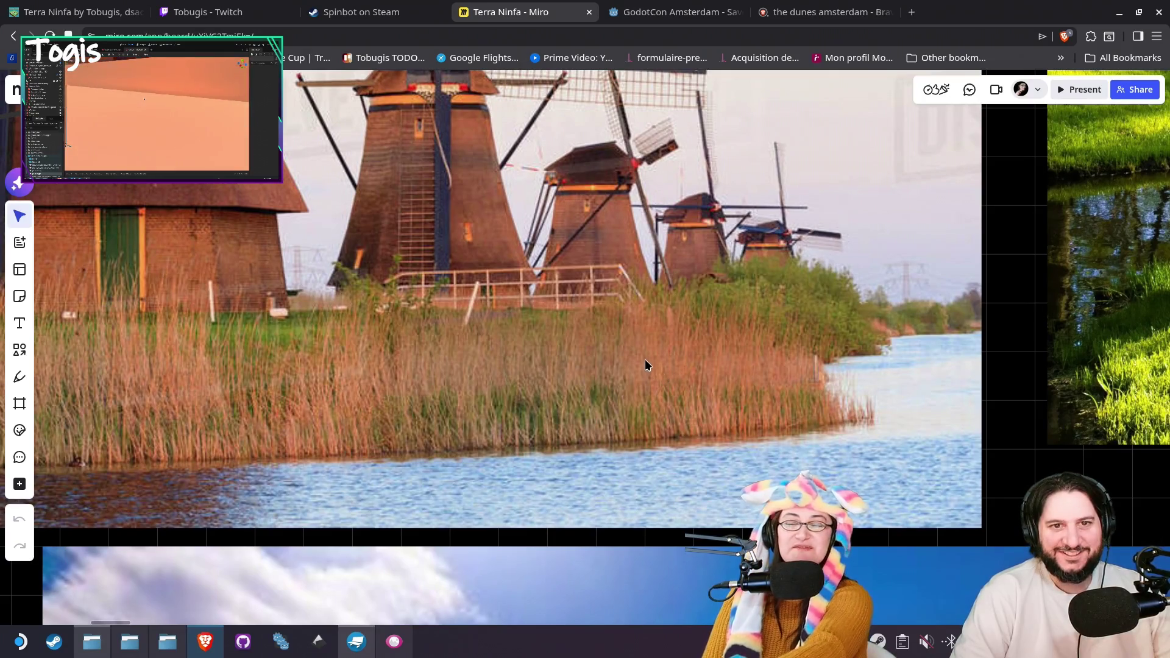
pyautogui.scroll(-5, 653, 360)
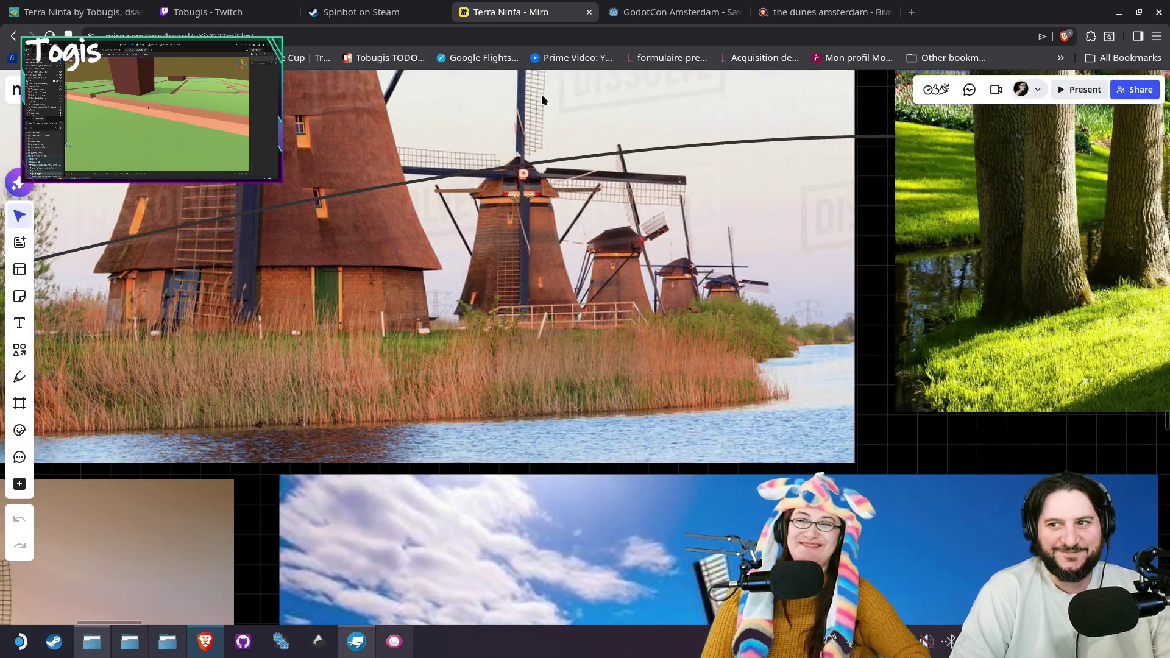
pyautogui.scroll(-5, 517, 428)
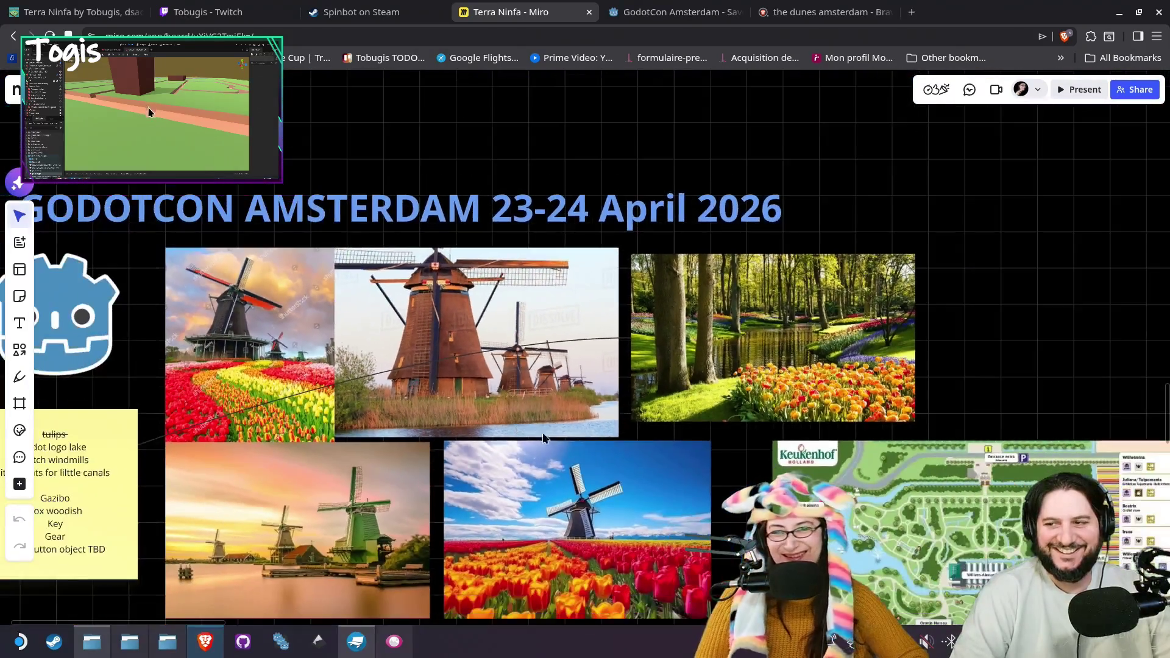
pyautogui.moveTo(543, 432); pyautogui.dragTo(505, 256)
pyautogui.scroll(2, 512, 213)
pyautogui.hscroll(-3, 513, 214)
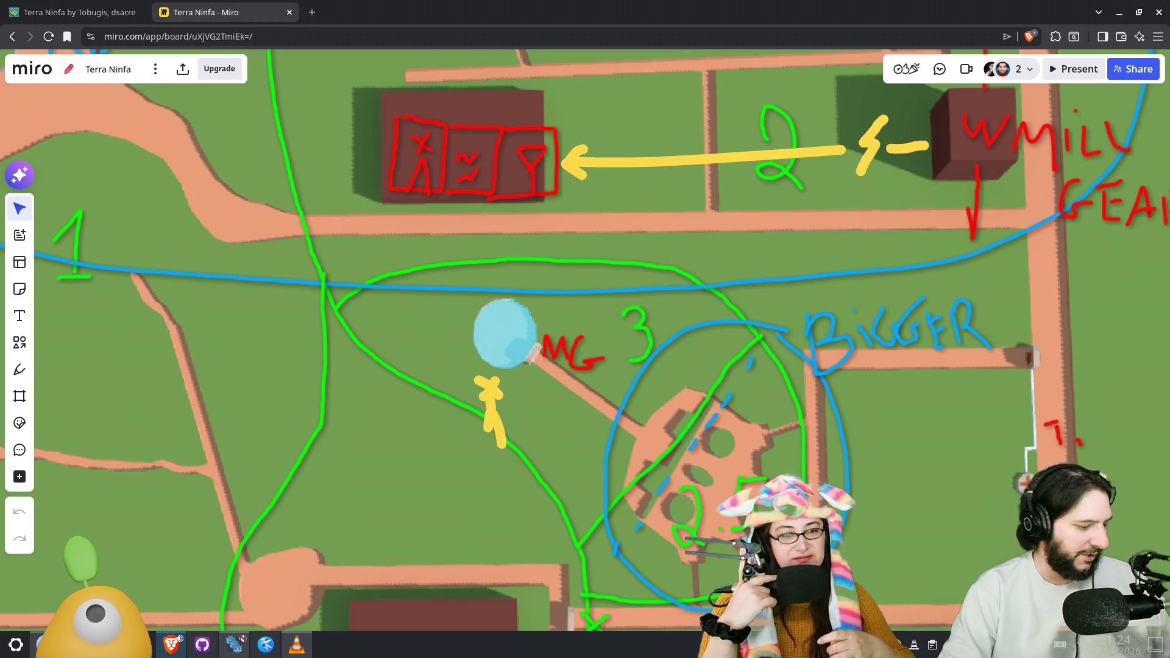
# Zoom out on the Miro board until the whole annotated level map is visible
pyautogui.scroll(-5, 751, 499)
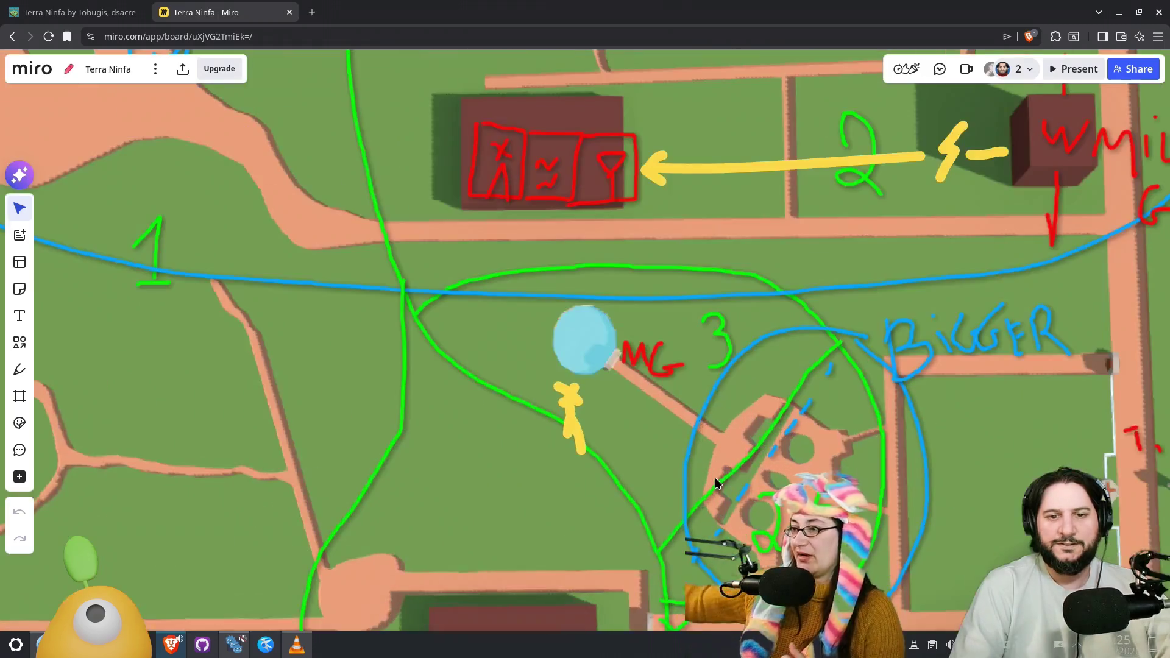
# Pan around the map sketch to study the blue pond, GAZ BOX GEAR and KEY? notes
pyautogui.scroll(5, 715, 477)
pyautogui.moveTo(609, 450)
pyautogui.mouseDown()
pyautogui.moveTo(786, 335)
pyautogui.moveTo(627, 339)
pyautogui.moveTo(347, 405)
pyautogui.mouseUp()
pyautogui.moveTo(590, 234); pyautogui.dragTo(669, 460)
pyautogui.moveTo(568, 209)
pyautogui.mouseDown()
pyautogui.moveTo(598, 408)
pyautogui.moveTo(588, 482)
pyautogui.mouseUp()
pyautogui.moveTo(572, 384)
pyautogui.mouseDown()
pyautogui.moveTo(598, 177)
pyautogui.moveTo(590, 250)
pyautogui.mouseUp()
pyautogui.scroll(-5, 589, 258)
pyautogui.scroll(5, 589, 261)
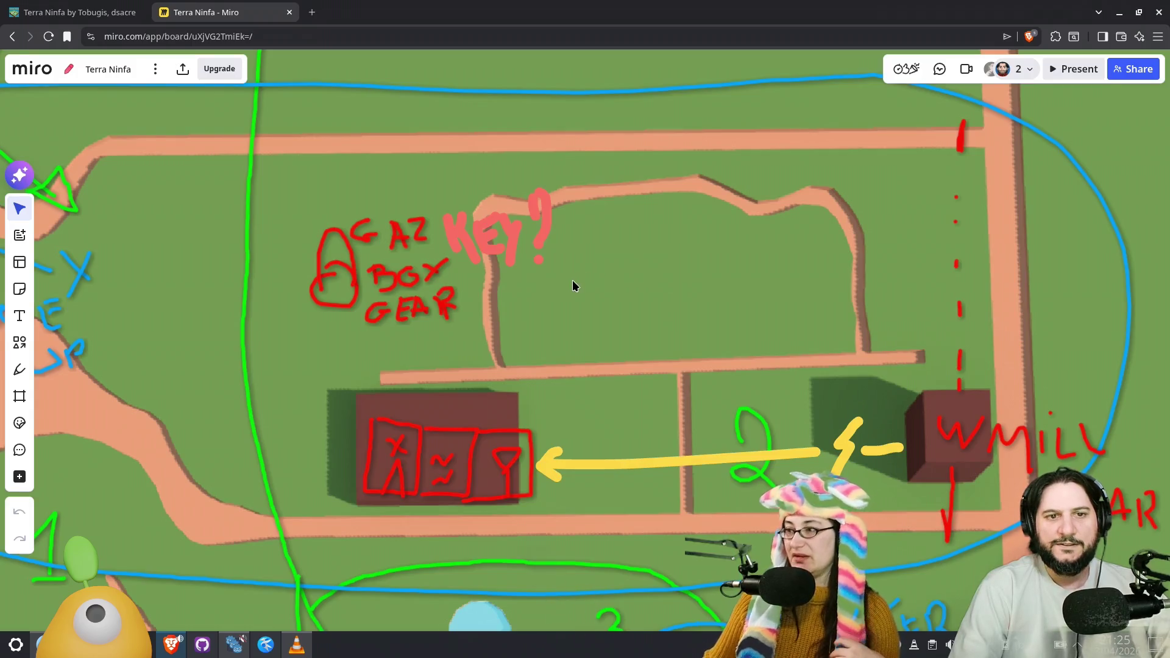
pyautogui.scroll(-5, 572, 282)
pyautogui.moveTo(536, 345)
pyautogui.mouseDown()
pyautogui.moveTo(632, 329)
pyautogui.moveTo(621, 347)
pyautogui.mouseUp()
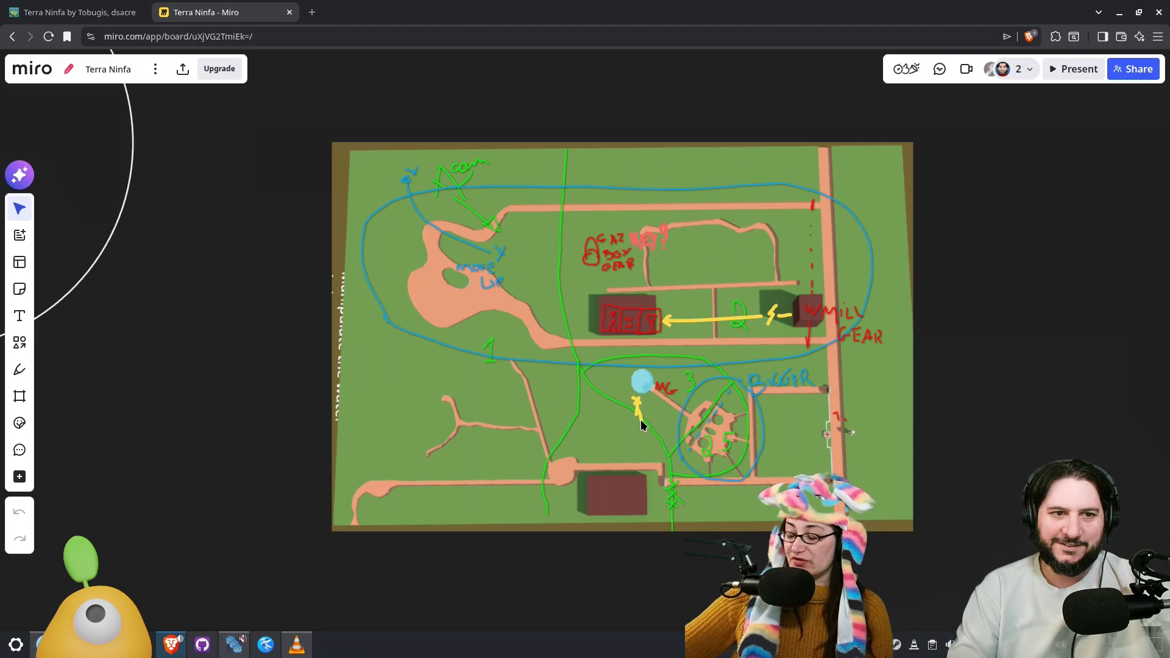
# Minimize the browser and orbit the Keukenhof terrain in Godot
pyautogui.click(1119, 13)
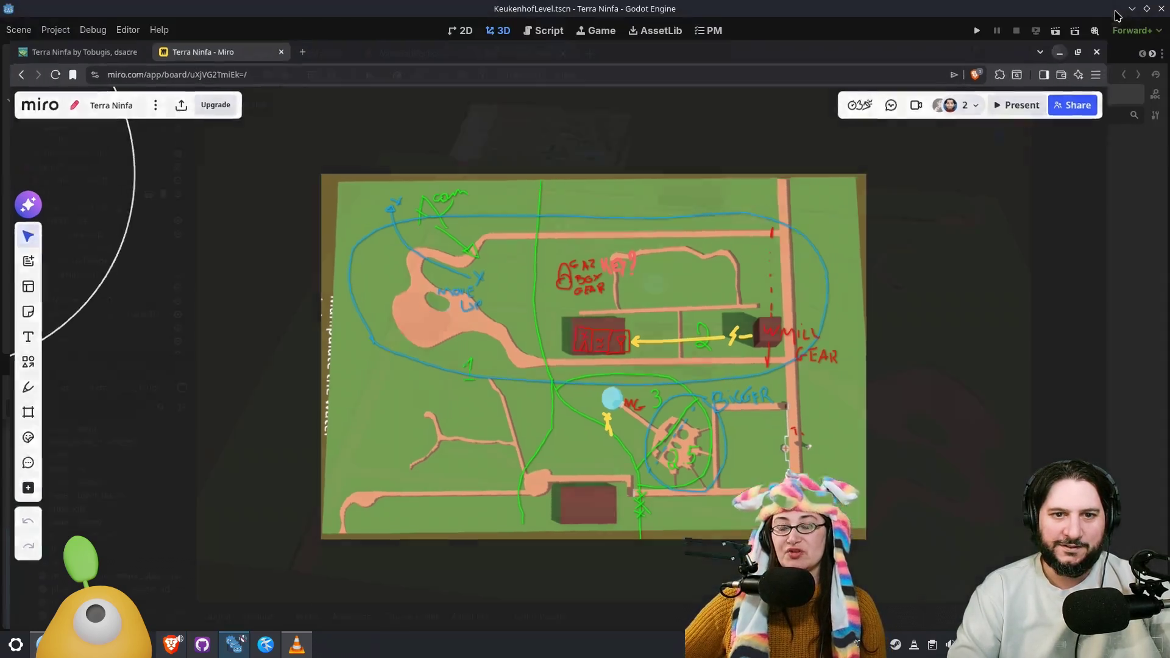
pyautogui.scroll(-3, 497, 457)
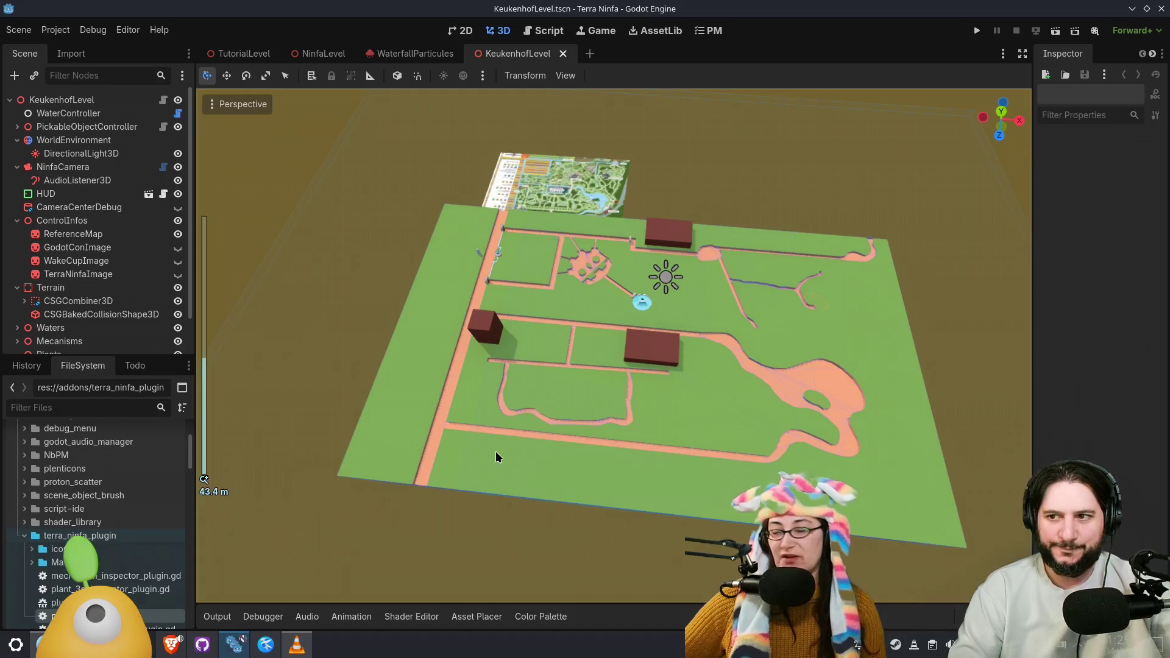
pyautogui.moveTo(497, 457)
pyautogui.mouseDown()
pyautogui.moveTo(871, 426)
pyautogui.moveTo(451, 425)
pyautogui.moveTo(475, 457)
pyautogui.moveTo(523, 456)
pyautogui.mouseUp()
# View the TutorialLevel from above, then switch to and orbit the NinfaLevel scene
pyautogui.click(253, 53)
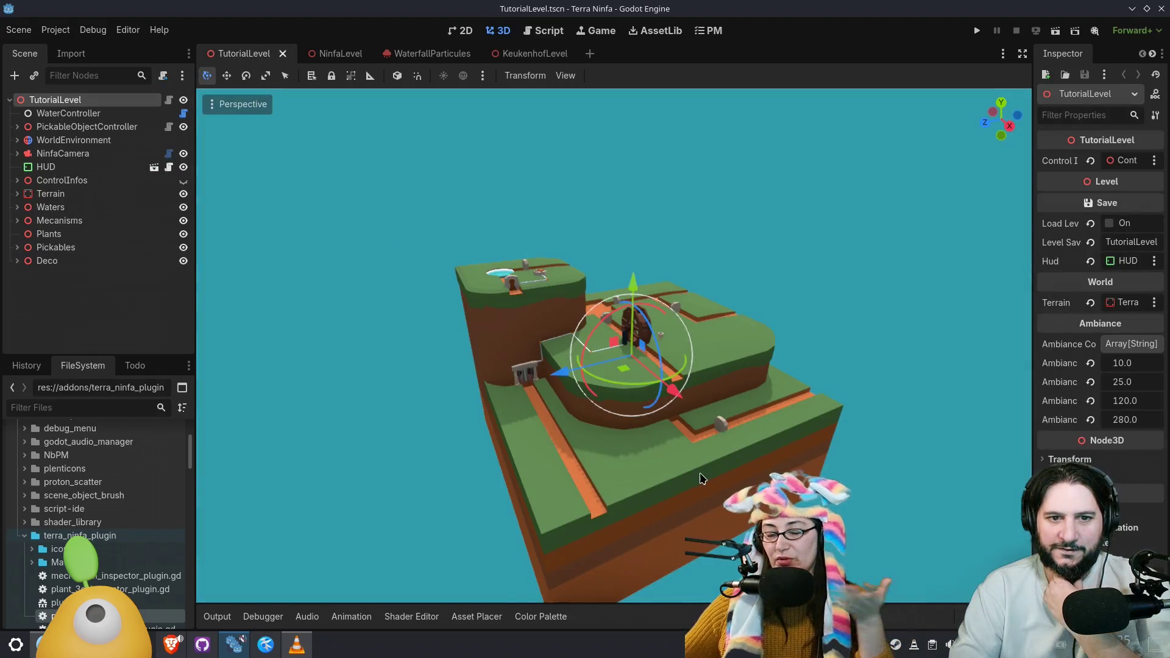
pyautogui.moveTo(250, 472); pyautogui.dragTo(598, 567)
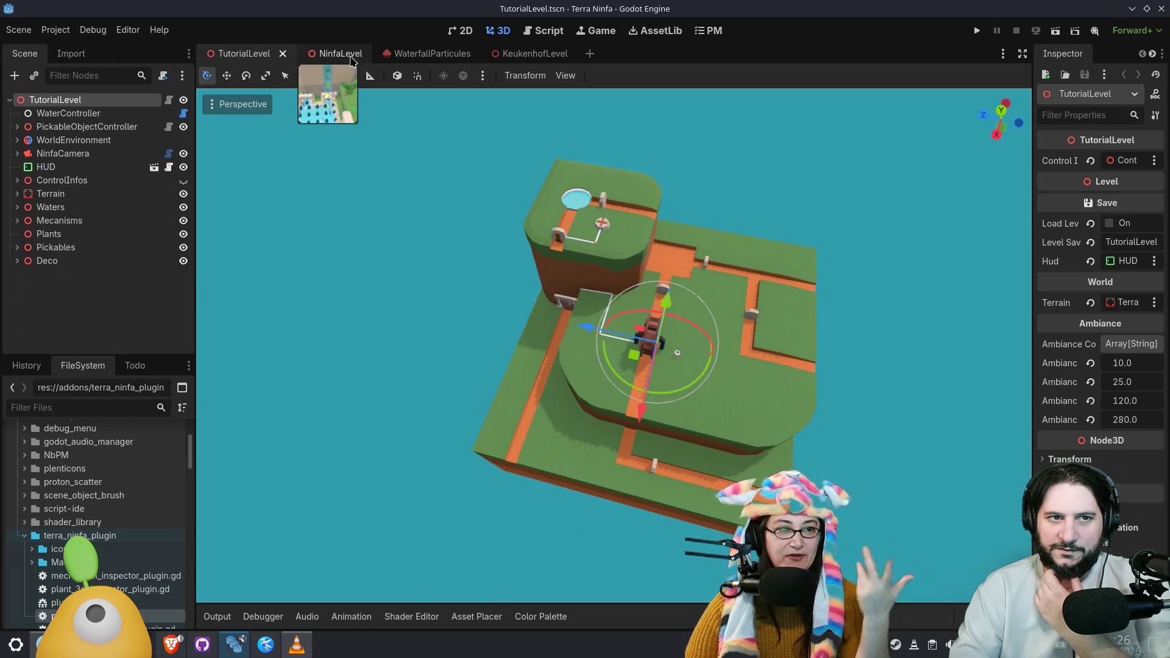
pyautogui.click(339, 53)
pyautogui.scroll(-3, 607, 468)
pyautogui.scroll(2, 606, 468)
pyautogui.moveTo(606, 468); pyautogui.dragTo(720, 454)
# Collapse Waters, expand WaterfallParticules and focus the camera on its existing emitter
pyautogui.click(17, 234)
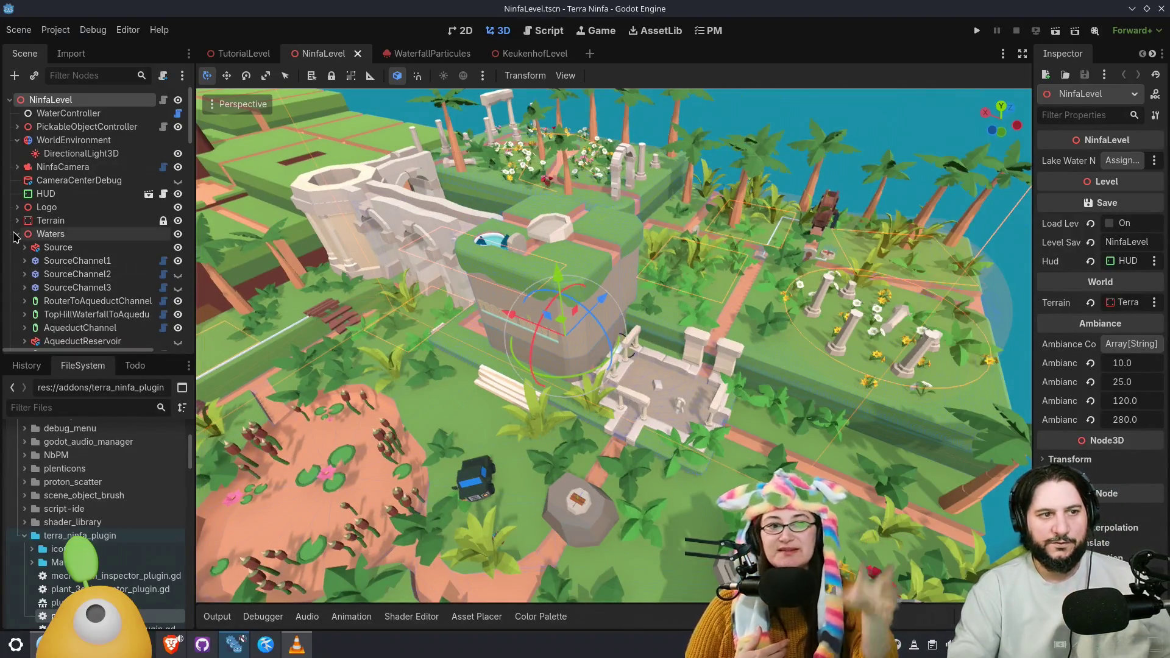
pyautogui.click(18, 248)
pyautogui.doubleClick(68, 263)
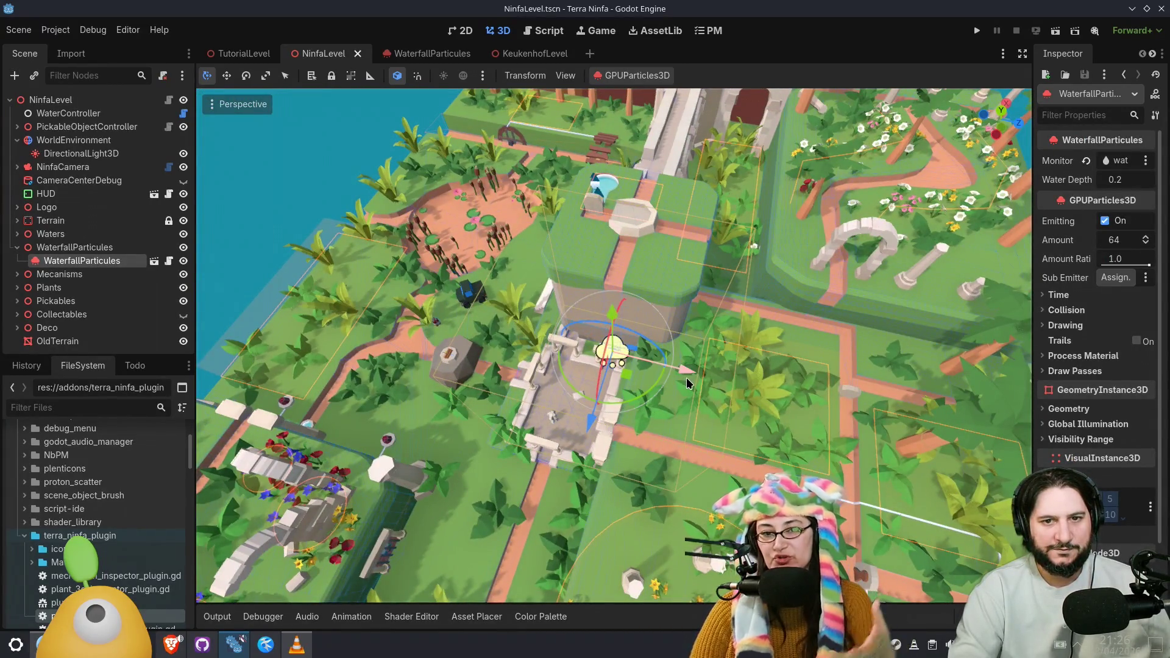
# Fill all NinfaLevel waters via WaterController, then duplicate WaterfallParticules into WaterfallParticules2
pyautogui.click(117, 117)
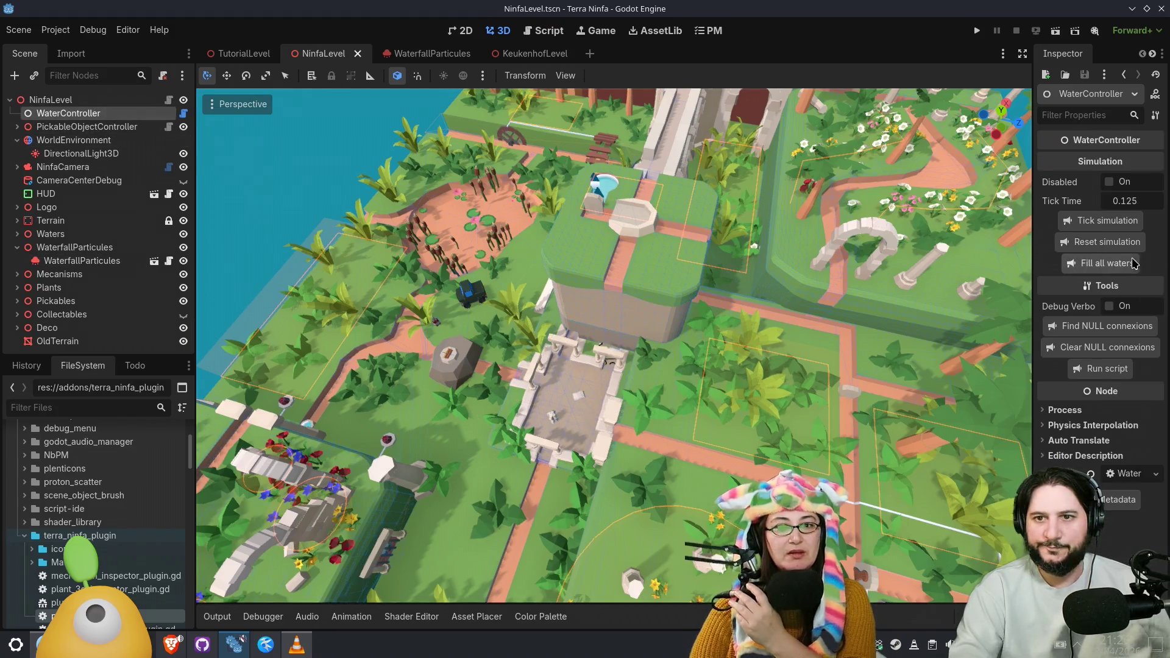
pyautogui.click(1113, 263)
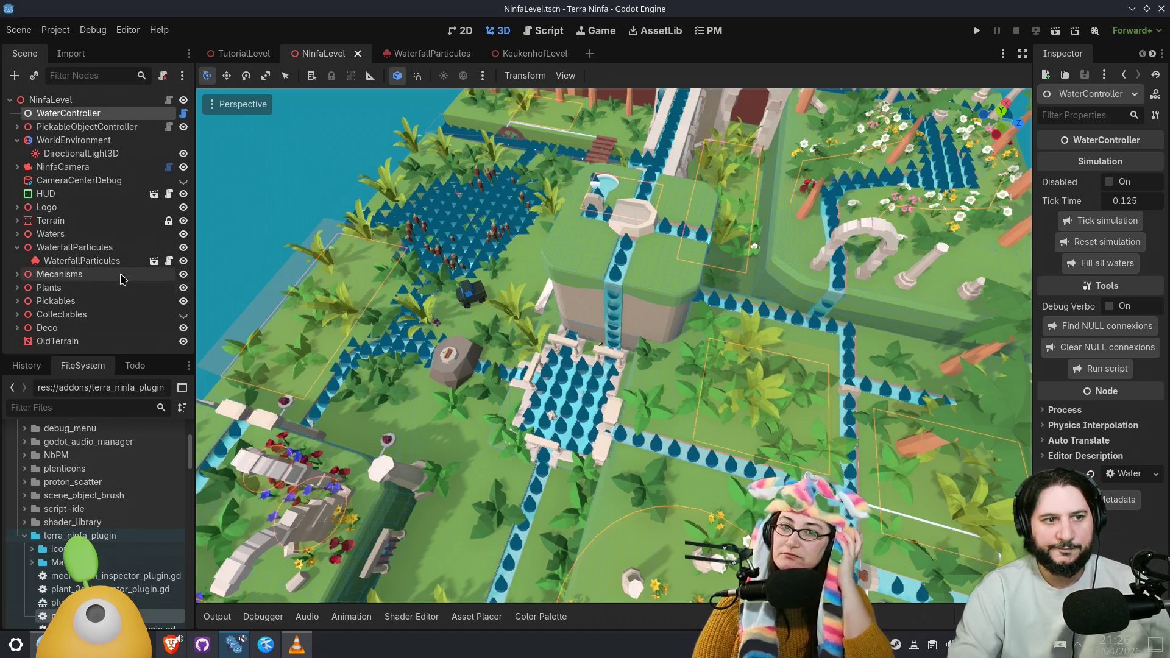
pyautogui.click(82, 261)
pyautogui.scroll(5, 749, 418)
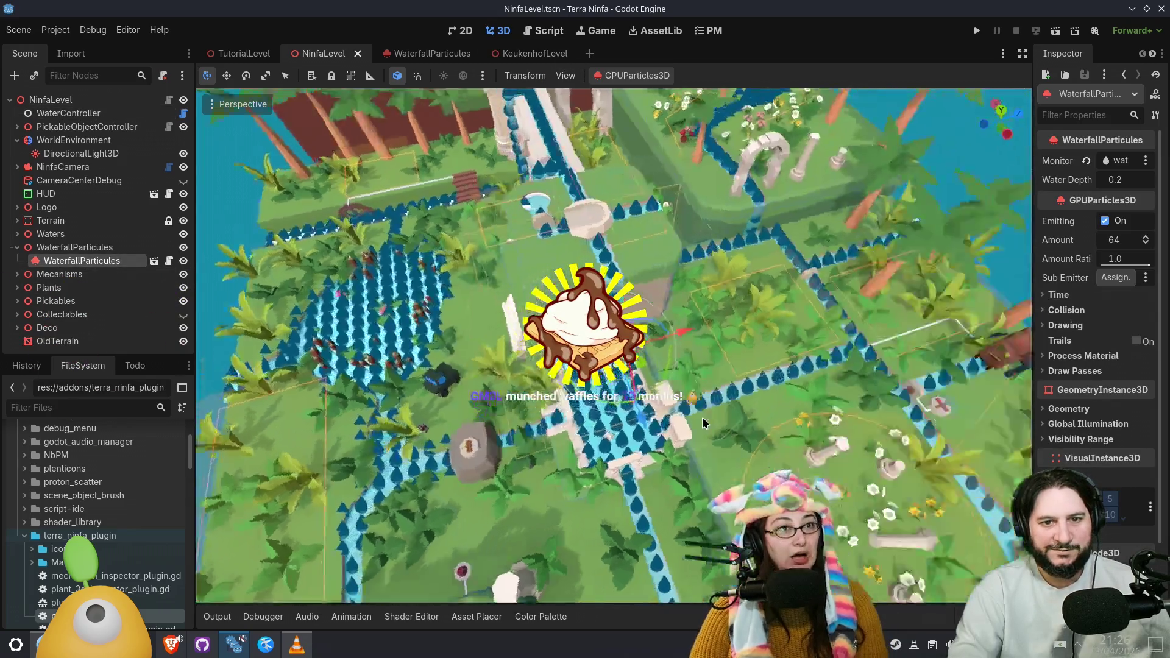
pyautogui.scroll(5, 749, 418)
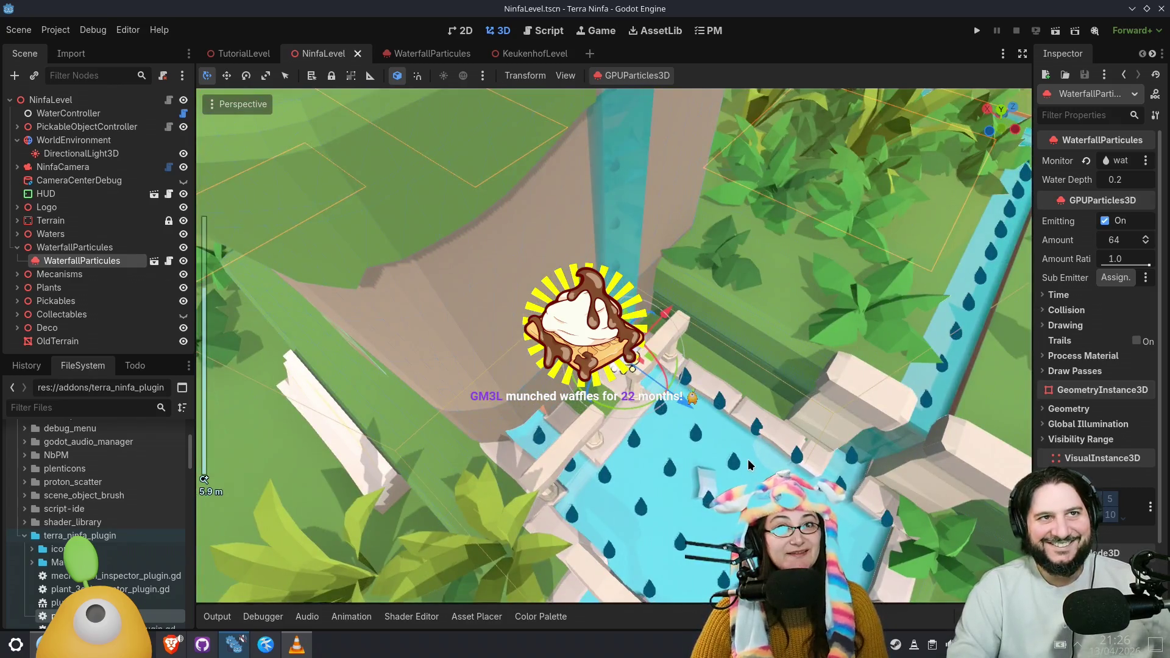
pyautogui.hotkey('ctrl', 'd')
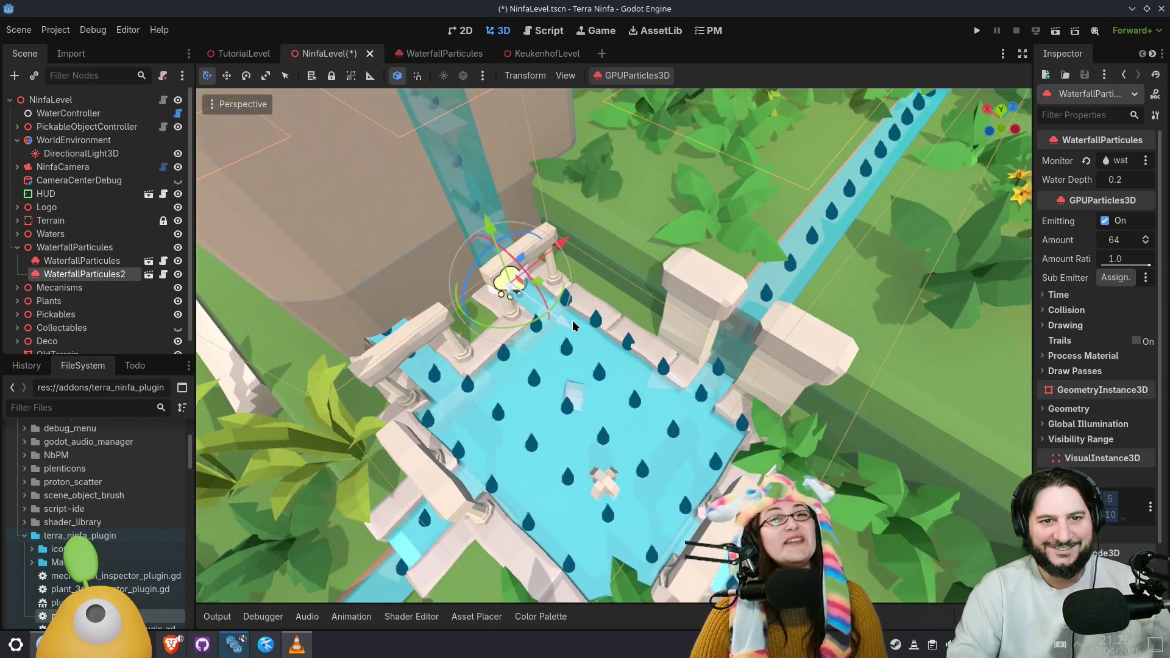
# Move WaterfallParticules2 to the foot of the second waterfall and nudge it along Z
pyautogui.moveTo(573, 326); pyautogui.dragTo(735, 449)
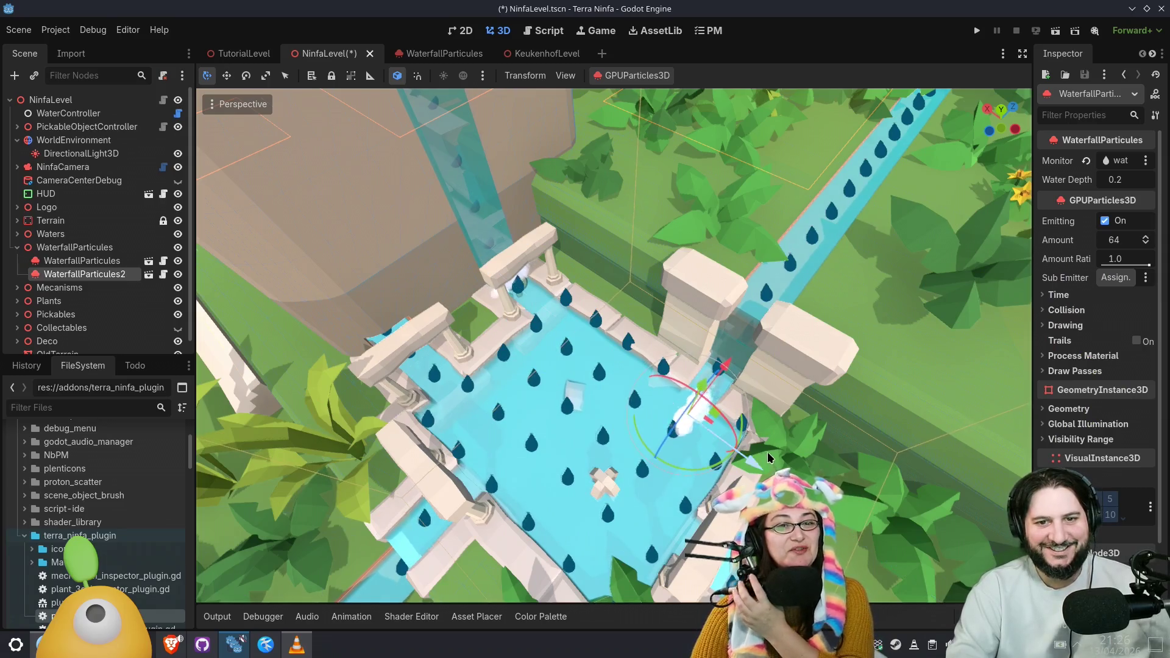
pyautogui.press('f')
pyautogui.scroll(5, 669, 357)
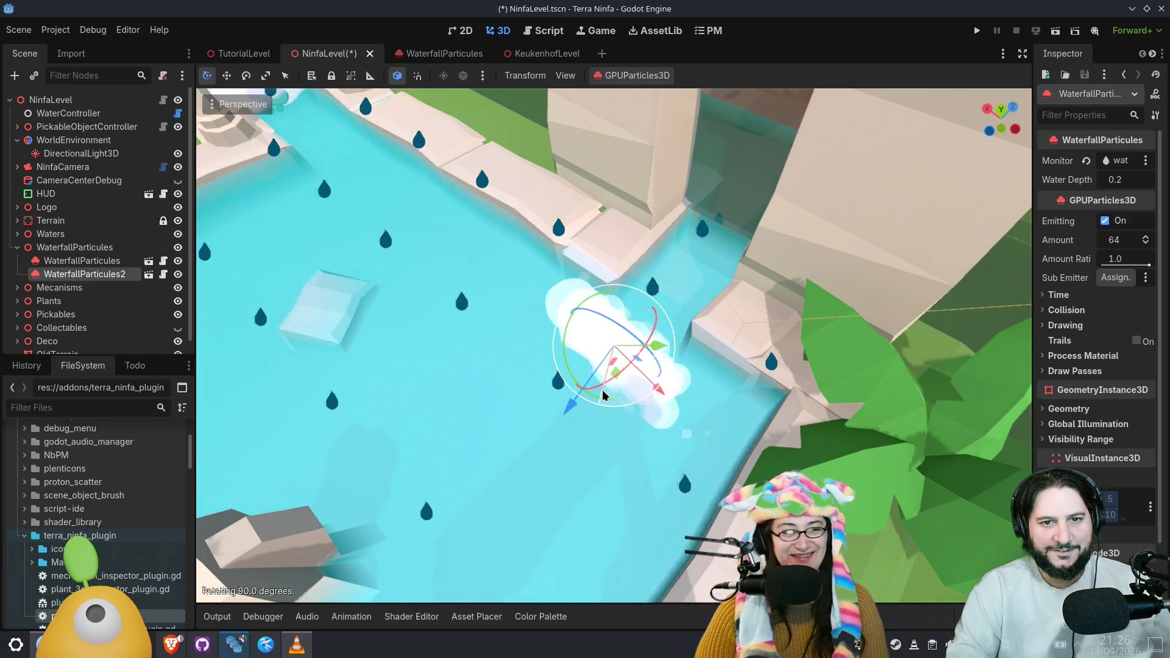
pyautogui.moveTo(596, 464)
pyautogui.mouseDown()
pyautogui.moveTo(718, 418)
pyautogui.moveTo(713, 476)
pyautogui.mouseUp()
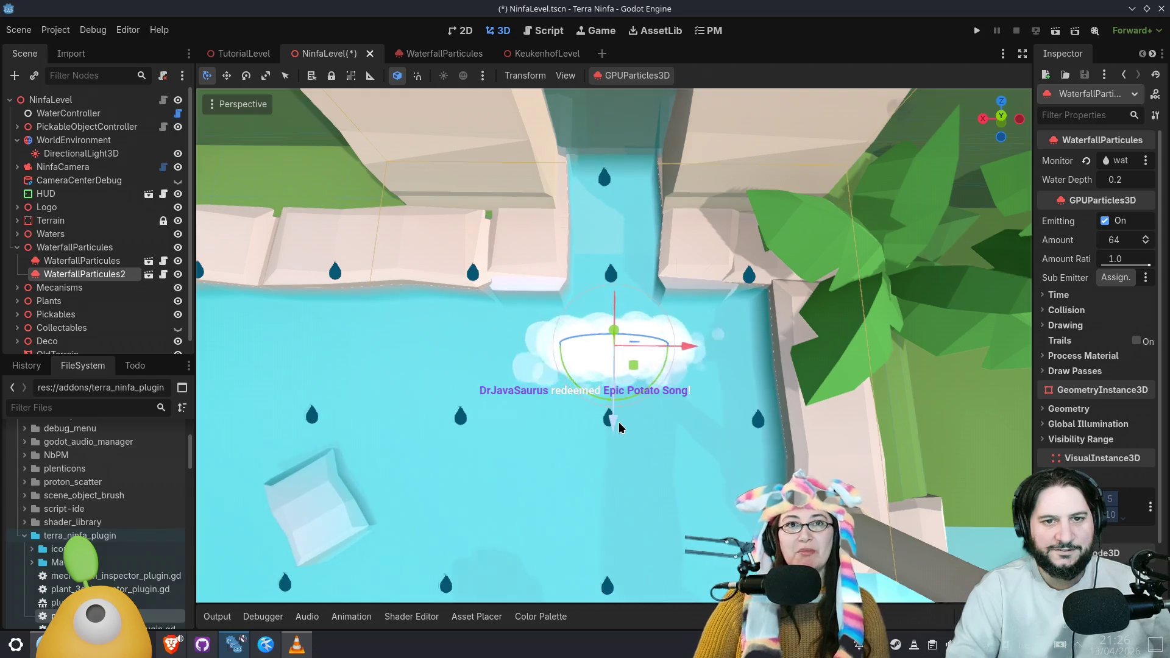
pyautogui.moveTo(618, 426); pyautogui.dragTo(664, 440)
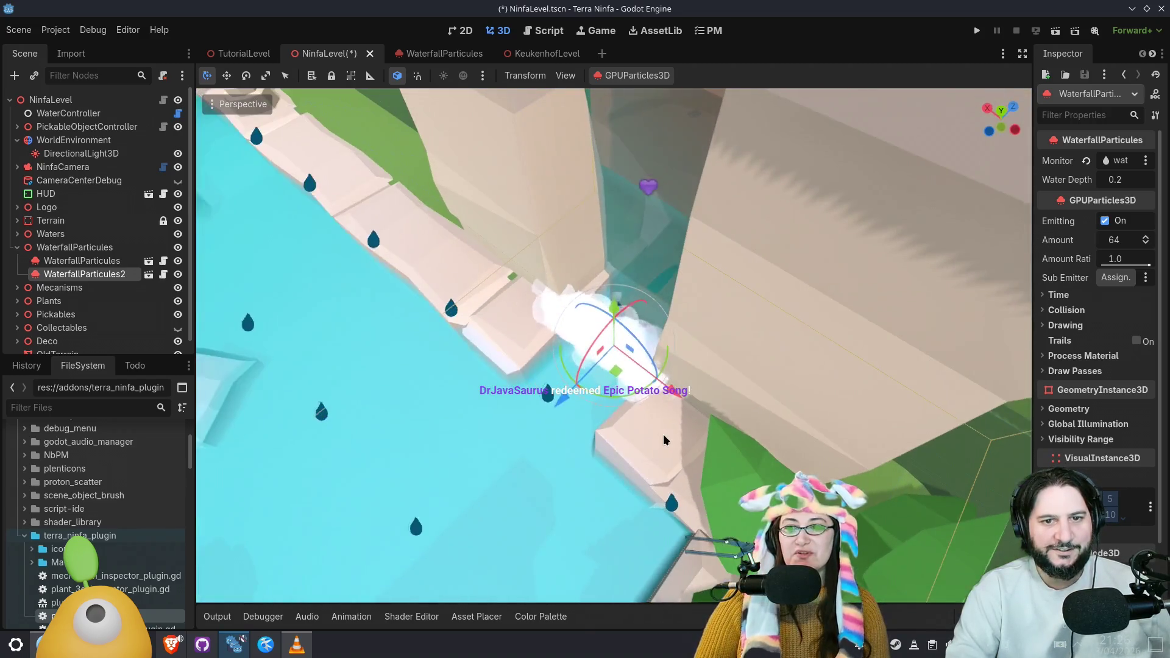
pyautogui.moveTo(573, 411)
pyautogui.mouseDown()
pyautogui.moveTo(582, 400)
pyautogui.moveTo(619, 478)
pyautogui.moveTo(628, 445)
pyautogui.moveTo(726, 410)
pyautogui.mouseUp()
pyautogui.scroll(3, 725, 410)
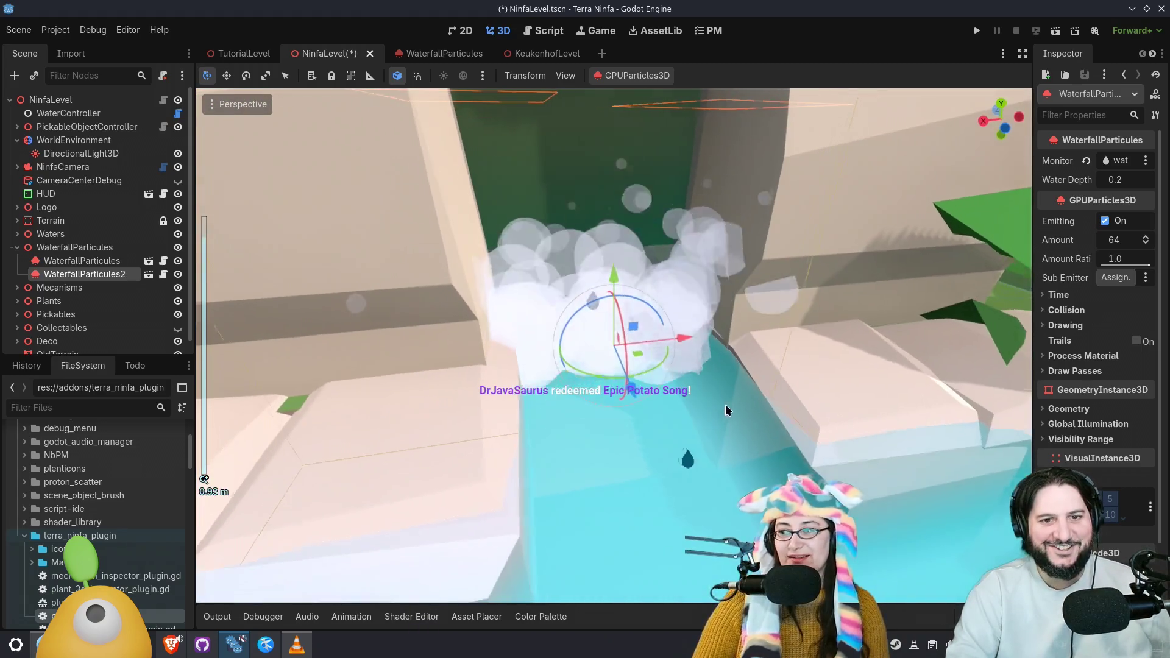
pyautogui.moveTo(630, 388)
pyautogui.mouseDown()
pyautogui.moveTo(688, 492)
pyautogui.moveTo(701, 463)
pyautogui.mouseUp()
pyautogui.scroll(-3, 634, 395)
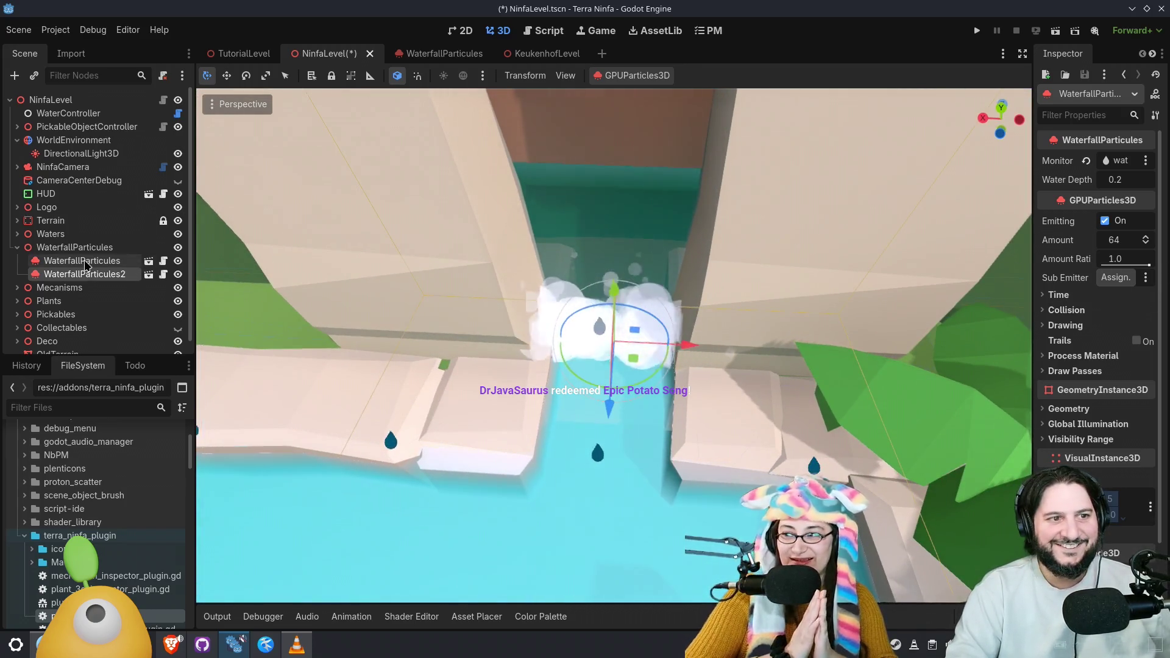
# Reselect WaterfallParticules2 and save the NinfaLevel scene
pyautogui.click(86, 261)
pyautogui.click(85, 274)
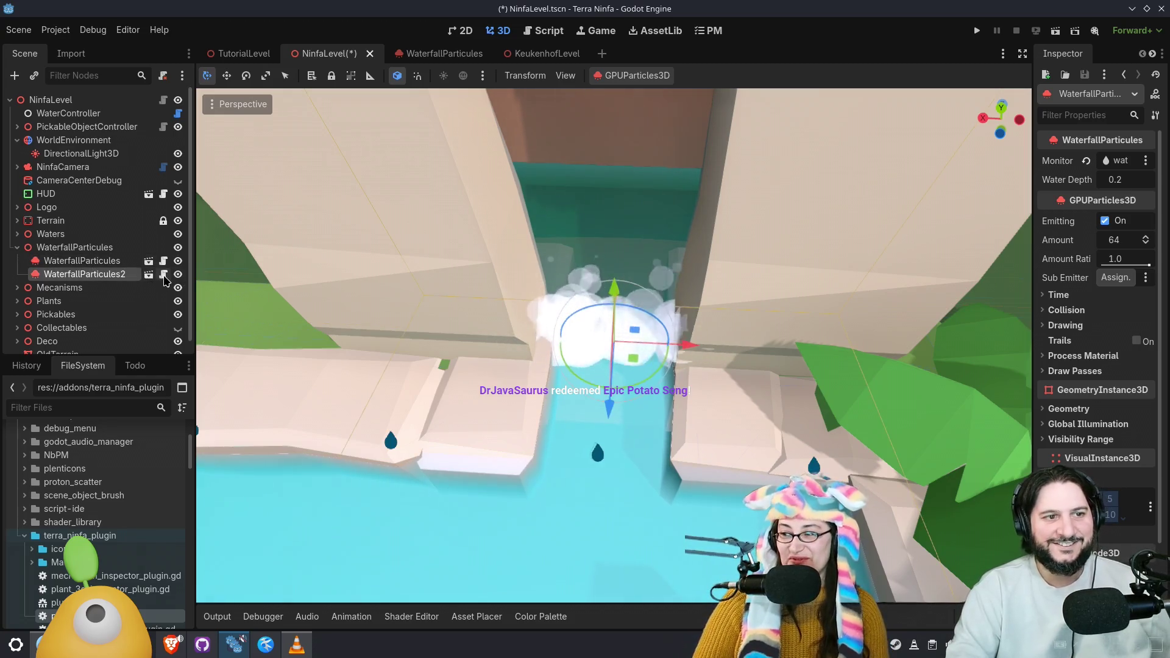
pyautogui.hotkey('ctrl', 's')
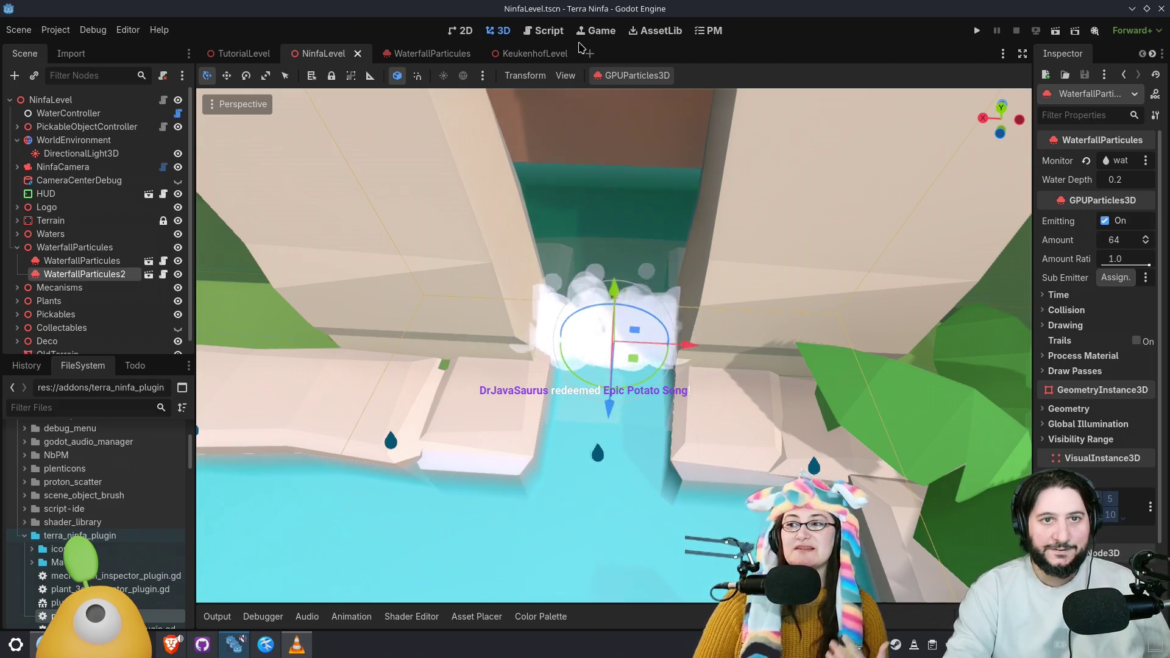
pyautogui.click(544, 31)
# Unindent the Clear monitored water block in the waterfall particle inspector plugin script and save it
pyautogui.scroll(-4, 594, 409)
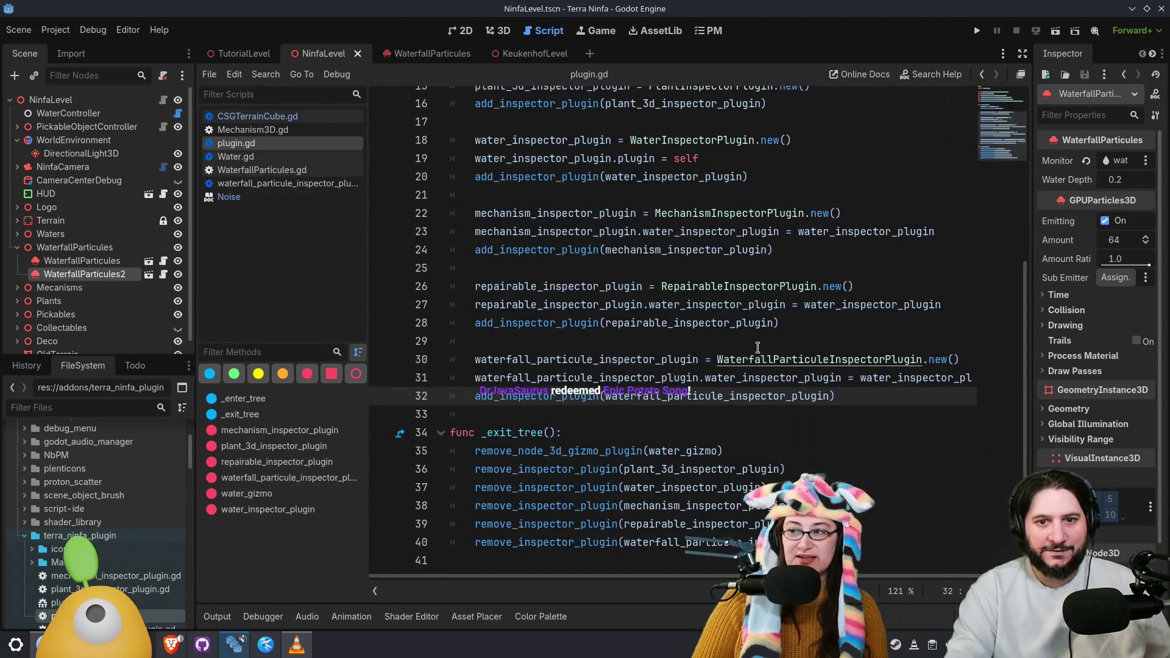
pyautogui.keyDown('ctrl'); pyautogui.click(769, 364); pyautogui.keyUp('ctrl')
pyautogui.scroll(-4, 723, 395)
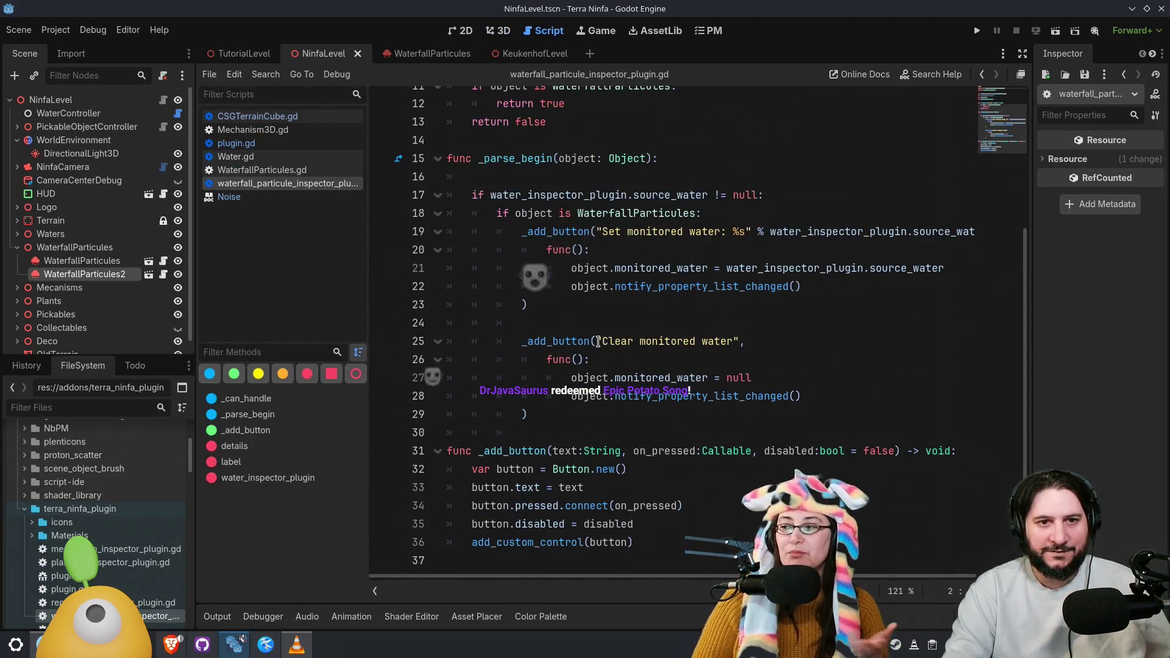
pyautogui.moveTo(598, 342); pyautogui.dragTo(583, 410)
pyautogui.hotkey('shift', 'Tab')
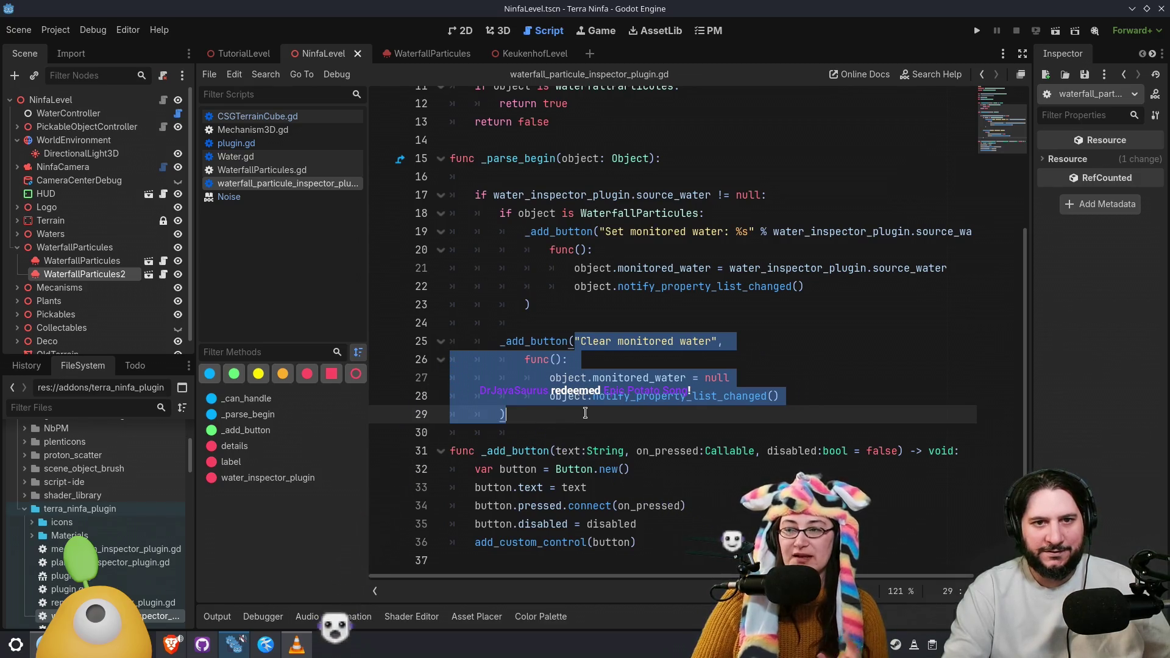
pyautogui.hotkey('ctrl', 's')
pyautogui.click(496, 37)
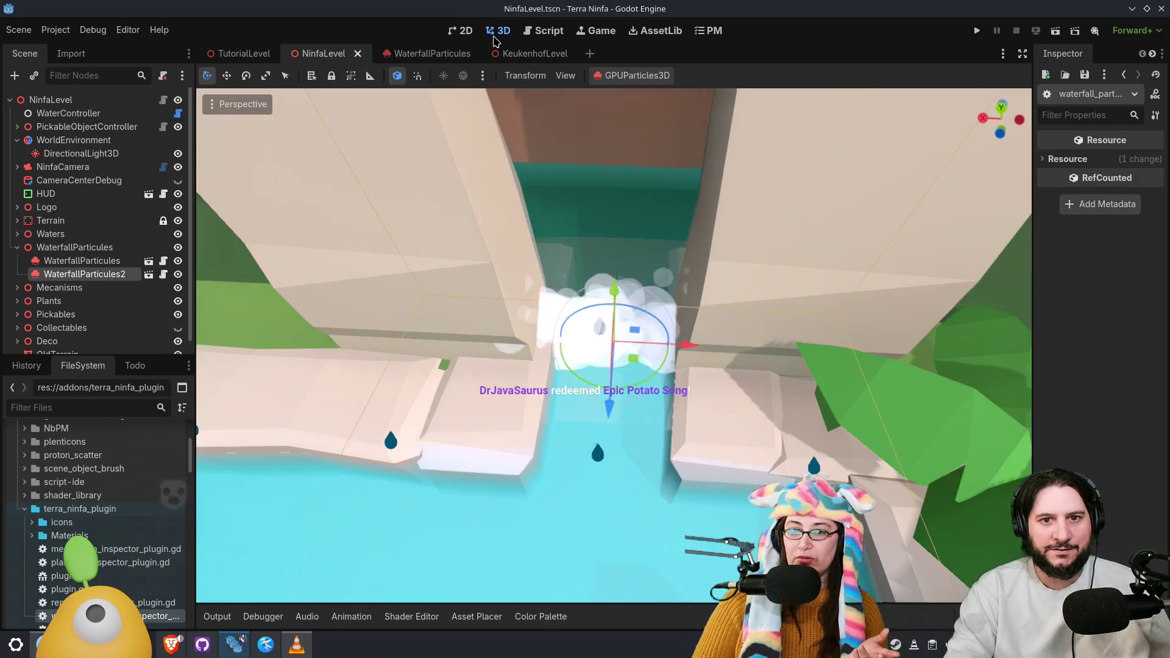
# Pick water_0_1 inside cell_0_1 at the waterfall drop as the water source
pyautogui.click(107, 275)
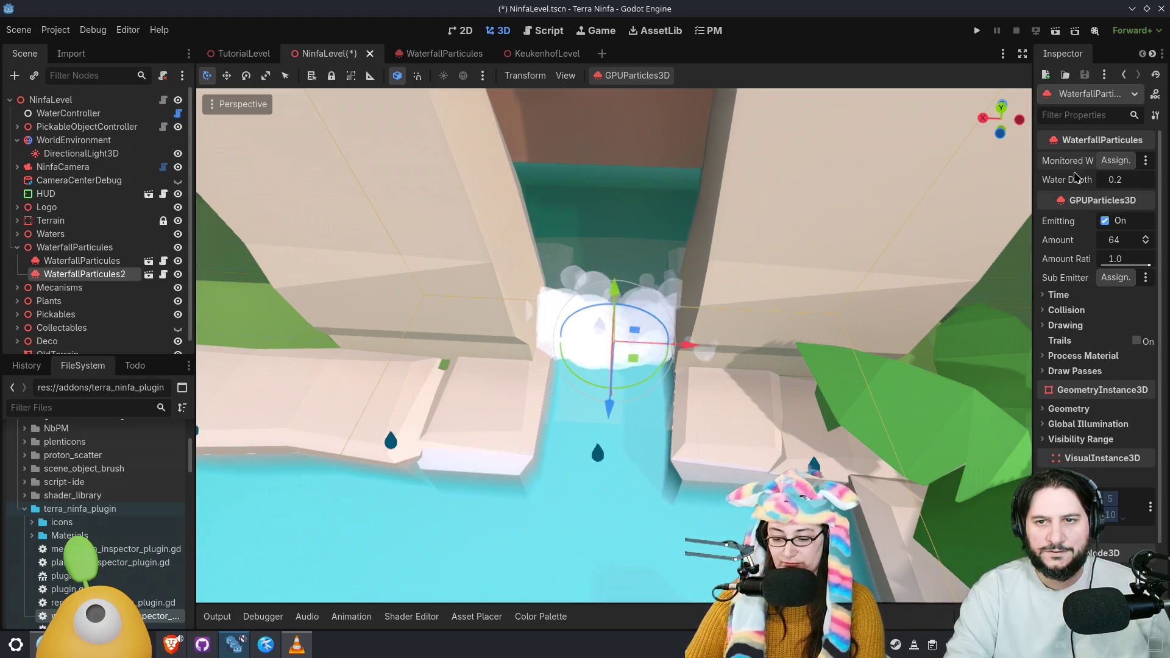
pyautogui.moveTo(524, 344); pyautogui.dragTo(648, 397)
pyautogui.scroll(3, 647, 400)
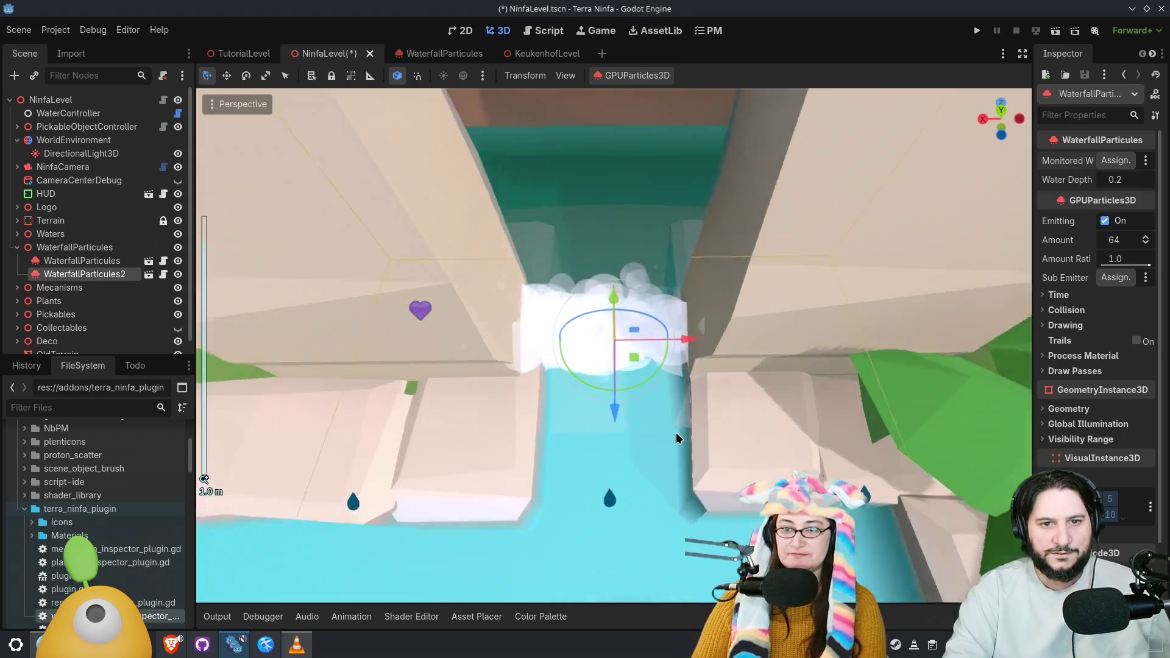
pyautogui.moveTo(597, 331)
pyautogui.mouseDown()
pyautogui.moveTo(588, 462)
pyautogui.moveTo(394, 402)
pyautogui.moveTo(230, 302)
pyautogui.mouseUp()
pyautogui.moveTo(520, 384)
pyautogui.mouseDown()
pyautogui.moveTo(569, 363)
pyautogui.moveTo(491, 392)
pyautogui.moveTo(514, 395)
pyautogui.mouseUp()
pyautogui.scroll(1, 515, 395)
pyautogui.click(528, 393)
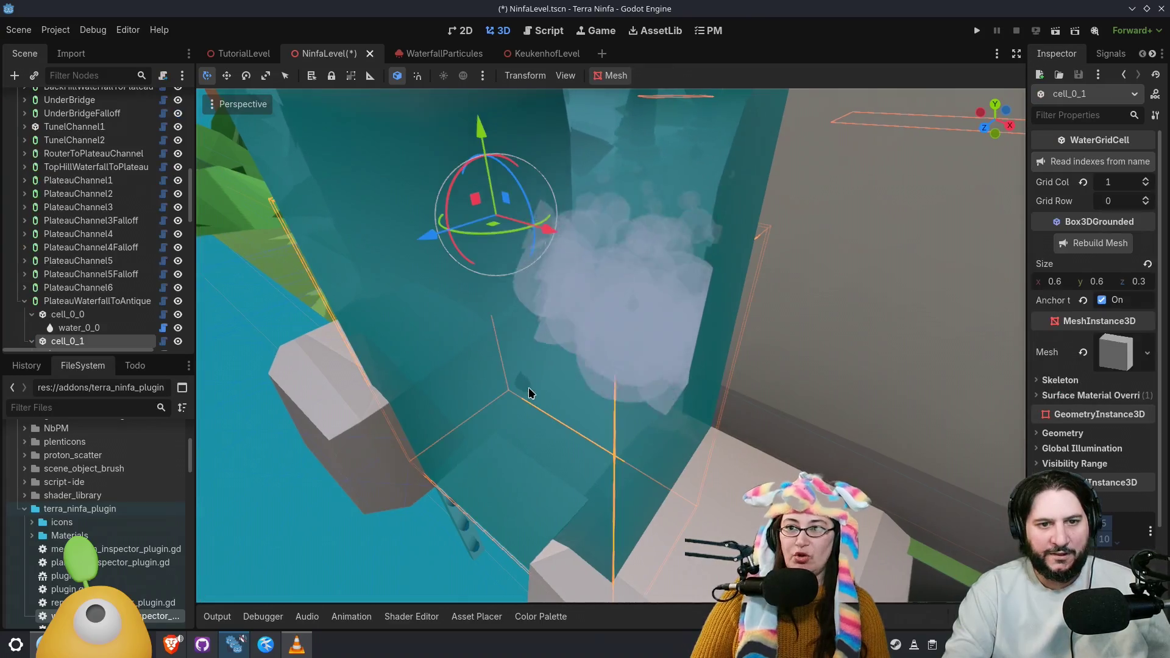
pyautogui.click(534, 383)
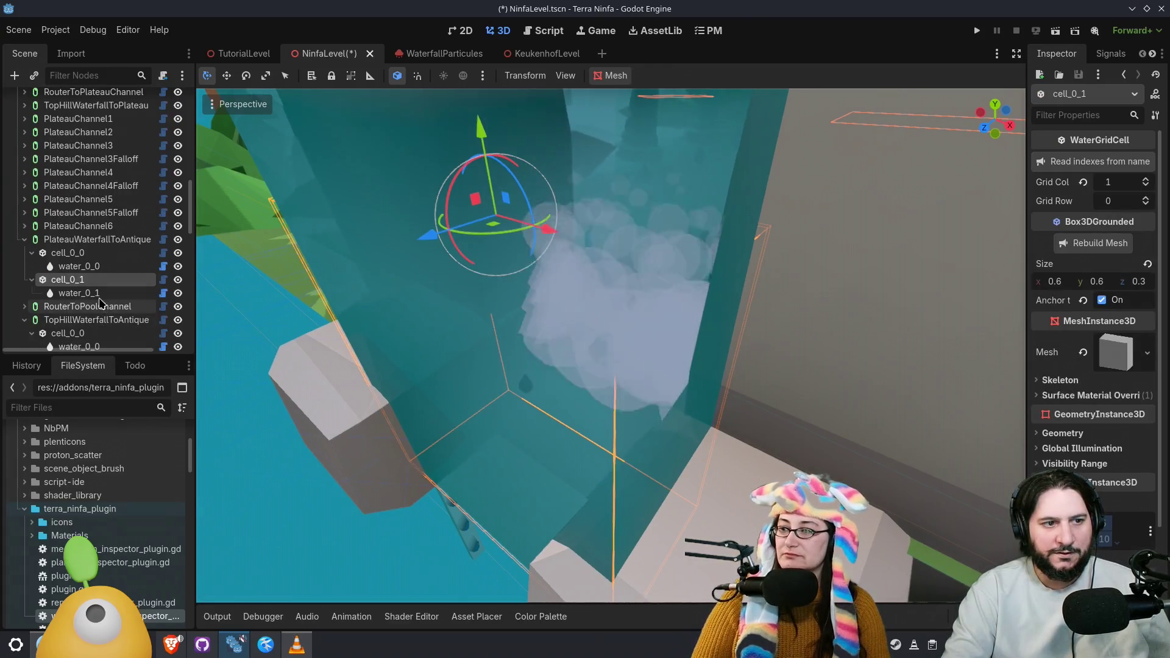
pyautogui.click(1112, 200)
# Set WaterfallParticules2's monitored water to water_0_1 and save the scene
pyautogui.moveTo(896, 342)
pyautogui.mouseDown()
pyautogui.moveTo(567, 384)
pyautogui.moveTo(525, 377)
pyautogui.mouseUp()
pyautogui.scroll(-10, 97, 244)
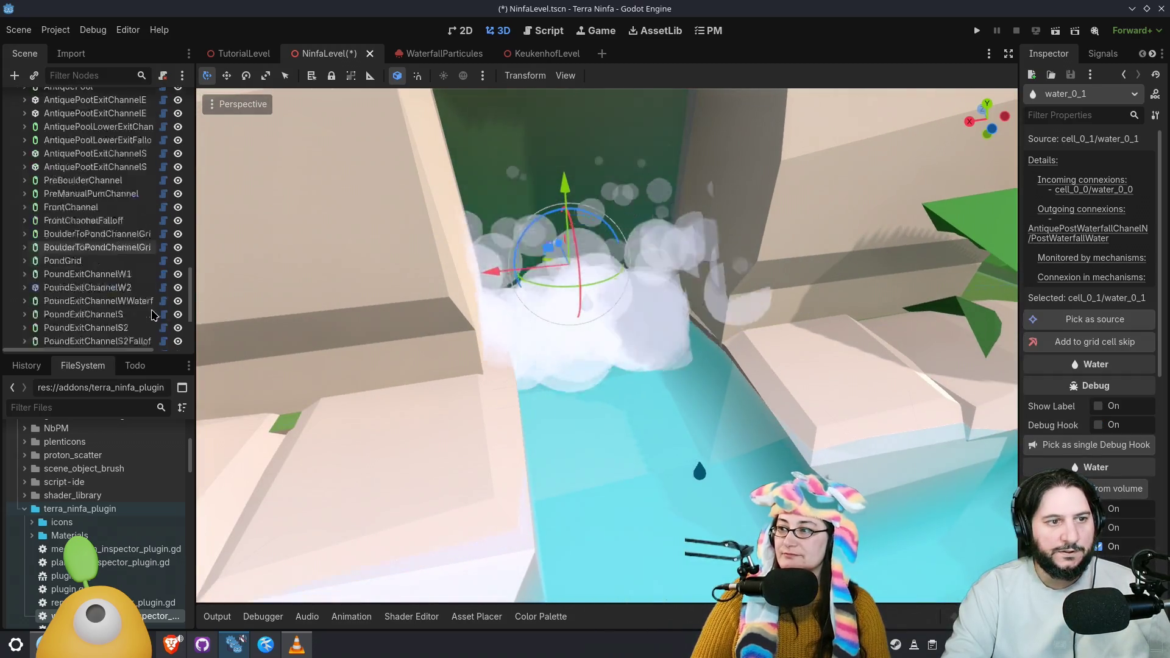
pyautogui.click(110, 253)
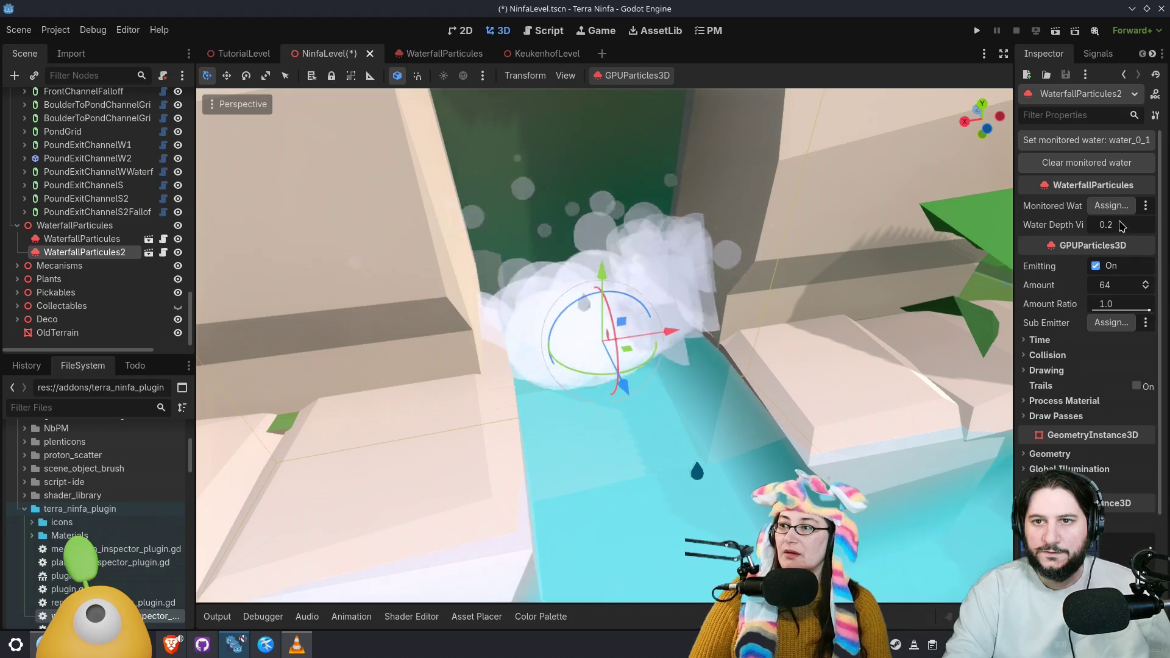
pyautogui.click(1089, 141)
pyautogui.hotkey('ctrl', 's')
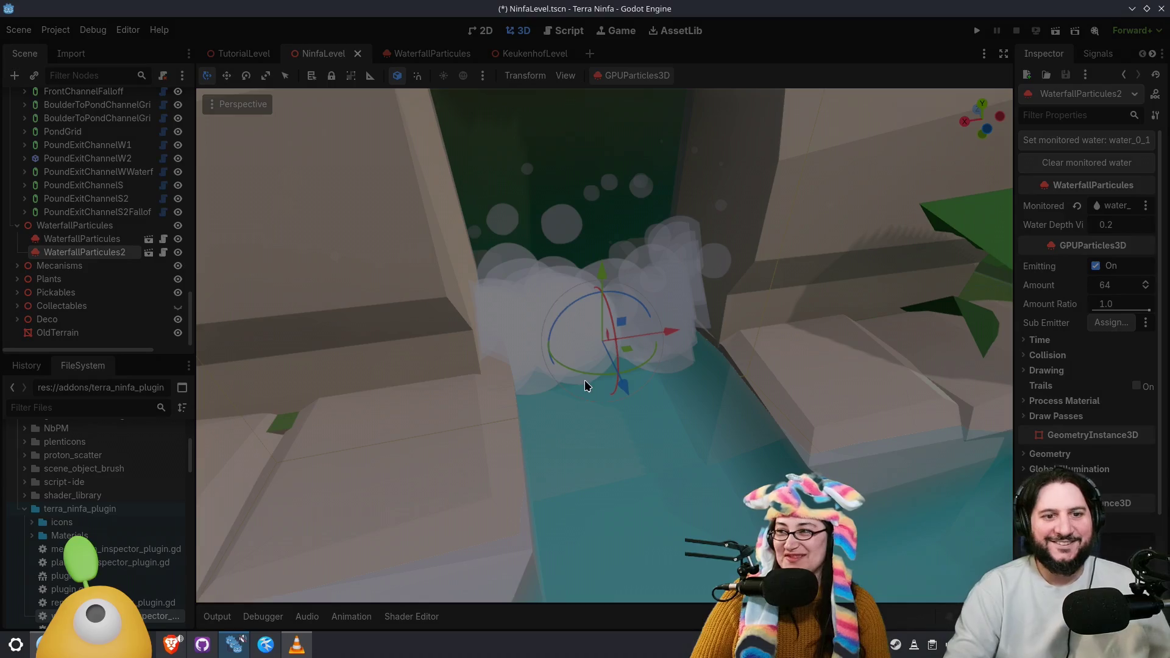
pyautogui.click(268, 647)
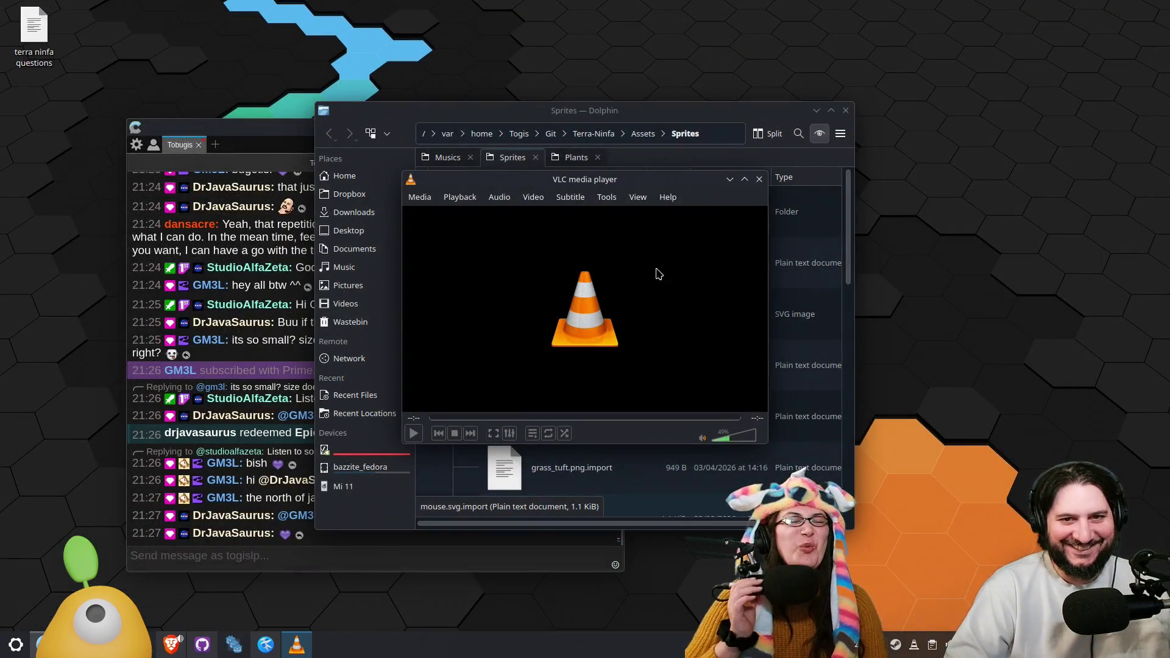
# Close VLC and relaunch the Terra Ninfa project from Godots
pyautogui.click(758, 180)
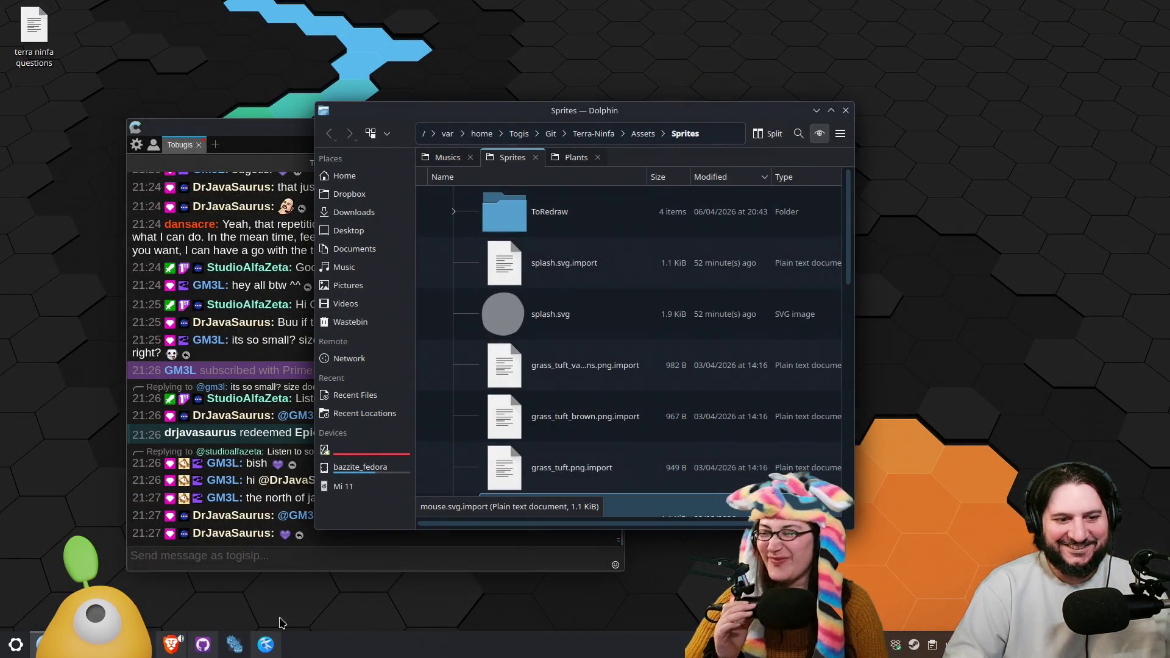
pyautogui.click(235, 654)
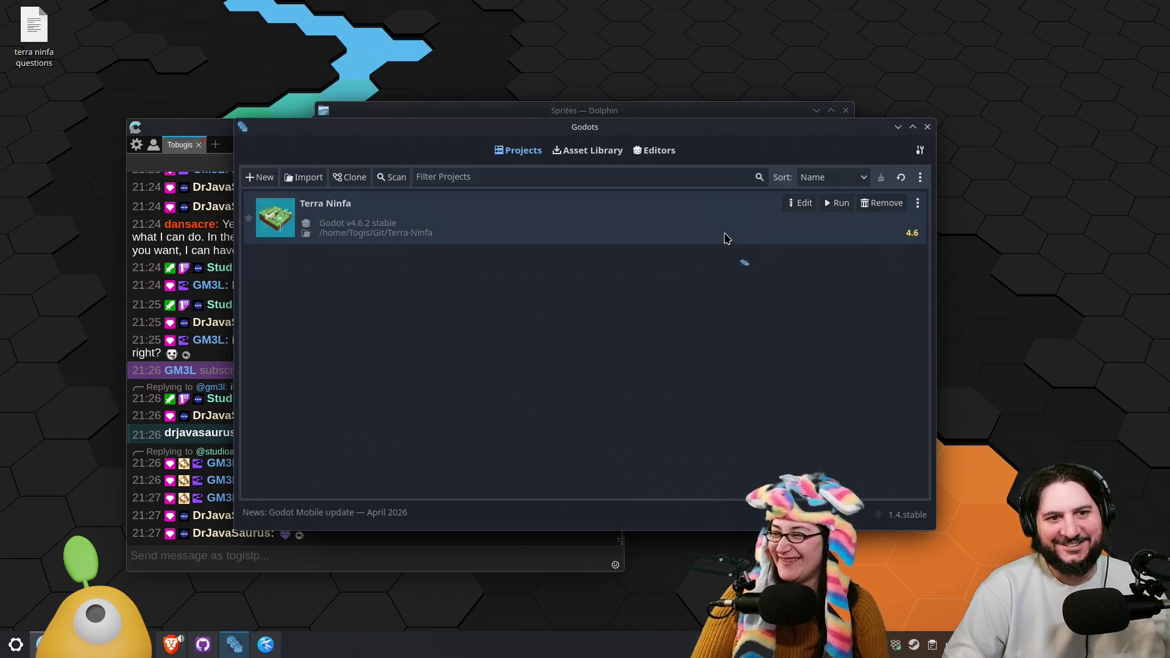
pyautogui.doubleClick(609, 216)
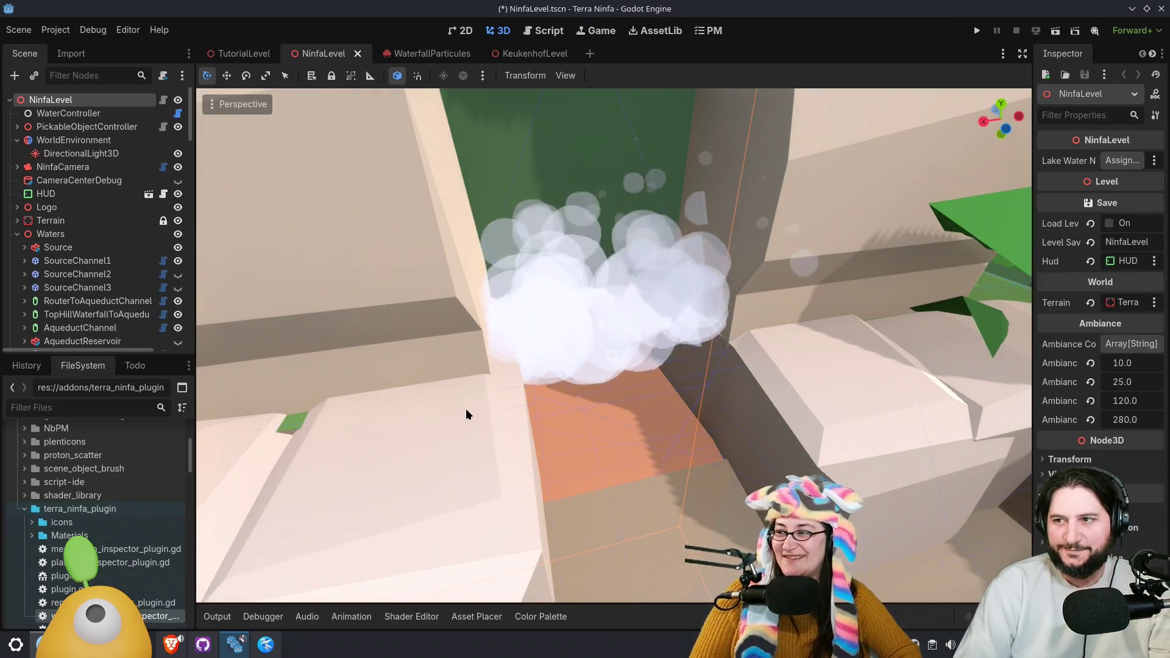
pyautogui.scroll(-3, 525, 389)
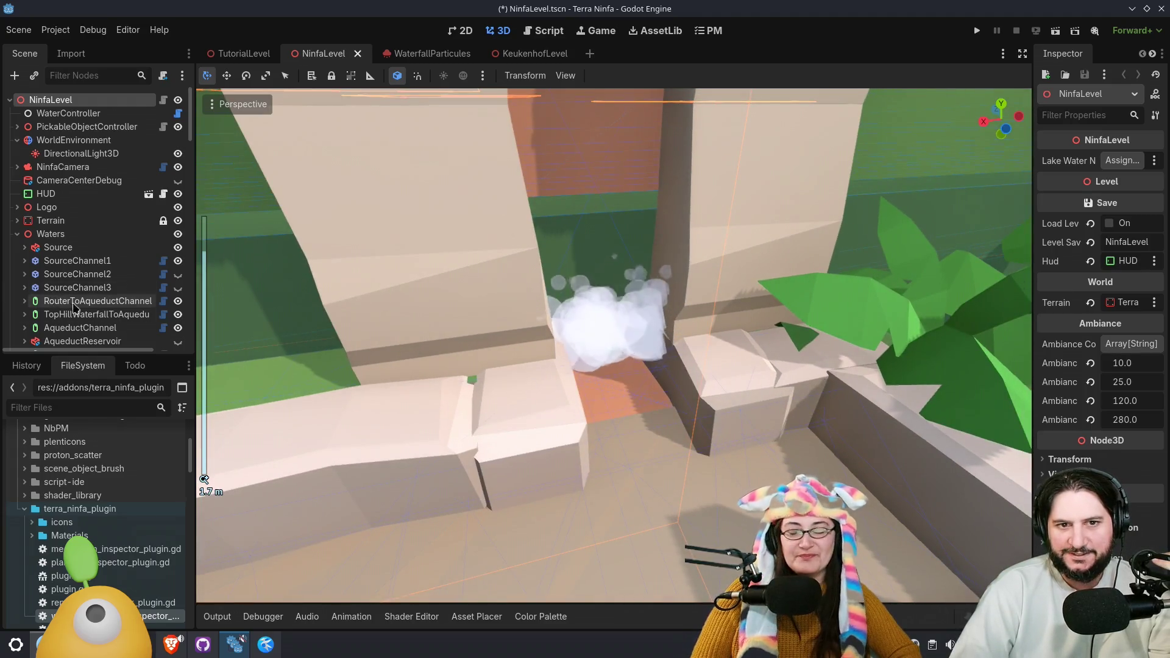
pyautogui.scroll(2, 451, 404)
pyautogui.scroll(-3, 400, 410)
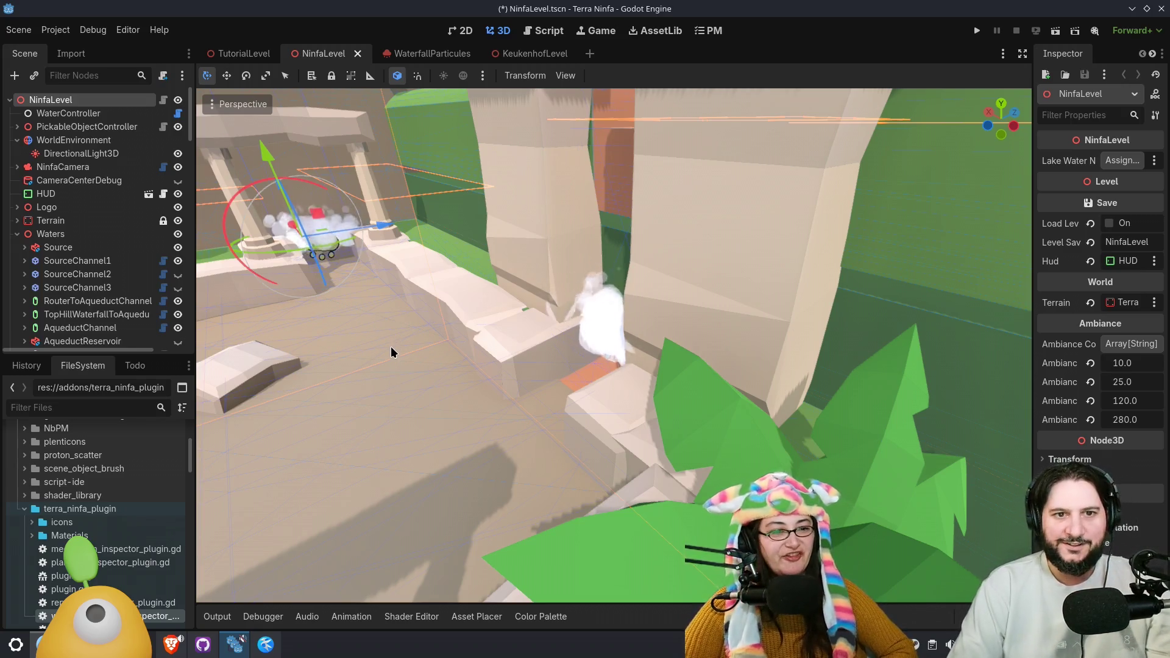
pyautogui.scroll(3, 436, 395)
pyautogui.scroll(-3, 437, 400)
pyautogui.scroll(2, 525, 403)
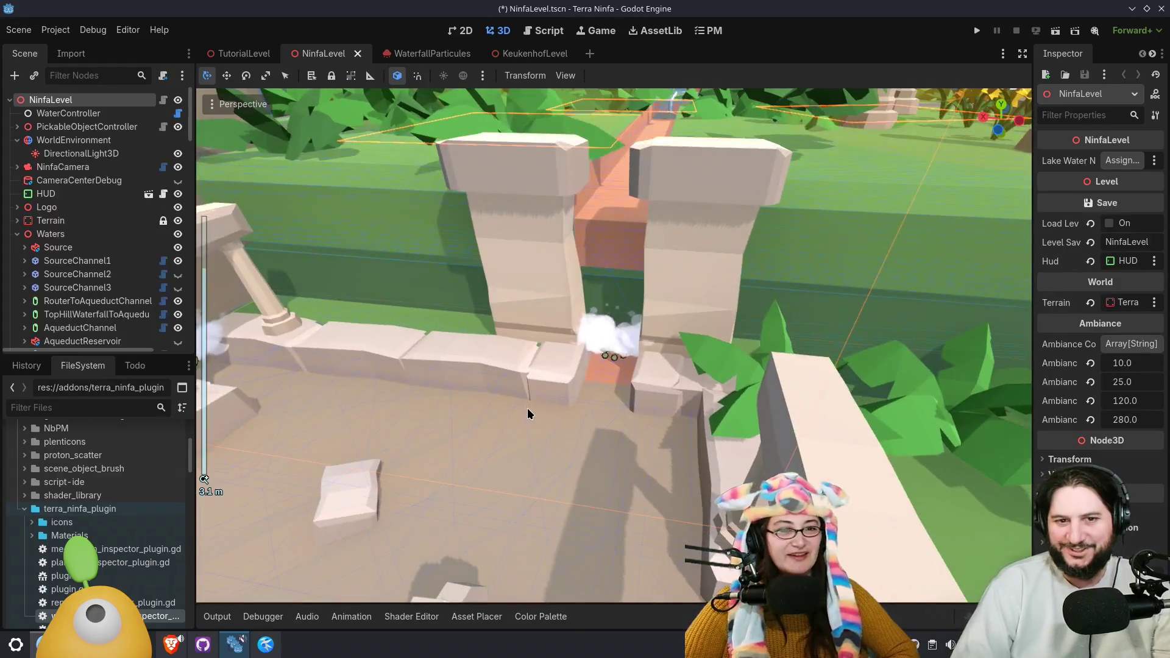
pyautogui.scroll(-3, 525, 401)
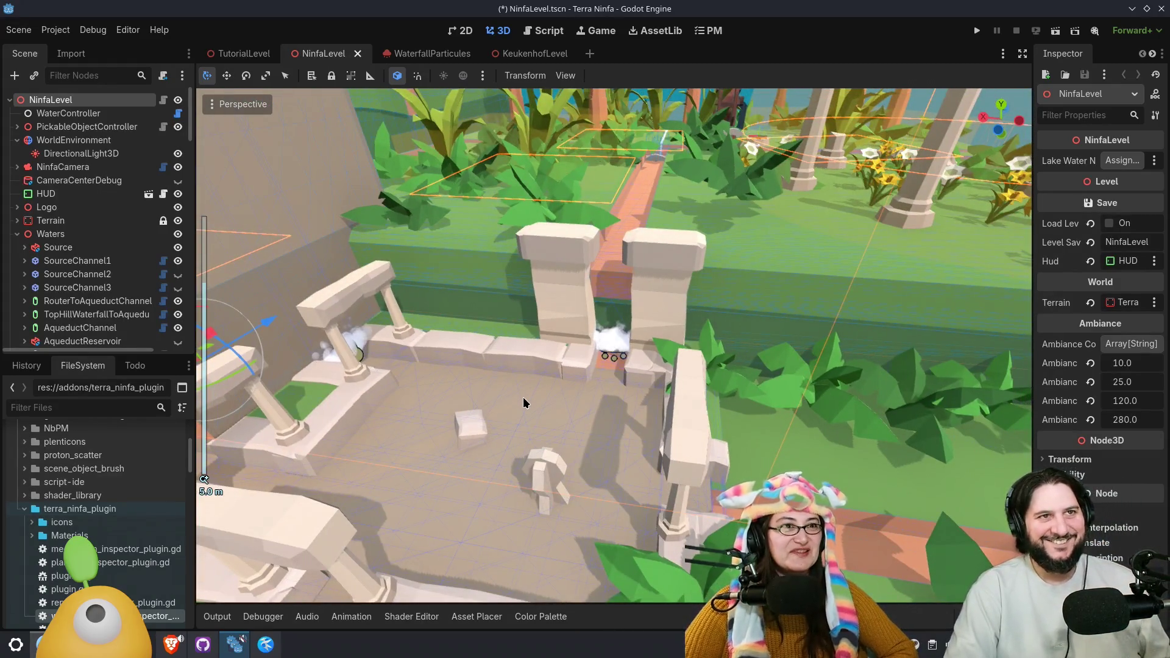
pyautogui.scroll(-10, 112, 283)
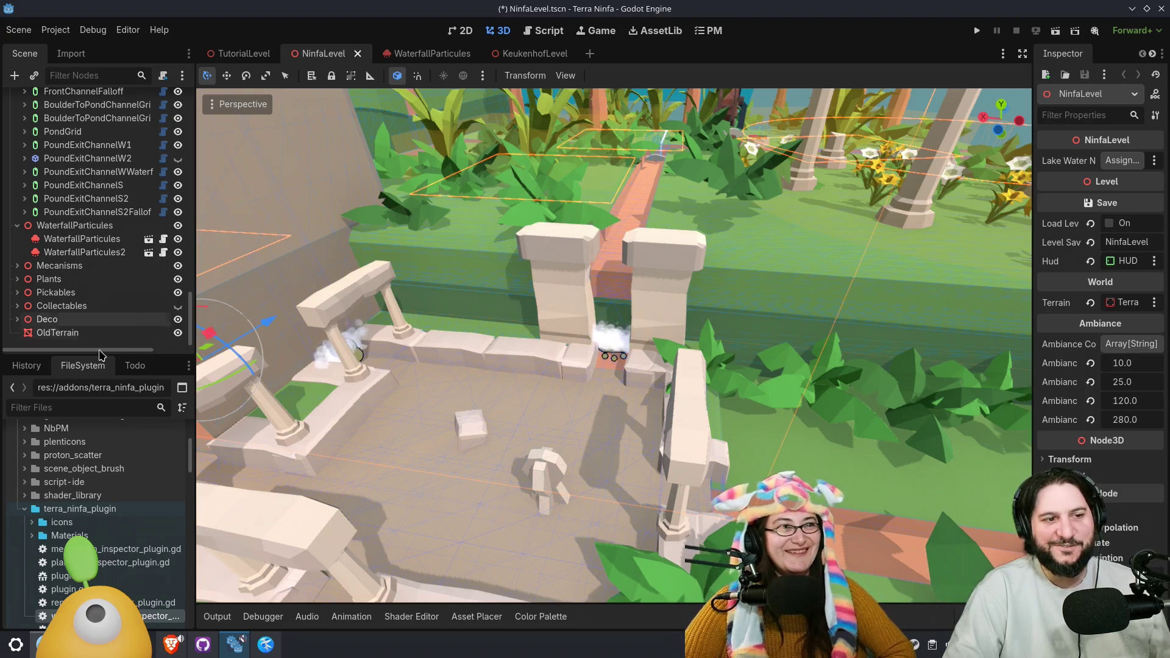
# Duplicate WaterfallParticules2, slide the copy along X, and fill all channels via WaterController
pyautogui.click(83, 241)
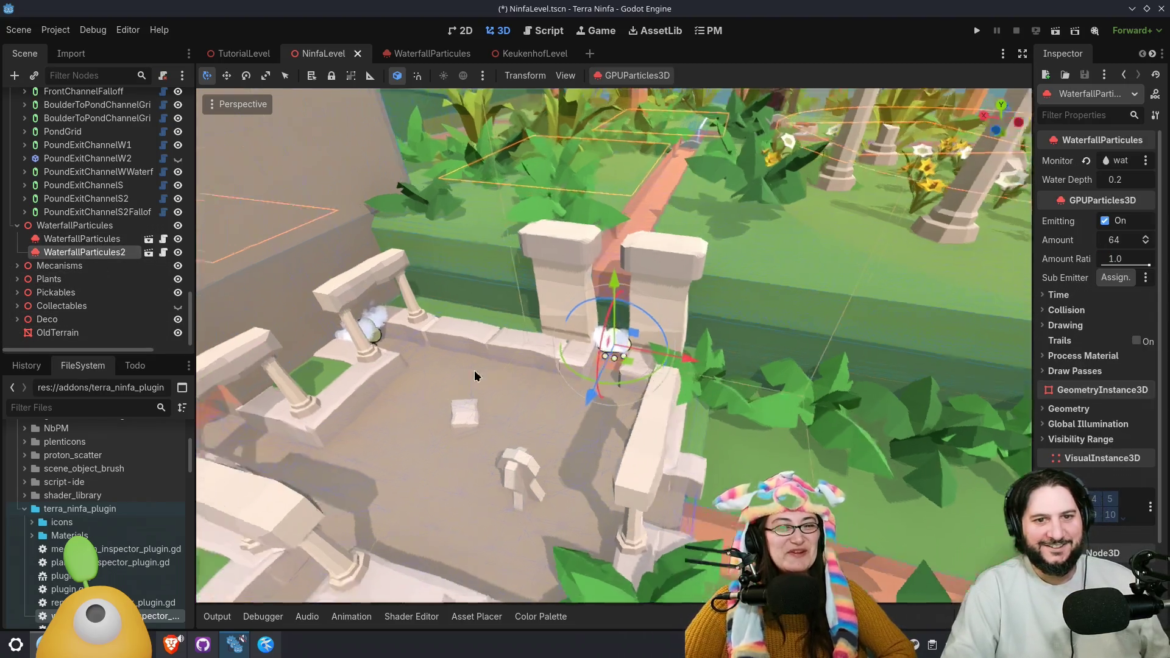
pyautogui.moveTo(474, 371)
pyautogui.mouseDown()
pyautogui.moveTo(403, 387)
pyautogui.moveTo(270, 382)
pyautogui.moveTo(482, 384)
pyautogui.moveTo(571, 401)
pyautogui.mouseUp()
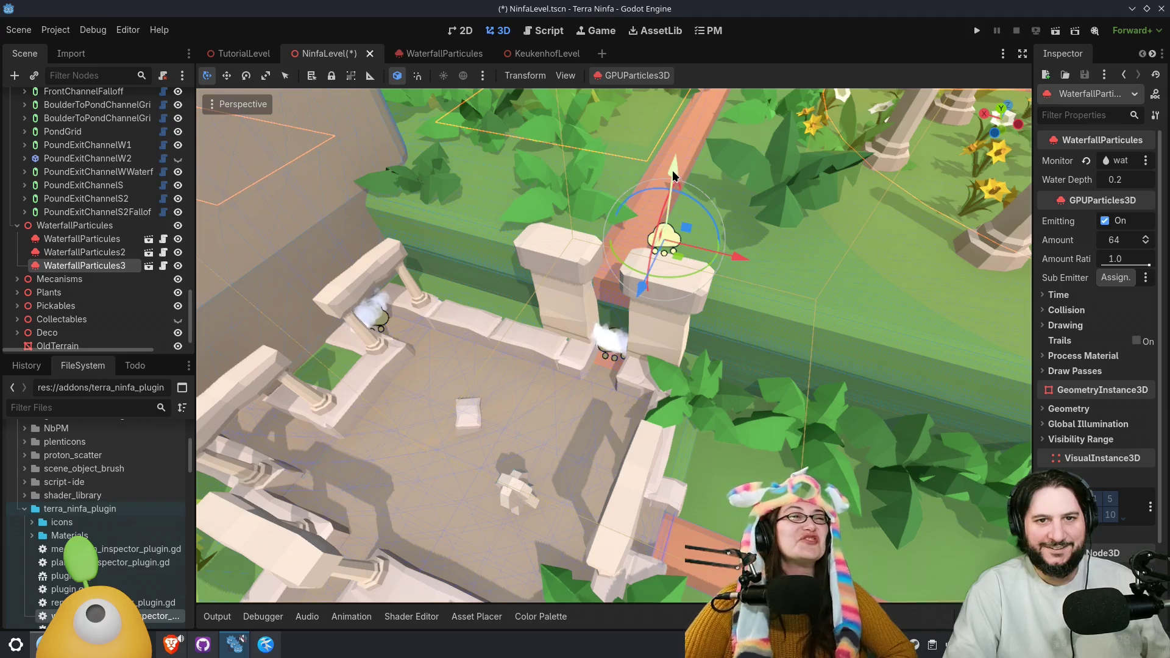
pyautogui.press('f')
pyautogui.moveTo(580, 317)
pyautogui.mouseDown()
pyautogui.moveTo(526, 280)
pyautogui.moveTo(412, 246)
pyautogui.moveTo(531, 368)
pyautogui.moveTo(586, 381)
pyautogui.moveTo(761, 294)
pyautogui.moveTo(642, 262)
pyautogui.mouseUp()
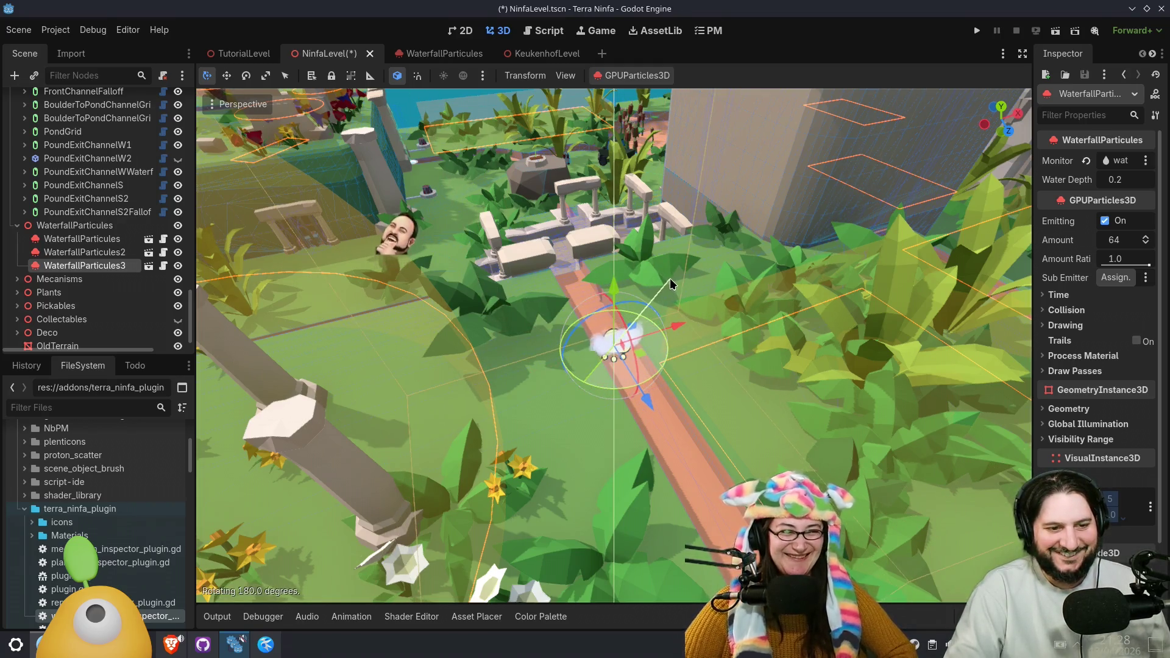
pyautogui.moveTo(677, 331); pyautogui.dragTo(609, 328)
pyautogui.moveTo(678, 307); pyautogui.dragTo(671, 308)
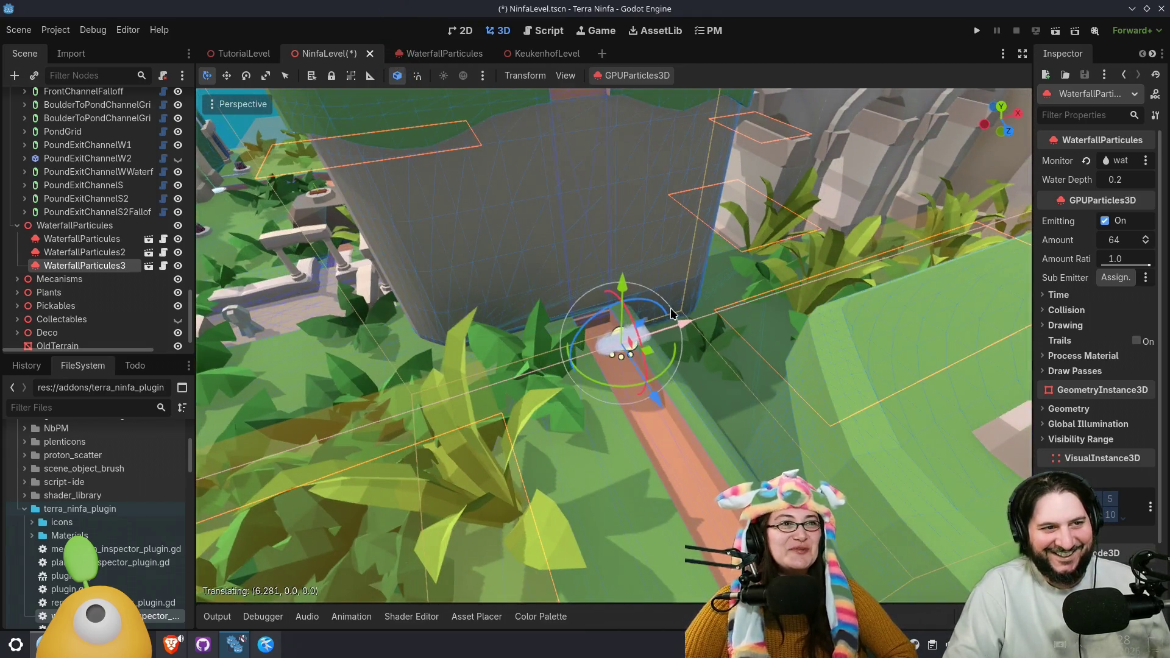
pyautogui.scroll(15, 66, 171)
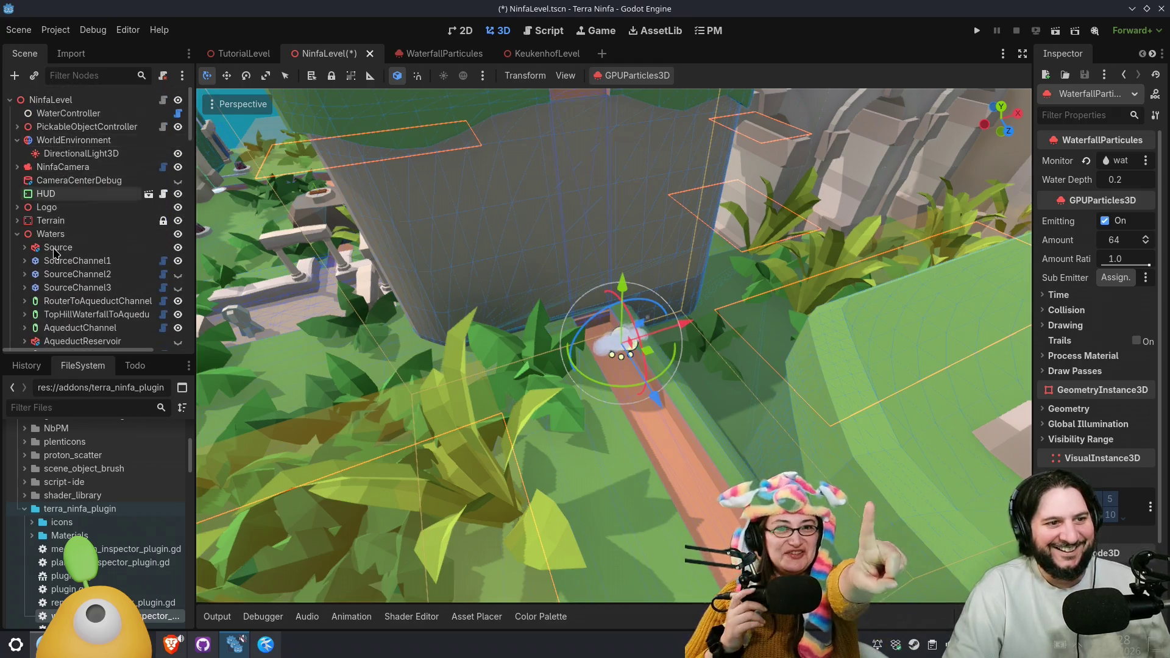
pyautogui.click(96, 116)
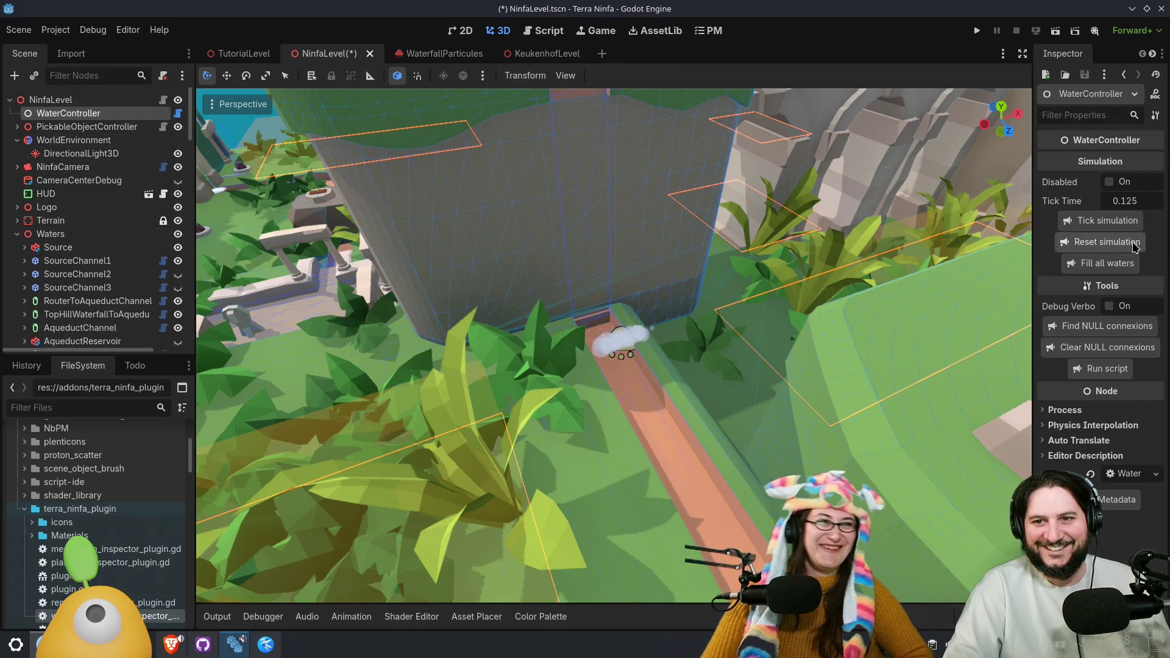
pyautogui.click(1106, 263)
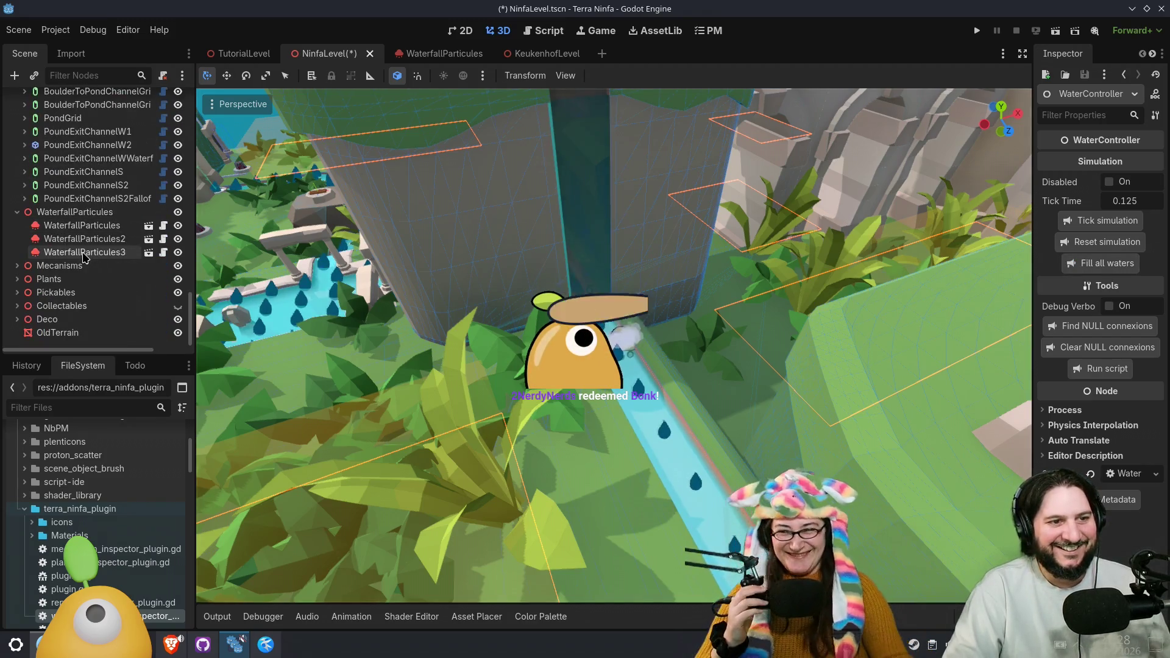
# Place WaterfallParticules3 at the canal drop: about 1.1 along Z, lowered, and turned about 175°
pyautogui.click(699, 445)
pyautogui.press('f')
pyautogui.moveTo(652, 404)
pyautogui.mouseDown()
pyautogui.moveTo(524, 245)
pyautogui.moveTo(547, 287)
pyautogui.mouseUp()
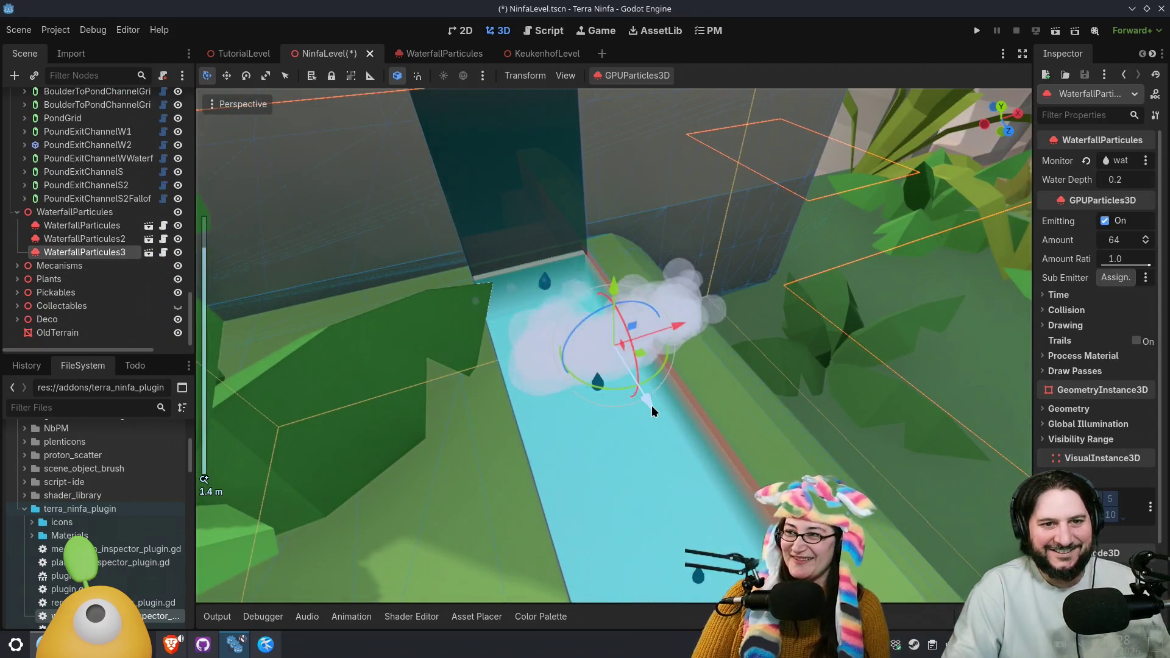
pyautogui.scroll(3, 586, 425)
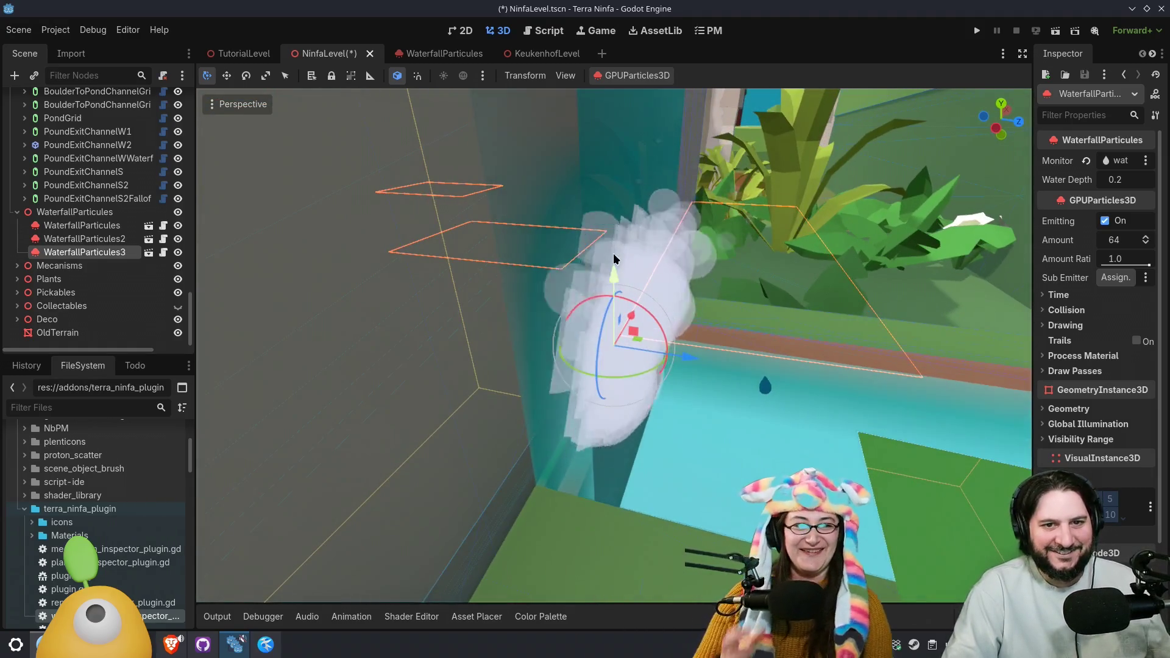
pyautogui.moveTo(614, 314)
pyautogui.mouseDown()
pyautogui.moveTo(612, 366)
pyautogui.moveTo(685, 449)
pyautogui.moveTo(675, 473)
pyautogui.moveTo(660, 450)
pyautogui.moveTo(667, 467)
pyautogui.moveTo(663, 384)
pyautogui.moveTo(601, 294)
pyautogui.mouseUp()
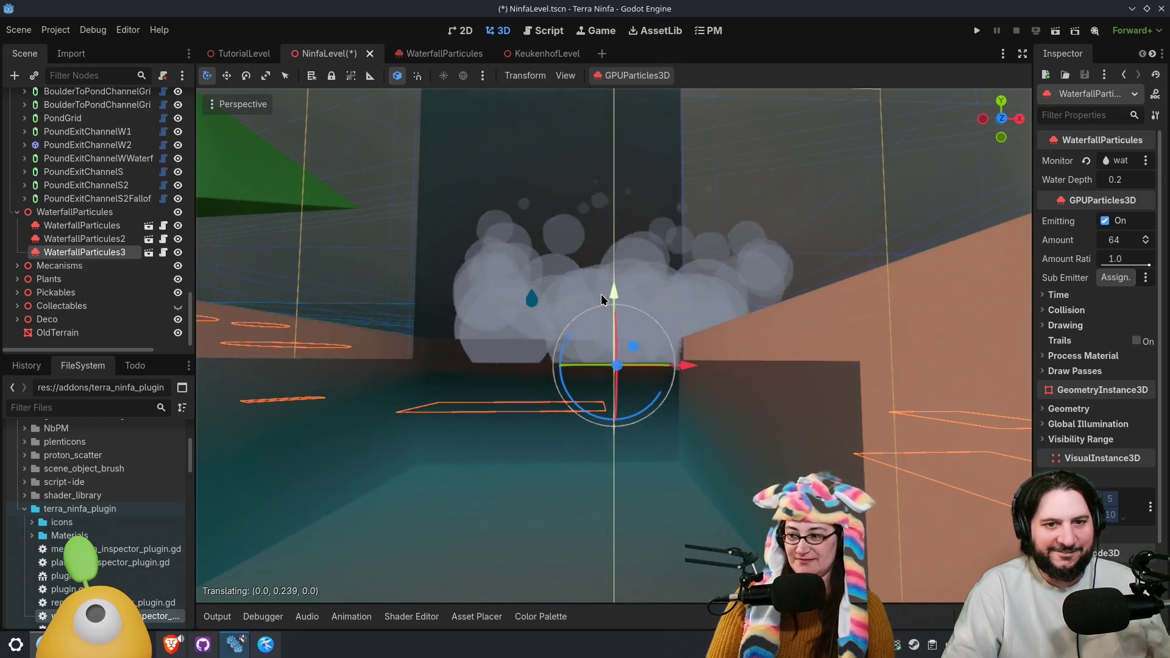
pyautogui.moveTo(682, 360)
pyautogui.mouseDown()
pyautogui.moveTo(595, 383)
pyautogui.moveTo(607, 384)
pyautogui.moveTo(608, 506)
pyautogui.moveTo(675, 535)
pyautogui.moveTo(553, 536)
pyautogui.moveTo(451, 503)
pyautogui.moveTo(668, 474)
pyautogui.moveTo(679, 502)
pyautogui.moveTo(649, 334)
pyautogui.moveTo(631, 419)
pyautogui.mouseUp()
pyautogui.scroll(-2, 679, 501)
pyautogui.scroll(2, 634, 424)
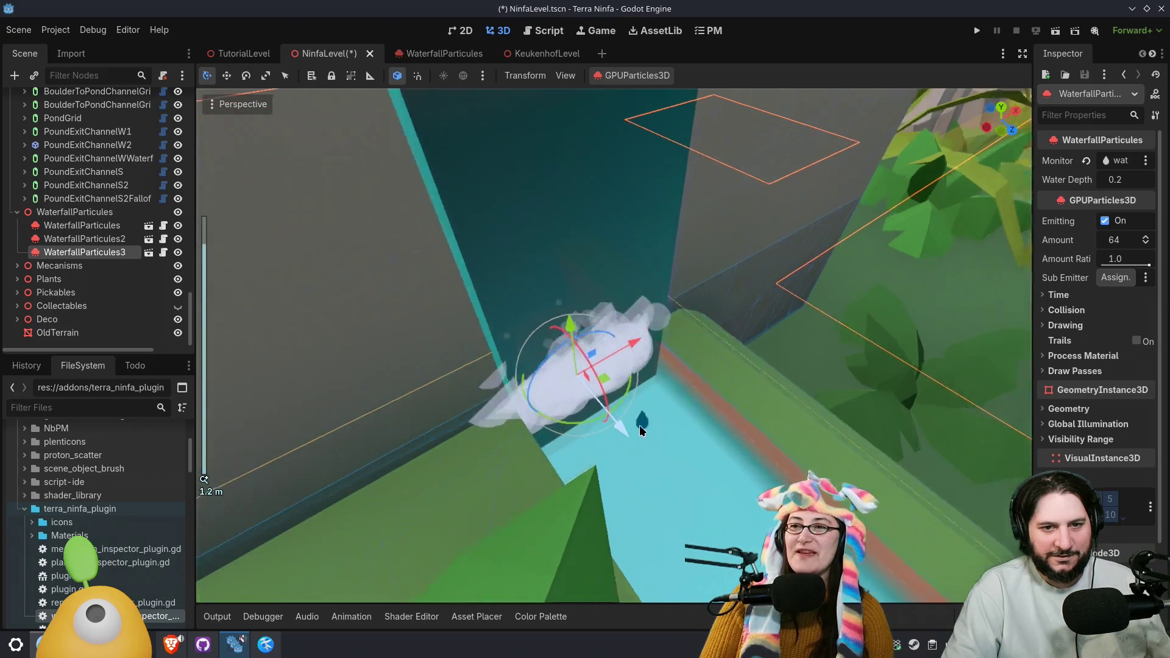
pyautogui.moveTo(601, 424)
pyautogui.mouseDown()
pyautogui.moveTo(572, 324)
pyautogui.moveTo(606, 418)
pyautogui.moveTo(593, 419)
pyautogui.moveTo(677, 443)
pyautogui.moveTo(660, 412)
pyautogui.moveTo(685, 418)
pyautogui.moveTo(631, 477)
pyautogui.mouseUp()
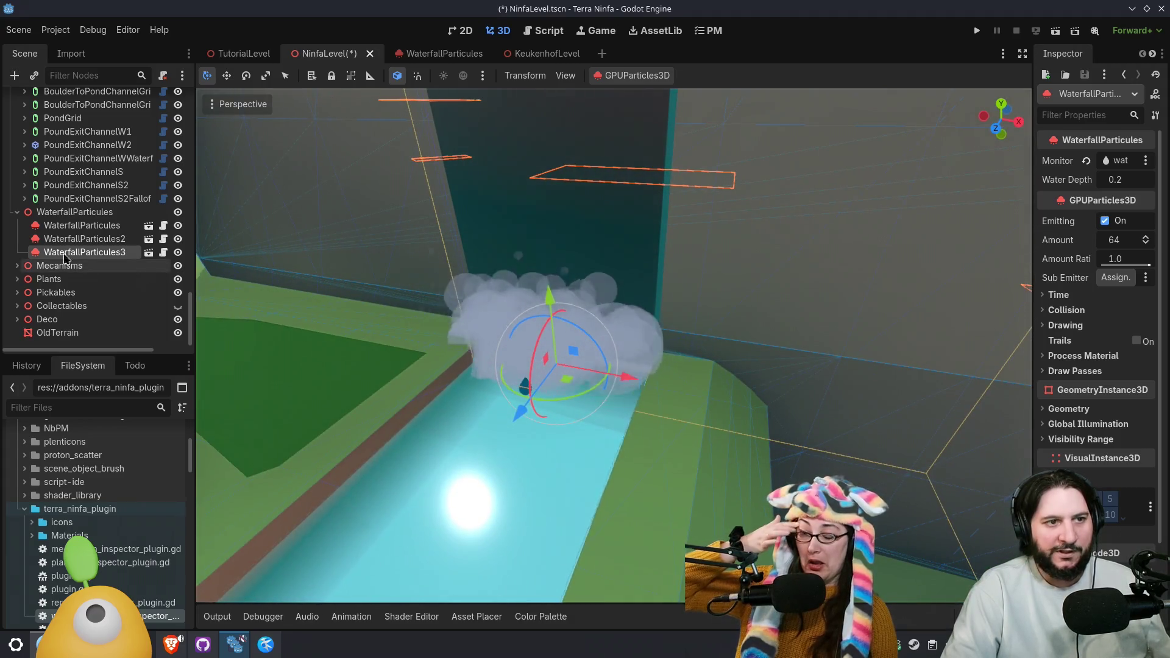
pyautogui.moveTo(757, 326)
pyautogui.mouseDown()
pyautogui.moveTo(500, 334)
pyautogui.moveTo(656, 305)
pyautogui.mouseUp()
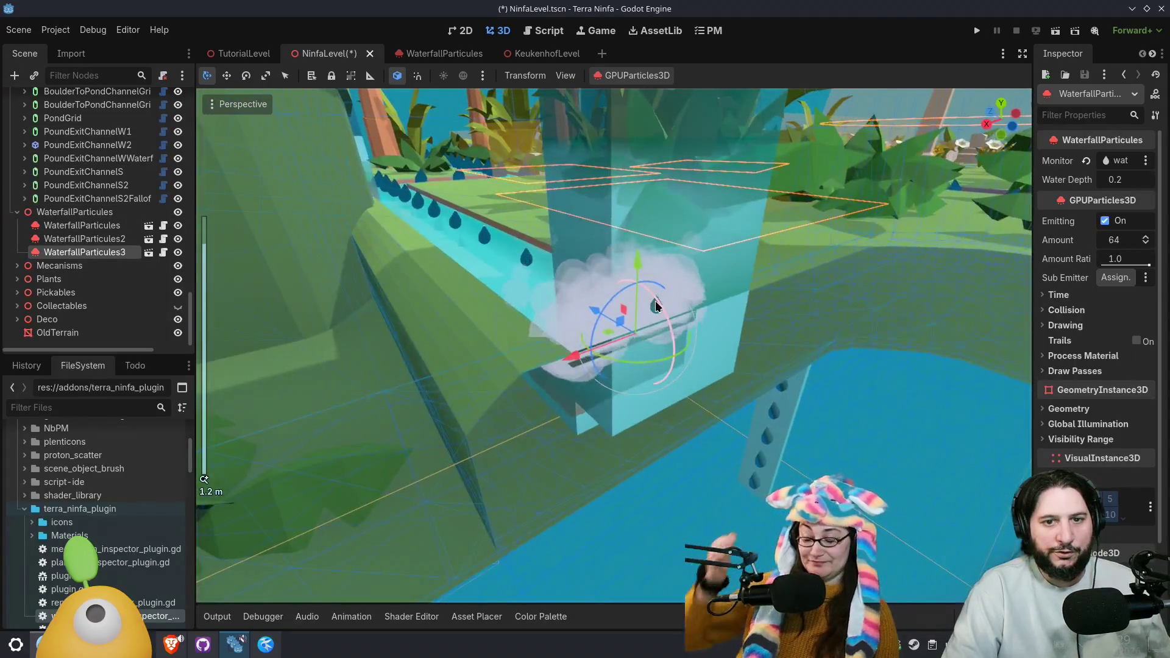
pyautogui.click(651, 310)
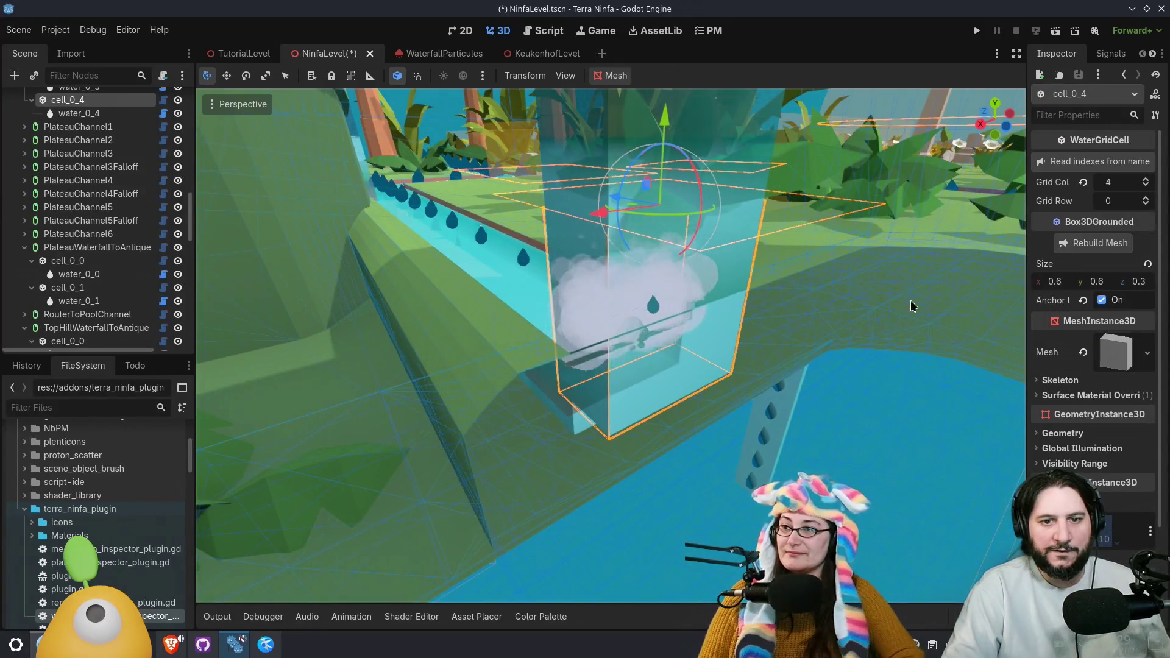
# Select water_0_4 in cell_0_4, frame it, then reselect WaterfallParticules2
pyautogui.click(682, 313)
pyautogui.click(655, 305)
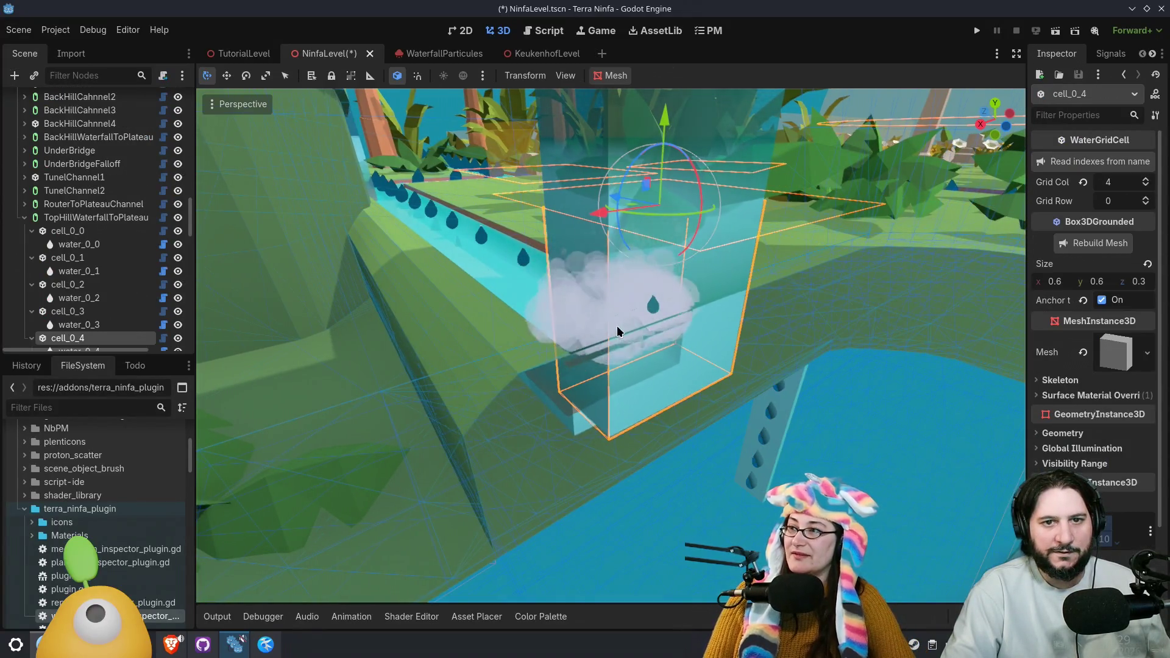
pyautogui.scroll(-1, 104, 304)
pyautogui.click(100, 322)
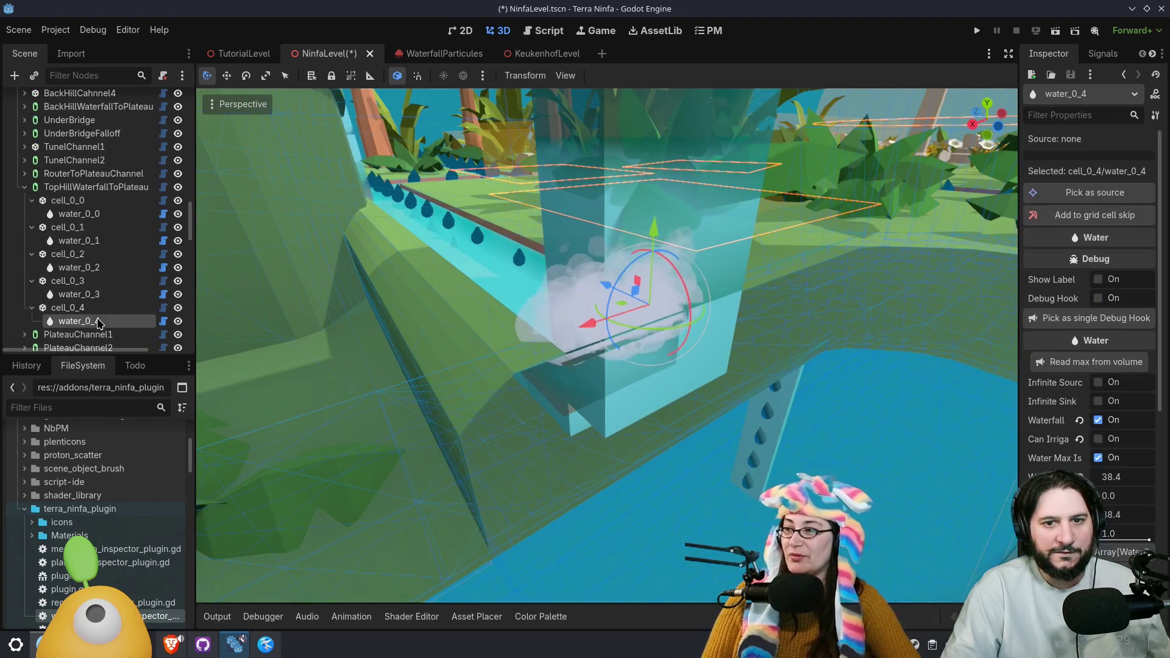
pyautogui.press('f')
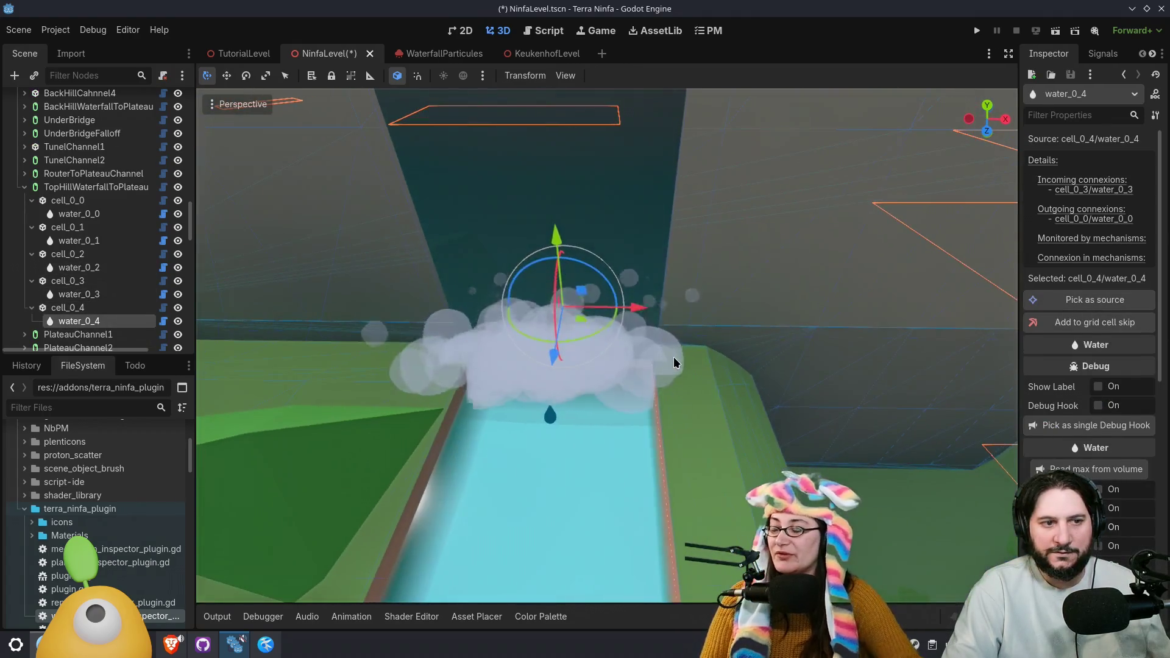
pyautogui.scroll(-5, 74, 321)
pyautogui.scroll(-10, 76, 314)
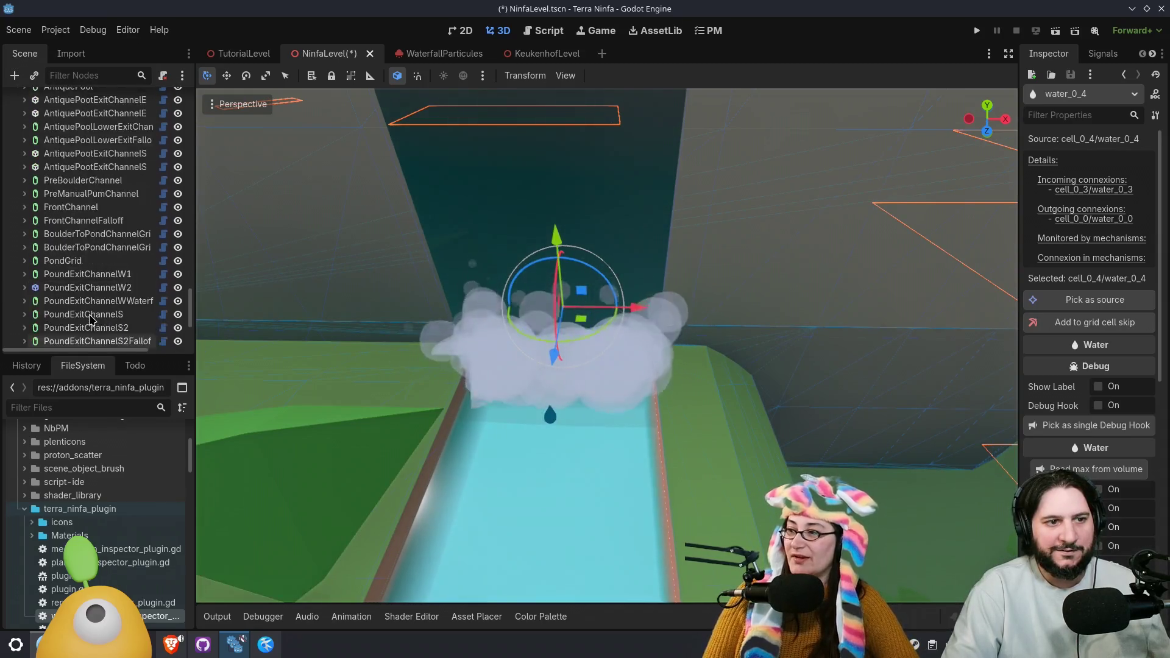
pyautogui.click(97, 290)
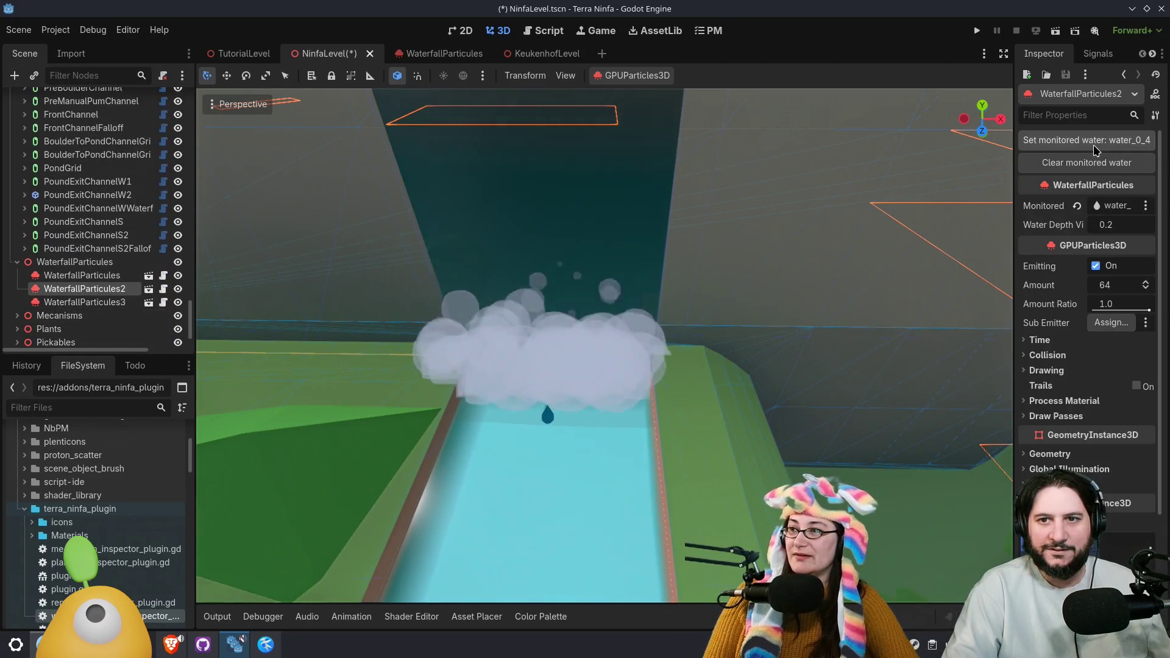
pyautogui.scroll(-10, 786, 403)
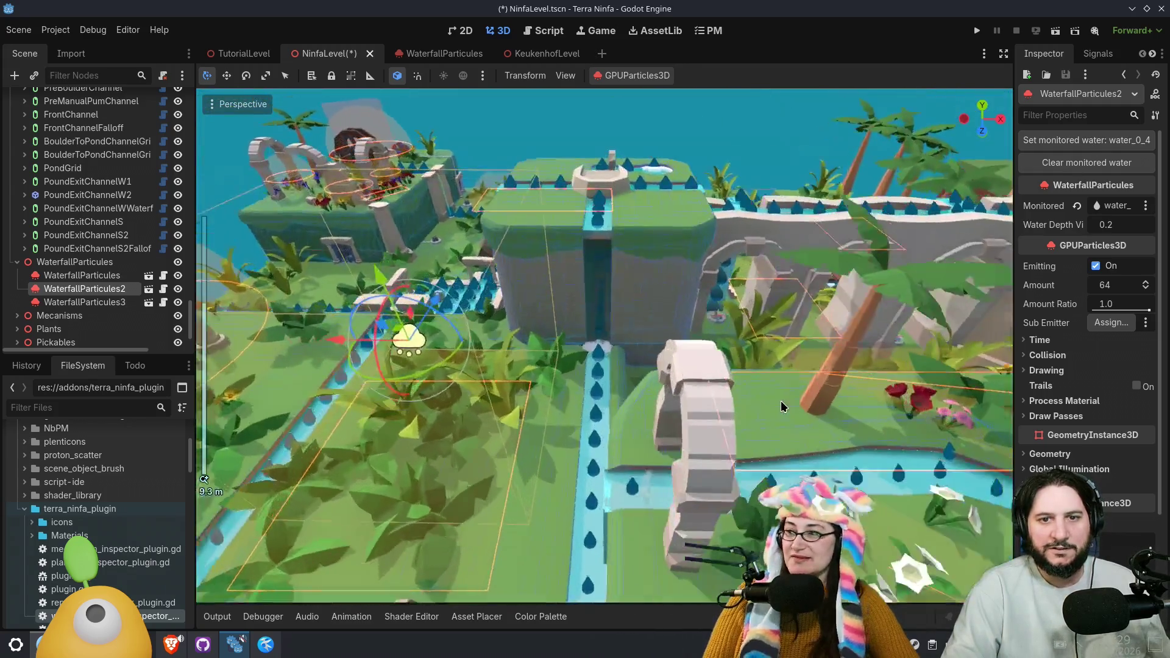
# Move the foam emitter 2 units along Z and turn it a quarter turn
pyautogui.moveTo(783, 407)
pyautogui.mouseDown()
pyautogui.moveTo(724, 301)
pyautogui.moveTo(742, 309)
pyautogui.moveTo(400, 306)
pyautogui.mouseUp()
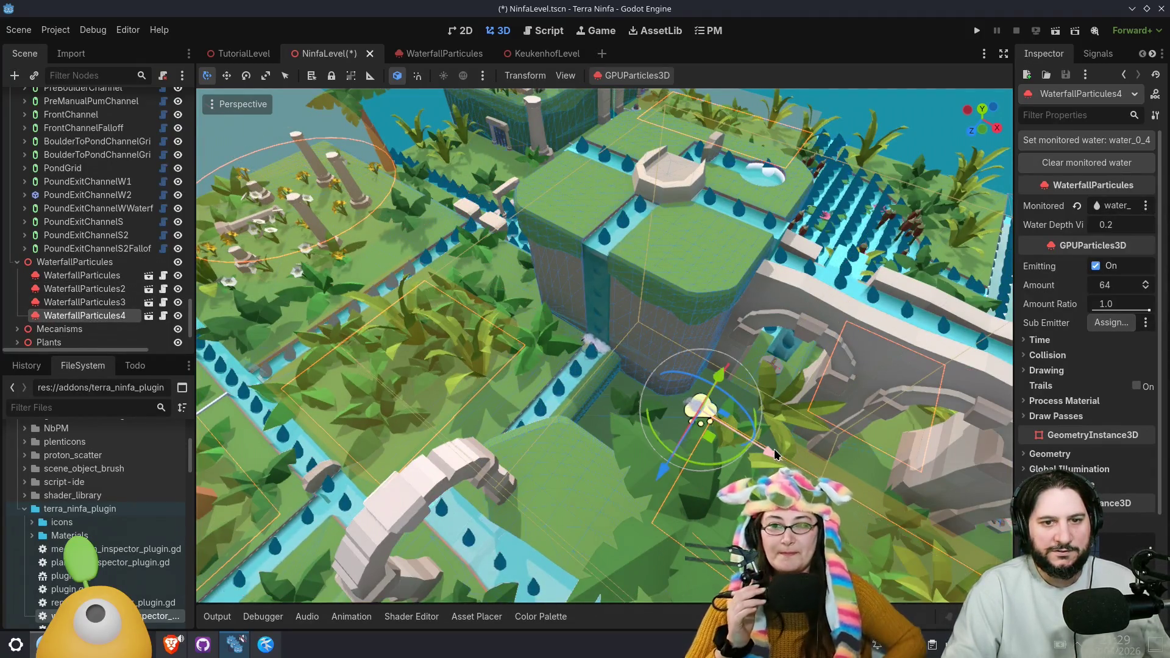
pyautogui.moveTo(736, 320)
pyautogui.mouseDown()
pyautogui.moveTo(869, 396)
pyautogui.moveTo(701, 354)
pyautogui.mouseUp()
pyautogui.scroll(3, 664, 343)
pyautogui.scroll(1, 663, 339)
pyautogui.moveTo(591, 346)
pyautogui.mouseDown()
pyautogui.moveTo(694, 378)
pyautogui.moveTo(676, 376)
pyautogui.mouseUp()
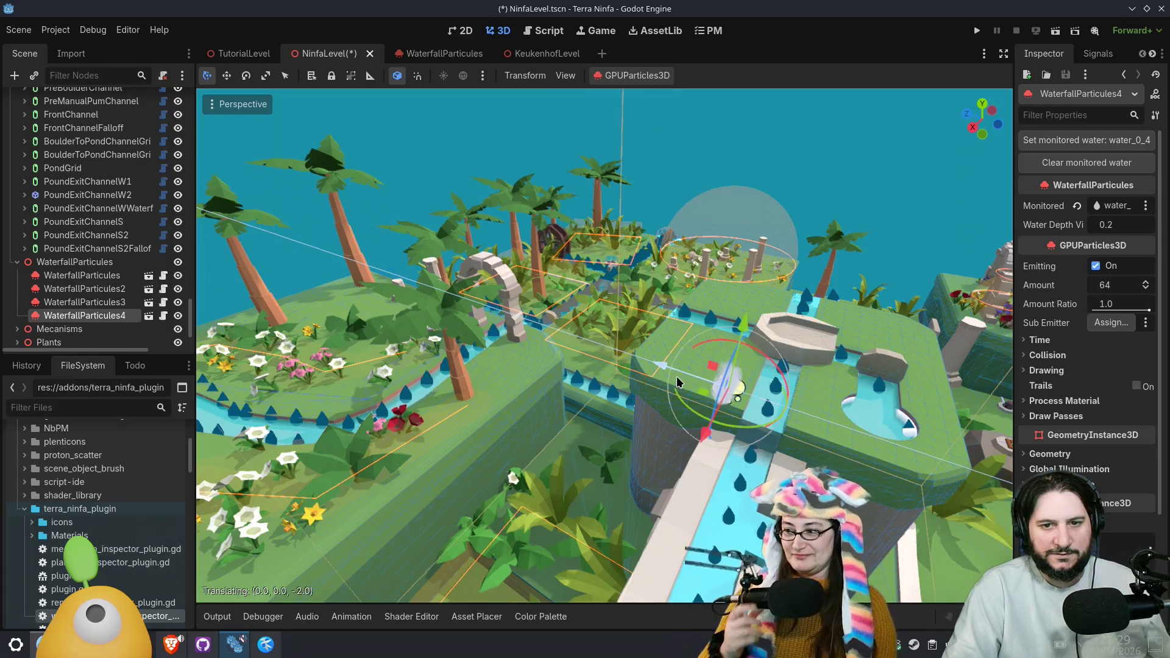
pyautogui.press('f')
pyautogui.scroll(2, 720, 488)
pyautogui.moveTo(720, 488); pyautogui.dragTo(743, 484)
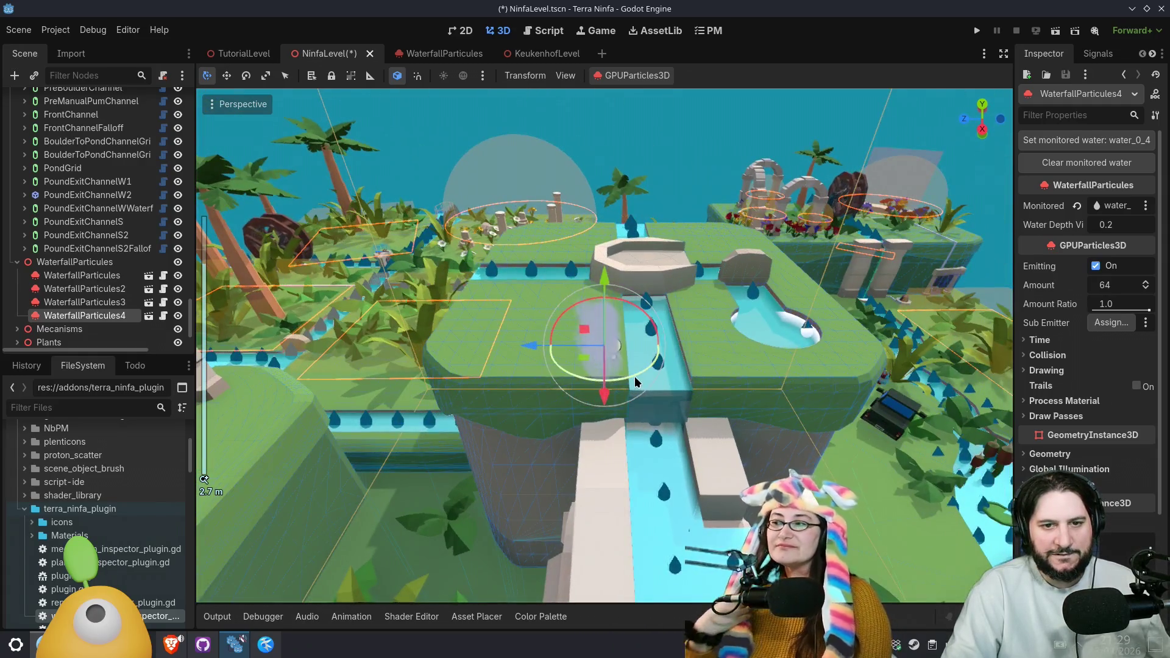
pyautogui.moveTo(635, 383); pyautogui.dragTo(730, 321)
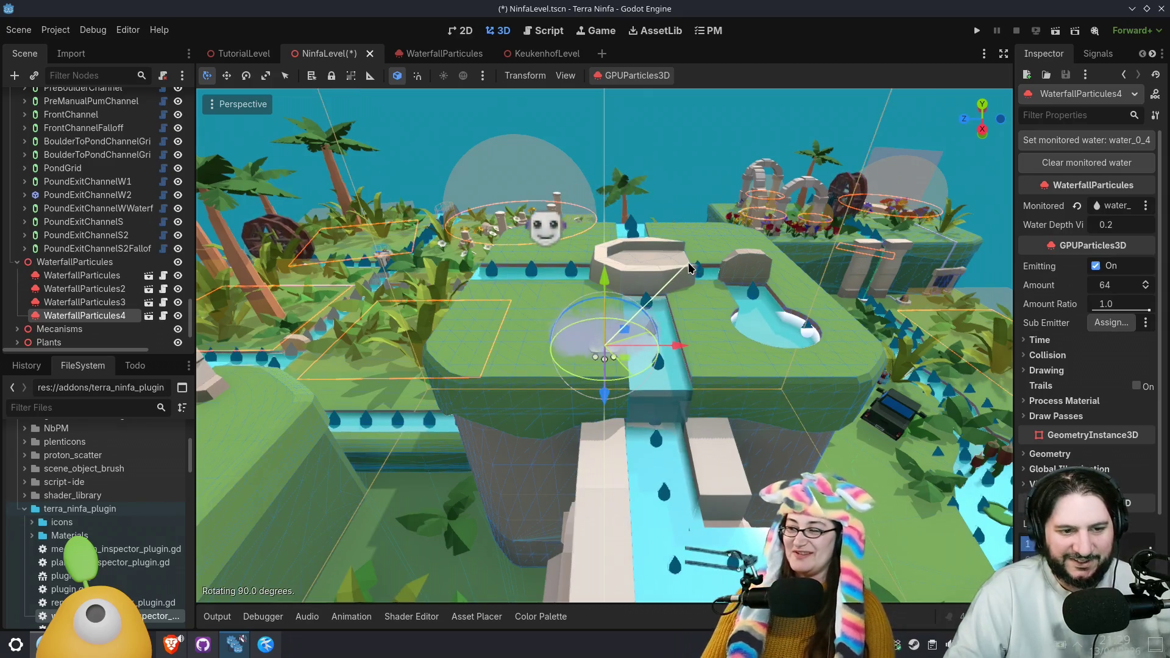
# Lower WaterfallParticules4 onto the canal drop and clear its monitored water
pyautogui.moveTo(682, 345)
pyautogui.mouseDown()
pyautogui.moveTo(757, 355)
pyautogui.moveTo(678, 539)
pyautogui.moveTo(597, 517)
pyautogui.moveTo(506, 517)
pyautogui.moveTo(591, 295)
pyautogui.mouseUp()
pyautogui.scroll(2, 678, 540)
pyautogui.scroll(-1, 592, 296)
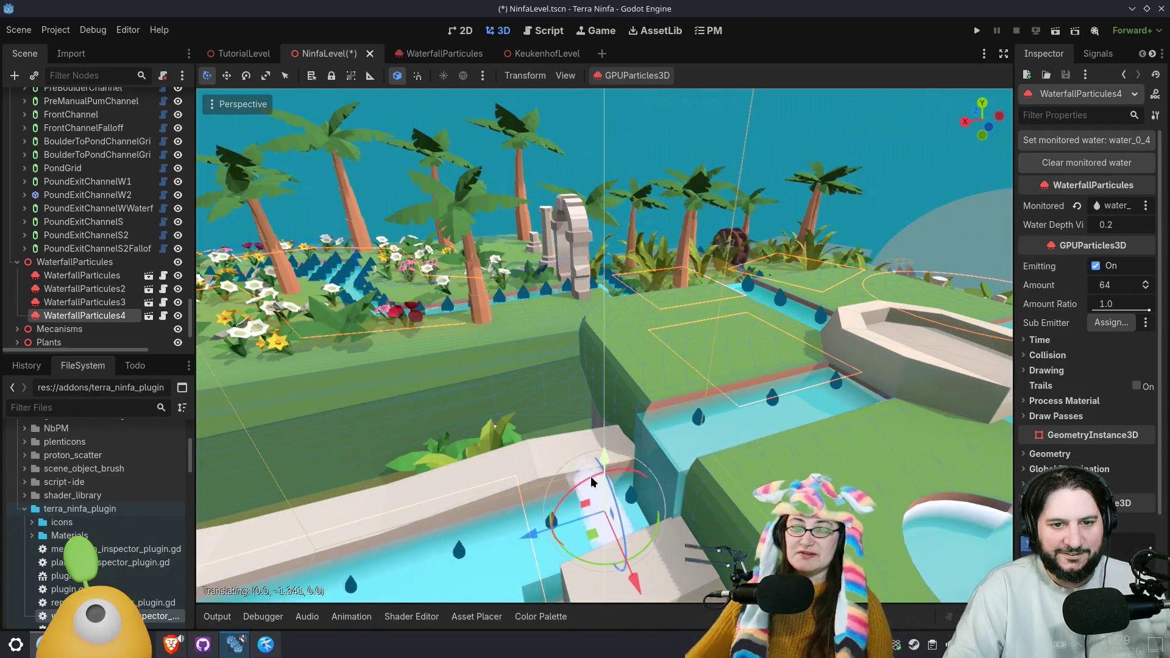
pyautogui.scroll(4, 572, 509)
pyautogui.moveTo(572, 510)
pyautogui.mouseDown()
pyautogui.moveTo(697, 467)
pyautogui.moveTo(662, 492)
pyautogui.moveTo(571, 409)
pyautogui.mouseUp()
pyautogui.moveTo(656, 334)
pyautogui.mouseDown()
pyautogui.moveTo(762, 463)
pyautogui.moveTo(674, 495)
pyautogui.moveTo(572, 448)
pyautogui.moveTo(552, 408)
pyautogui.moveTo(530, 426)
pyautogui.moveTo(536, 528)
pyautogui.moveTo(714, 480)
pyautogui.moveTo(703, 476)
pyautogui.moveTo(682, 525)
pyautogui.mouseUp()
pyautogui.scroll(2, 682, 524)
pyautogui.click(1121, 167)
pyautogui.moveTo(719, 287)
pyautogui.mouseDown()
pyautogui.moveTo(620, 321)
pyautogui.moveTo(432, 306)
pyautogui.moveTo(852, 307)
pyautogui.mouseUp()
pyautogui.scroll(2, 852, 307)
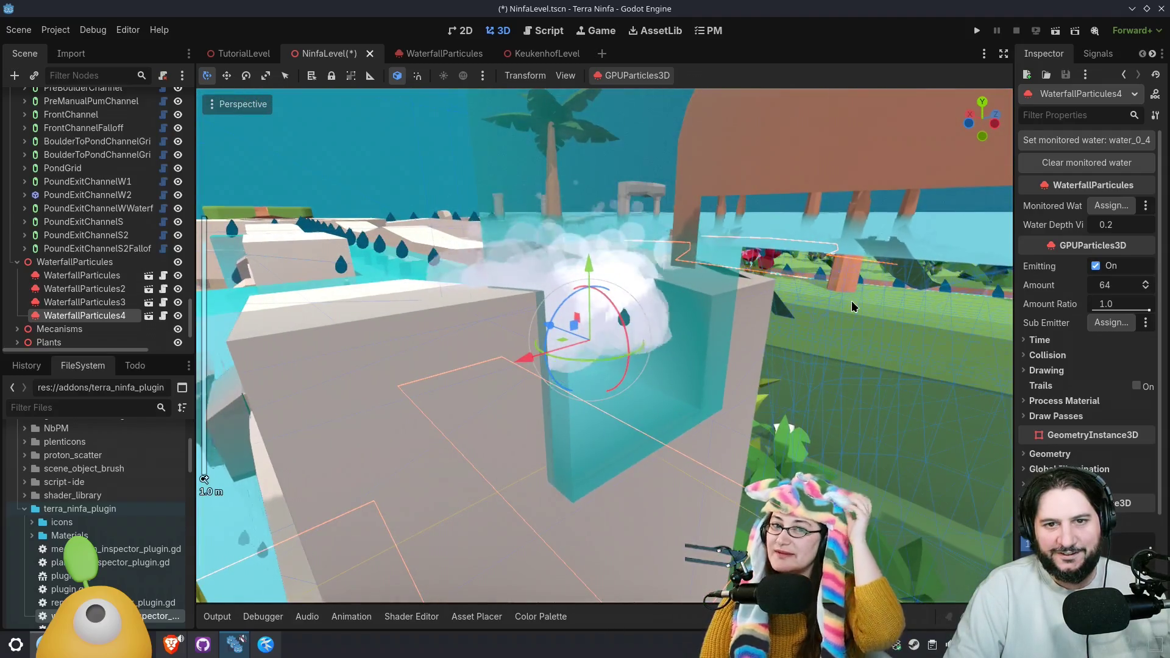
# Select cell_0_0 and its water_0_0 under the foam, collapsing the waterfall cell groups
pyautogui.click(852, 307)
pyautogui.click(628, 317)
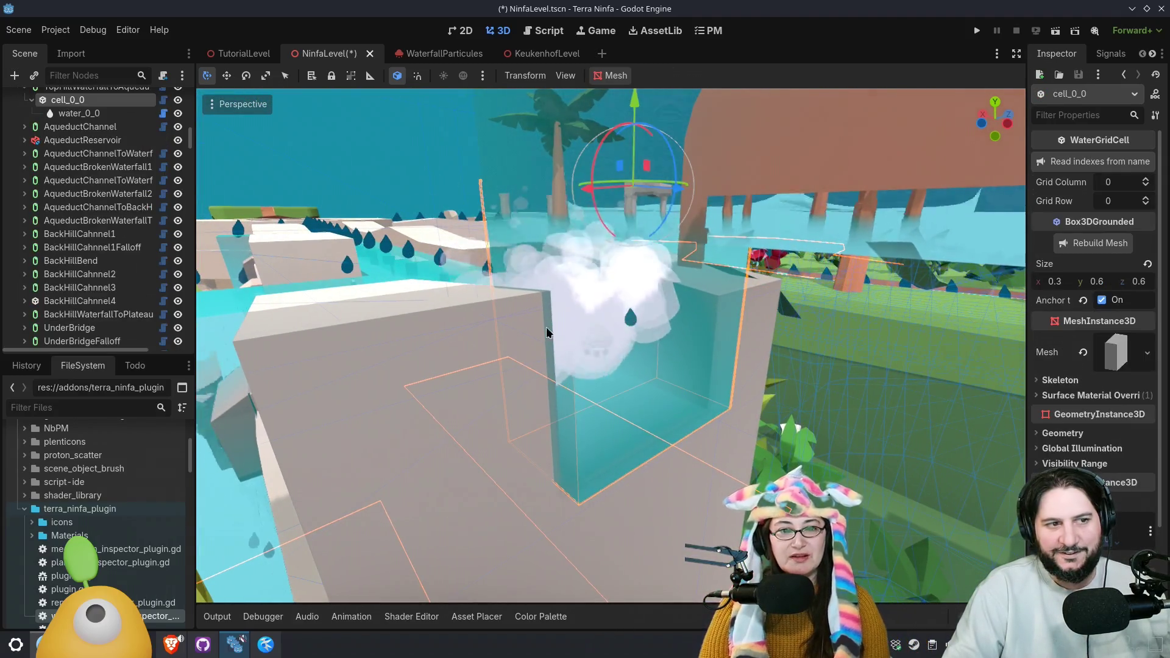
pyautogui.scroll(-5, 87, 313)
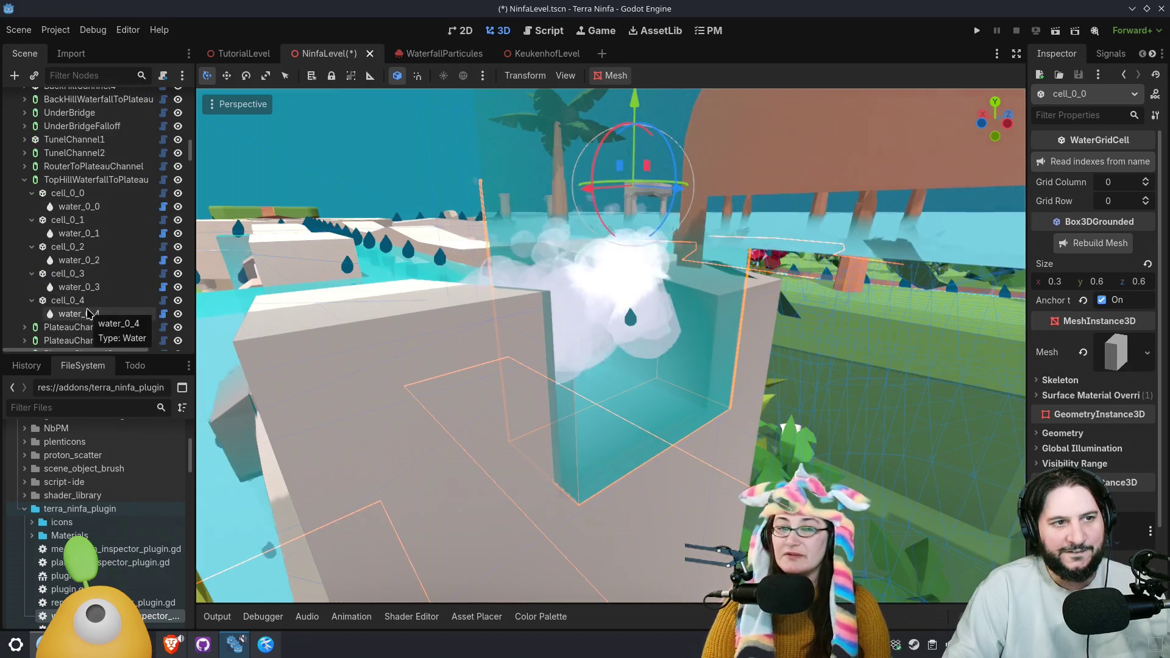
pyautogui.click(25, 180)
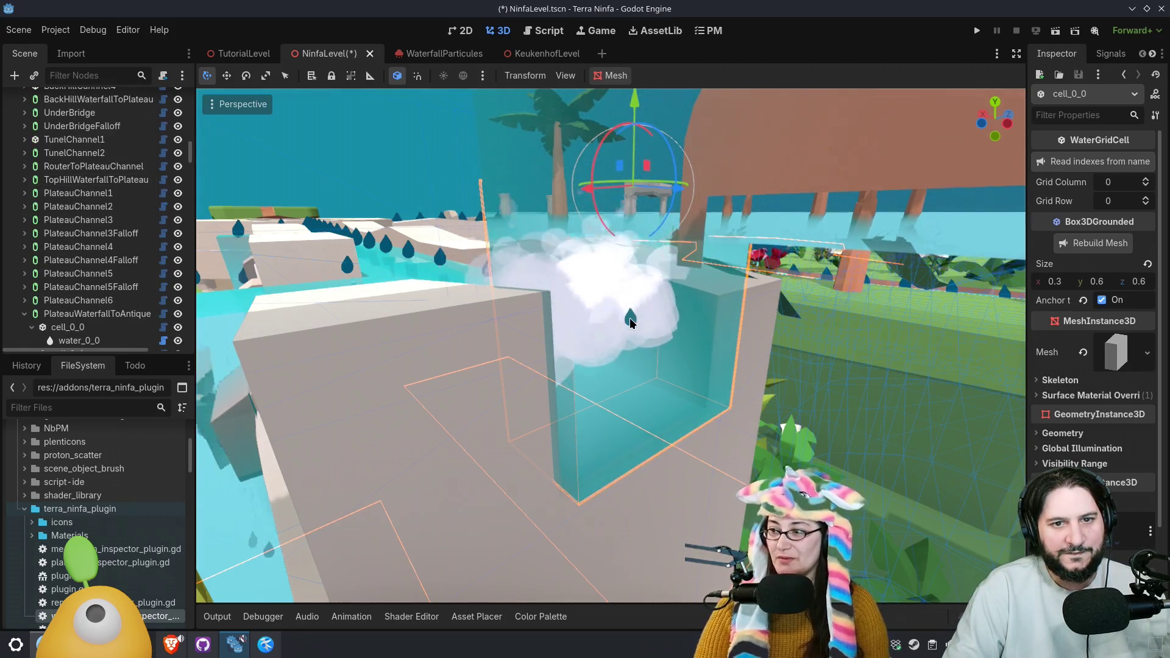
pyautogui.scroll(-5, 61, 183)
pyautogui.click(23, 129)
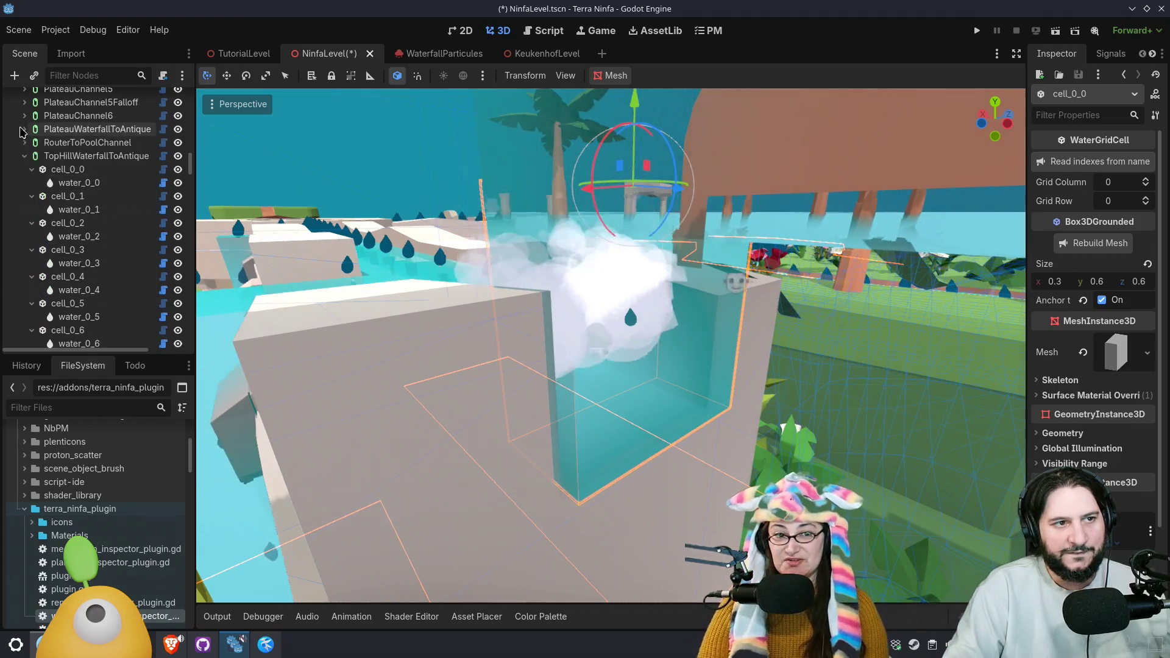
pyautogui.scroll(10, 24, 147)
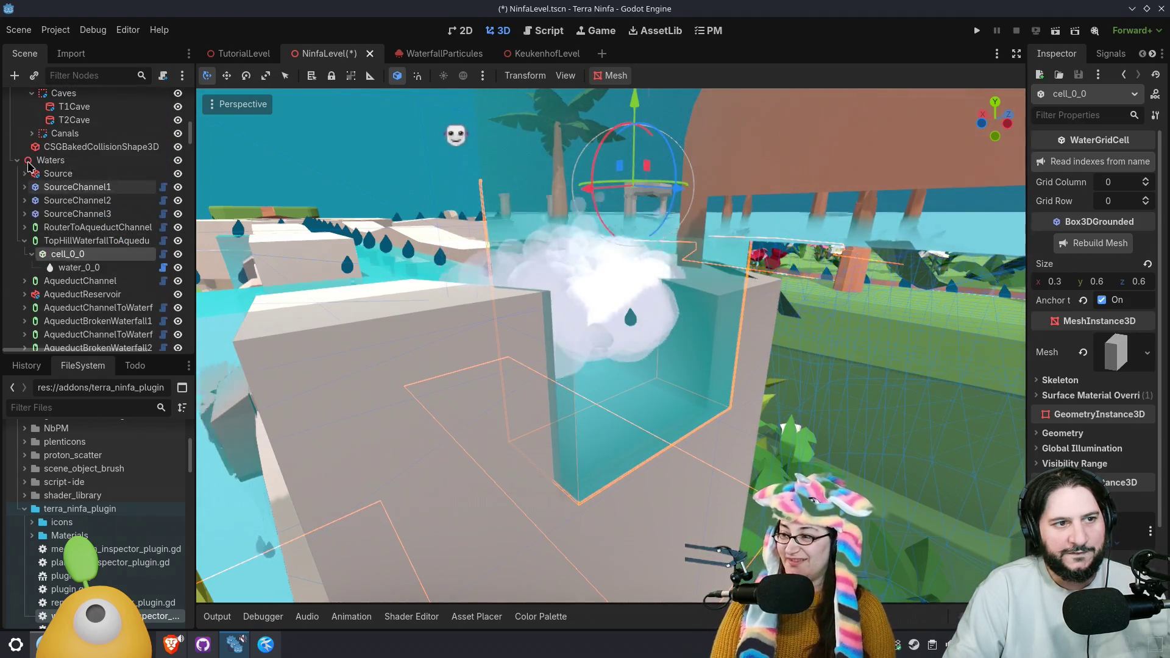
pyautogui.click(78, 267)
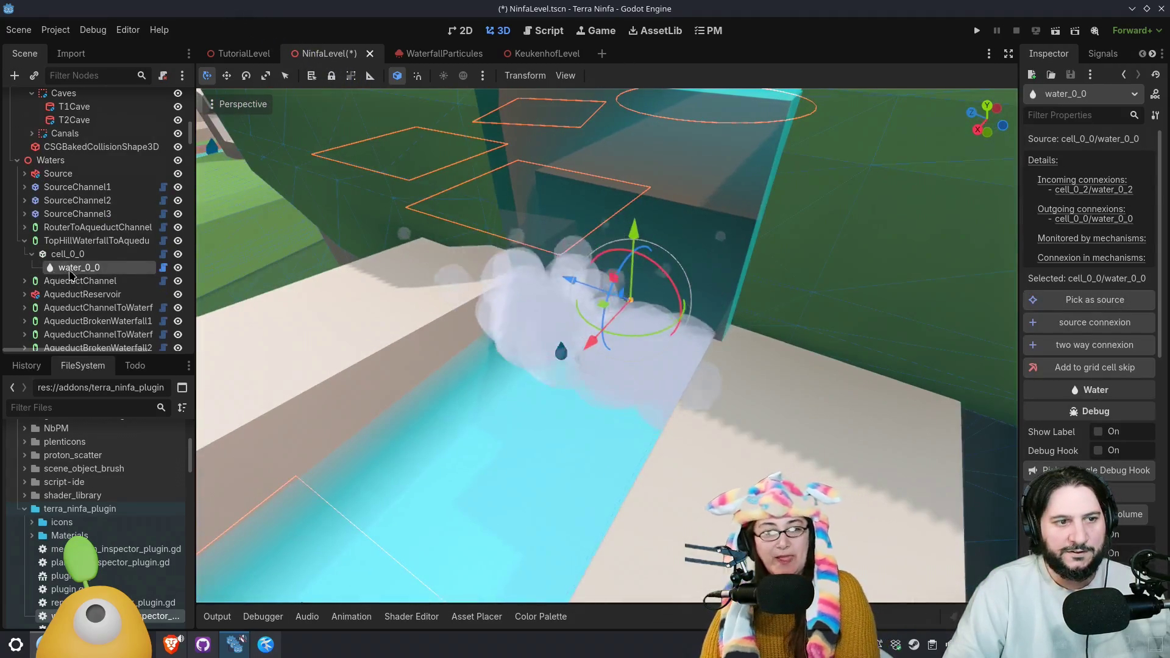
pyautogui.scroll(-10, 112, 297)
pyautogui.scroll(10, 112, 297)
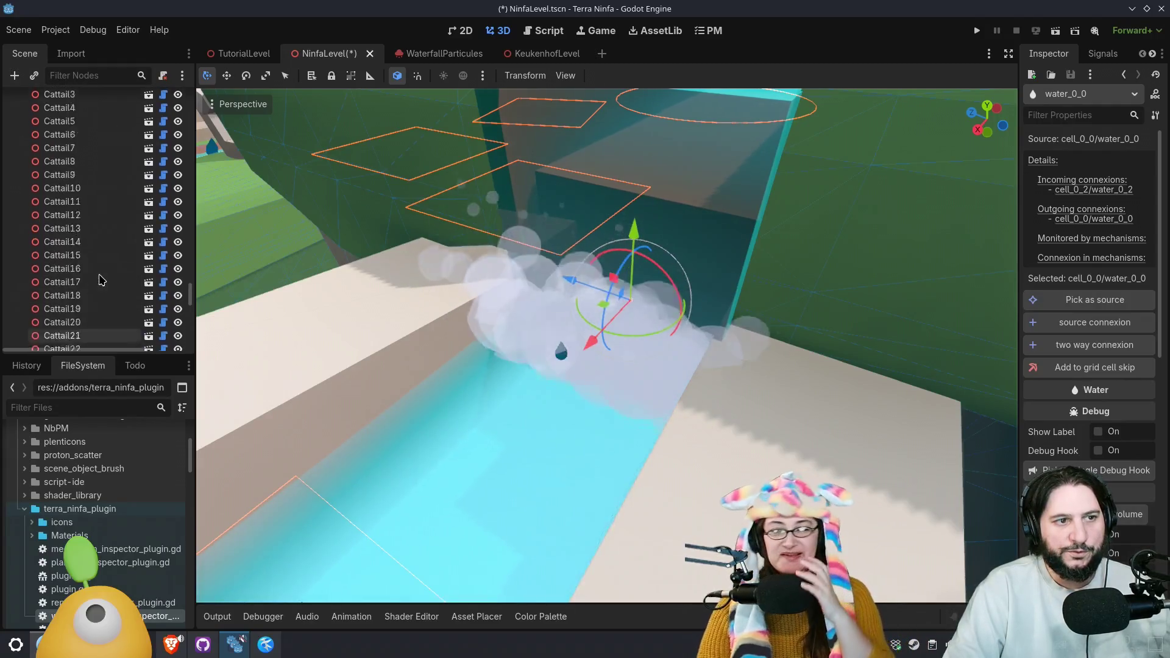
pyautogui.scroll(15, 91, 268)
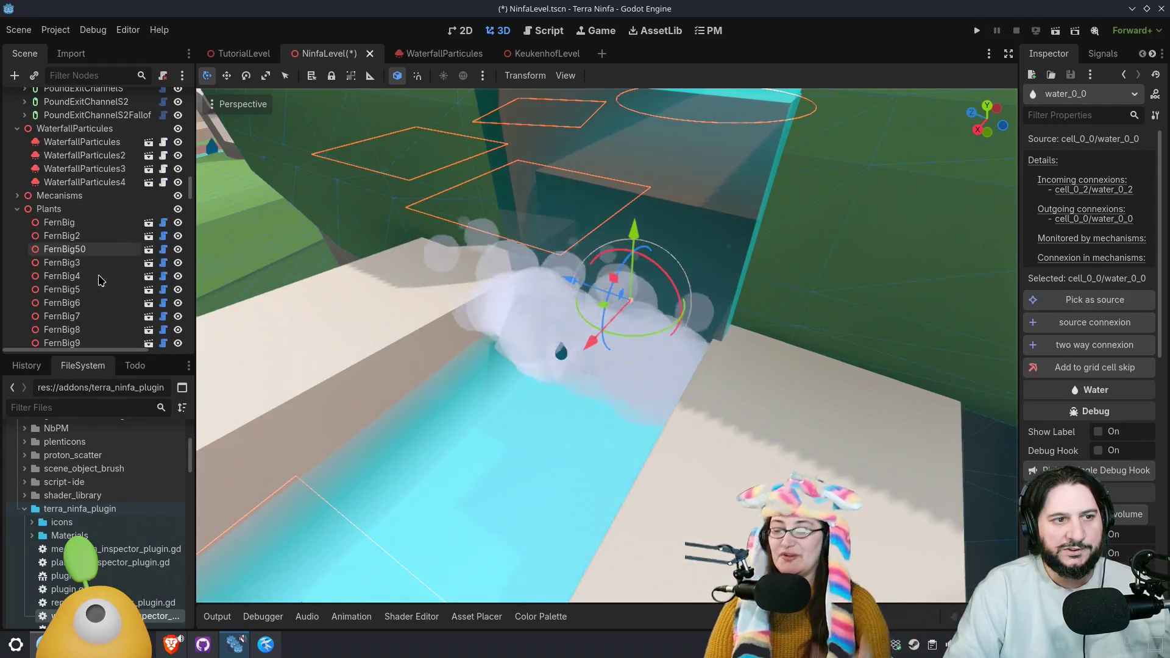
# Collapse Plants, reselect WaterfallParticules4, and save the level scene
pyautogui.click(19, 209)
pyautogui.click(84, 252)
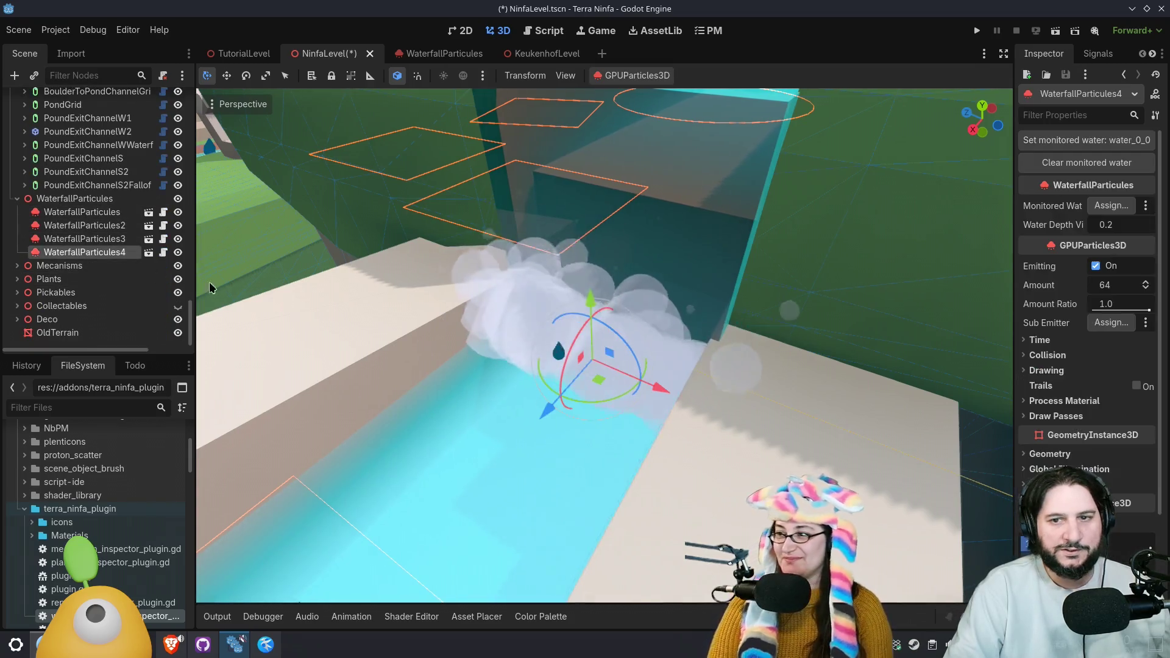
pyautogui.scroll(-10, 779, 314)
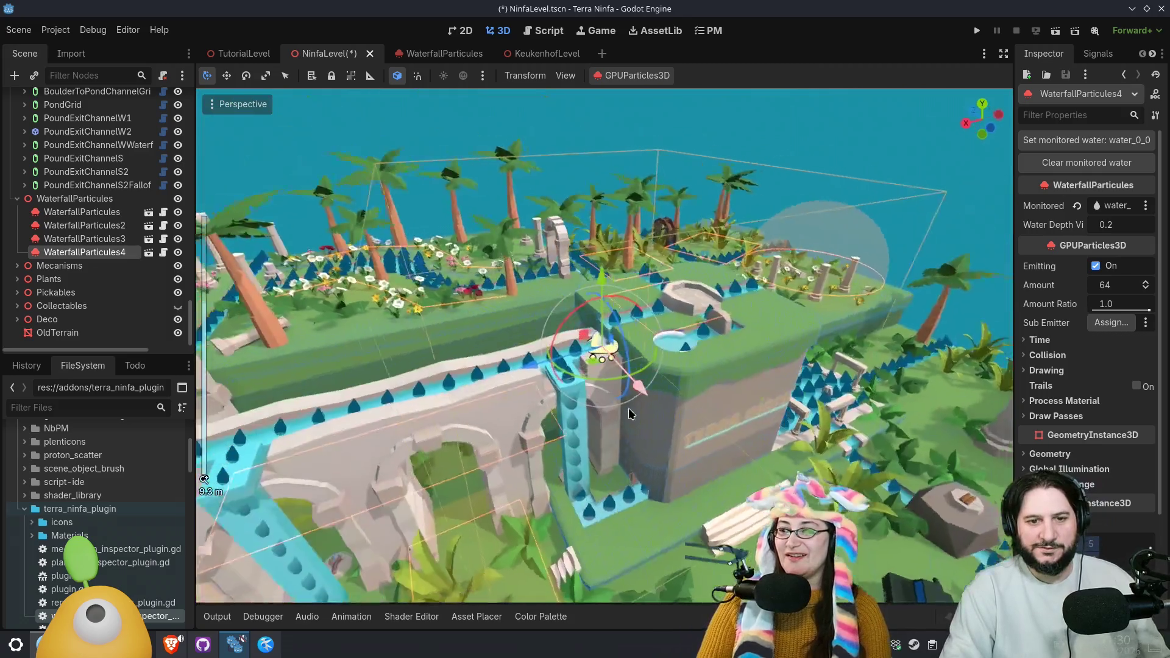
pyautogui.scroll(-3, 601, 418)
pyautogui.hotkey('ctrl', 's')
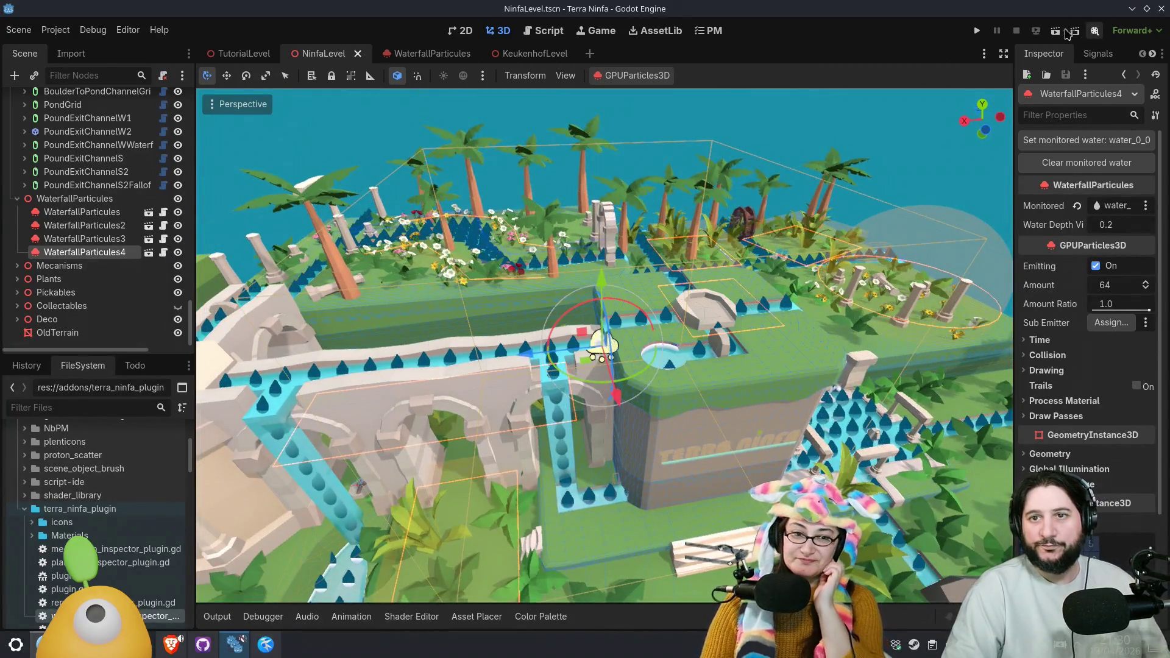
pyautogui.click(1068, 32)
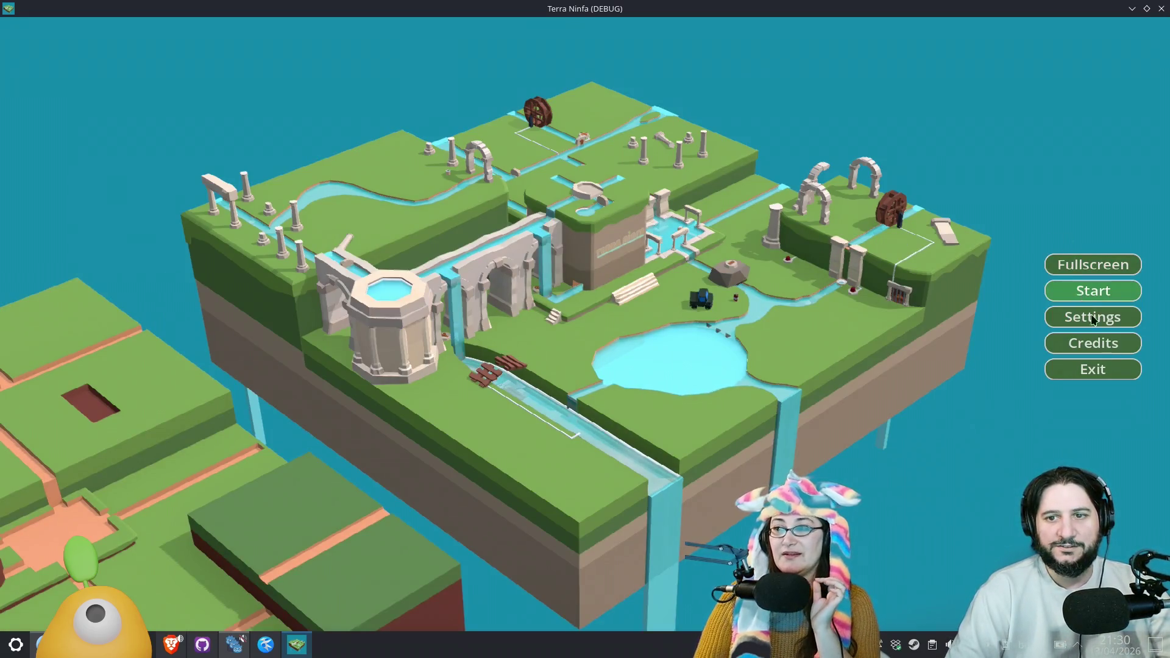
# Quit the game, hide the OldTerrain node, and relaunch the level in fullscreen
pyautogui.click(1110, 375)
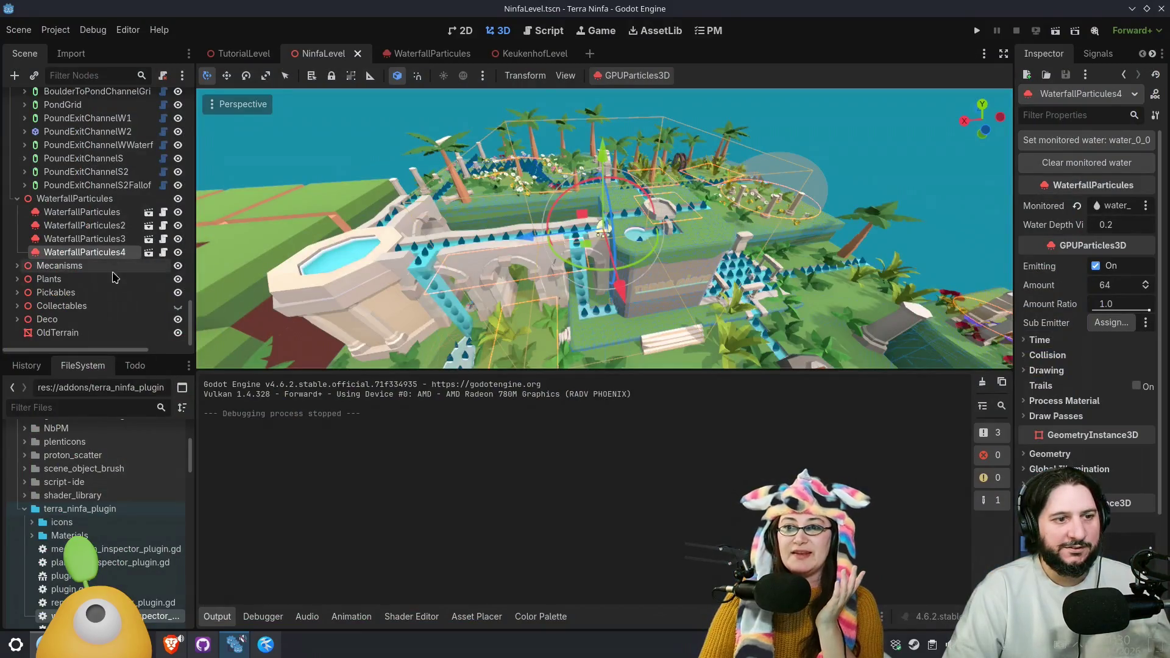
pyautogui.click(177, 333)
pyautogui.press('F5')
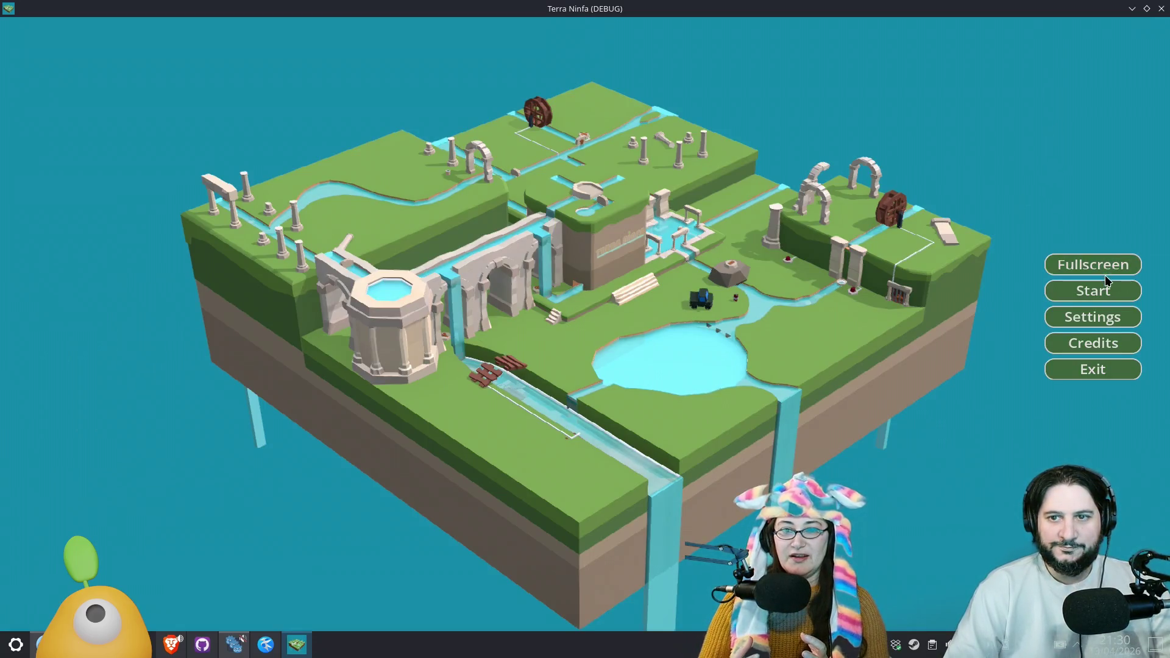
pyautogui.click(1107, 270)
pyautogui.click(1097, 291)
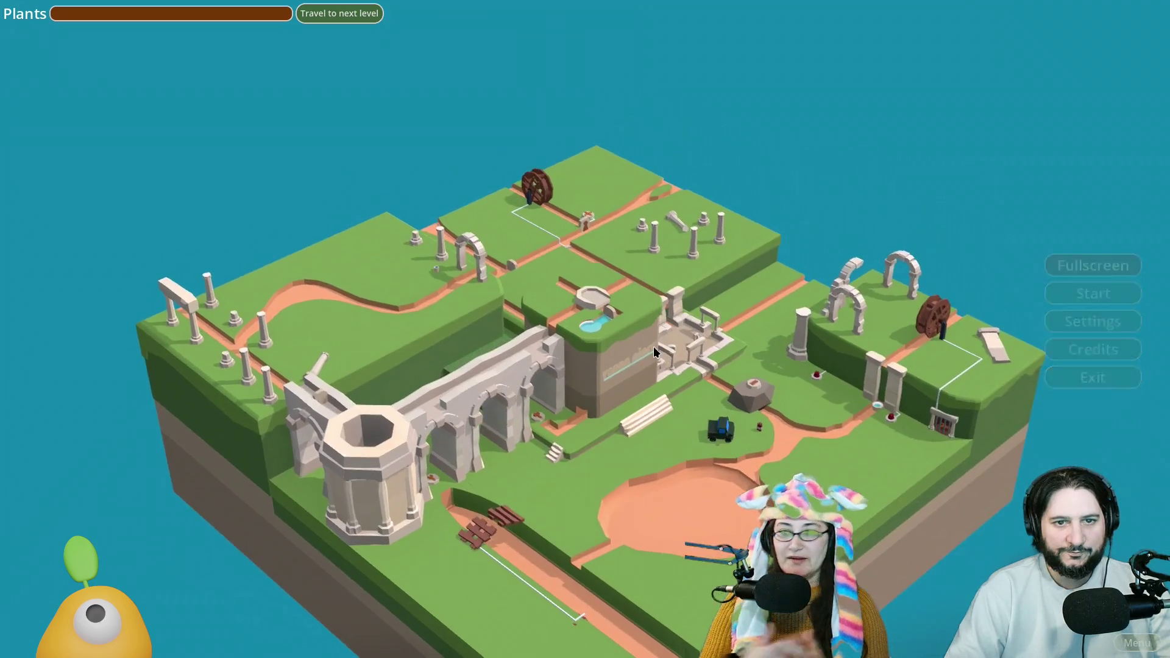
# Rotate and pan the game camera along the aqueduct and around the island to the cliff waterfall
pyautogui.scroll(5, 654, 353)
pyautogui.scroll(2, 659, 237)
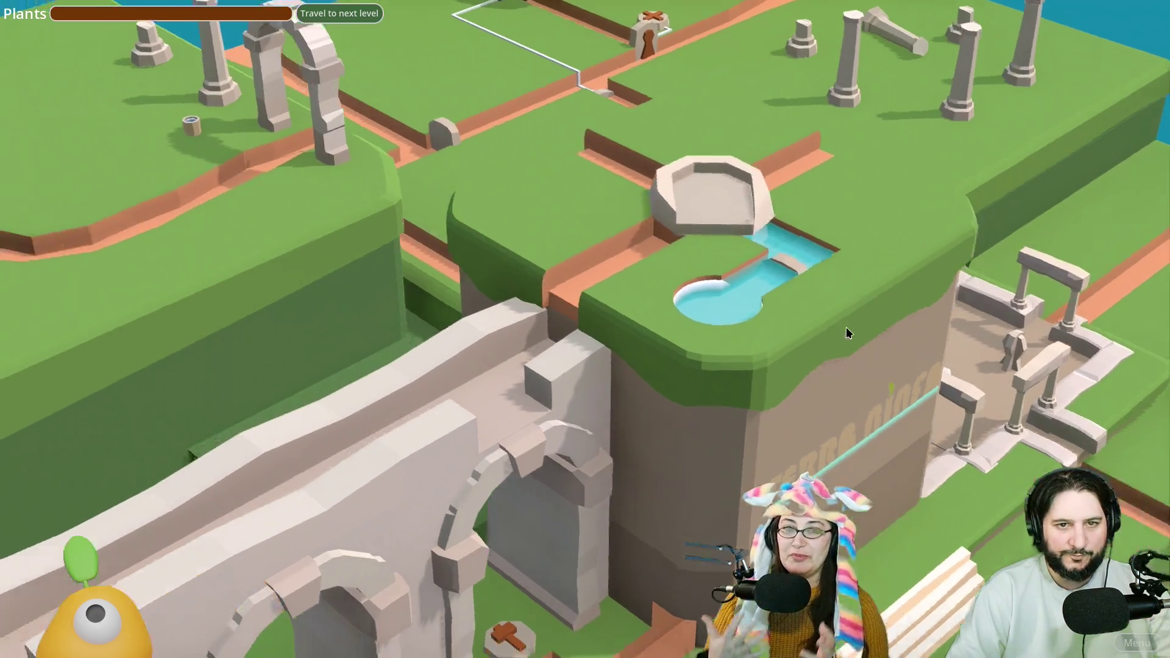
pyautogui.scroll(-3, 846, 327)
pyautogui.press('e')
pyautogui.scroll(3, 843, 349)
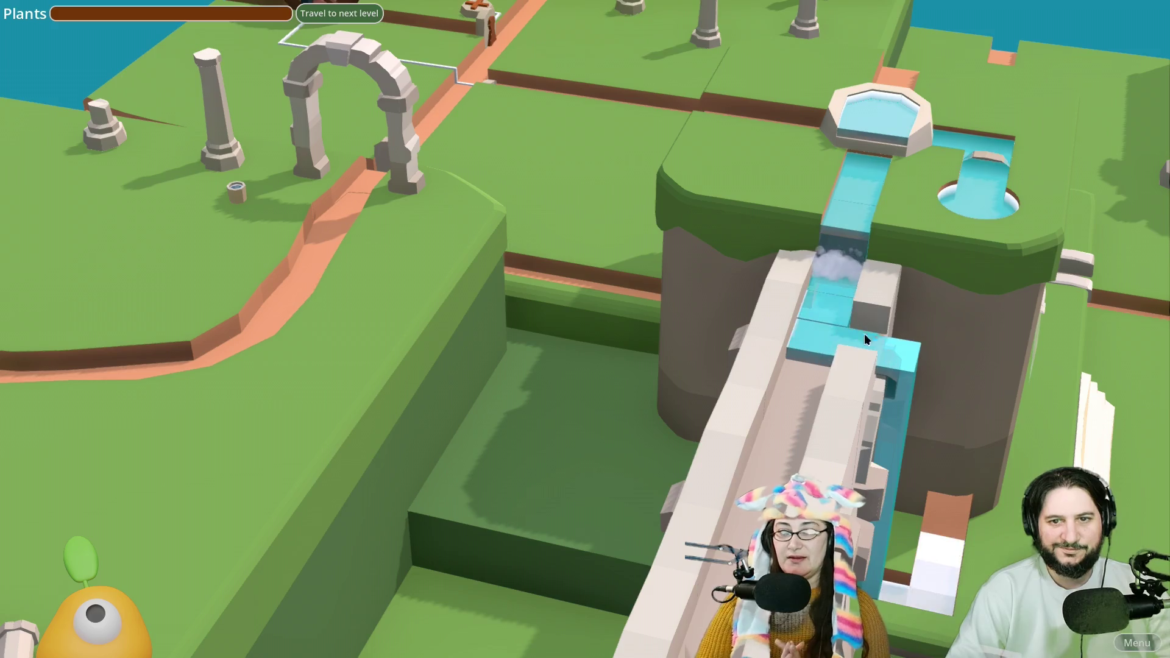
pyautogui.scroll(-2, 864, 334)
pyautogui.press('e')
pyautogui.scroll(2, 690, 360)
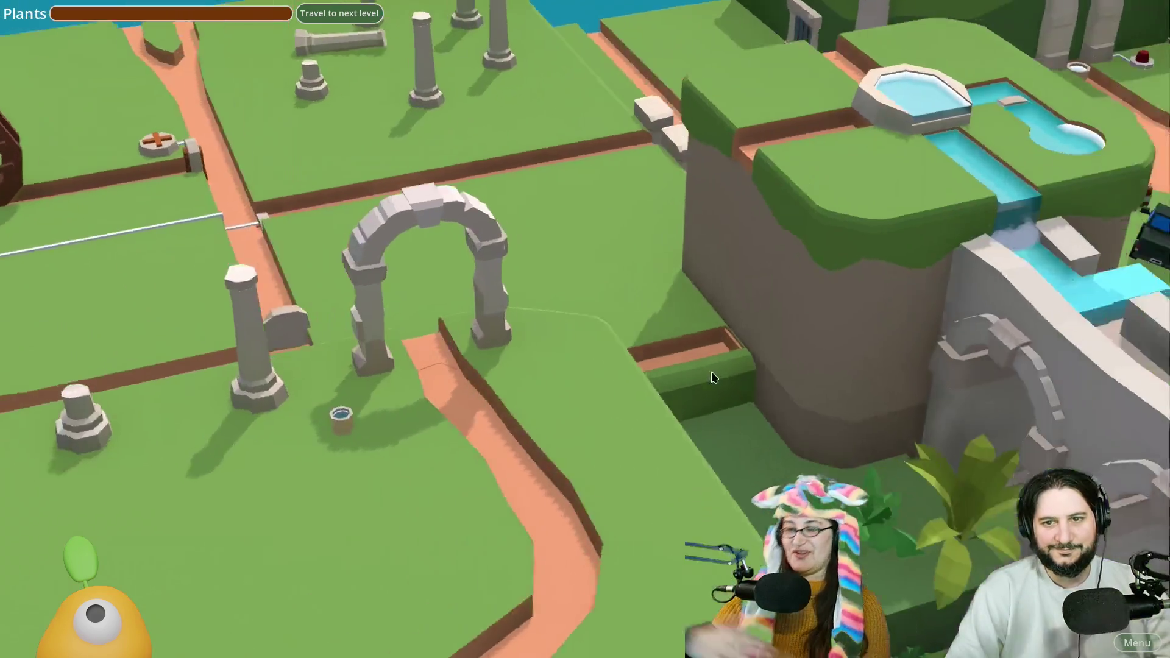
pyautogui.press('e')
pyautogui.scroll(-2, 930, 237)
pyautogui.press('e')
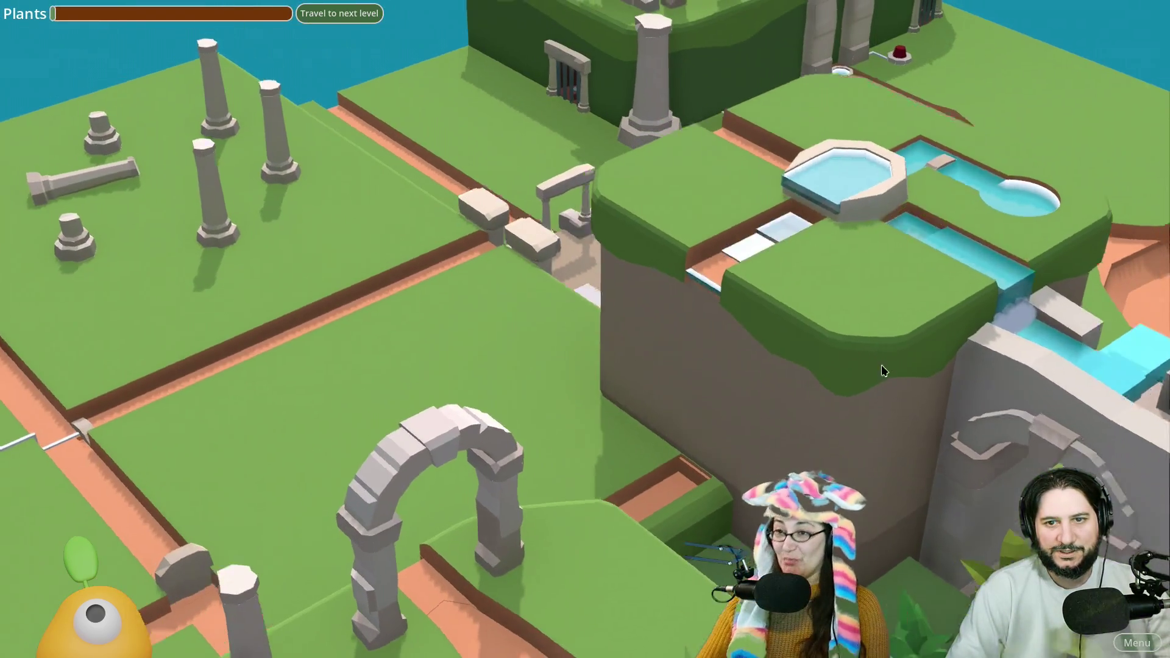
pyautogui.scroll(2, 861, 434)
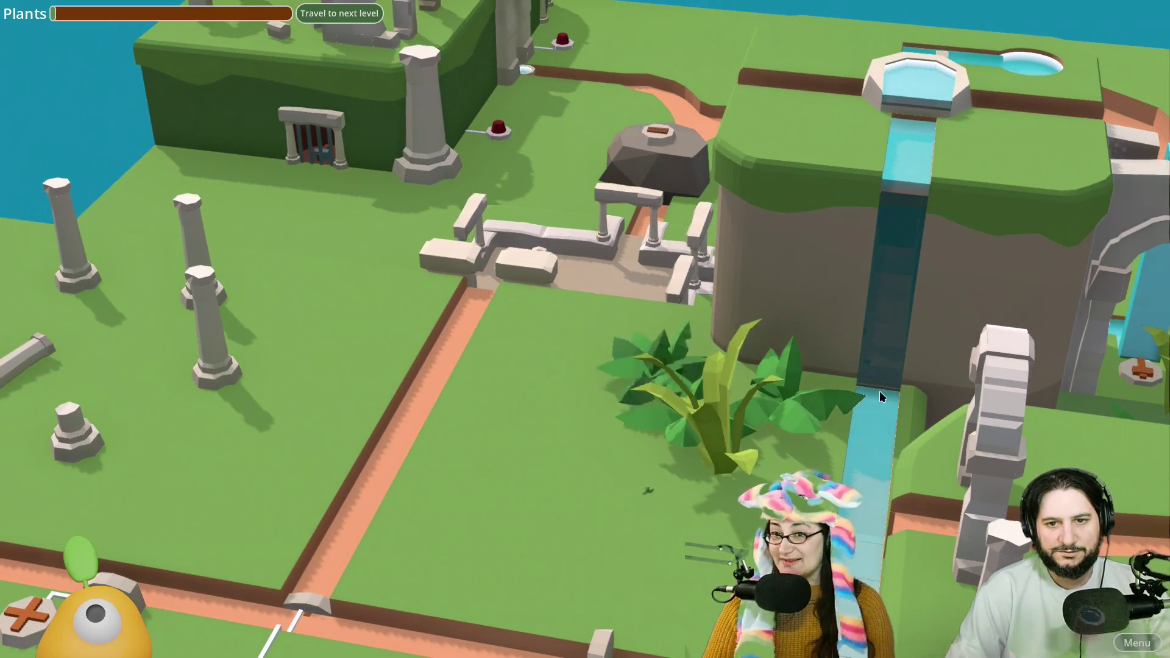
pyautogui.press('e')
pyautogui.scroll(2, 910, 45)
pyautogui.scroll(-2, 803, 89)
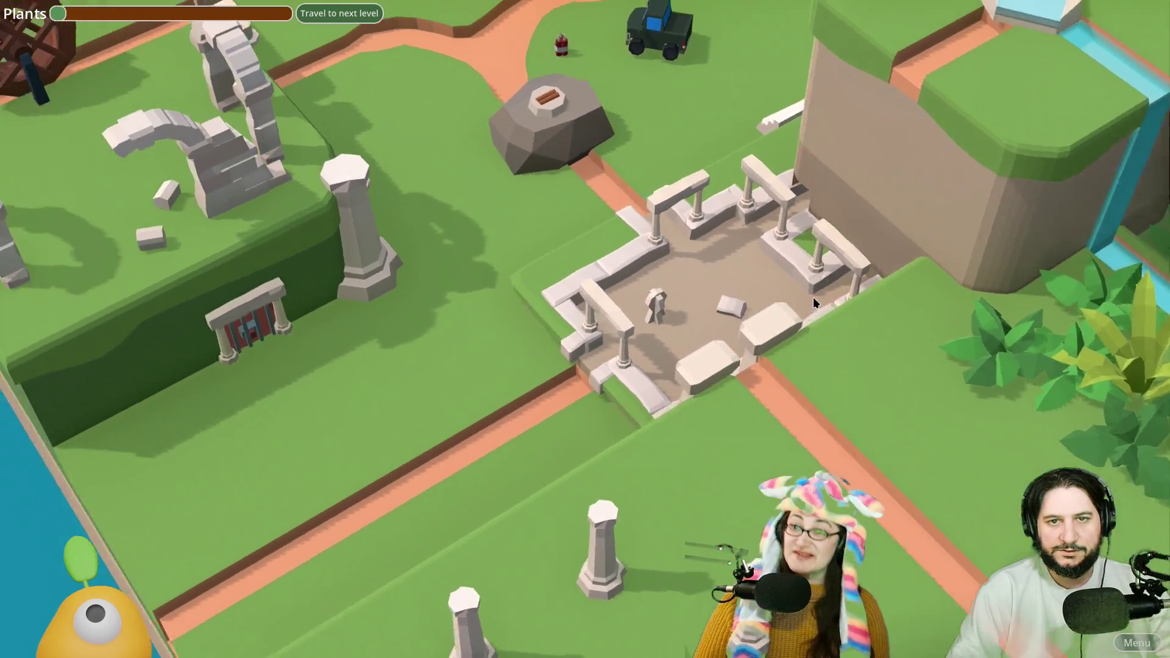
pyautogui.press('e')
pyautogui.scroll(2, 653, 437)
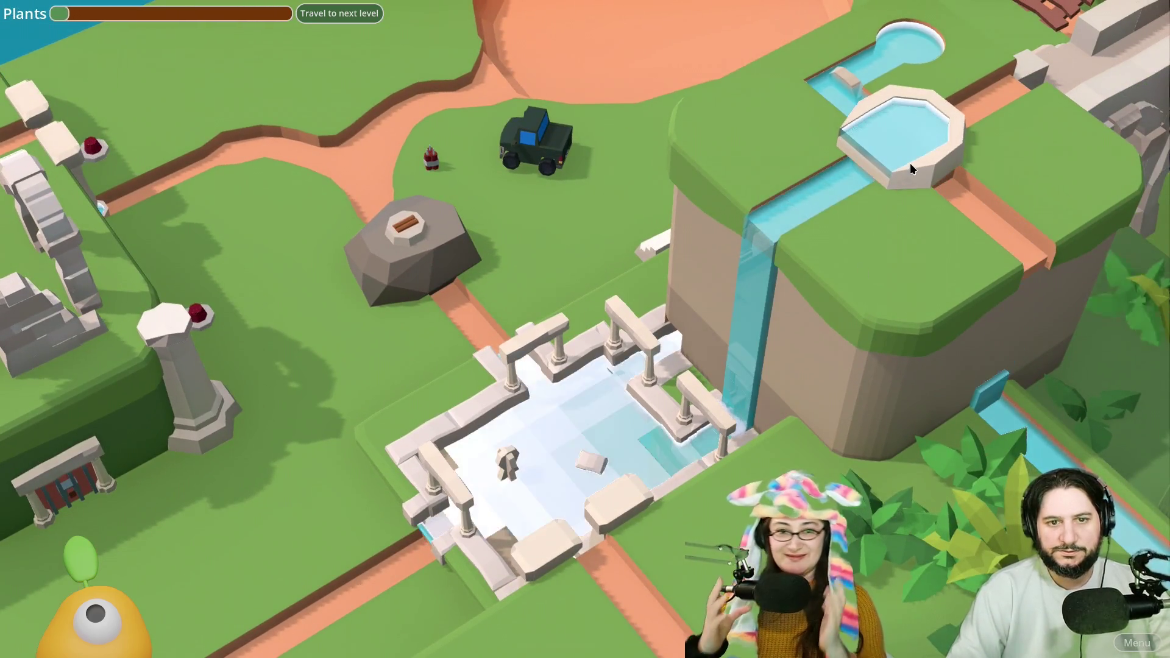
pyautogui.scroll(-2, 894, 135)
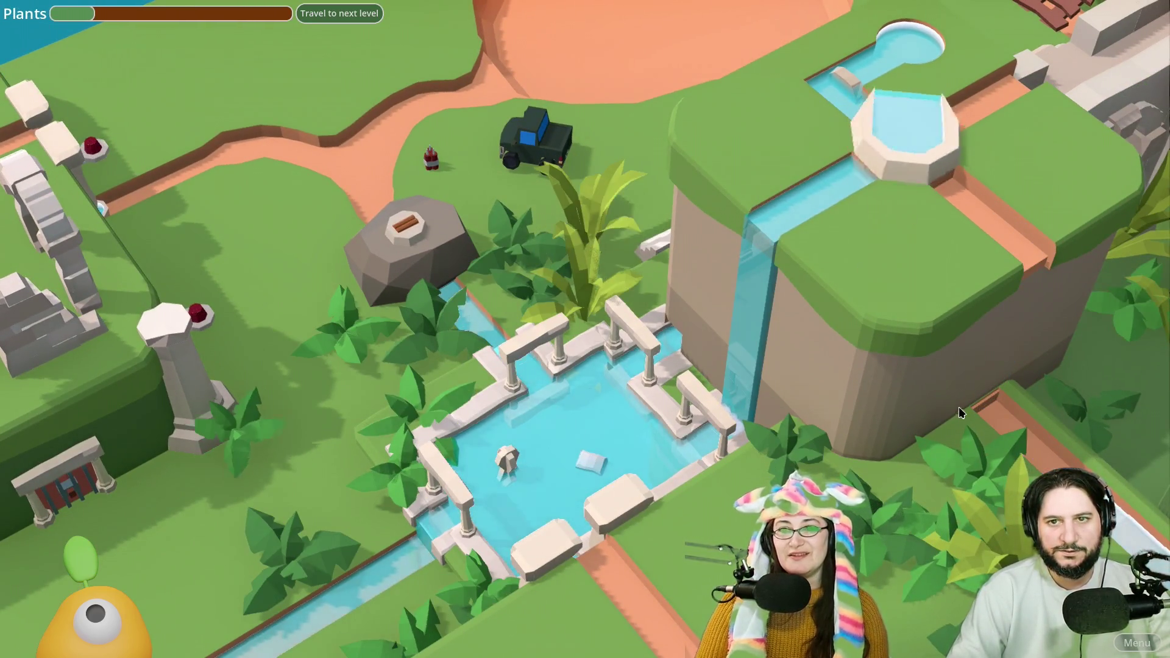
pyautogui.press('s')
pyautogui.press('d')
pyautogui.scroll(2, 580, 283)
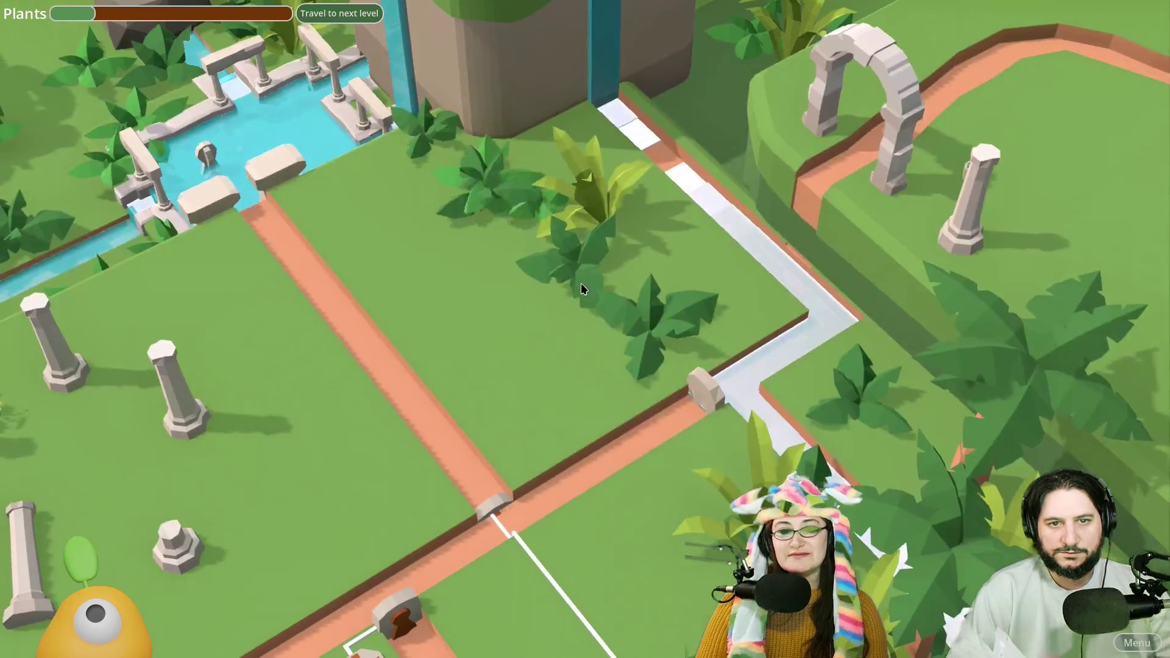
pyautogui.scroll(-1, 581, 287)
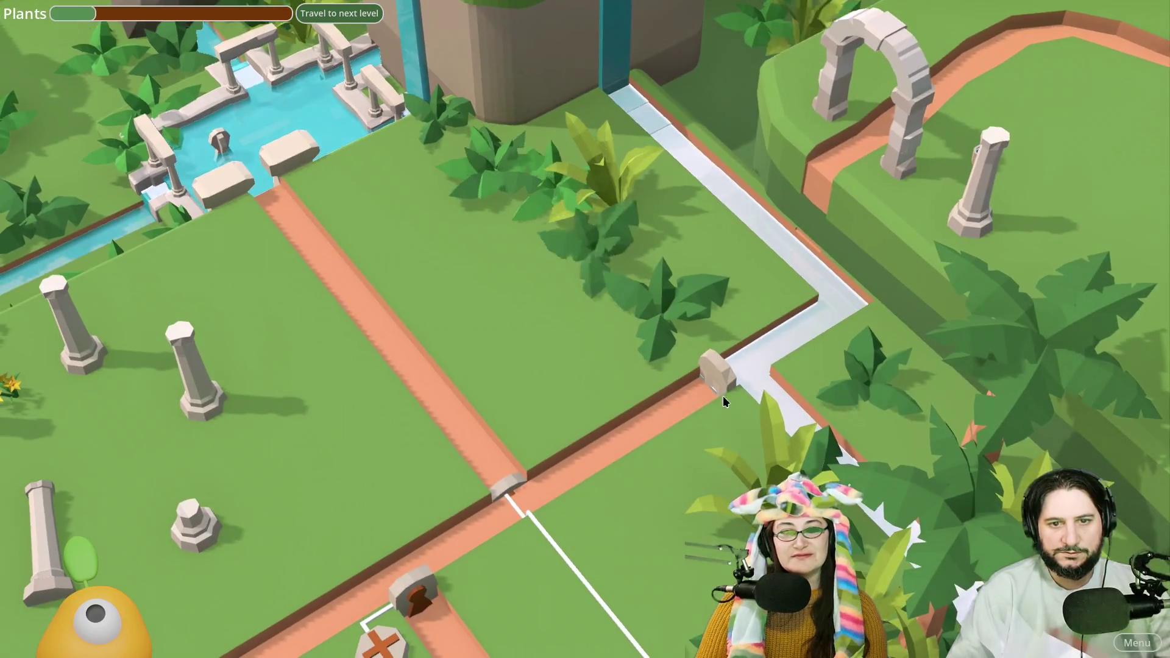
pyautogui.press('e')
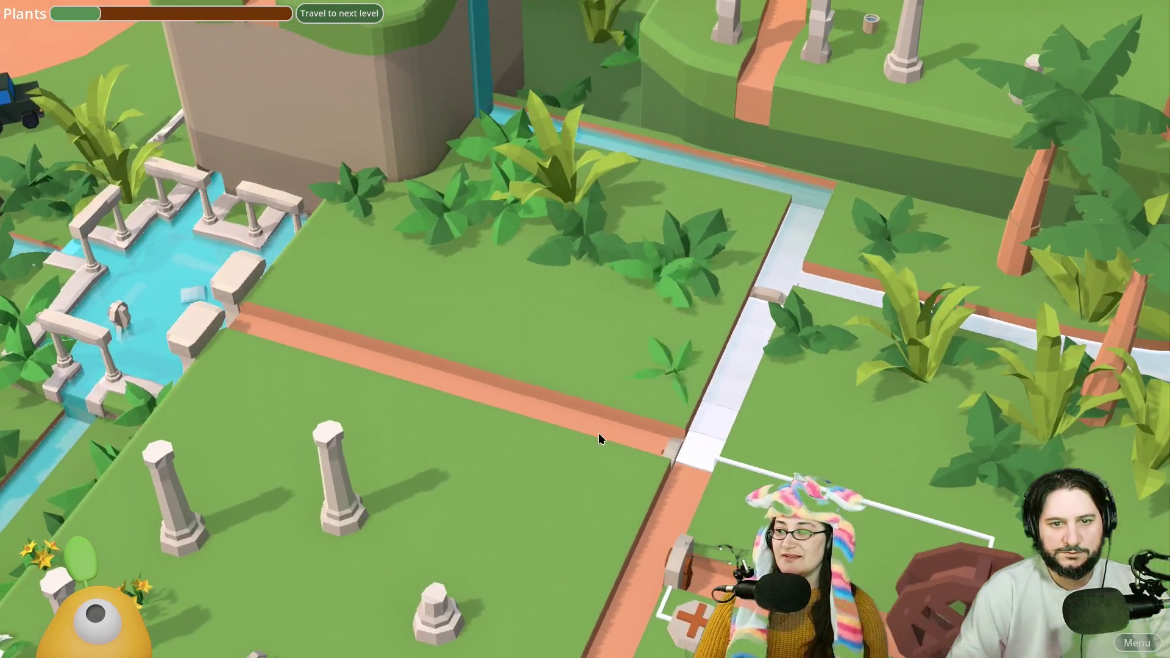
# Turn the path into a water channel and inspect foam at the cliff, pool, aqueduct and column garden
pyautogui.click(599, 432)
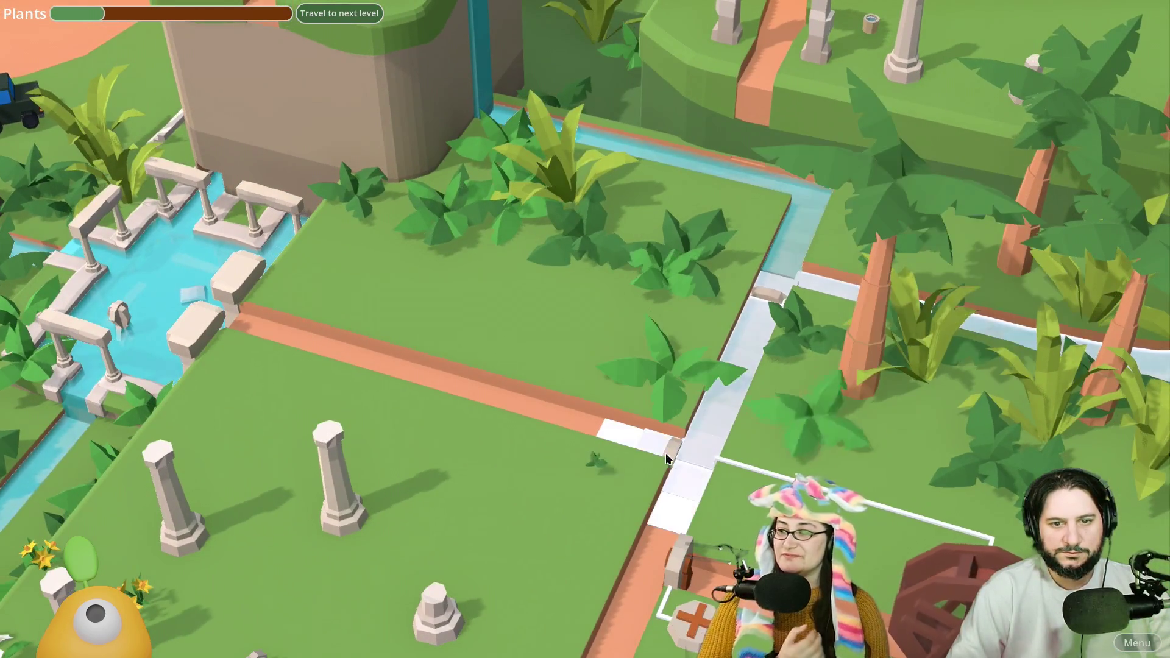
pyautogui.scroll(-1, 416, 393)
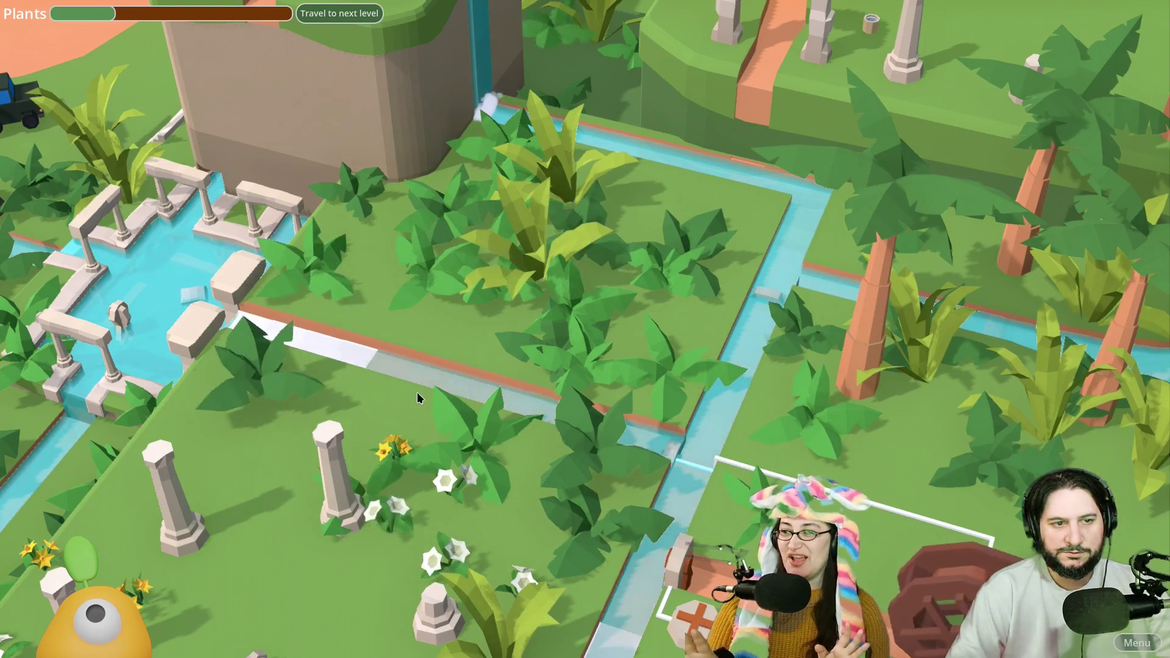
pyautogui.press('w')
pyautogui.press('a')
pyautogui.scroll(2, 585, 329)
pyautogui.press('e')
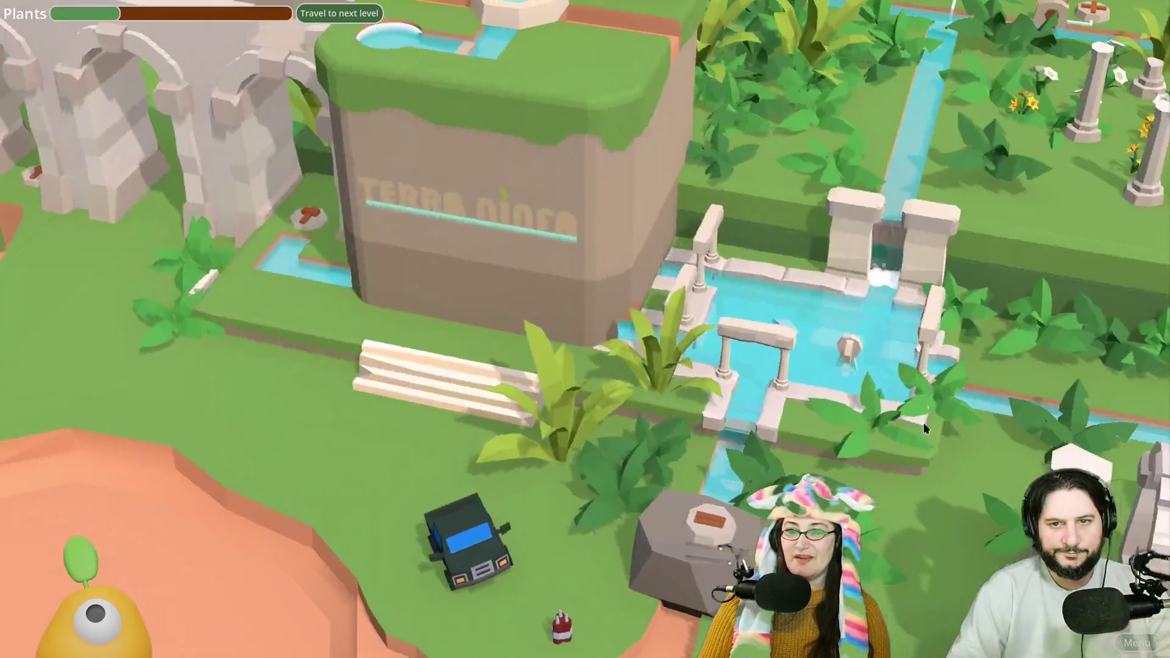
pyautogui.press('w')
pyautogui.press('d')
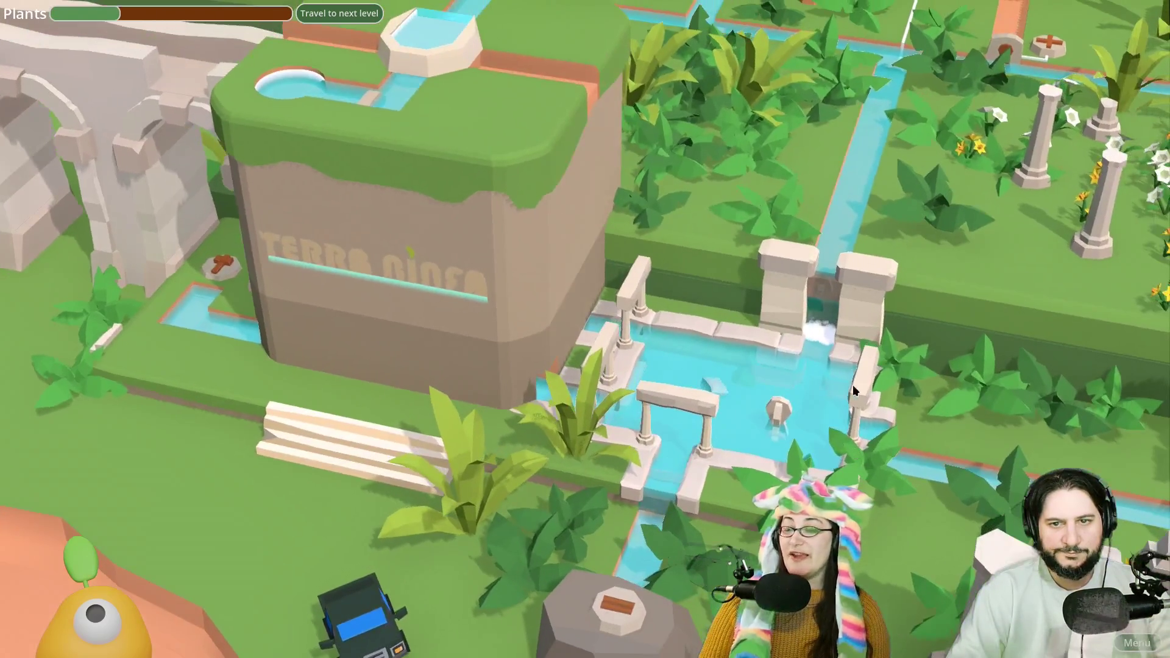
pyautogui.press('e')
pyautogui.press('e')
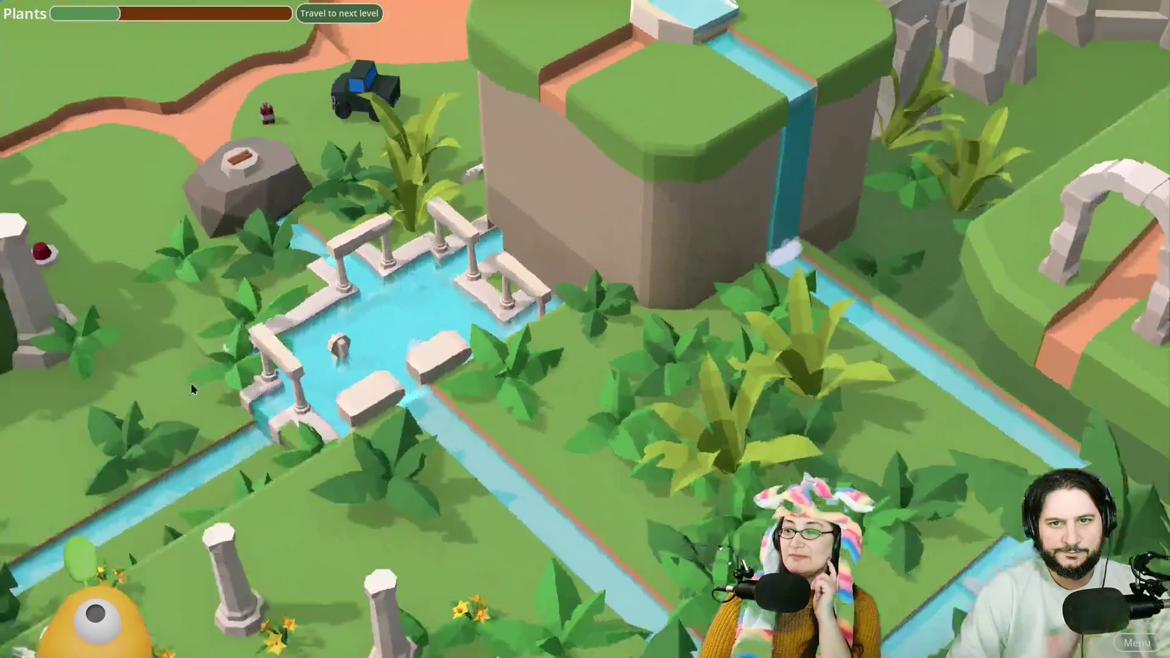
pyautogui.press('e')
pyautogui.press('e')
pyautogui.press('e')
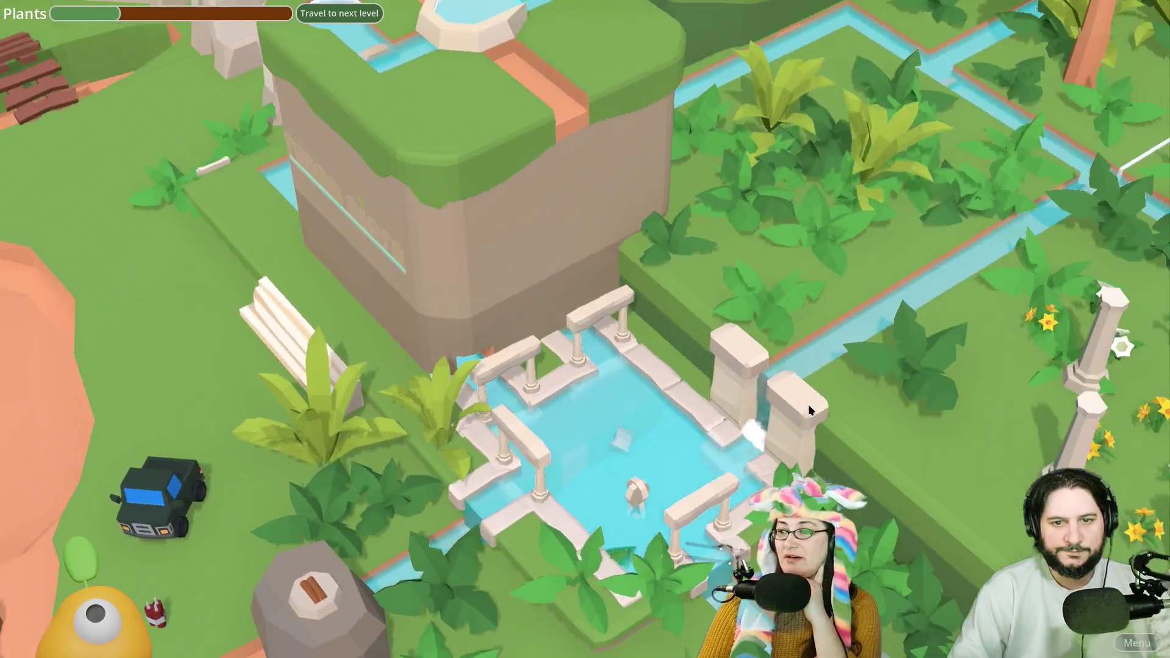
pyautogui.press('e')
pyautogui.press('e')
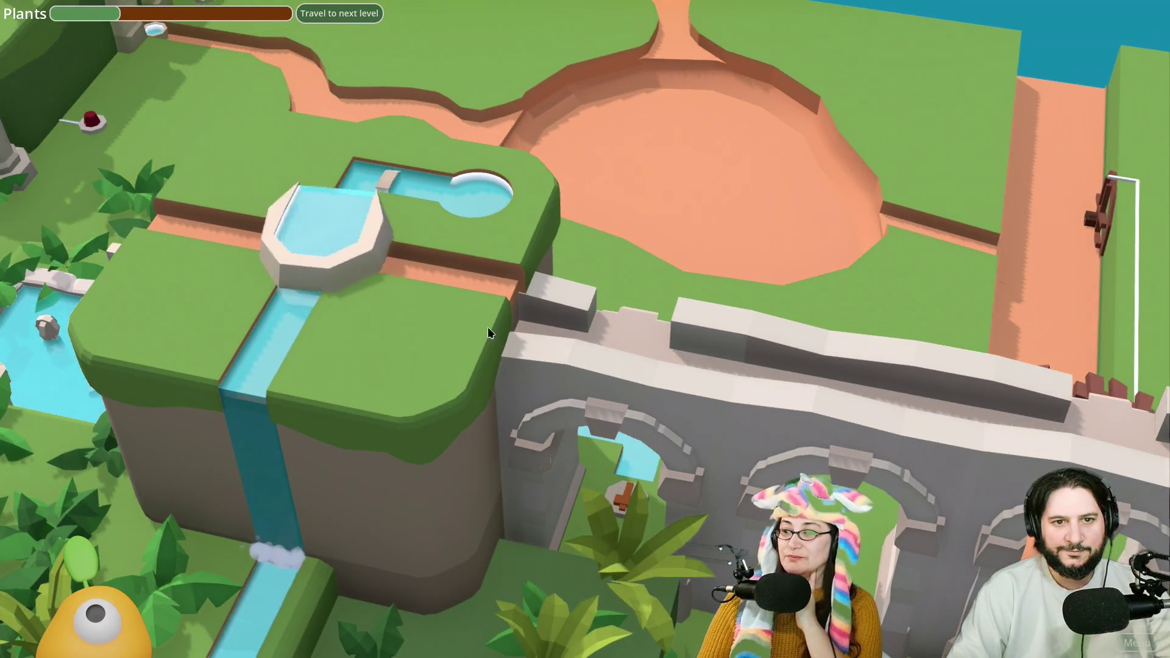
pyautogui.press('e')
pyautogui.scroll(3, 383, 437)
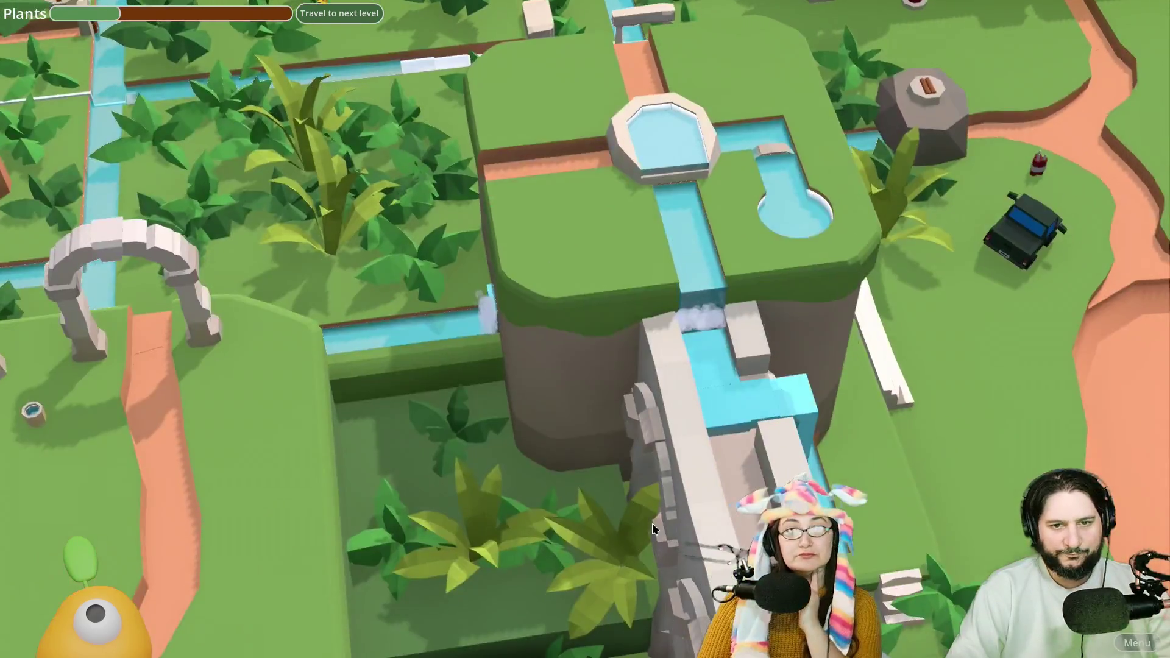
pyautogui.press('e')
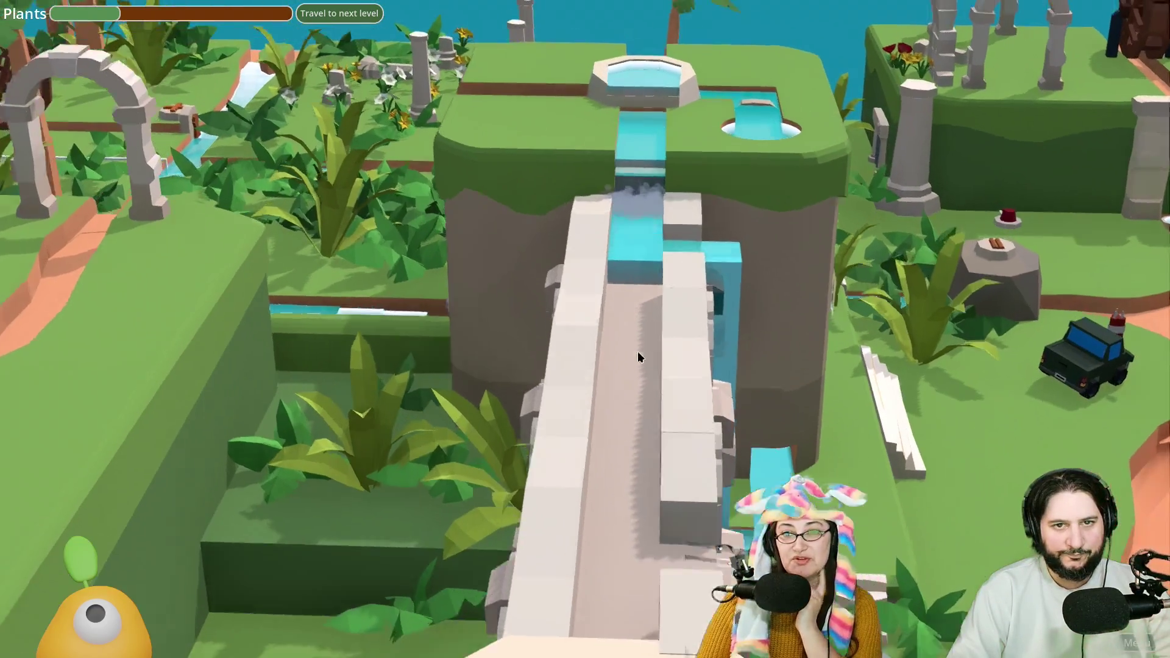
pyautogui.scroll(3, 648, 499)
pyautogui.scroll(-2, 649, 499)
pyautogui.press('e')
pyautogui.scroll(2, 752, 454)
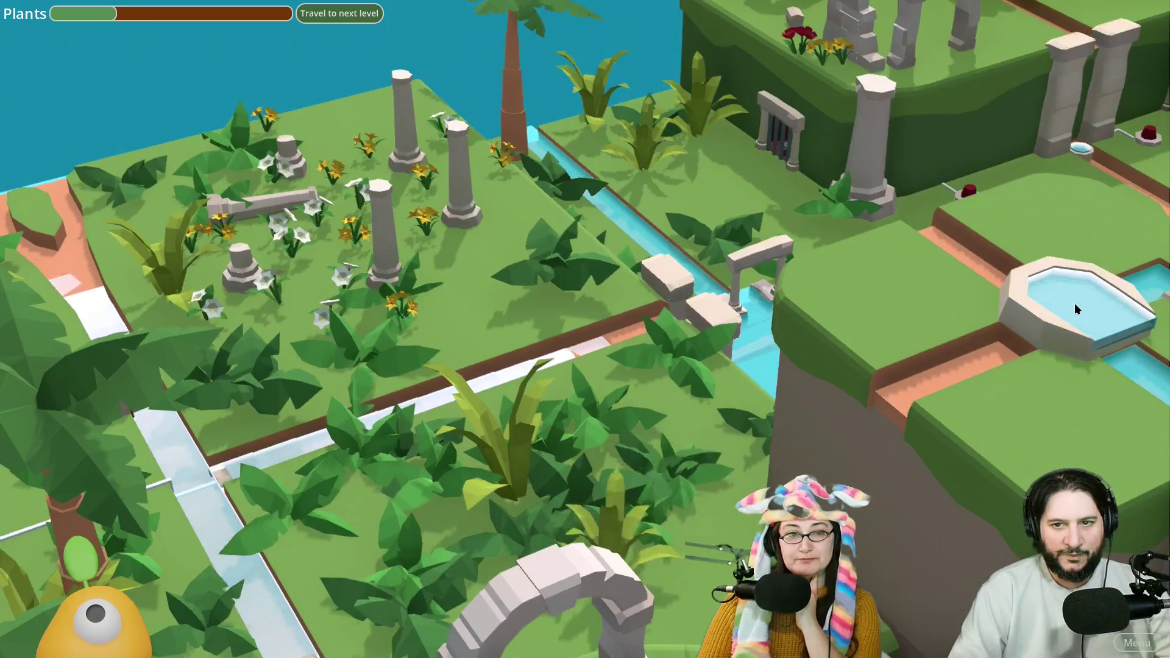
pyautogui.scroll(-2, 752, 454)
pyautogui.scroll(3, 1135, 653)
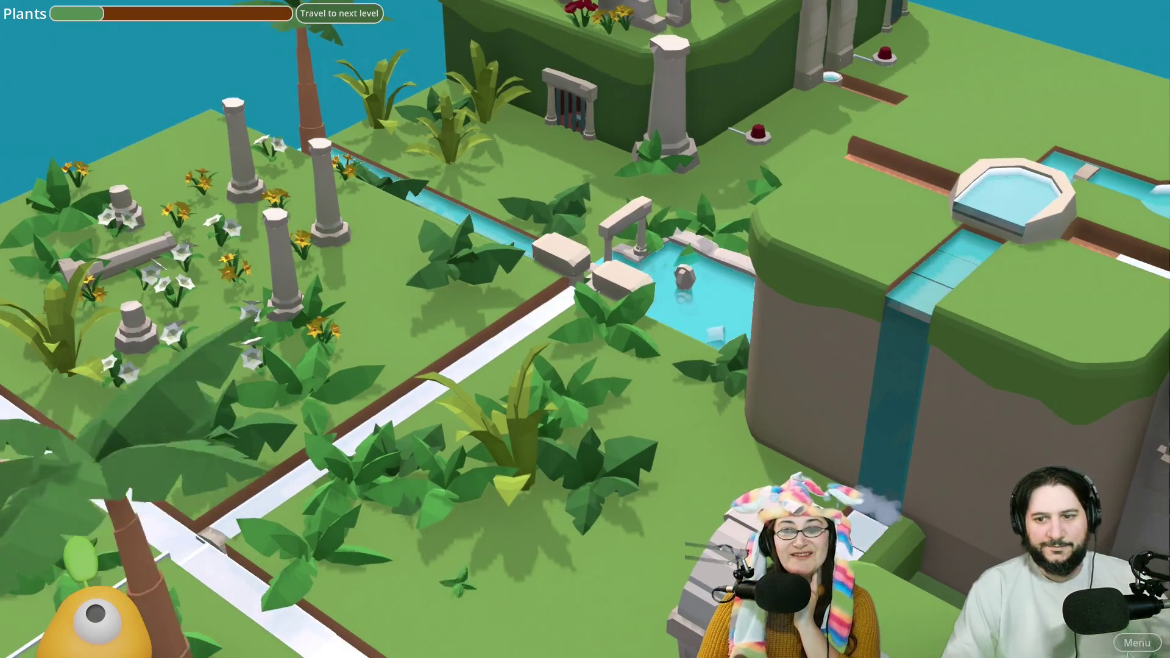
pyautogui.click(1134, 650)
# Quit the game and clear WaterfallParticules3's linked water cell
pyautogui.click(1072, 385)
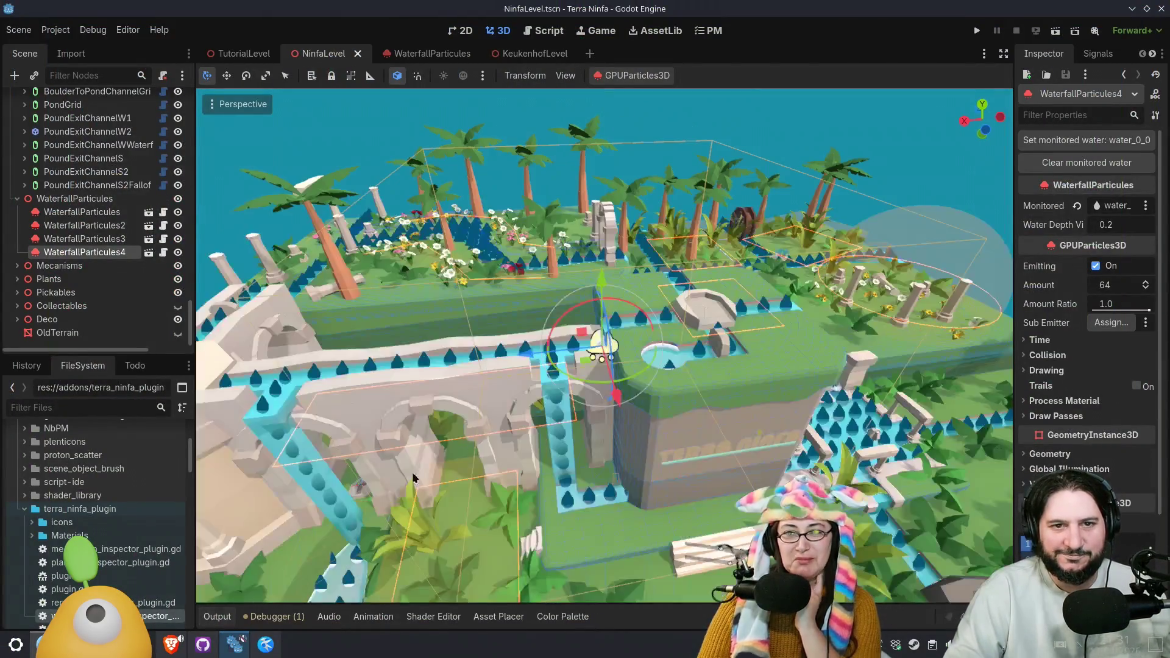
pyautogui.scroll(5, 430, 344)
pyautogui.scroll(5, 430, 338)
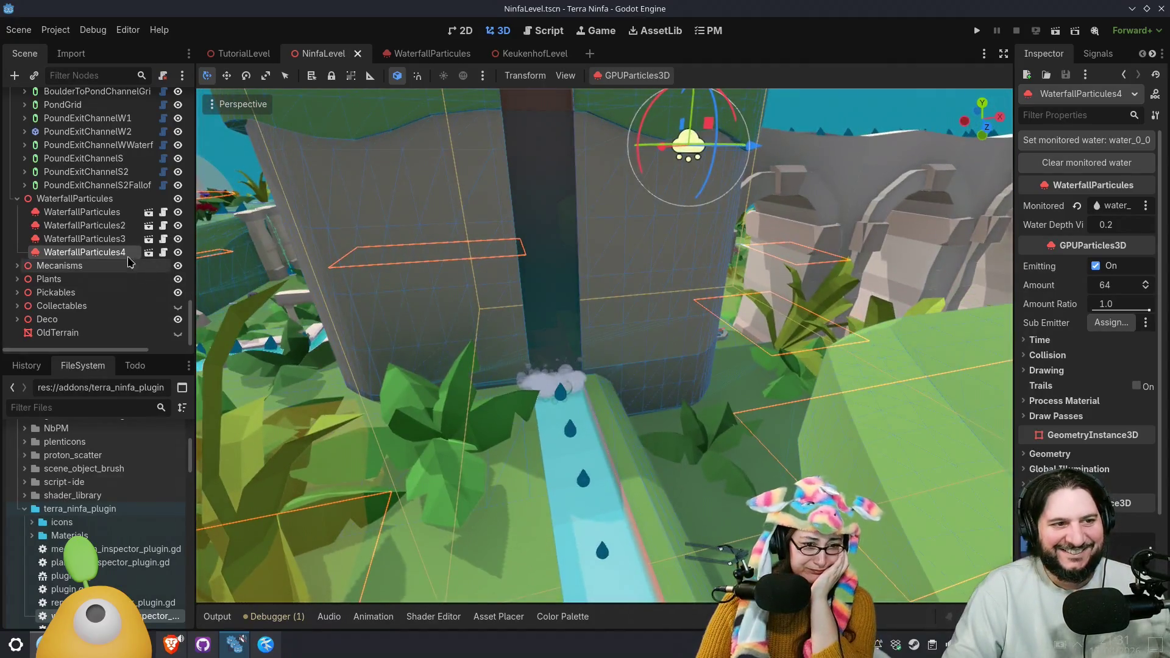
pyautogui.click(112, 240)
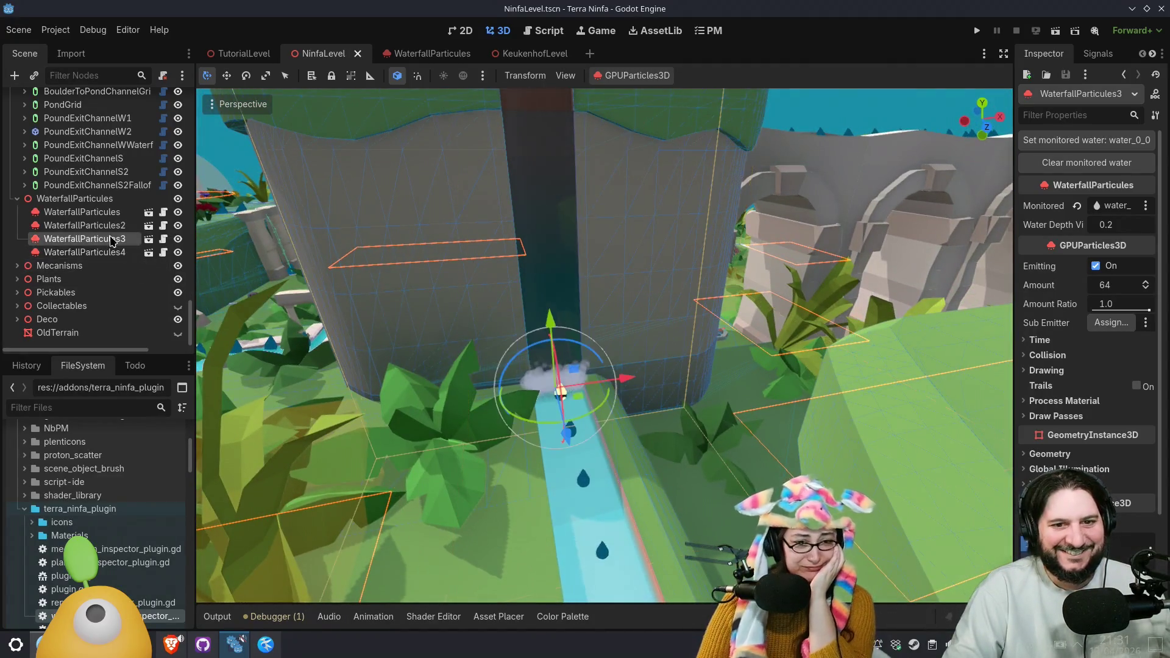
pyautogui.click(1104, 163)
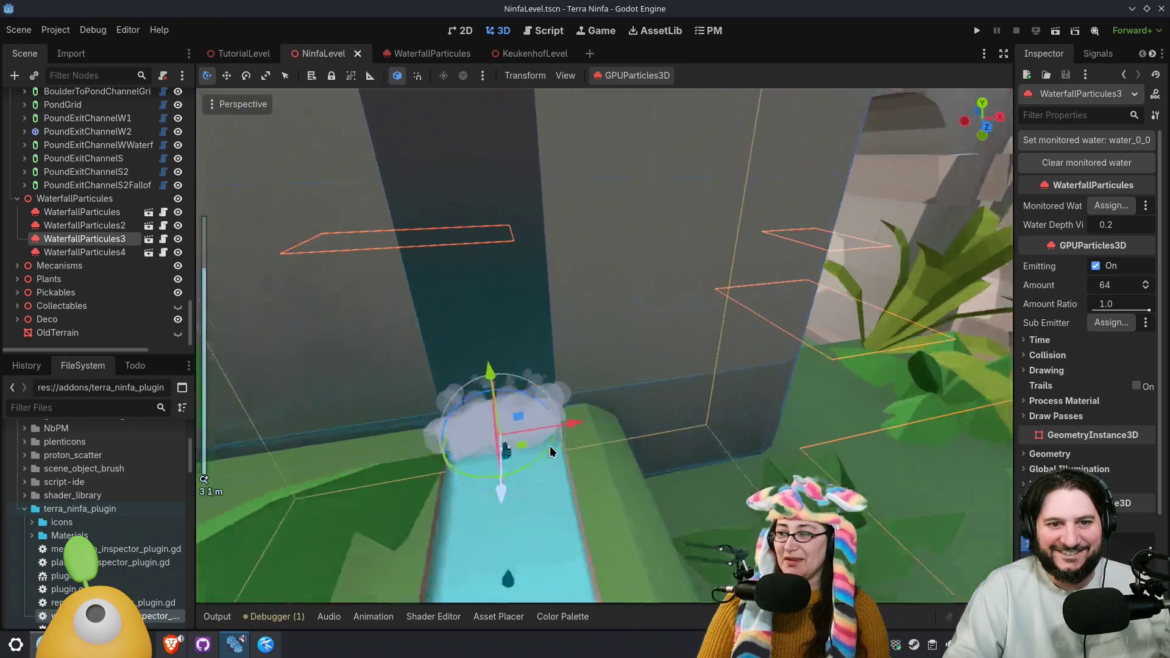
# Select cell_0_4's water node water_0_4 and pick it as the link source
pyautogui.scroll(5, 570, 473)
pyautogui.scroll(5, 660, 467)
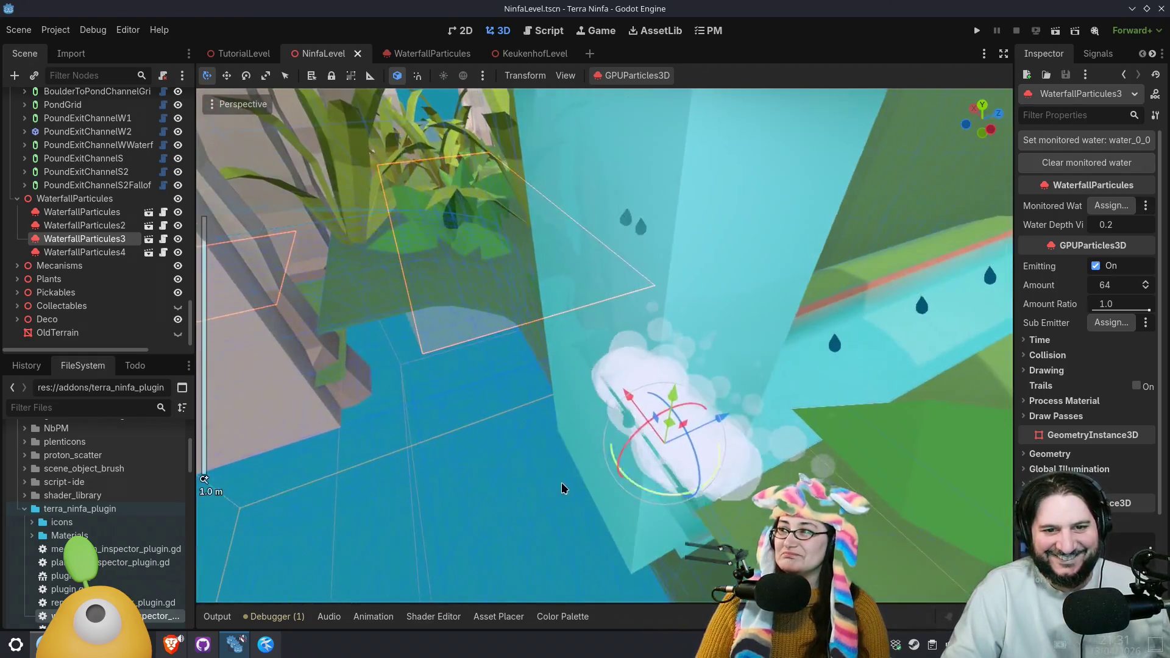
pyautogui.moveTo(561, 483); pyautogui.dragTo(638, 419)
pyautogui.click(628, 353)
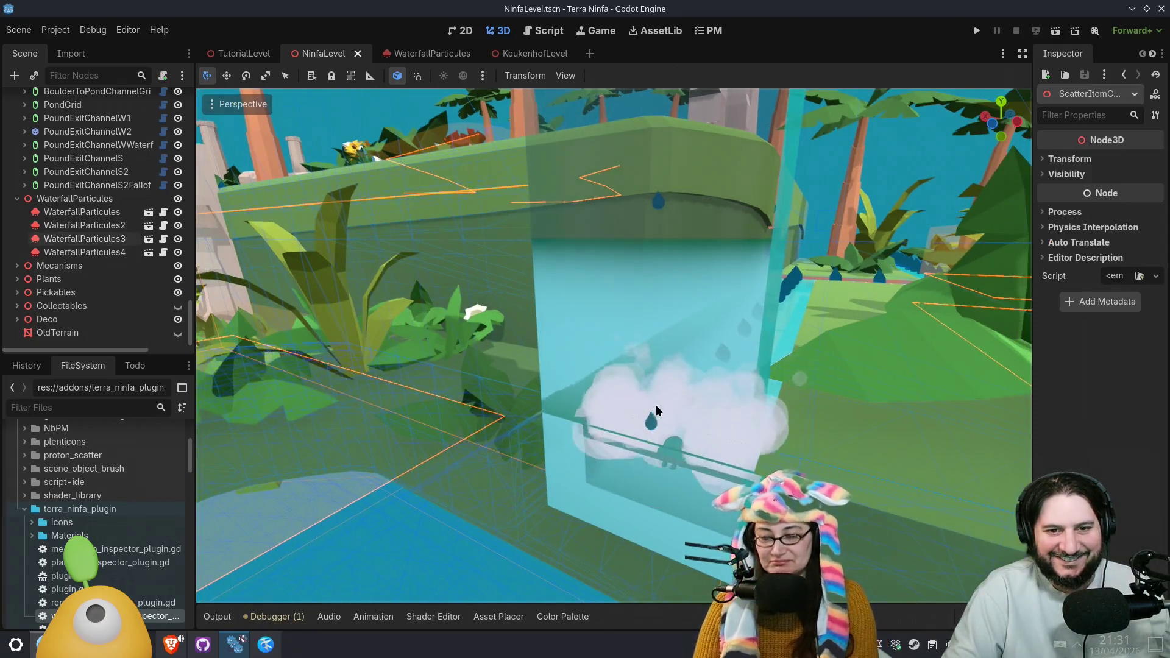
pyautogui.click(627, 341)
pyautogui.scroll(-2, 150, 297)
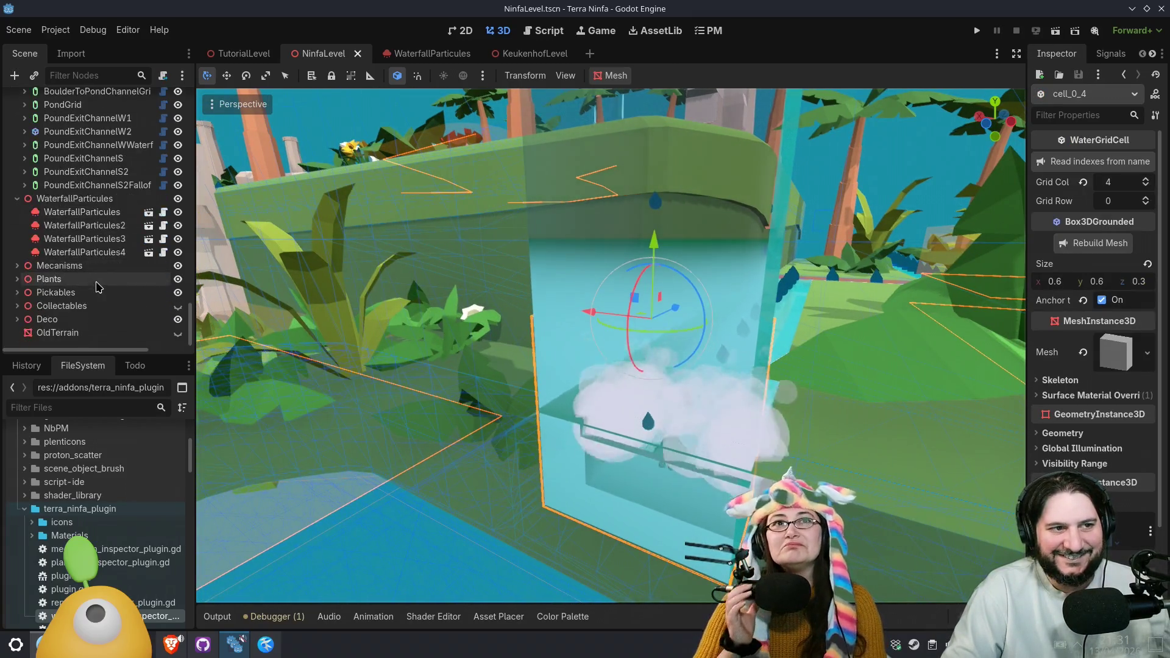
pyautogui.scroll(5, 109, 160)
pyautogui.click(108, 160)
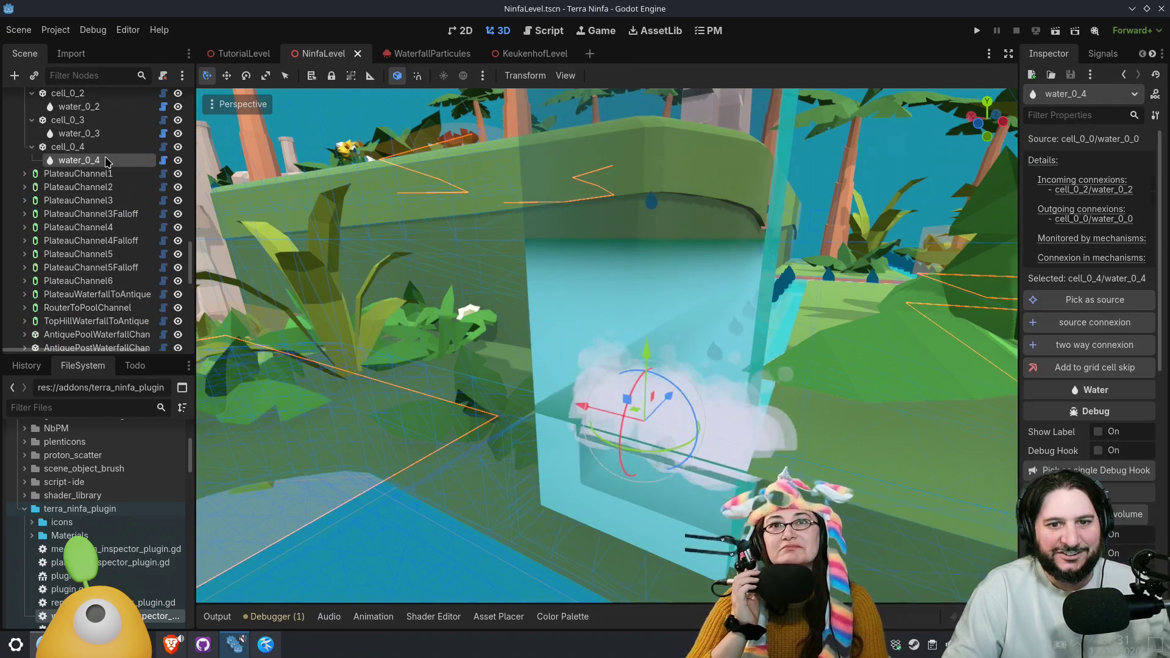
pyautogui.click(1095, 300)
# Check WaterfallParticules2 and WaterfallParticules4, save the level scene, and launch a test run
pyautogui.press('f')
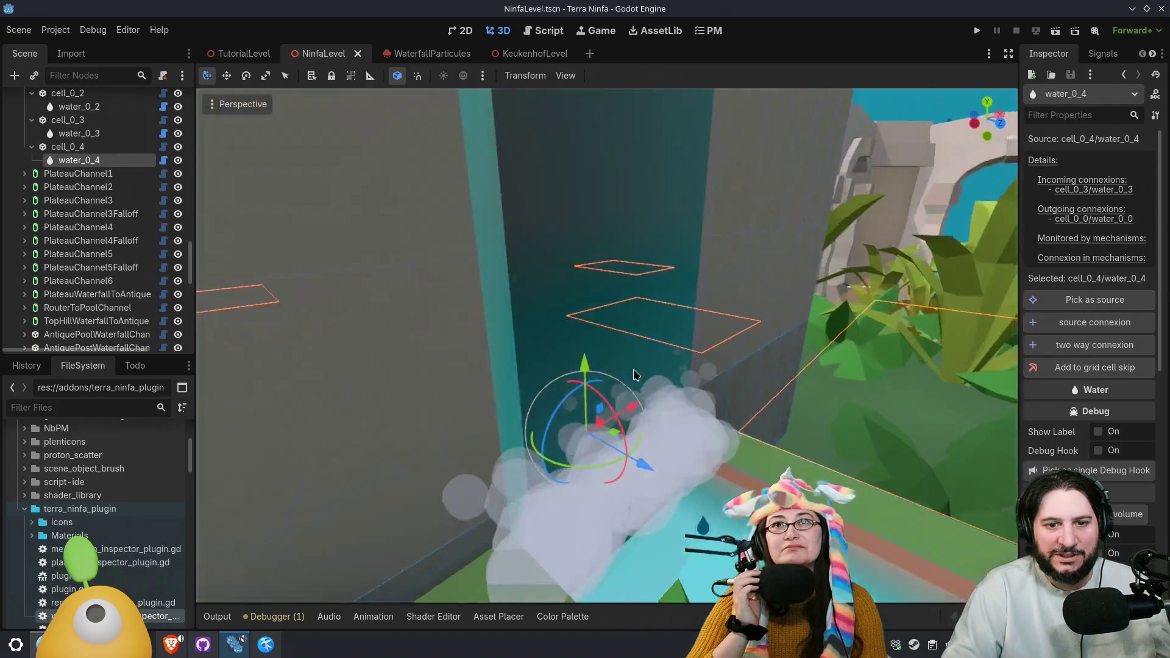
pyautogui.scroll(-10, 292, 296)
pyautogui.scroll(15, 610, 374)
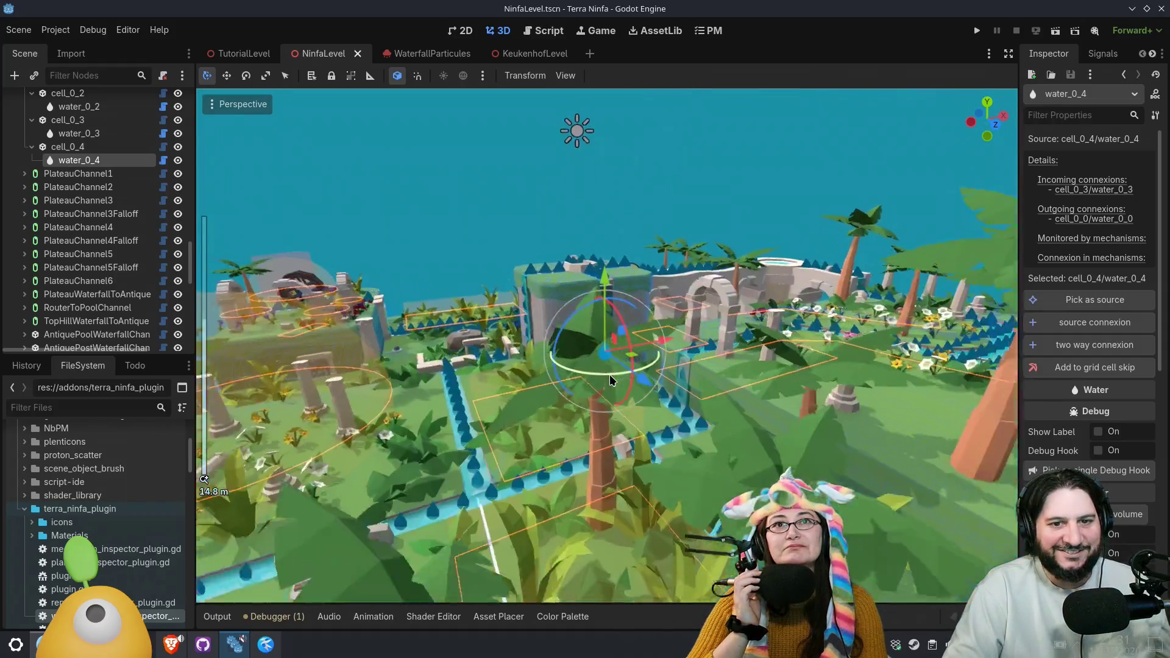
pyautogui.scroll(-10, 41, 265)
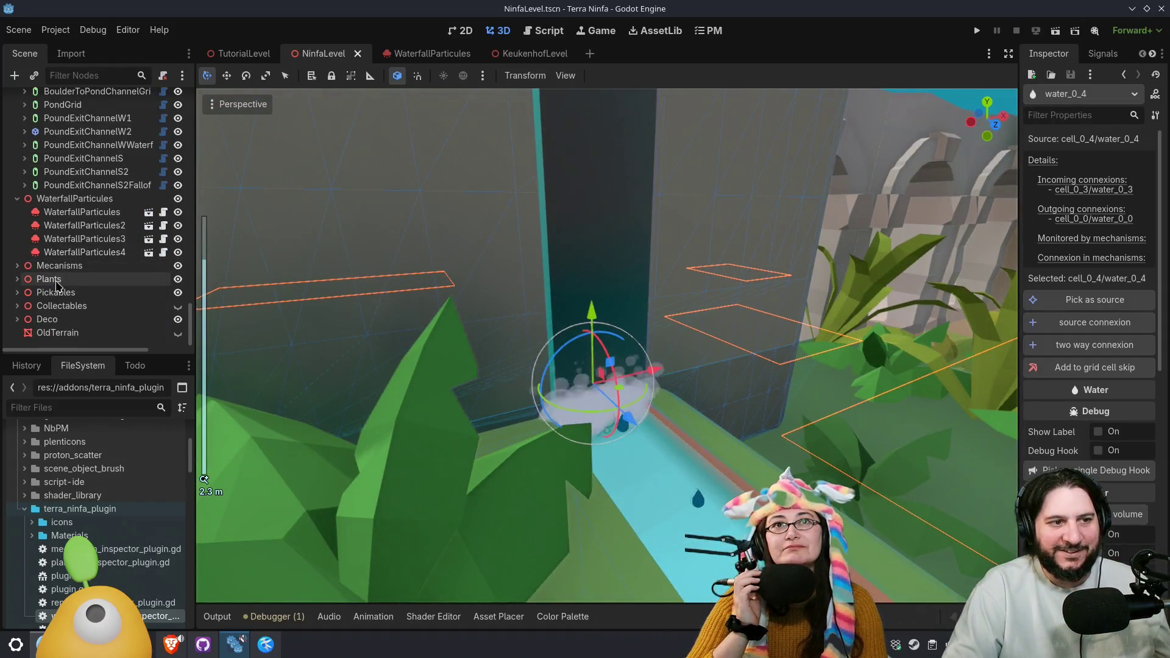
pyautogui.click(67, 229)
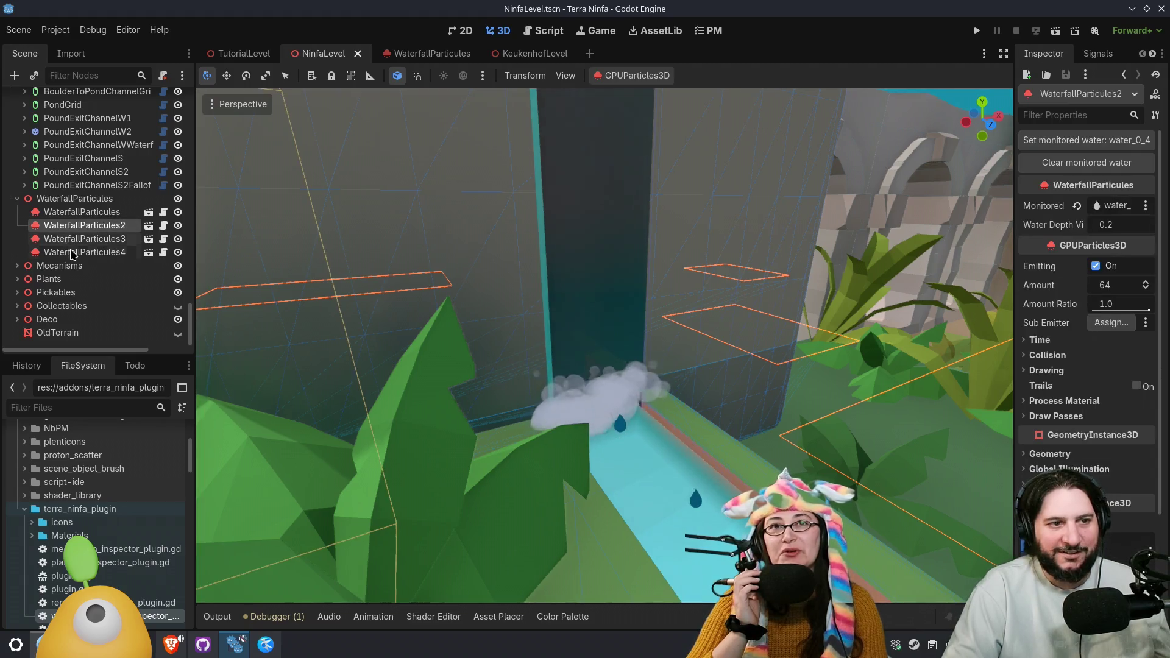
pyautogui.click(73, 253)
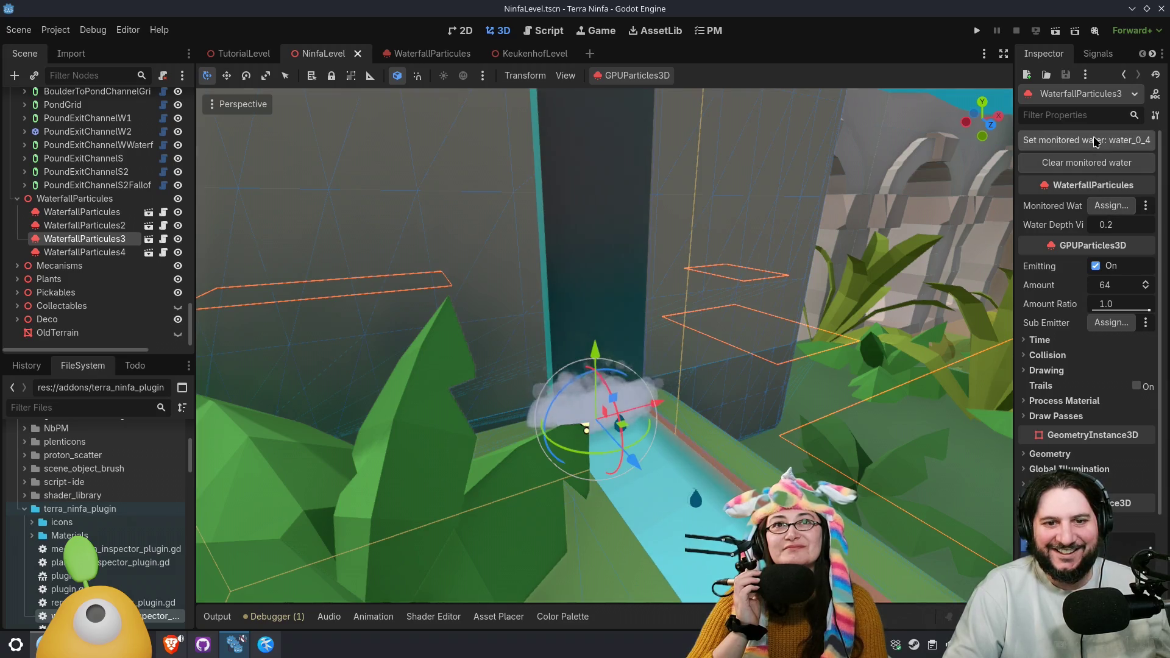
pyautogui.moveTo(761, 331); pyautogui.dragTo(636, 342)
pyautogui.hotkey('ctrl', 's')
pyautogui.click(91, 226)
pyautogui.hotkey('ctrl', 's')
pyautogui.click(1053, 35)
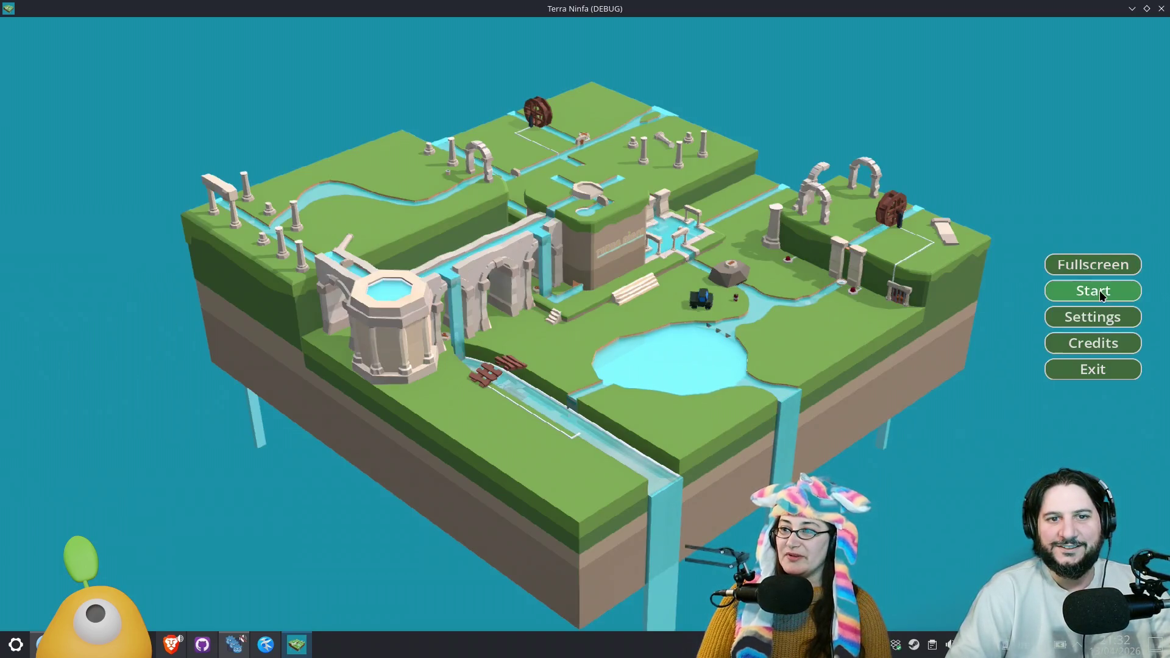
# Start the game from the title screen, then close the game window with Alt+F4
pyautogui.click(1103, 296)
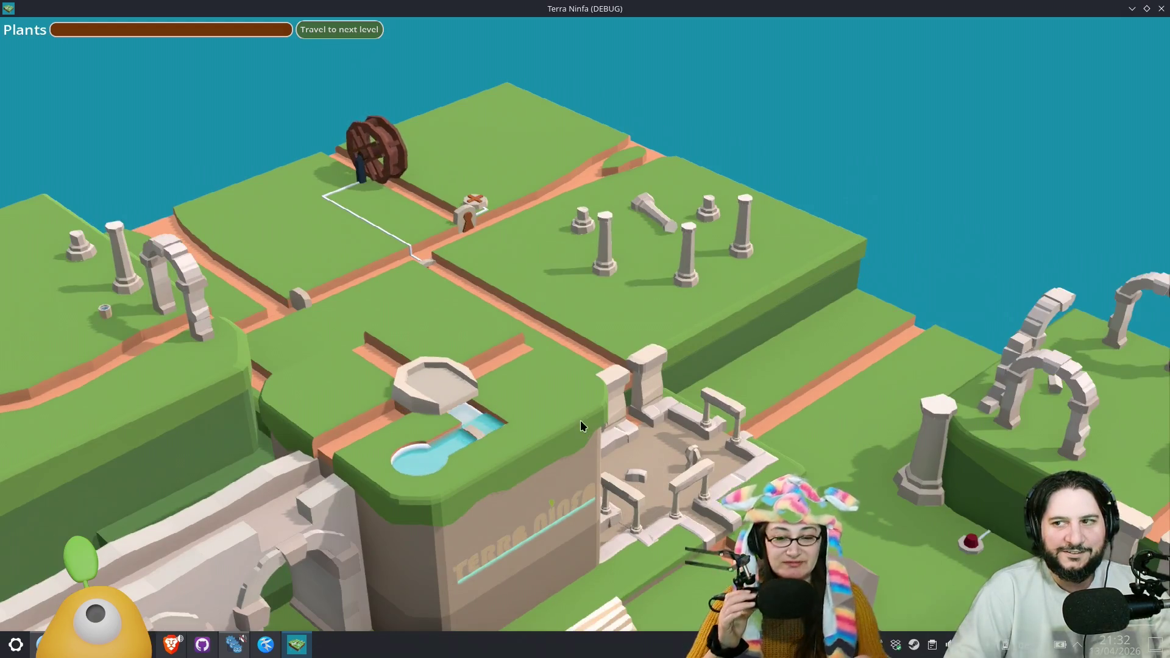
pyautogui.hotkey('alt', 'F4')
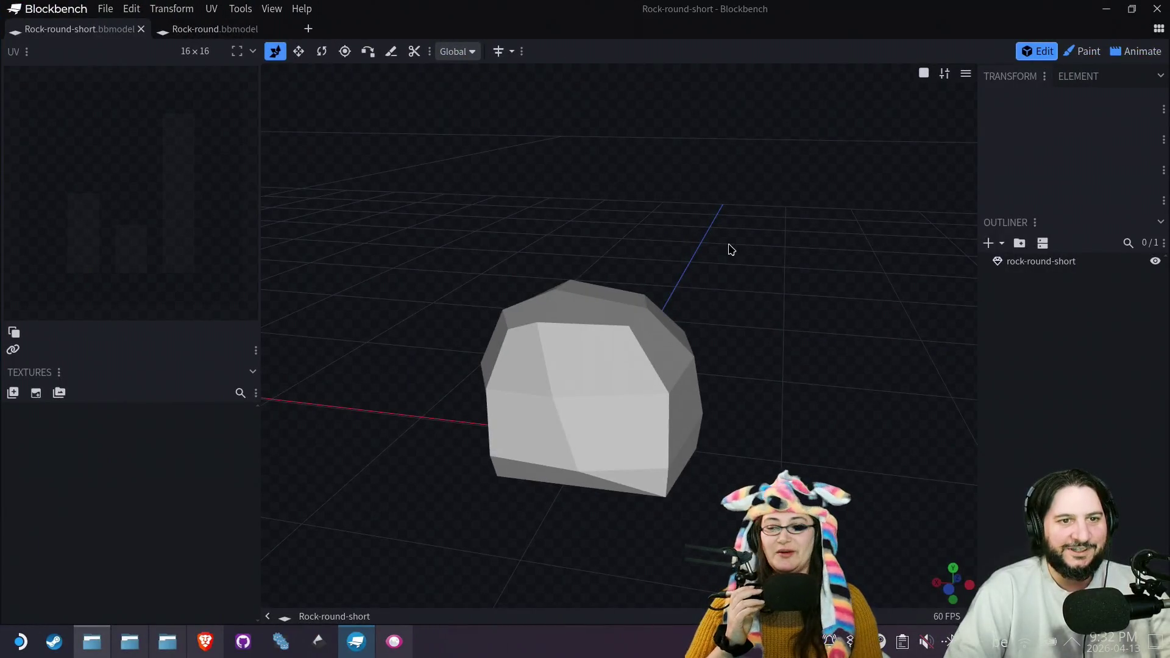
# Orbit the Blockbench viewport around the round rock model
pyautogui.moveTo(731, 249)
pyautogui.mouseDown()
pyautogui.moveTo(781, 321)
pyautogui.moveTo(619, 280)
pyautogui.moveTo(781, 268)
pyautogui.mouseUp()
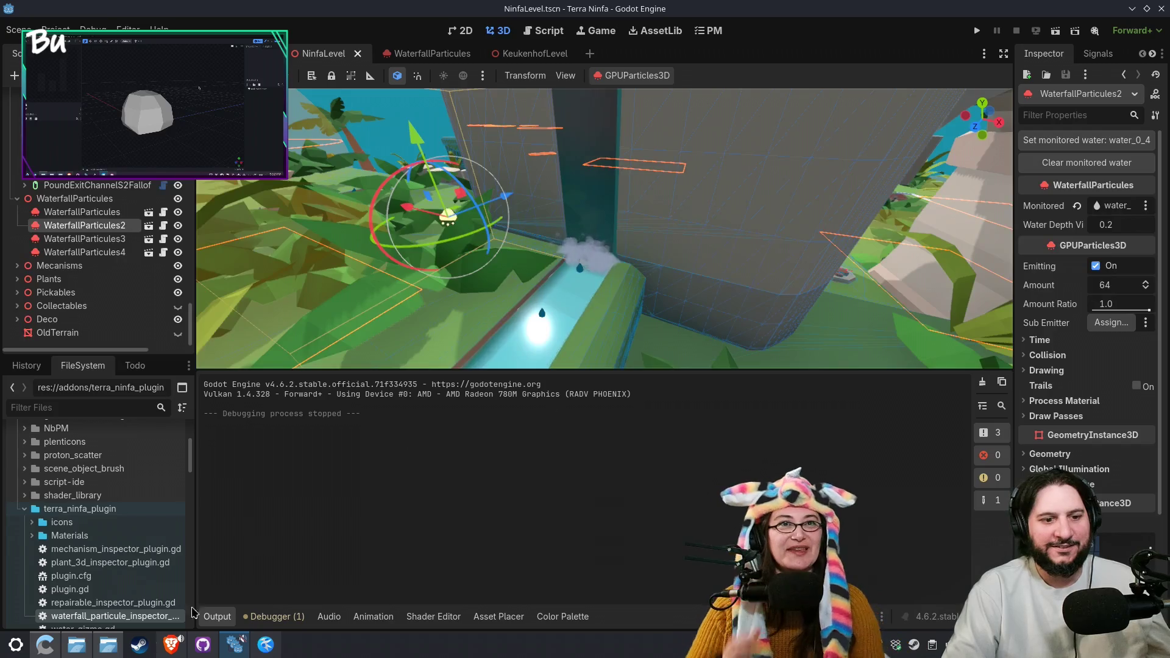
pyautogui.click(215, 616)
pyautogui.scroll(3, 634, 439)
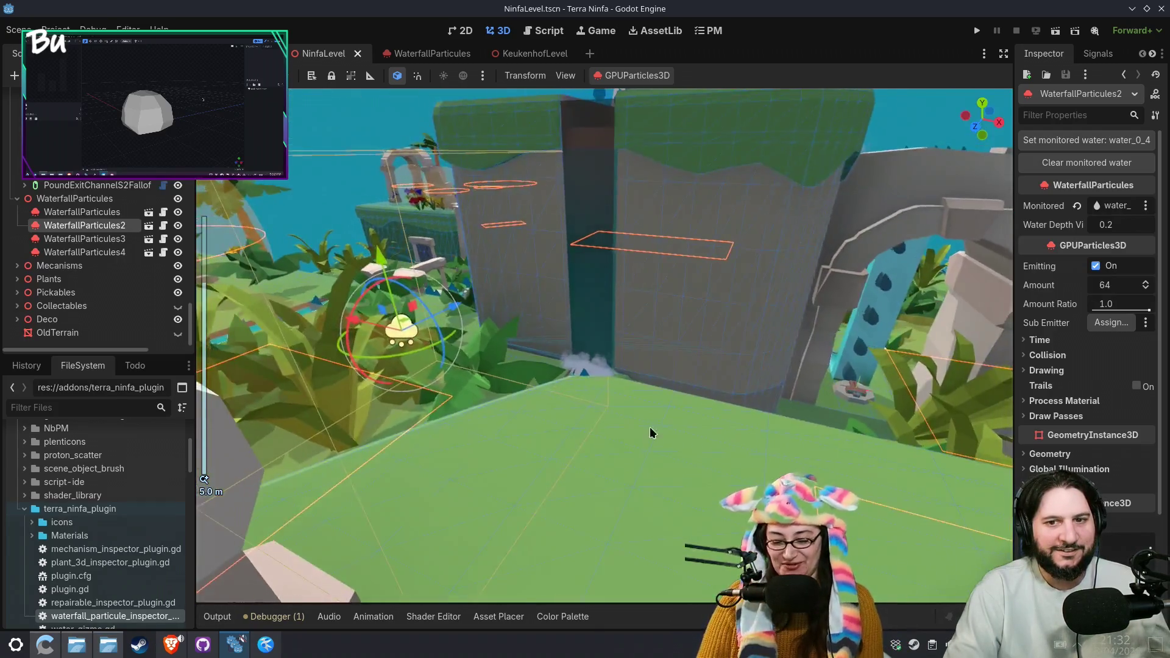
pyautogui.scroll(5, 510, 479)
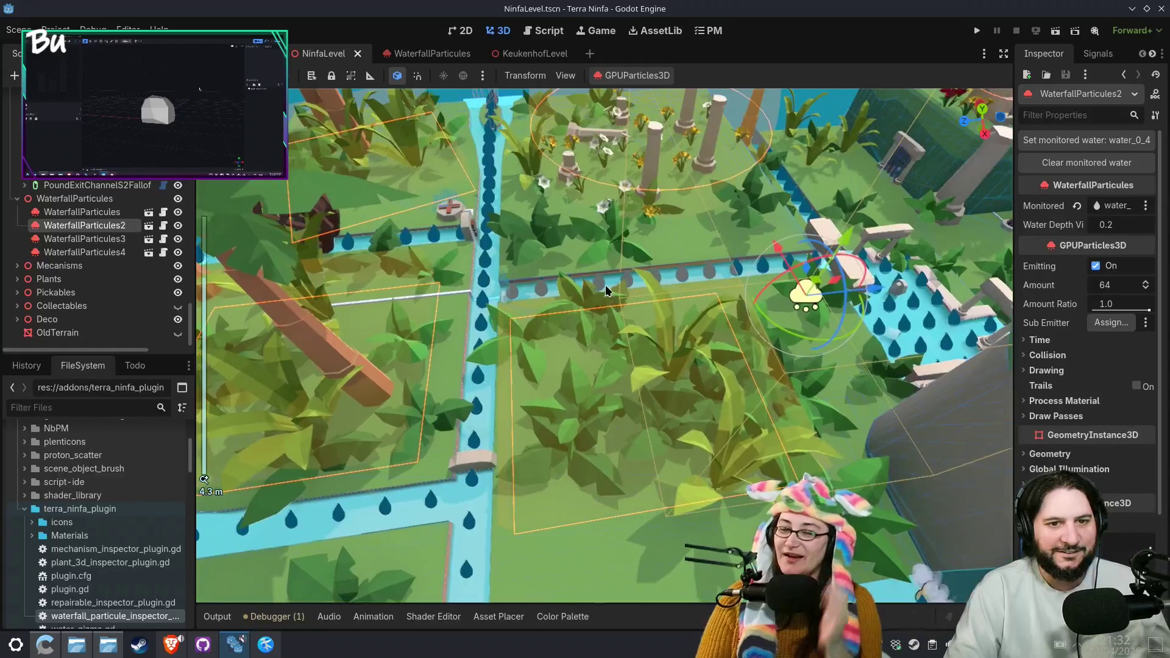
pyautogui.scroll(15, 118, 189)
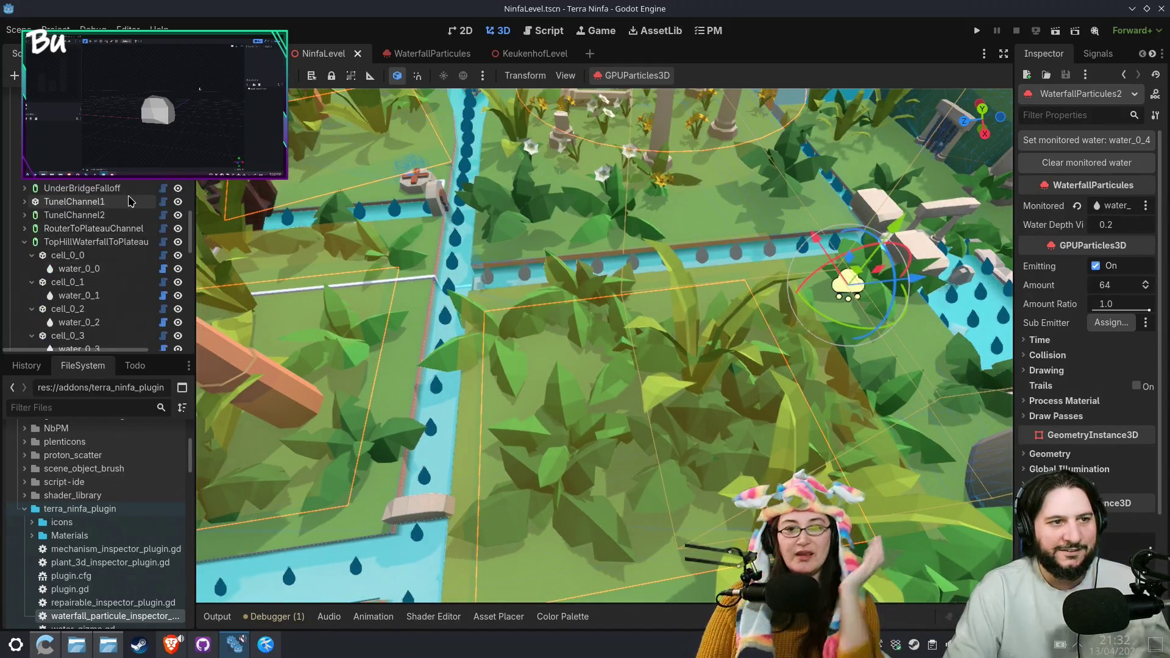
pyautogui.scroll(-3, 678, 342)
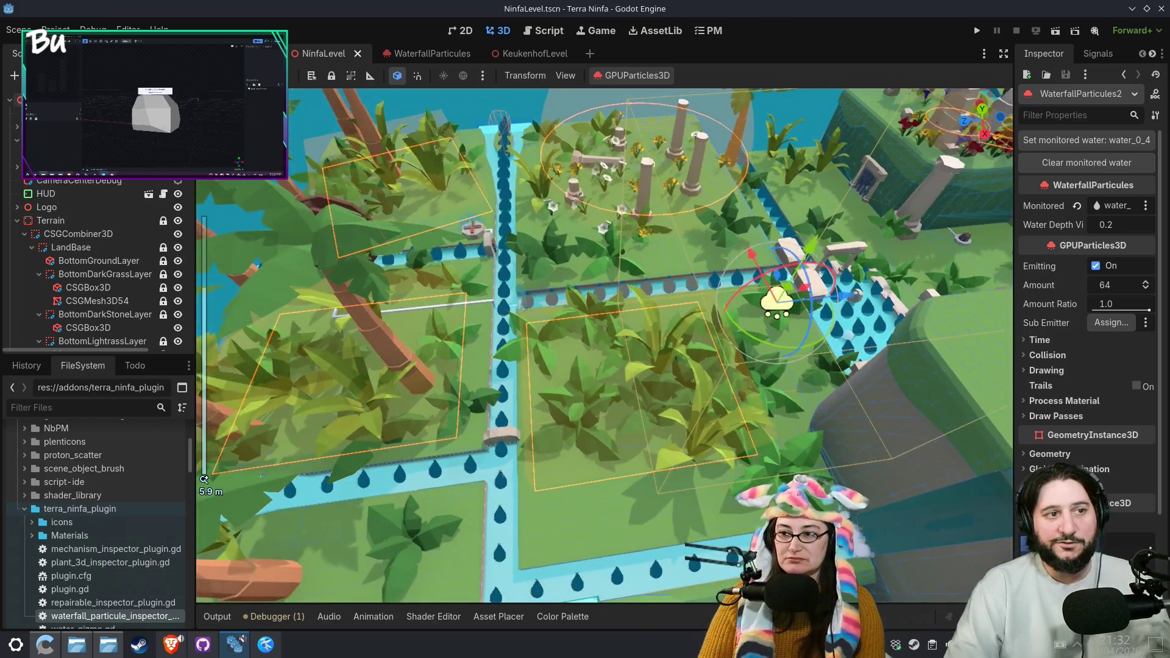
pyautogui.scroll(1, 204, 480)
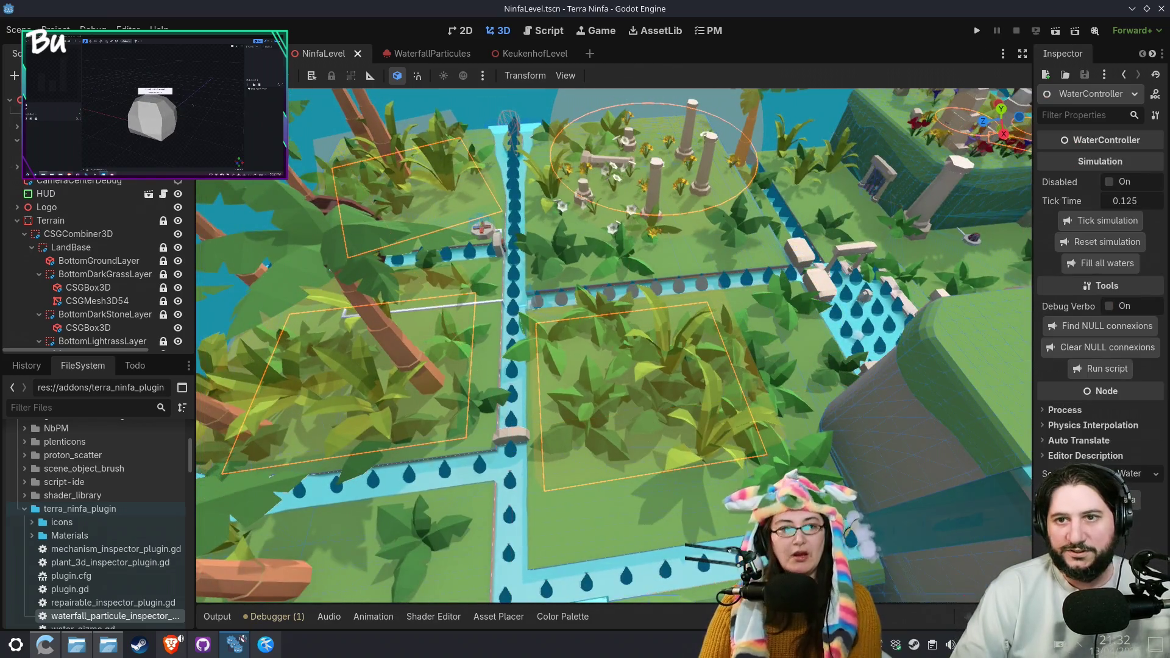
pyautogui.scroll(-3, 661, 338)
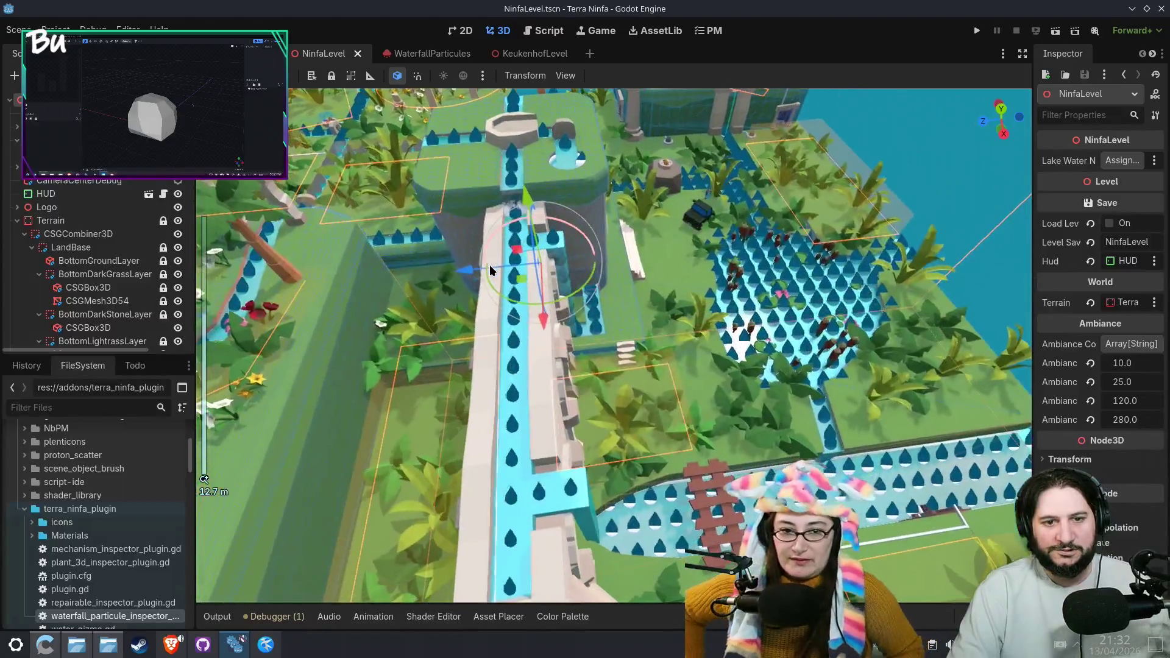
pyautogui.moveTo(489, 264)
pyautogui.mouseDown()
pyautogui.moveTo(488, 299)
pyautogui.moveTo(373, 324)
pyautogui.moveTo(275, 299)
pyautogui.moveTo(974, 287)
pyautogui.mouseUp()
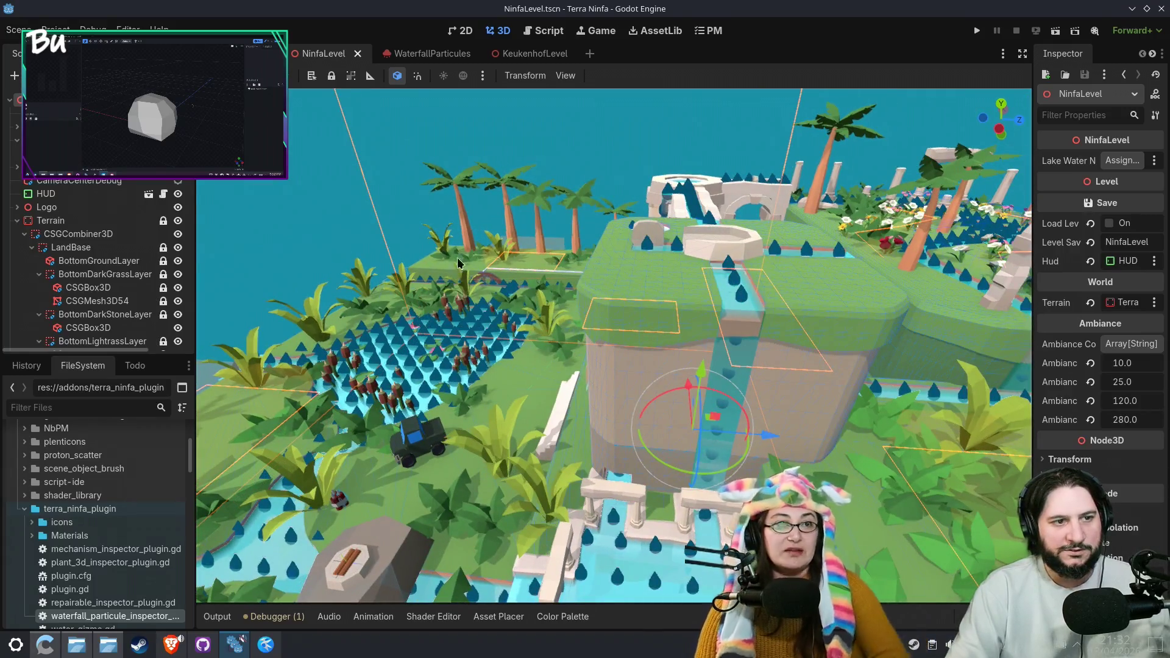
pyautogui.scroll(-5, 79, 276)
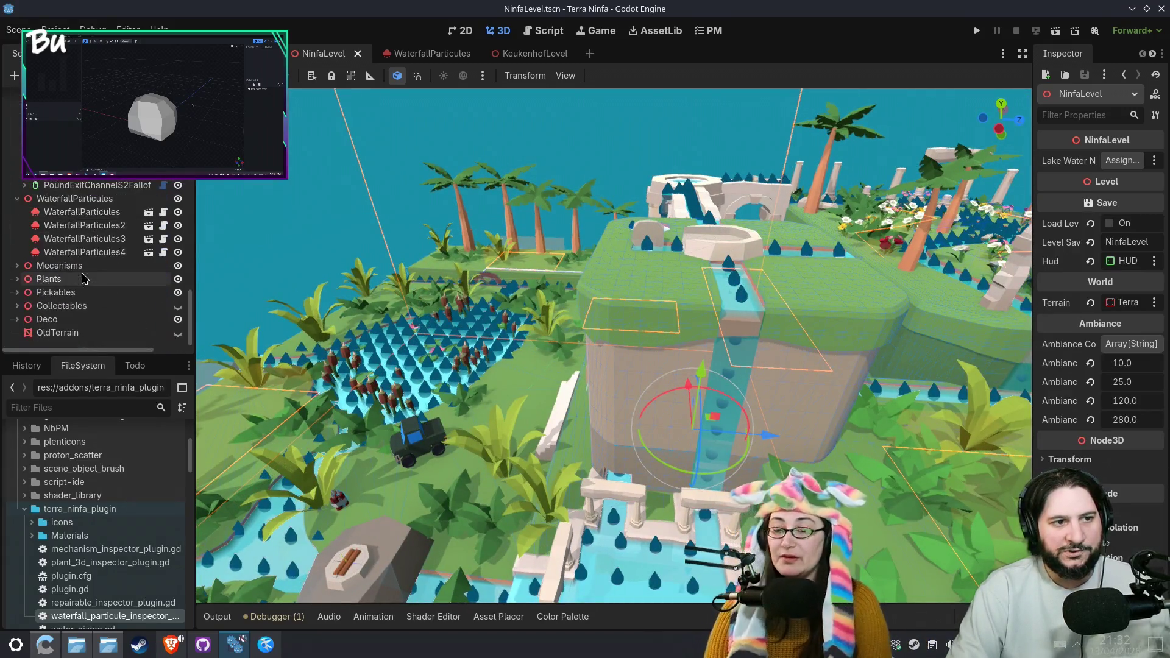
pyautogui.doubleClick(96, 259)
# Shift WaterfallParticules5 1.5 units along Z, lower it to the drop's base, and slide it along X
pyautogui.moveTo(572, 451)
pyautogui.mouseDown()
pyautogui.moveTo(721, 542)
pyautogui.moveTo(714, 505)
pyautogui.moveTo(688, 492)
pyautogui.mouseUp()
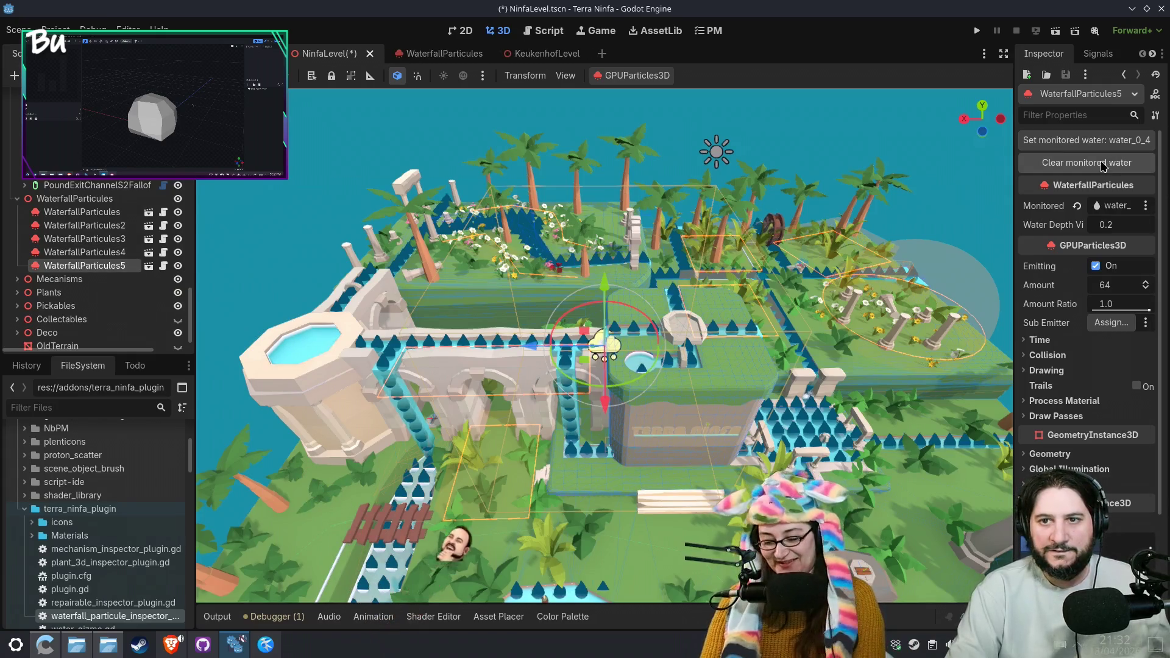
pyautogui.moveTo(605, 412); pyautogui.dragTo(707, 509)
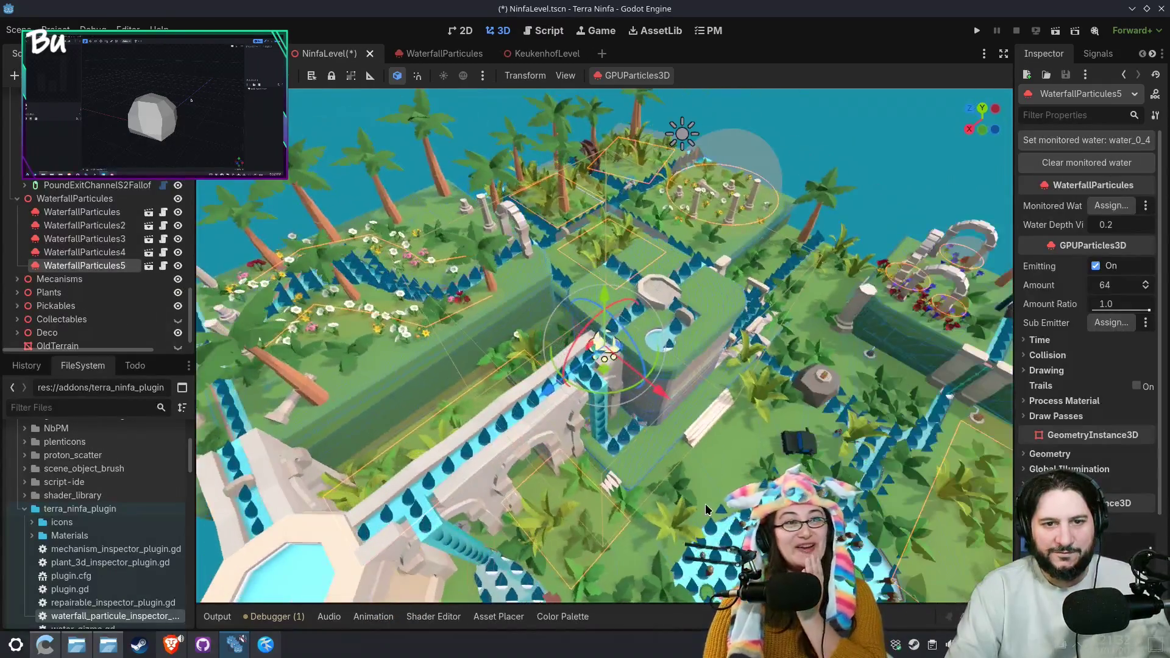
pyautogui.moveTo(666, 395); pyautogui.dragTo(718, 413)
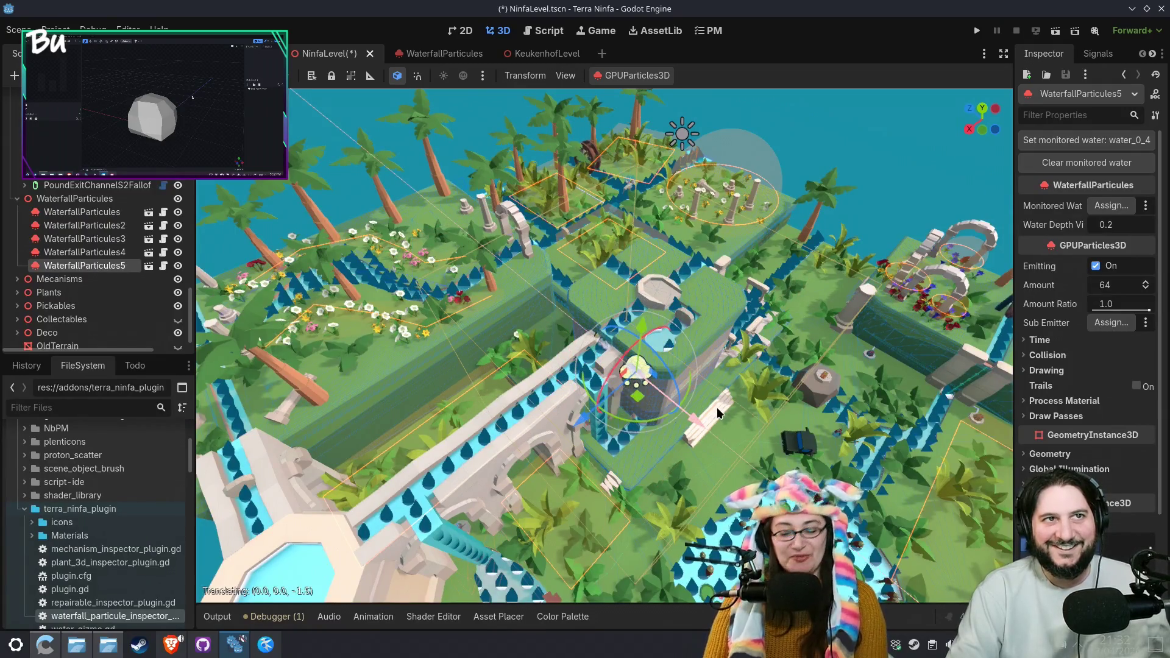
pyautogui.scroll(6, 704, 428)
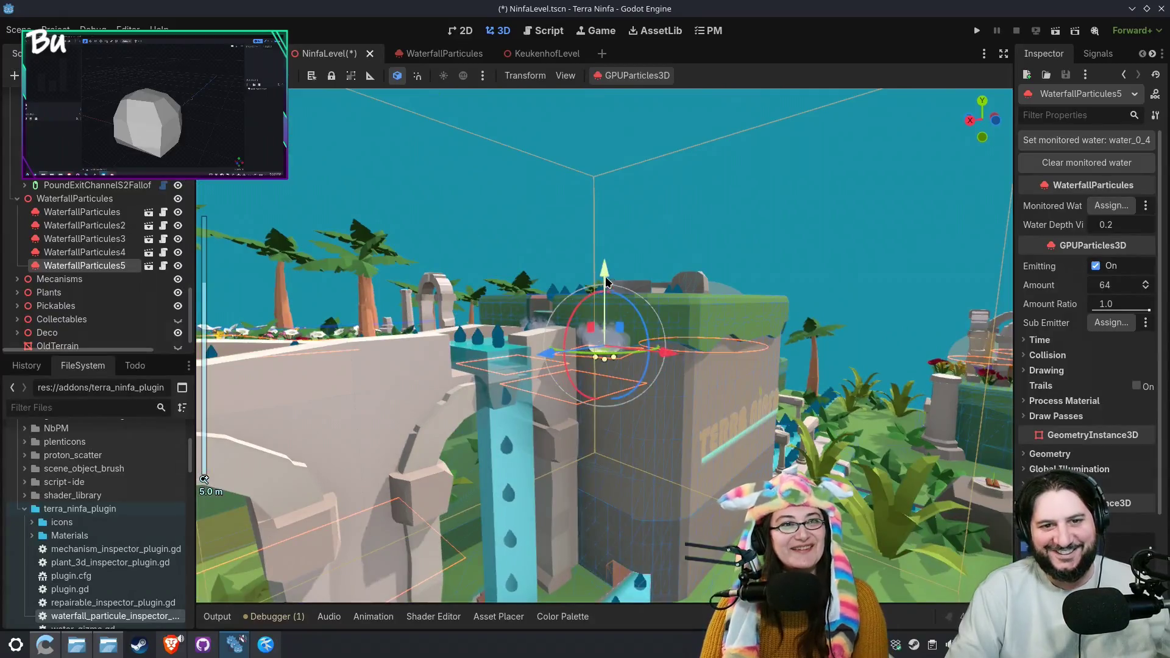
pyautogui.moveTo(607, 281); pyautogui.dragTo(606, 528)
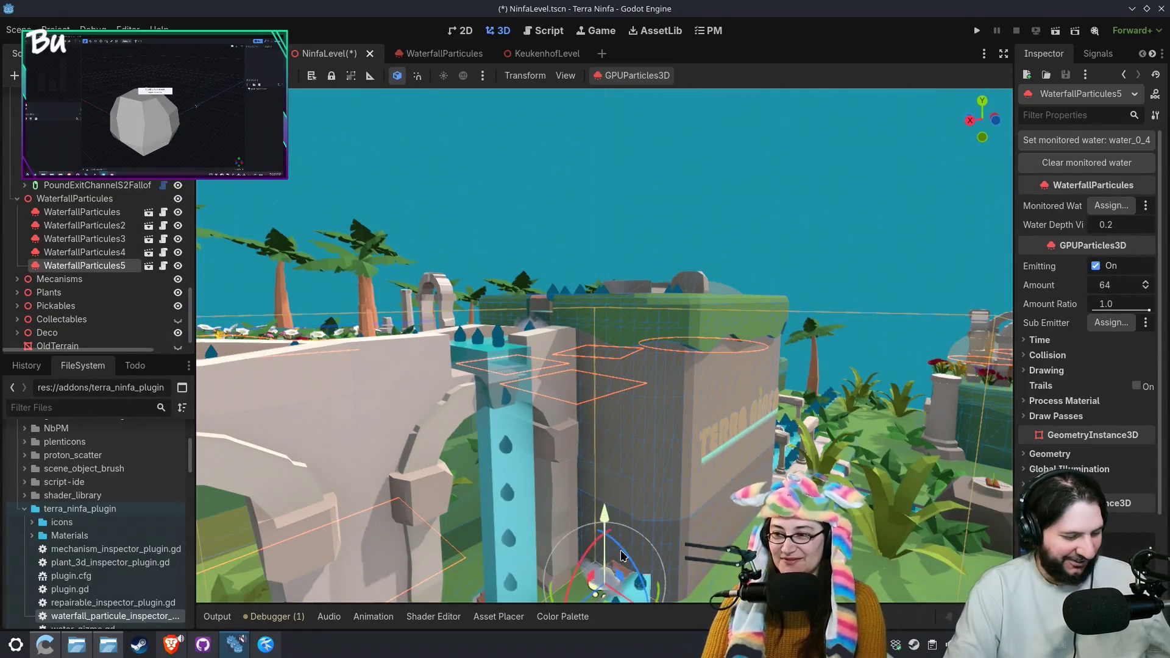
pyautogui.scroll(5, 622, 555)
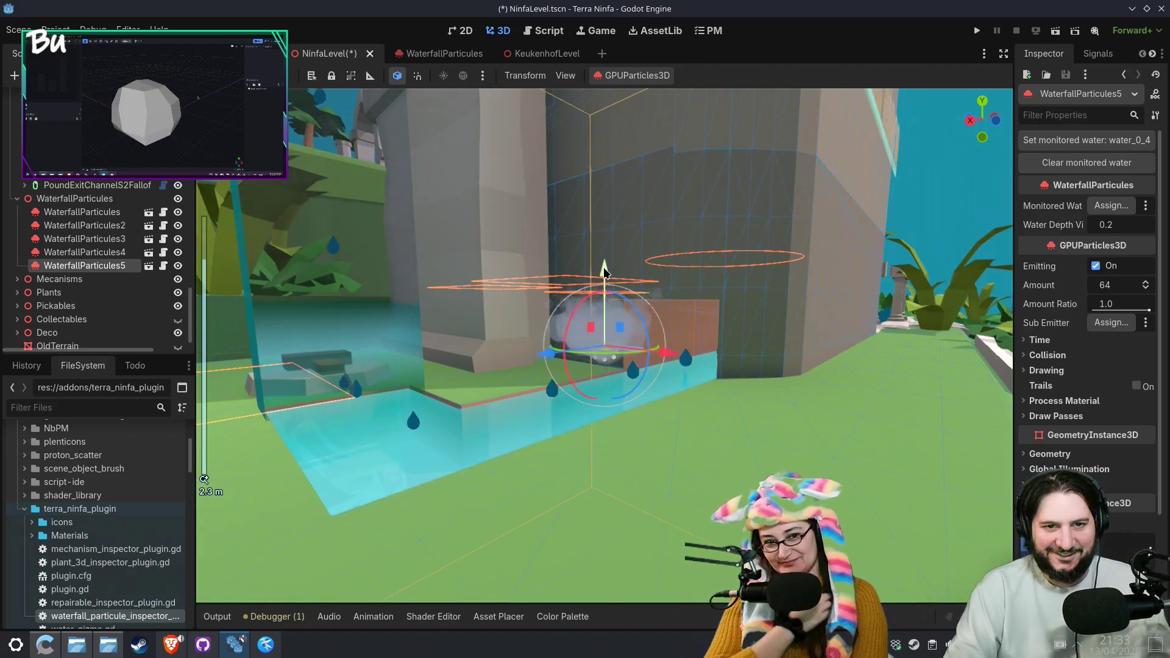
pyautogui.moveTo(603, 268); pyautogui.dragTo(591, 302)
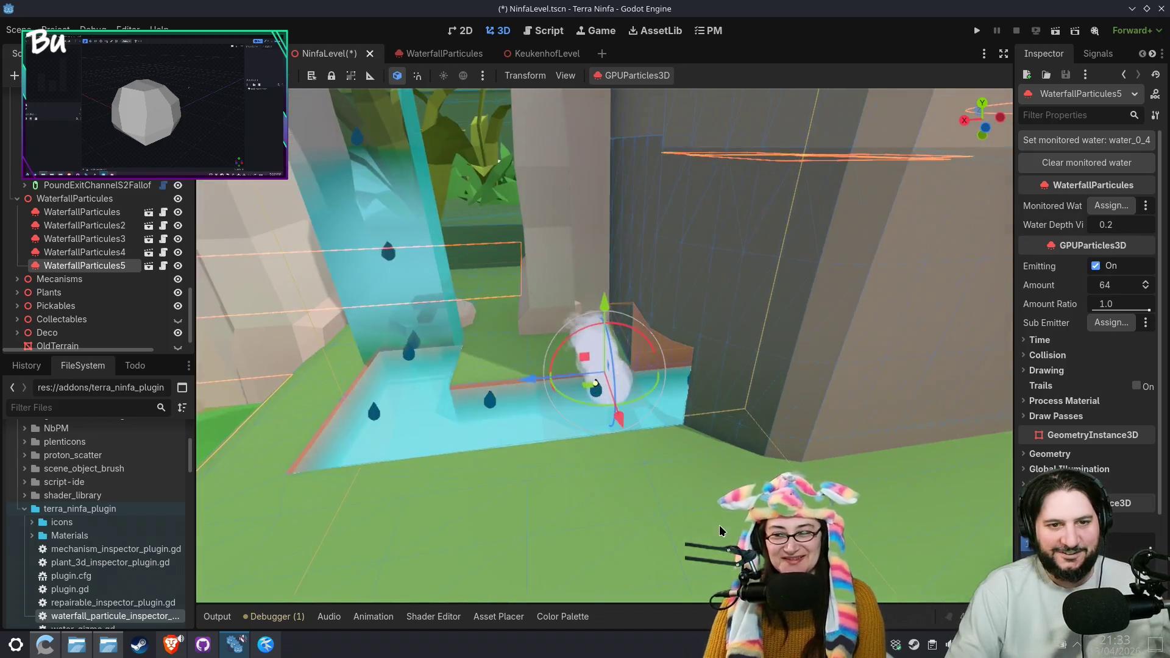
pyautogui.moveTo(586, 381)
pyautogui.mouseDown()
pyautogui.moveTo(313, 401)
pyautogui.moveTo(330, 451)
pyautogui.moveTo(557, 553)
pyautogui.mouseUp()
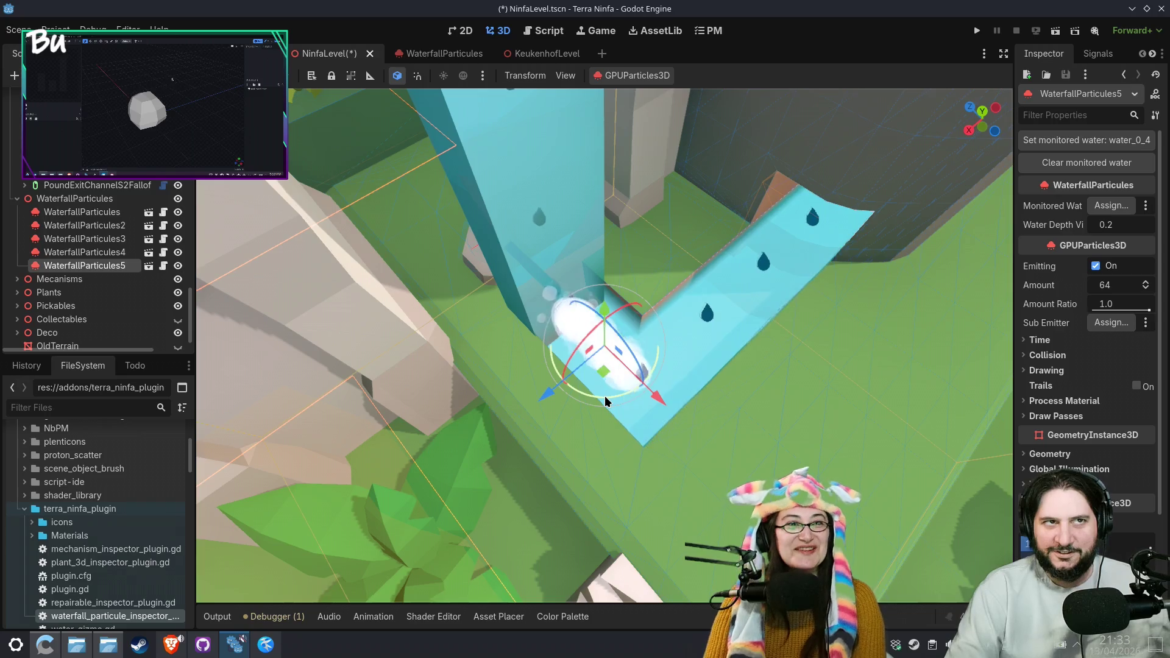
# Rotate the foam emitter 90 degrees and fine-tune its height and Z position
pyautogui.moveTo(605, 396)
pyautogui.mouseDown()
pyautogui.moveTo(691, 365)
pyautogui.moveTo(711, 331)
pyautogui.moveTo(693, 348)
pyautogui.mouseUp()
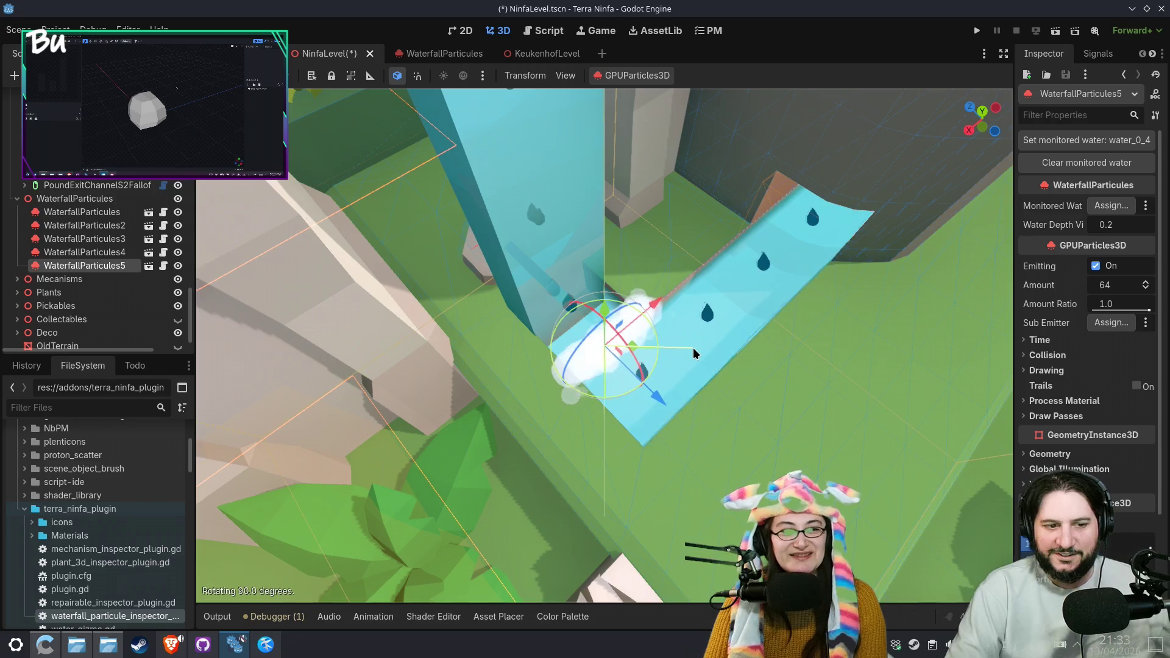
pyautogui.scroll(2, 688, 414)
pyautogui.scroll(3, 677, 434)
pyautogui.moveTo(670, 457)
pyautogui.mouseDown()
pyautogui.moveTo(628, 384)
pyautogui.moveTo(636, 405)
pyautogui.moveTo(729, 459)
pyautogui.mouseUp()
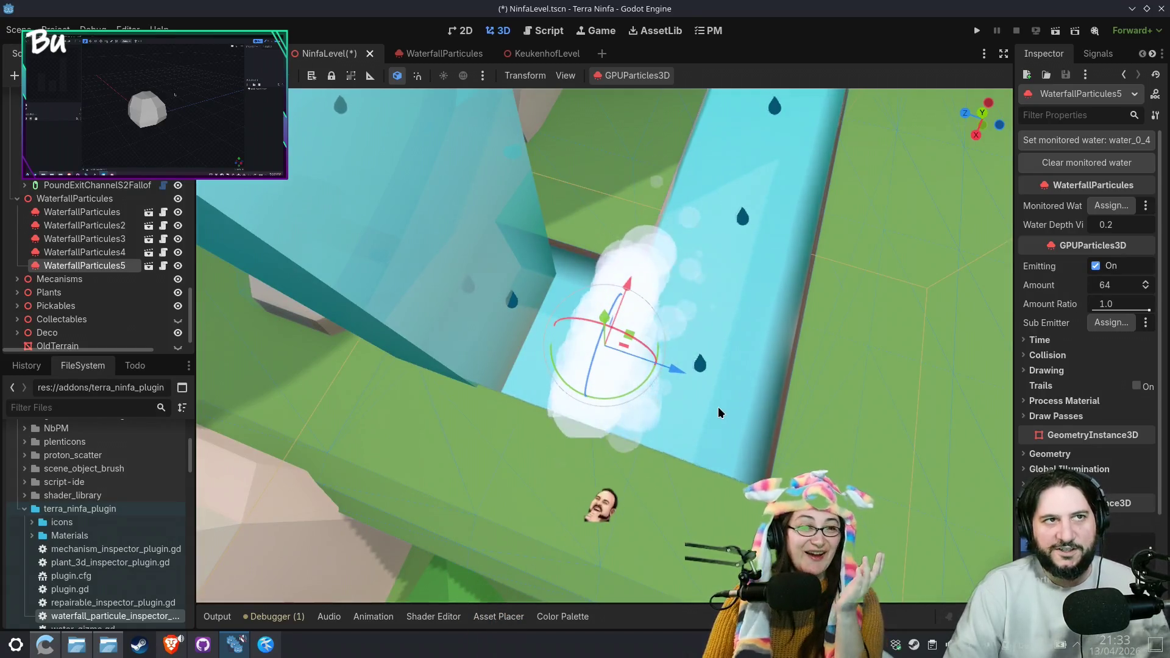
pyautogui.moveTo(679, 372); pyautogui.dragTo(522, 335)
pyautogui.moveTo(425, 254)
pyautogui.mouseDown()
pyautogui.moveTo(449, 309)
pyautogui.moveTo(443, 290)
pyautogui.mouseUp()
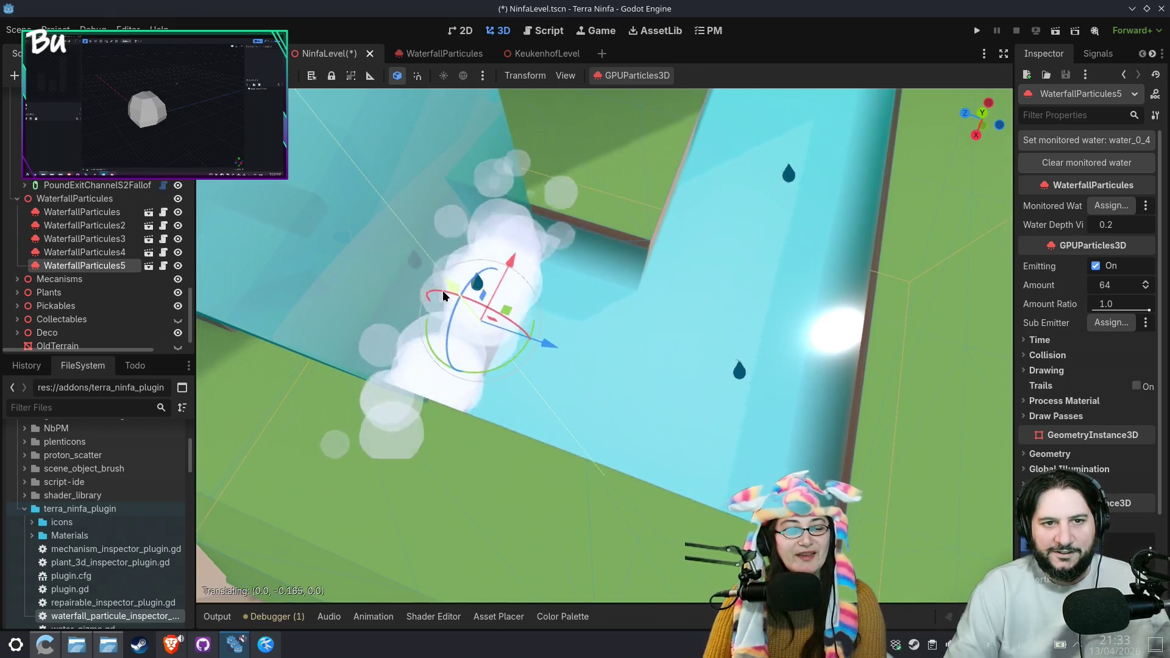
pyautogui.moveTo(543, 332); pyautogui.dragTo(564, 348)
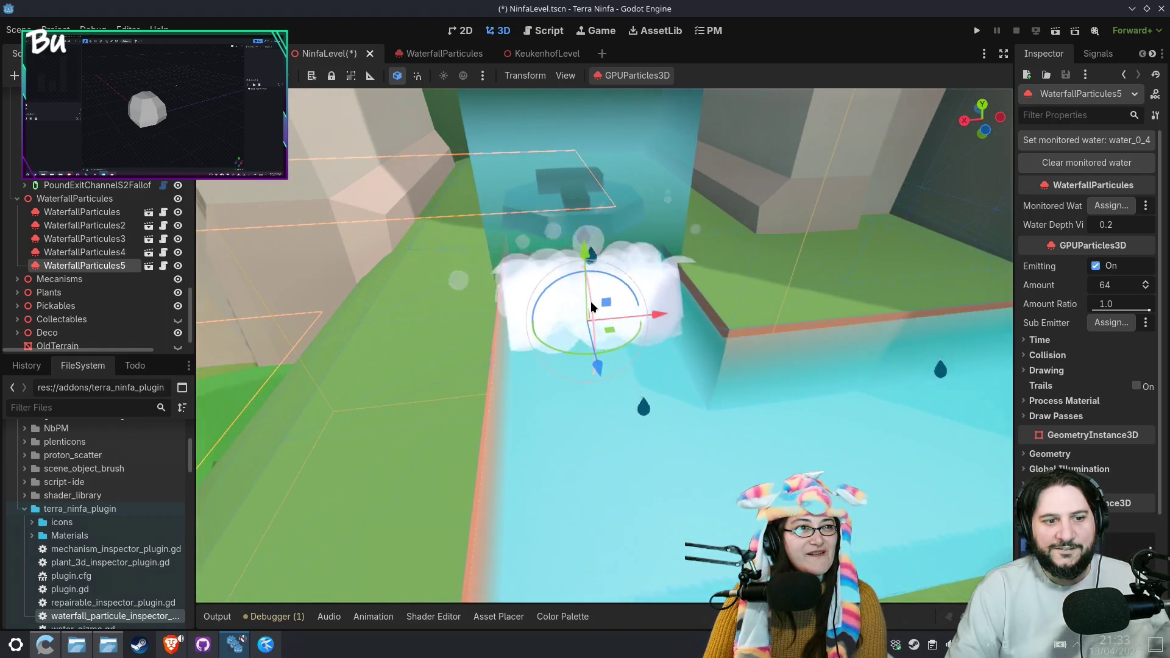
pyautogui.click(171, 645)
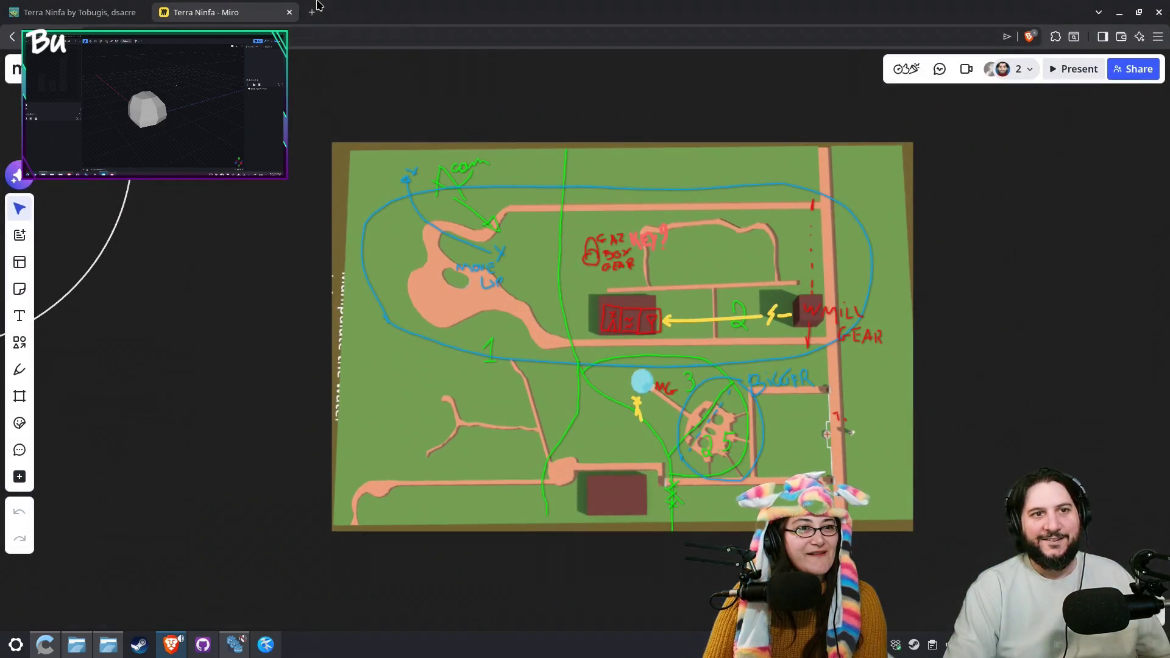
pyautogui.click(312, 12)
pyautogui.write('wh')
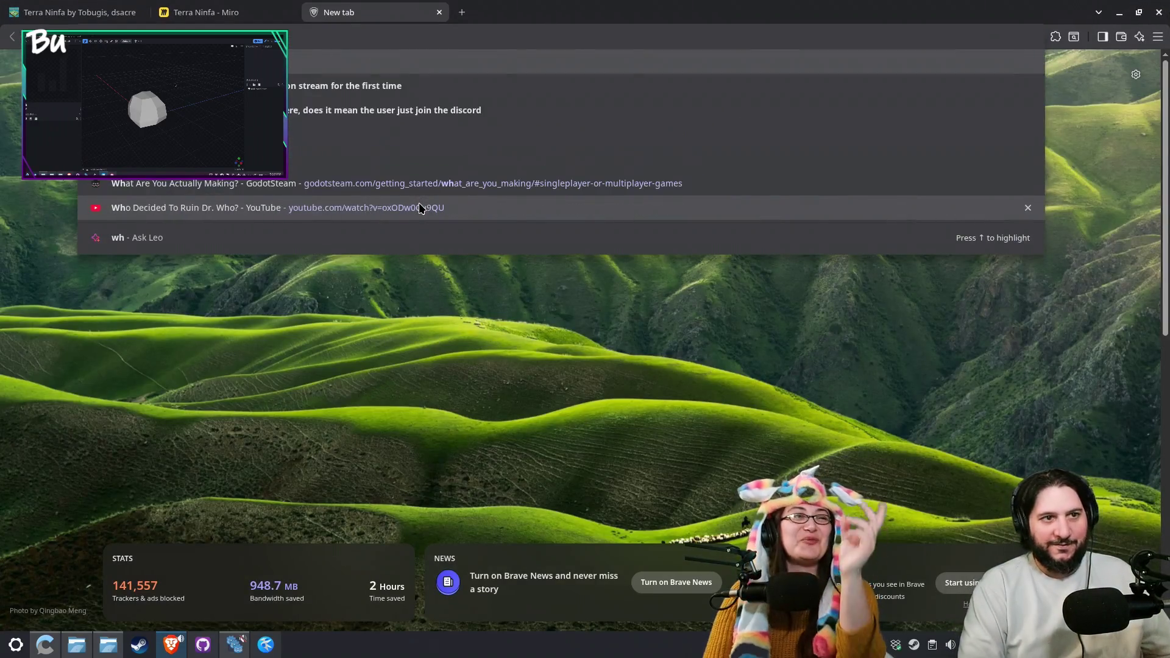
pyautogui.click(1139, 13)
pyautogui.moveTo(535, 454)
pyautogui.mouseDown()
pyautogui.moveTo(718, 431)
pyautogui.moveTo(550, 405)
pyautogui.mouseUp()
pyautogui.moveTo(498, 378)
pyautogui.mouseDown()
pyautogui.moveTo(648, 450)
pyautogui.moveTo(499, 368)
pyautogui.mouseUp()
pyautogui.scroll(3, 657, 451)
pyautogui.moveTo(739, 383); pyautogui.dragTo(609, 366)
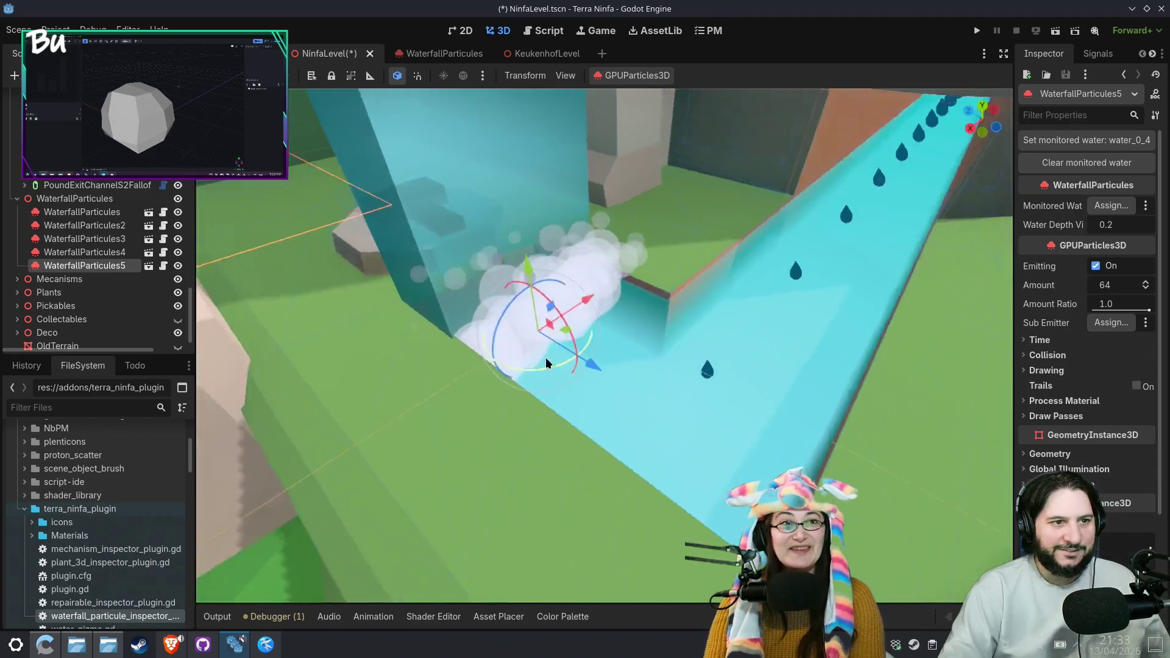
# Pick cell_0_5's water node water_0_5 as the source water
pyautogui.moveTo(386, 247); pyautogui.dragTo(546, 319)
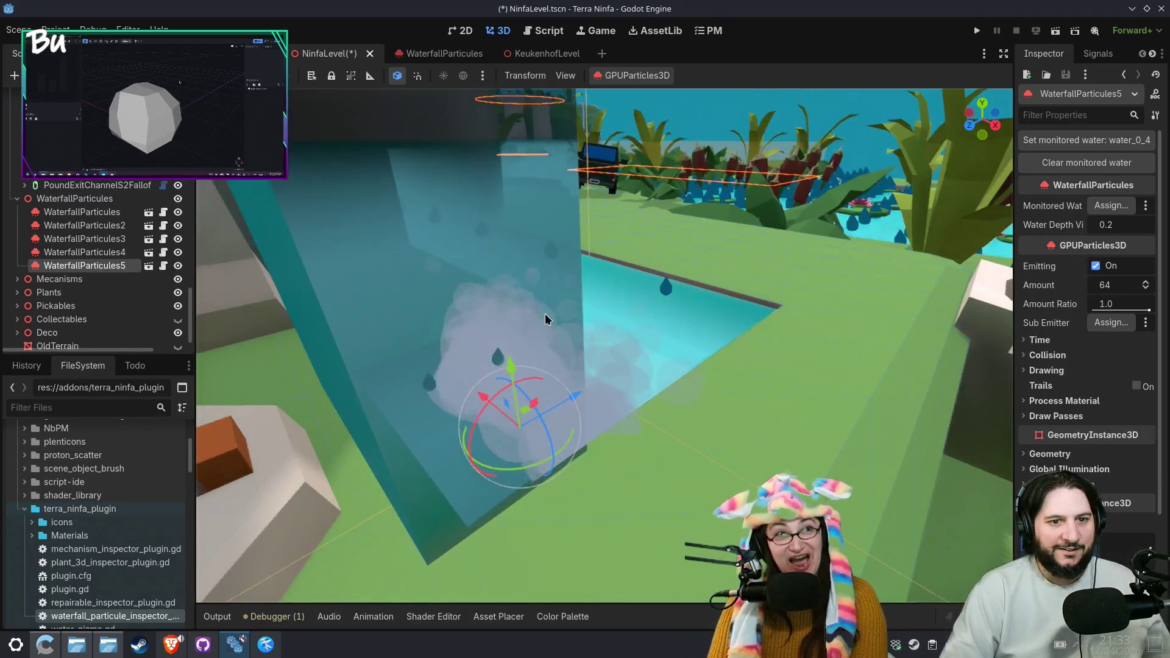
pyautogui.click(427, 388)
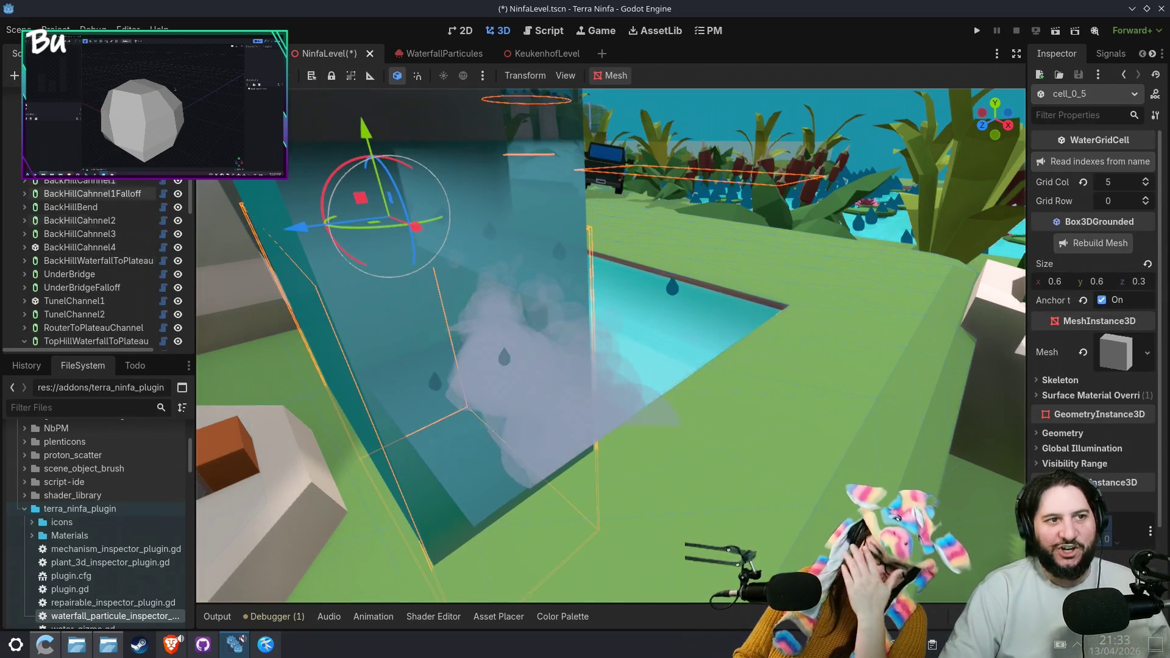
pyautogui.click(427, 388)
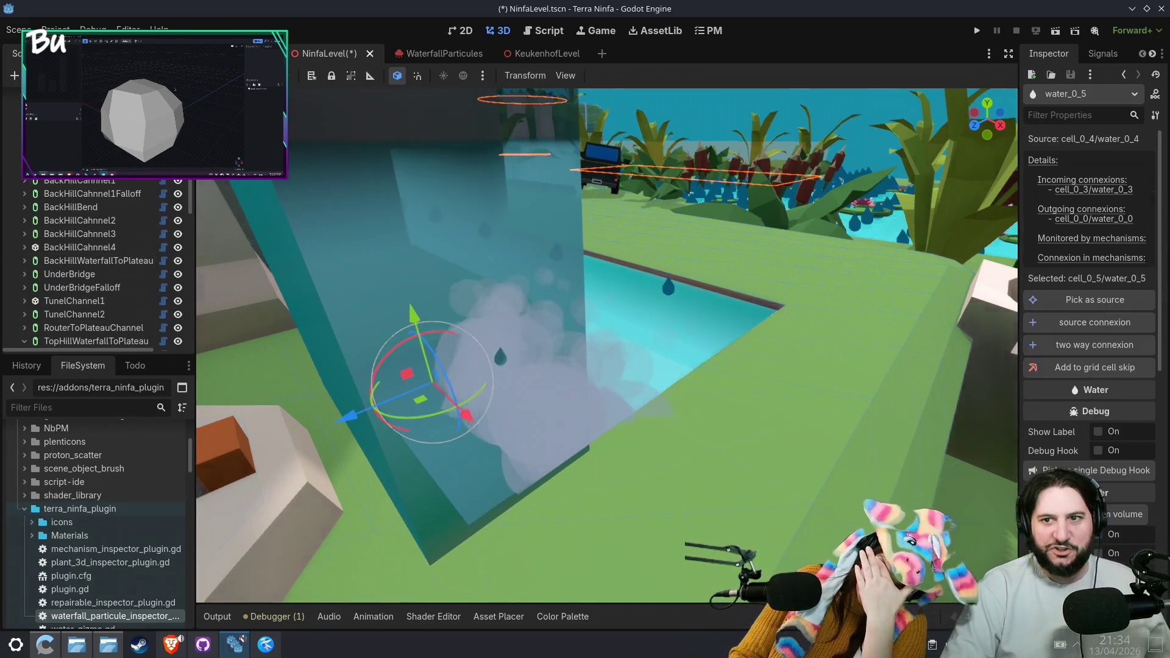
pyautogui.click(1101, 299)
# Select WaterfallParticles5 and duplicate it with Ctrl+D
pyautogui.scroll(-10, 114, 236)
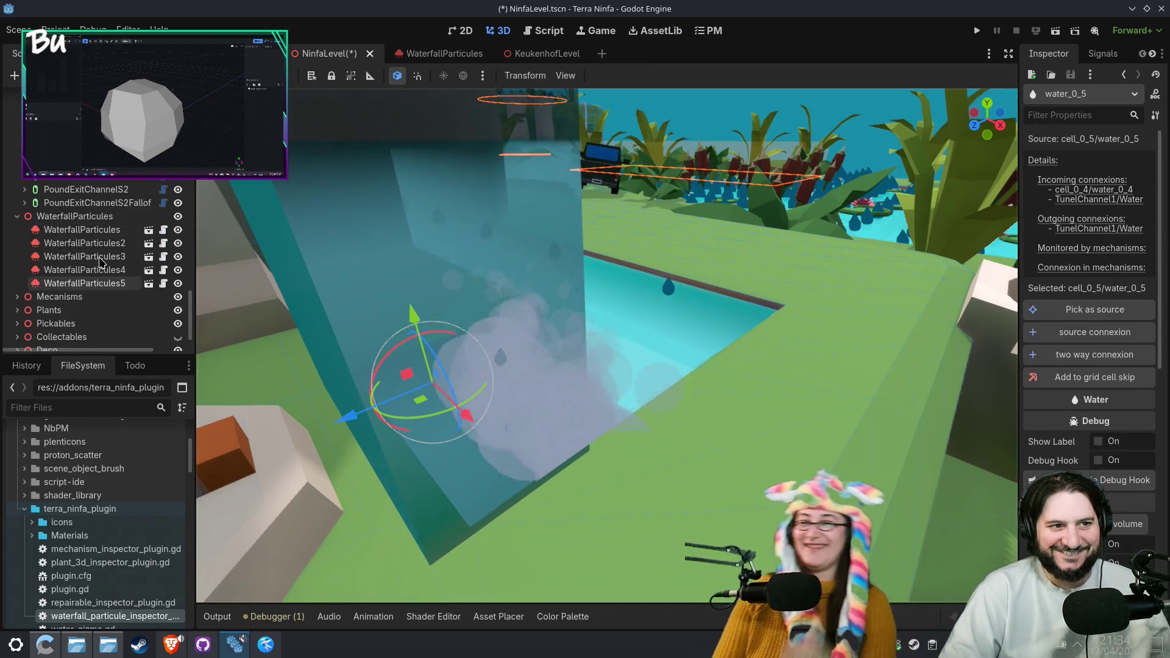
pyautogui.scroll(-5, 113, 236)
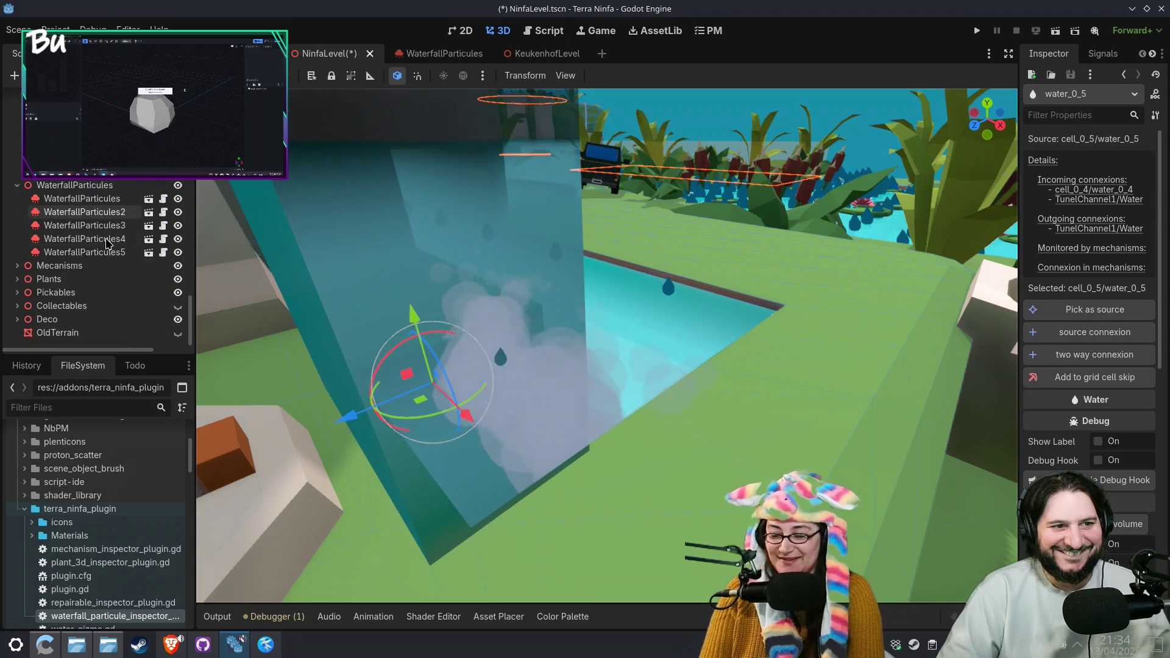
pyautogui.click(97, 252)
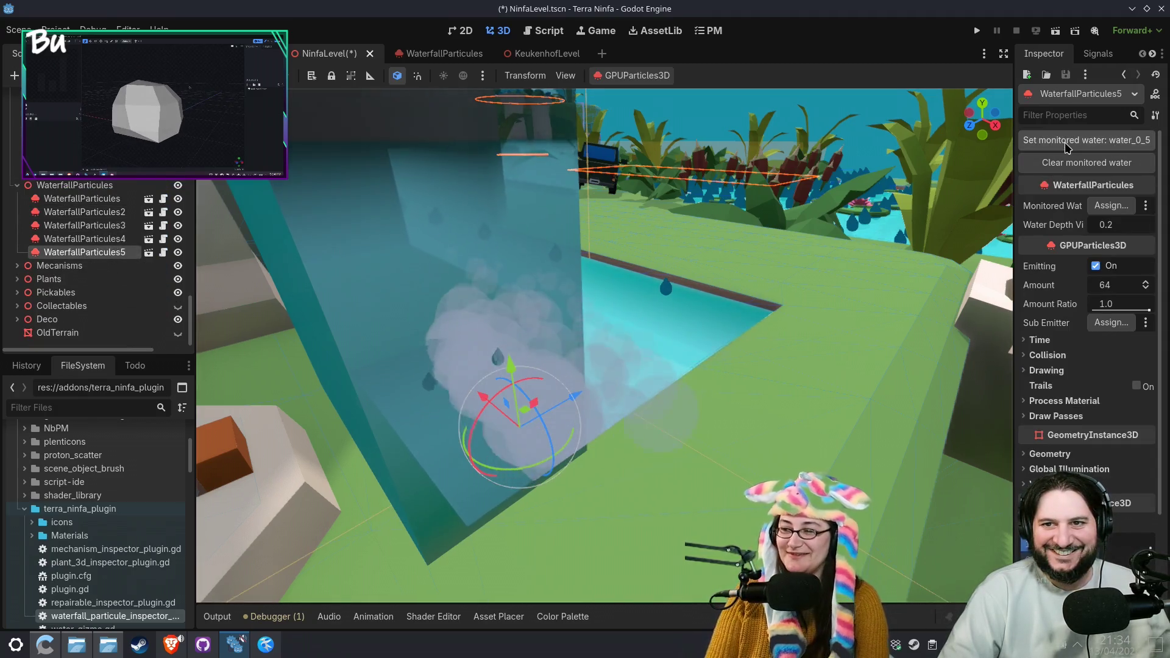
pyautogui.moveTo(863, 330)
pyautogui.mouseDown()
pyautogui.moveTo(554, 366)
pyautogui.moveTo(457, 365)
pyautogui.moveTo(428, 352)
pyautogui.moveTo(507, 368)
pyautogui.moveTo(536, 400)
pyautogui.mouseUp()
pyautogui.scroll(-2, 459, 350)
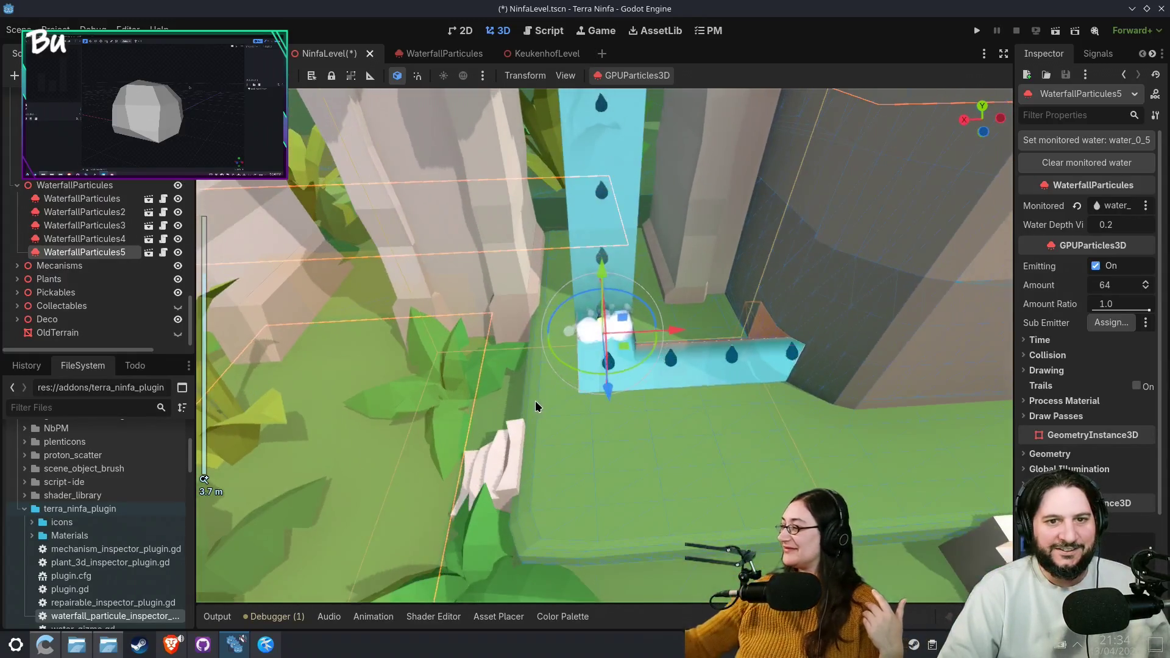
pyautogui.hotkey('ctrl', 'd')
# Move the copied emitter to the next waterfall drop and clear its inherited monitored water
pyautogui.moveTo(681, 329)
pyautogui.mouseDown()
pyautogui.moveTo(364, 328)
pyautogui.moveTo(551, 364)
pyautogui.moveTo(658, 363)
pyautogui.moveTo(619, 539)
pyautogui.mouseUp()
pyautogui.press('y')
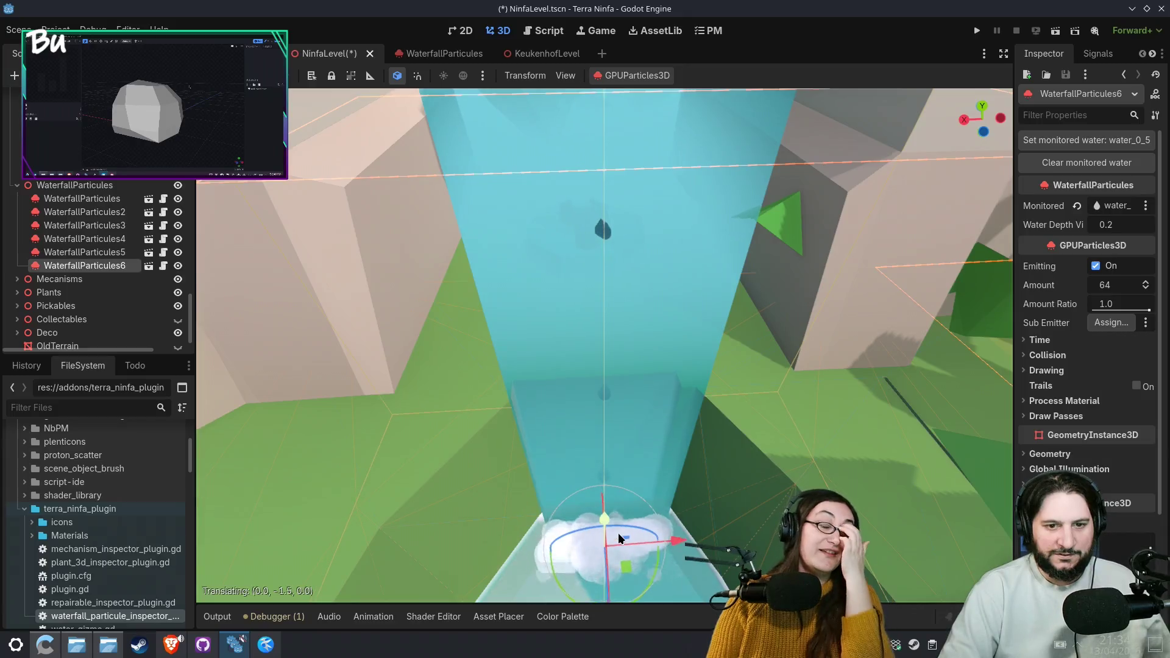
pyautogui.press('f')
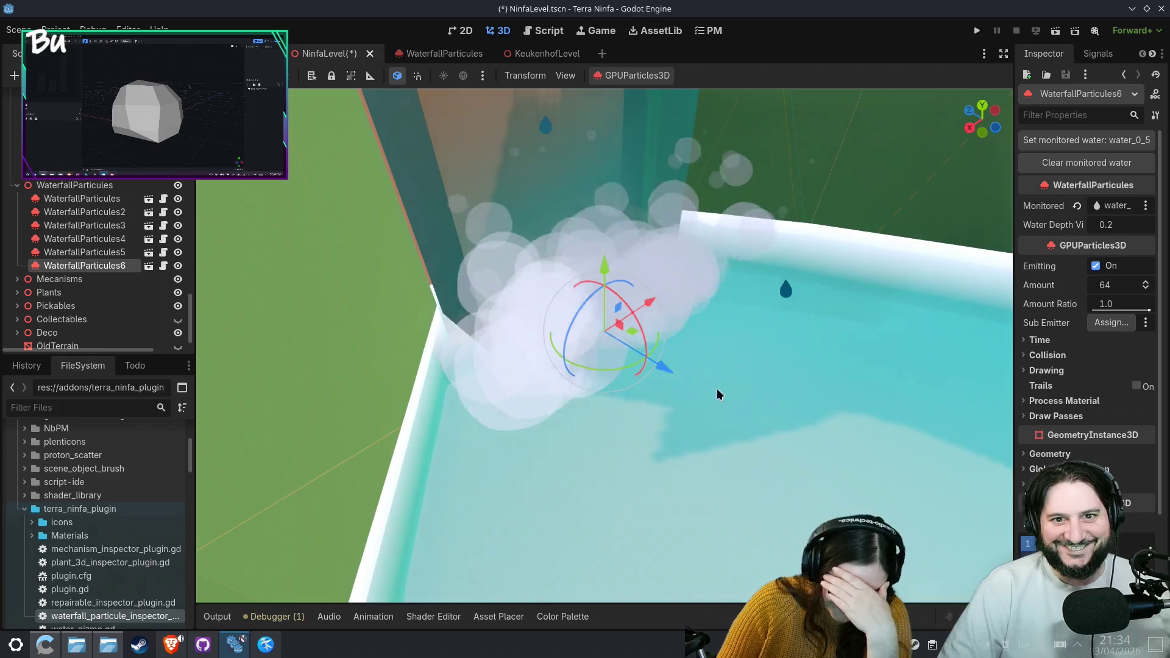
pyautogui.click(1043, 162)
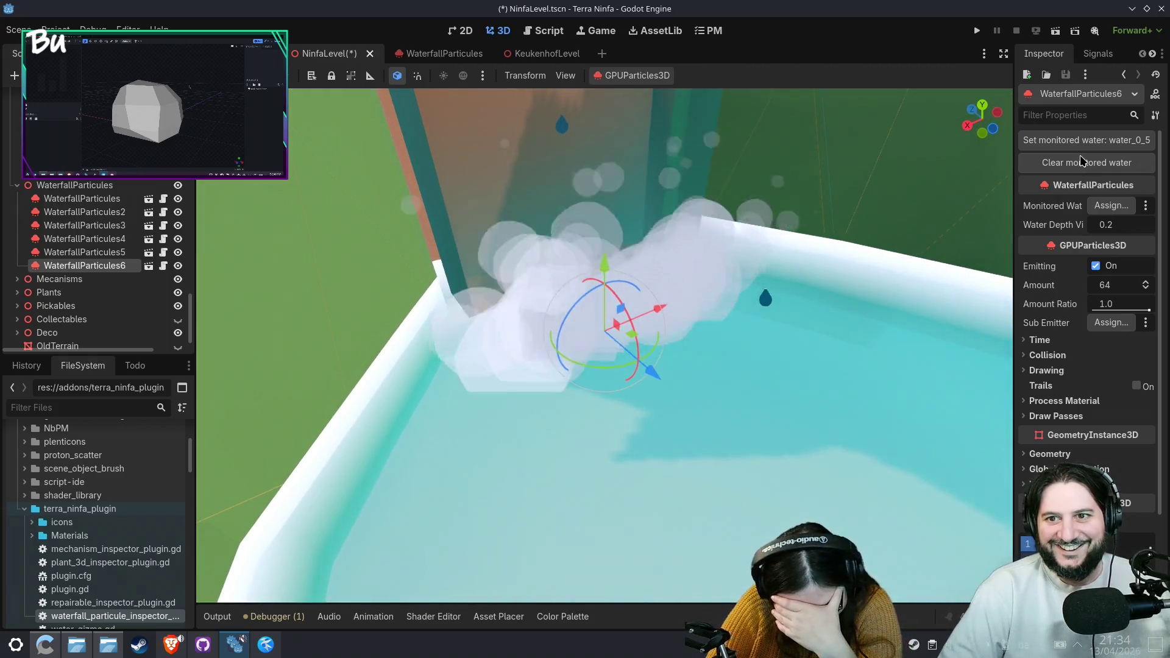
# Pick cell_0_7's water_0_7 as source and set it as WaterfallParticles6's monitored water
pyautogui.scroll(3, 548, 256)
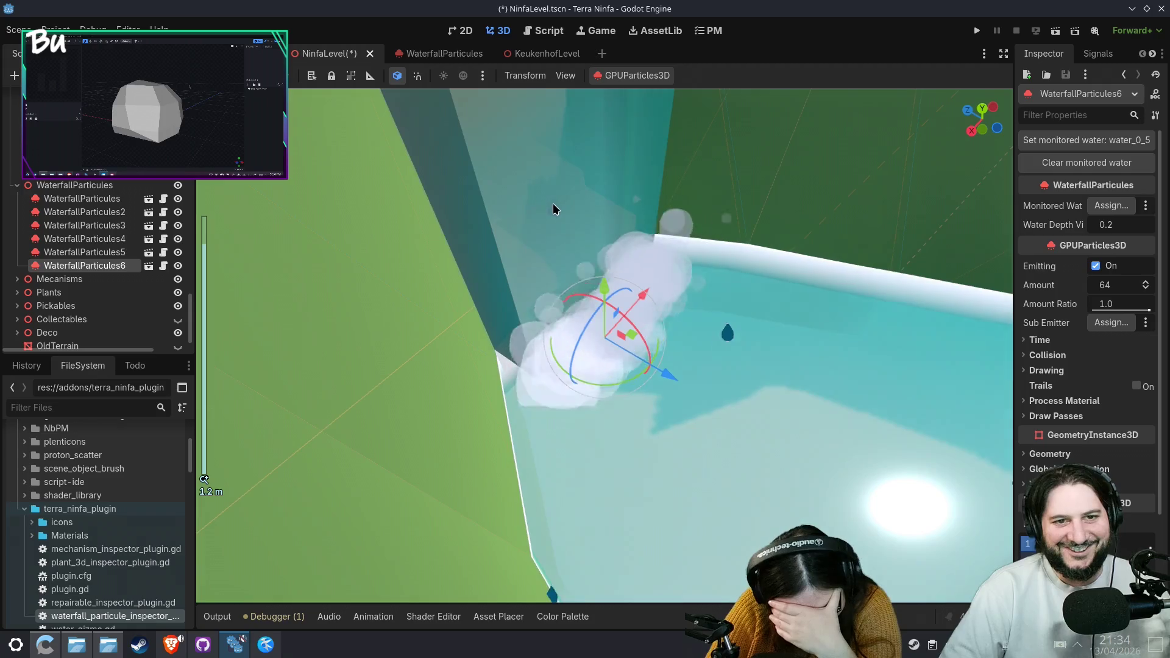
pyautogui.click(554, 209)
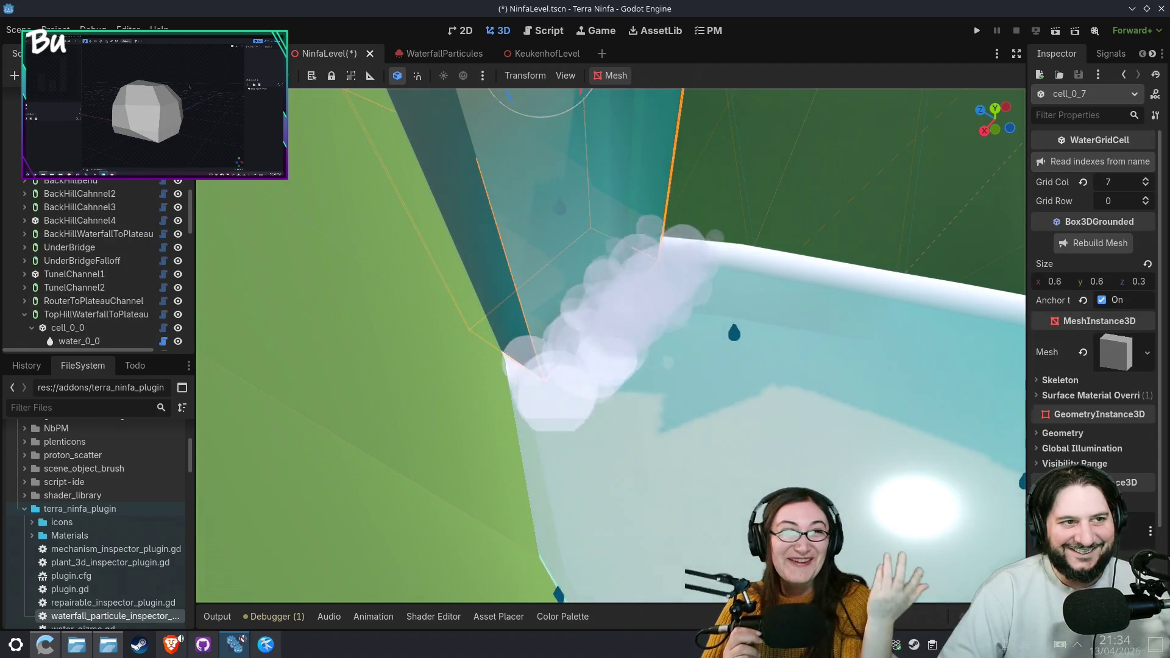
pyautogui.click(553, 210)
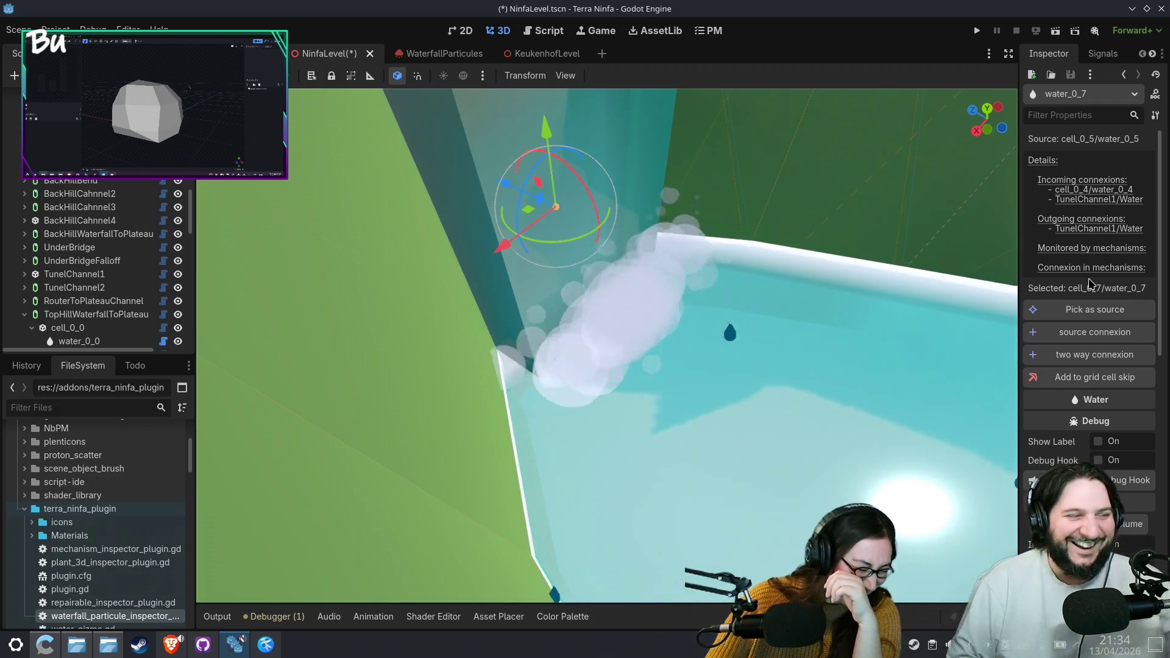
pyautogui.click(1095, 309)
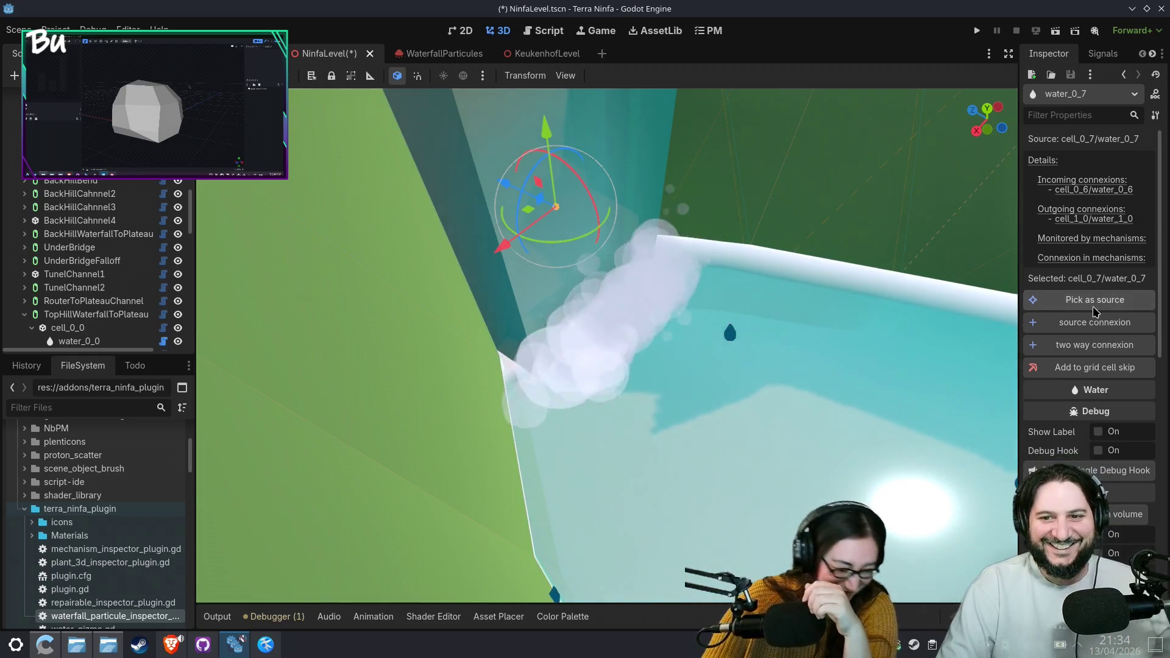
pyautogui.scroll(-3, 94, 284)
pyautogui.scroll(-10, 94, 284)
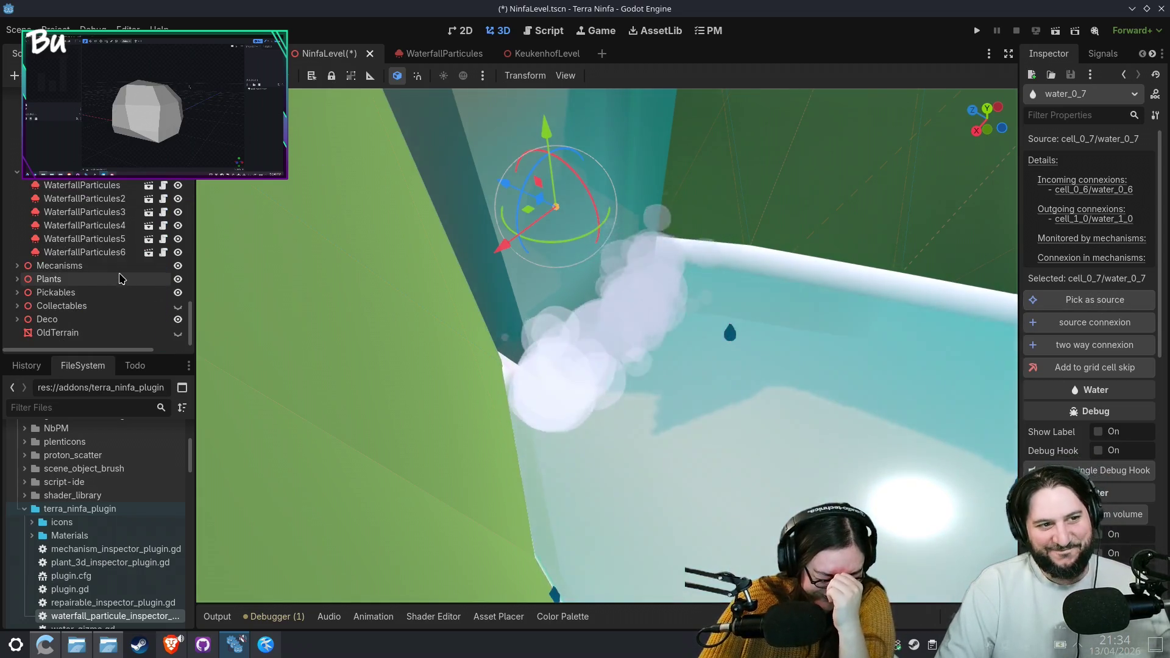
pyautogui.click(116, 251)
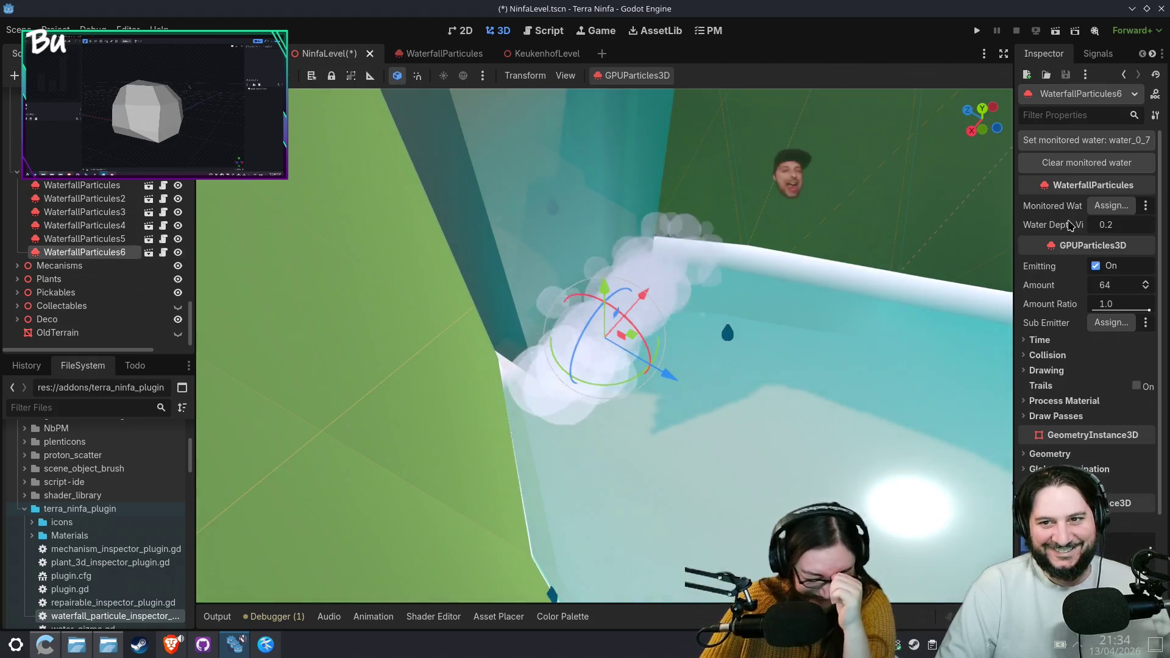
pyautogui.click(1085, 145)
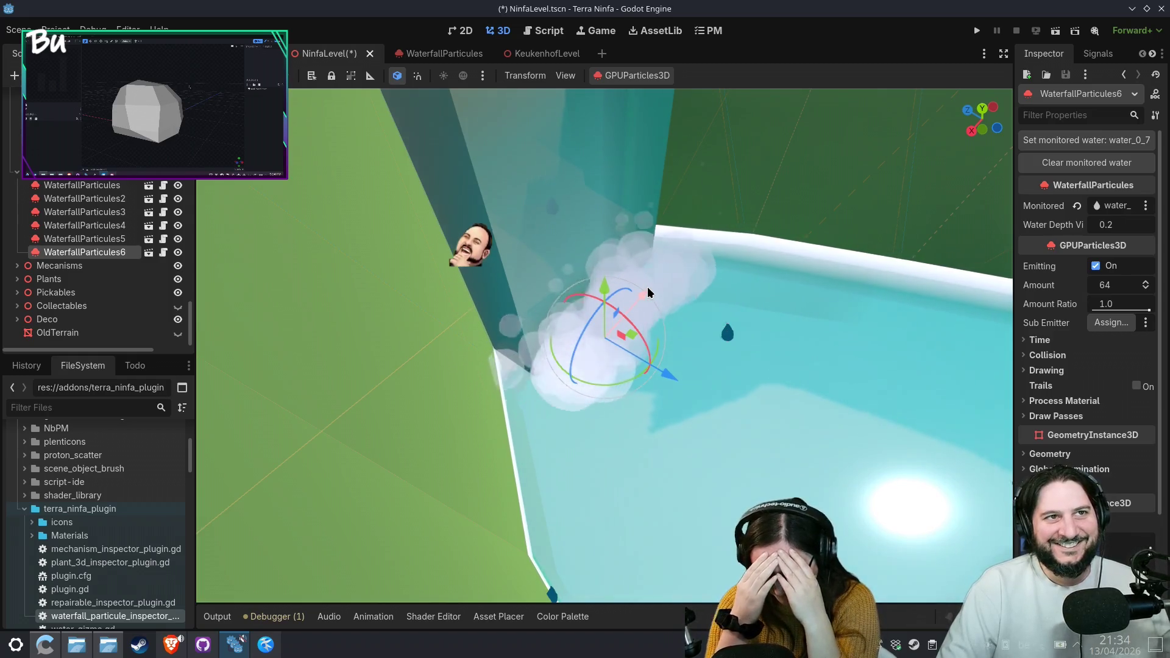
pyautogui.scroll(-5, 648, 292)
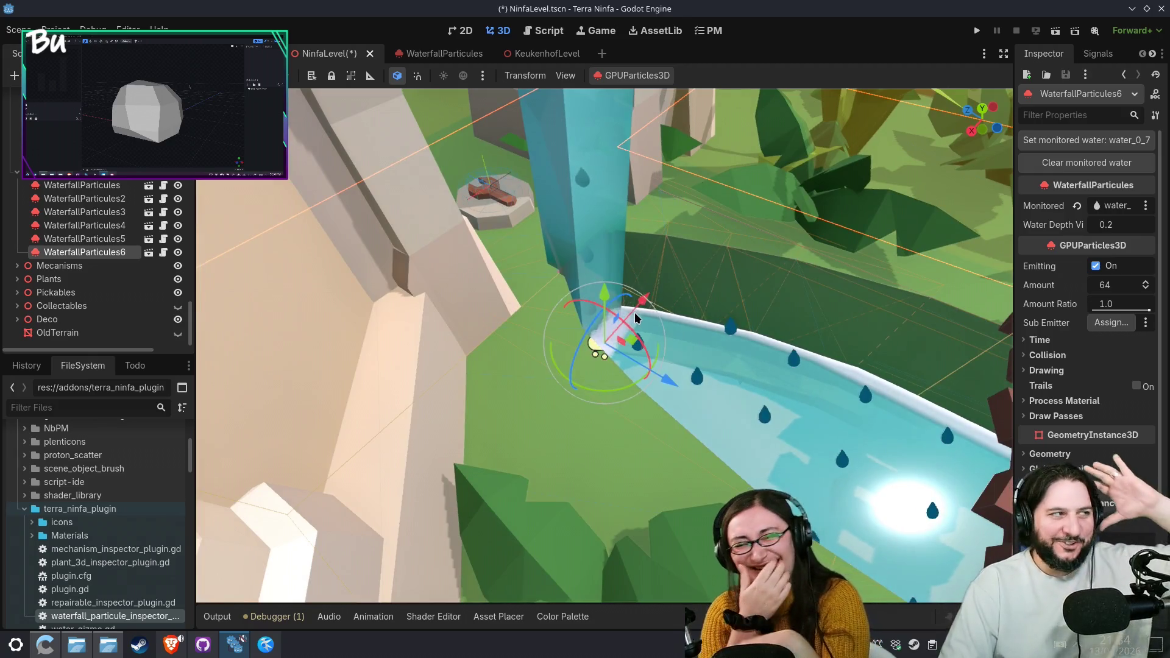
# Orbit the view around the whole level toward the waterfall arches and fountain area
pyautogui.scroll(-8, 656, 317)
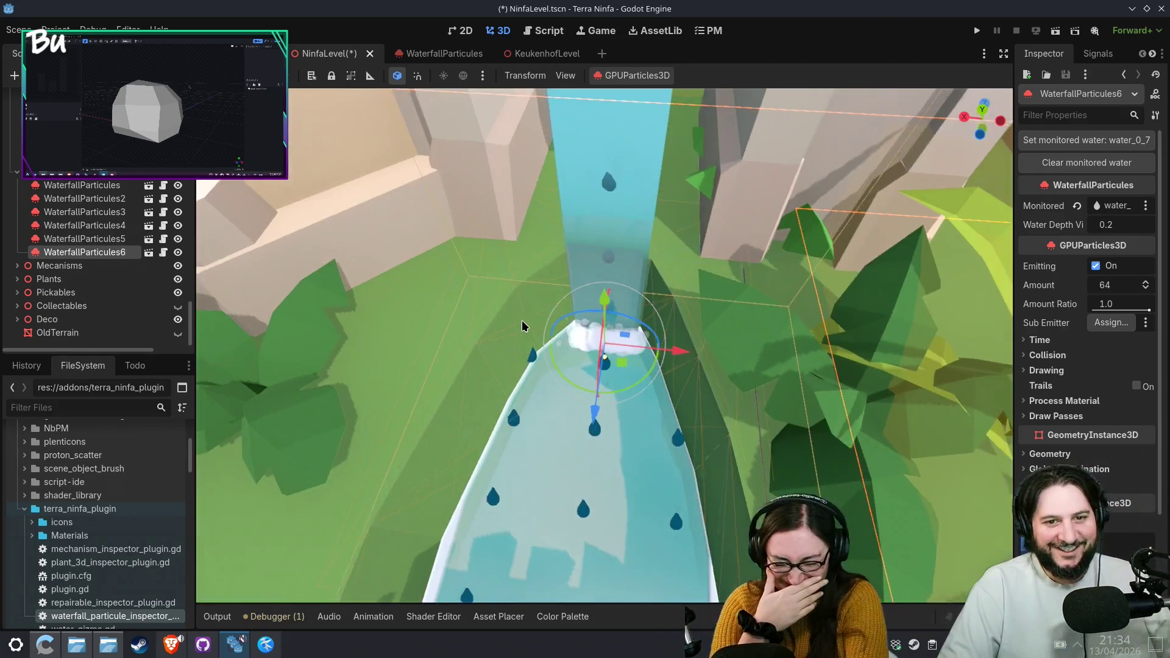
pyautogui.scroll(-6, 616, 433)
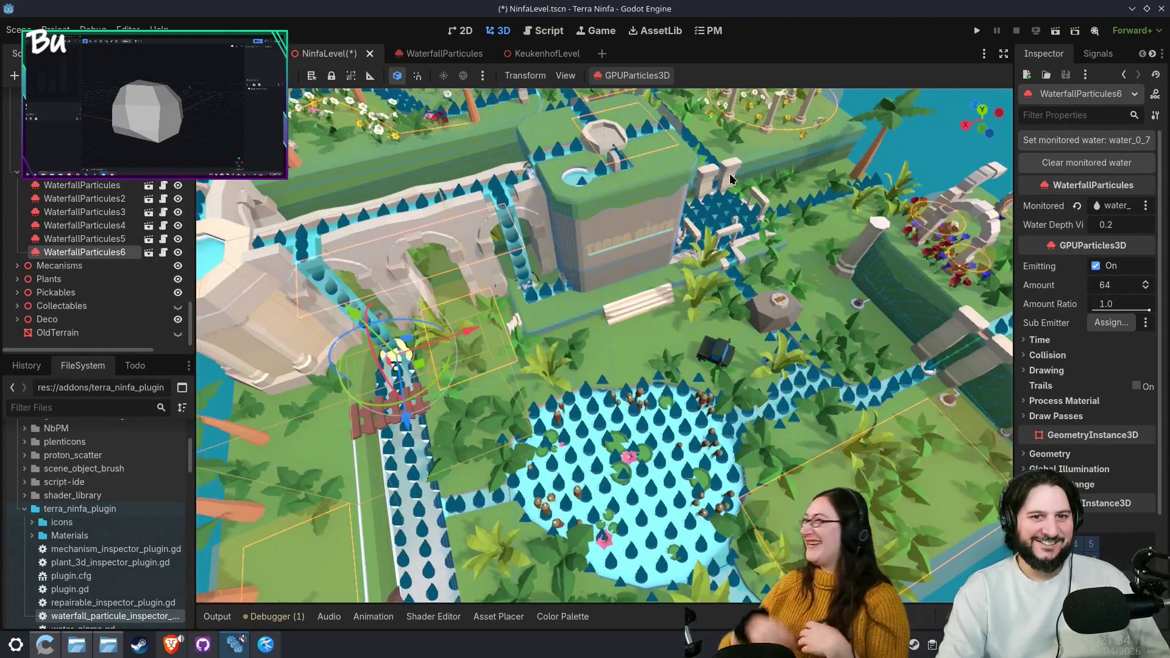
pyautogui.moveTo(821, 269); pyautogui.dragTo(451, 236)
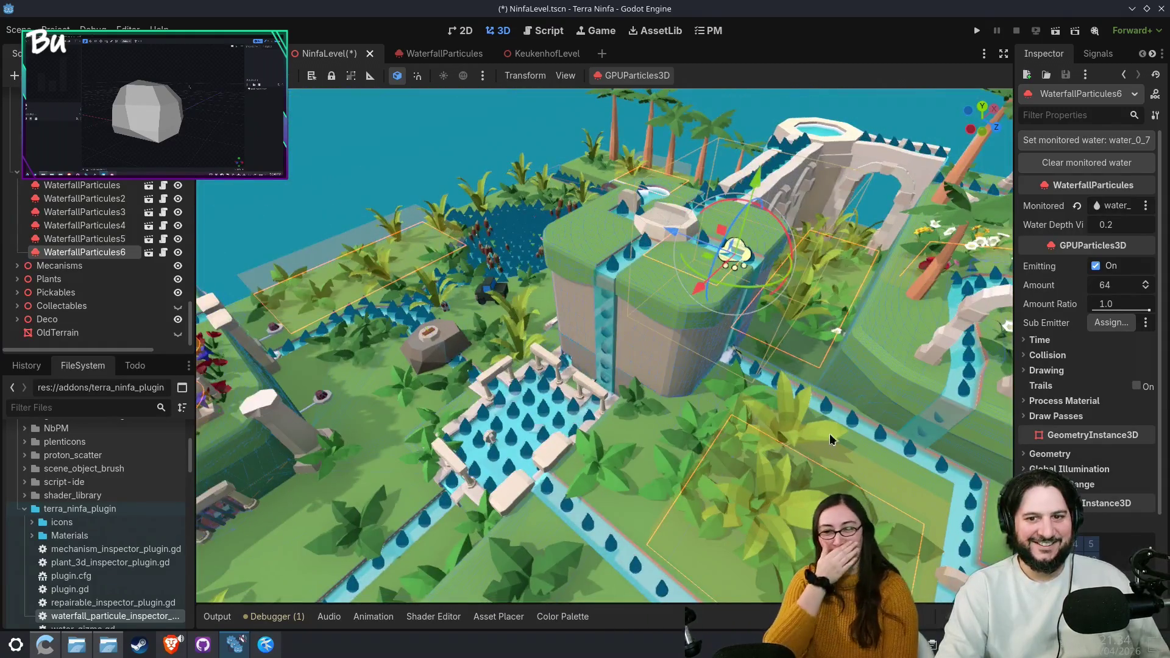
pyautogui.moveTo(887, 363)
pyautogui.mouseDown()
pyautogui.moveTo(708, 320)
pyautogui.moveTo(590, 335)
pyautogui.moveTo(791, 345)
pyautogui.mouseUp()
pyautogui.moveTo(597, 341)
pyautogui.mouseDown()
pyautogui.moveTo(628, 346)
pyautogui.moveTo(466, 342)
pyautogui.mouseUp()
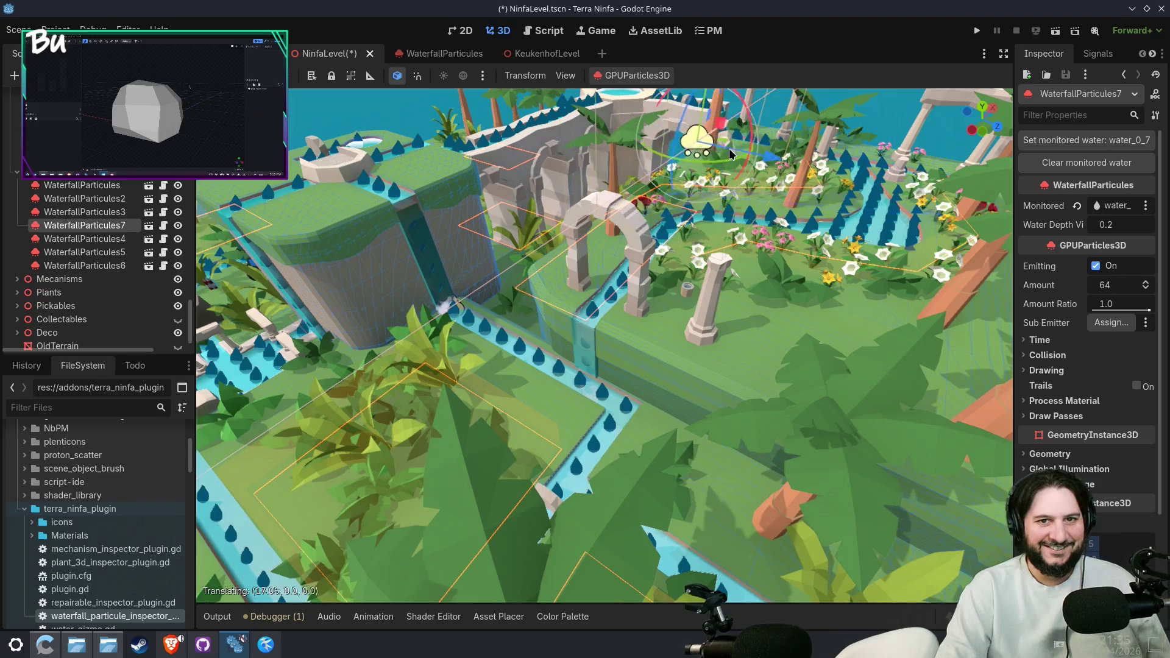
# Slide WaterfallParticules7 into the narrow canal below the small waterfall between the pillars
pyautogui.press('f')
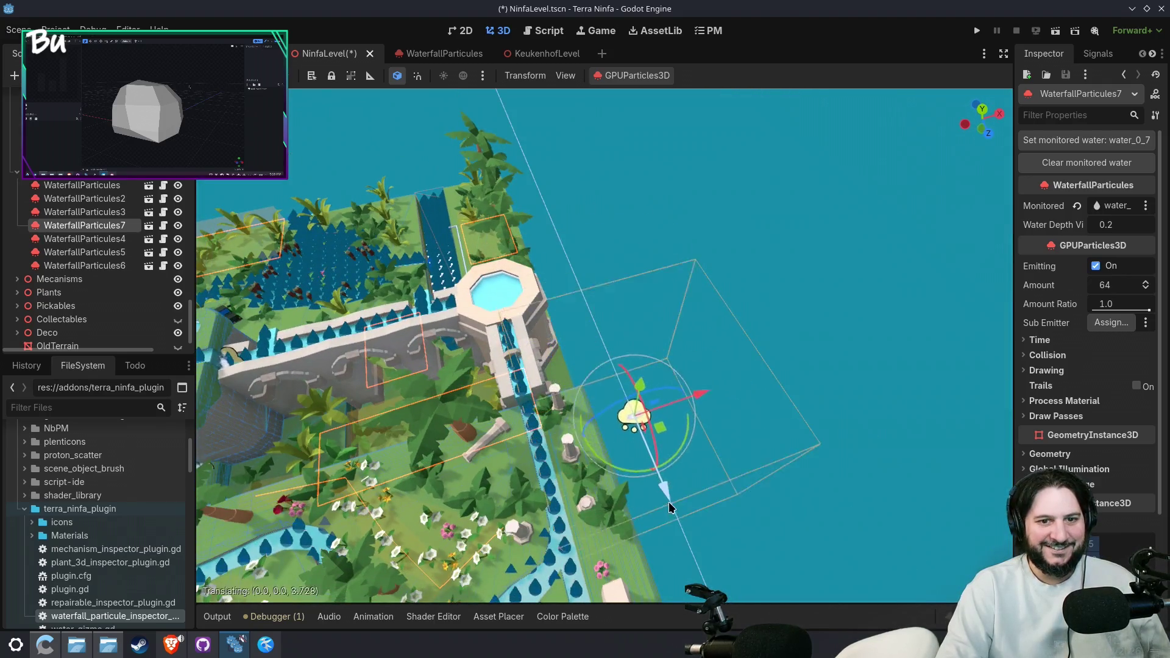
pyautogui.moveTo(694, 492)
pyautogui.mouseDown()
pyautogui.moveTo(713, 463)
pyautogui.moveTo(514, 403)
pyautogui.moveTo(663, 383)
pyautogui.mouseUp()
pyautogui.scroll(6, 663, 384)
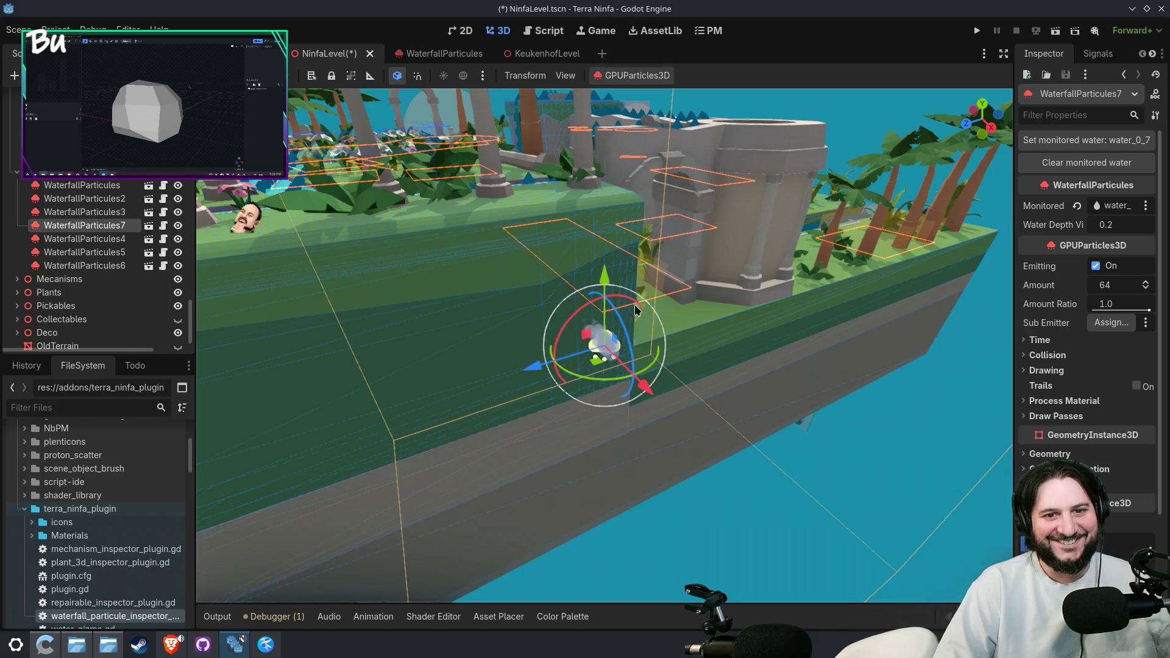
pyautogui.moveTo(613, 110)
pyautogui.mouseDown()
pyautogui.moveTo(549, 256)
pyautogui.moveTo(539, 312)
pyautogui.mouseUp()
pyautogui.scroll(3, 524, 320)
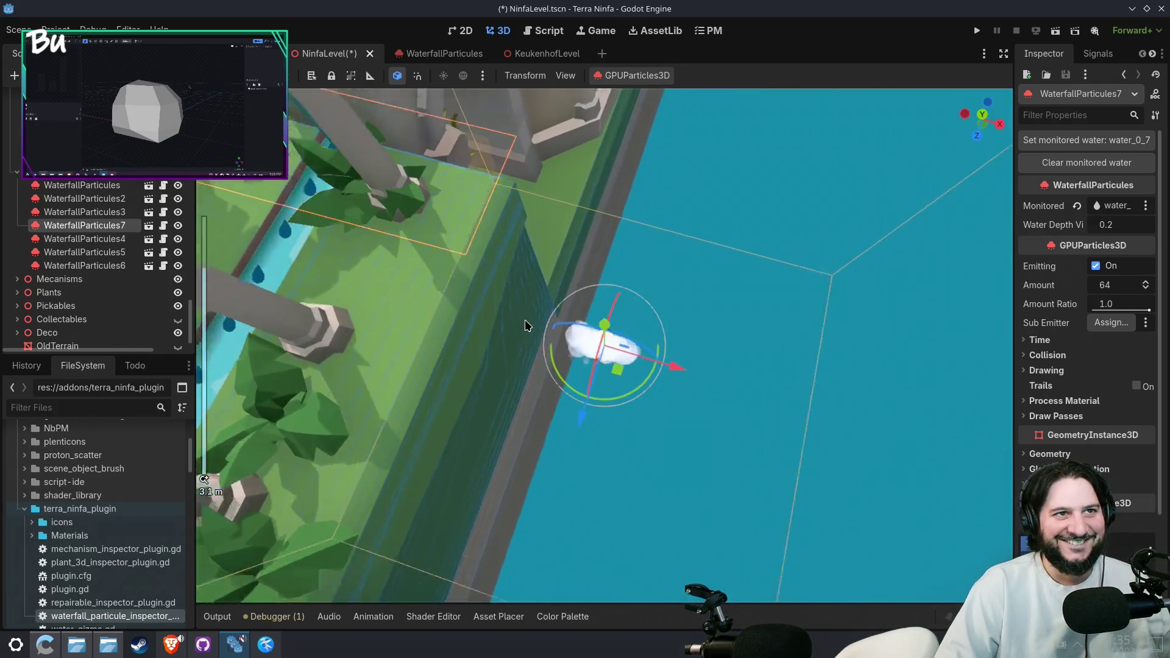
pyautogui.scroll(1, 525, 319)
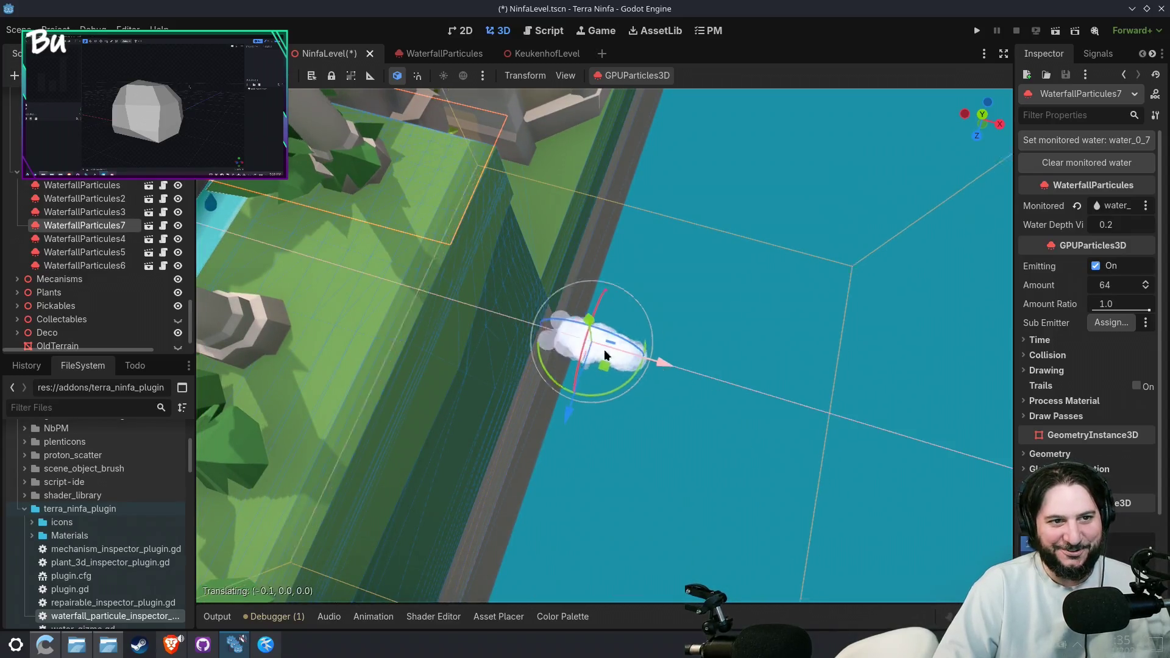
pyautogui.press('f')
pyautogui.moveTo(665, 388)
pyautogui.mouseDown()
pyautogui.moveTo(836, 386)
pyautogui.moveTo(881, 235)
pyautogui.moveTo(846, 333)
pyautogui.moveTo(603, 244)
pyautogui.mouseUp()
pyautogui.moveTo(691, 339)
pyautogui.mouseDown()
pyautogui.moveTo(563, 348)
pyautogui.moveTo(612, 399)
pyautogui.moveTo(602, 270)
pyautogui.moveTo(591, 376)
pyautogui.mouseUp()
pyautogui.press('f')
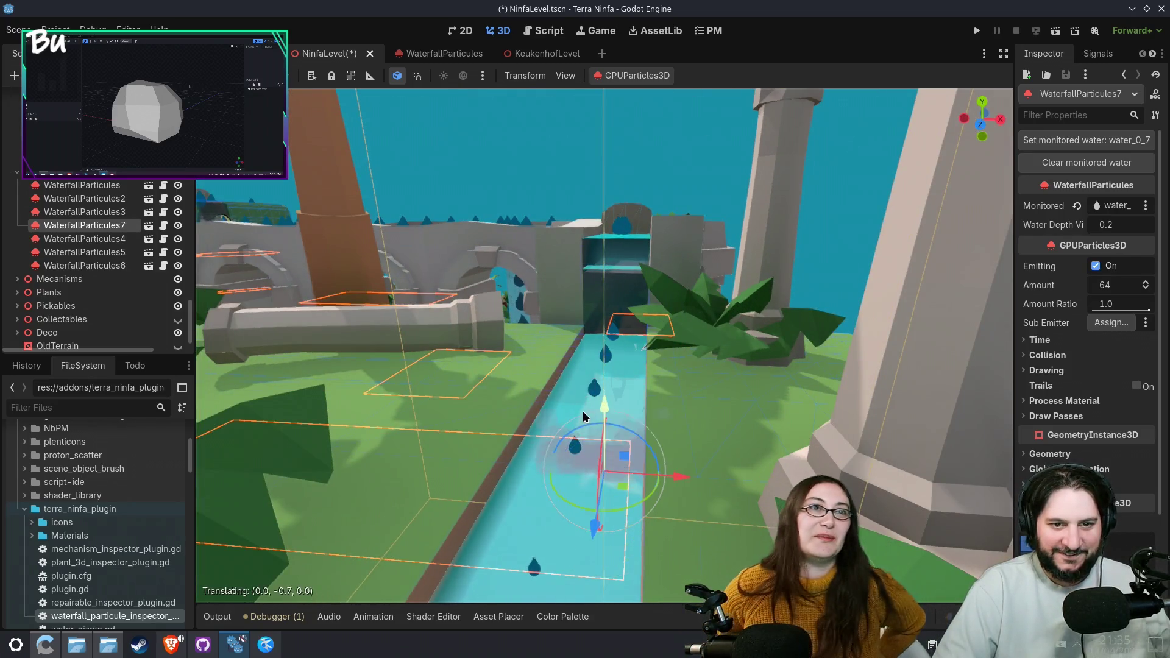
# Shift WaterfallParticules7 slightly left across the channel and up toward the drop
pyautogui.scroll(5, 622, 372)
pyautogui.moveTo(671, 344); pyautogui.dragTo(588, 345)
pyautogui.moveTo(587, 345)
pyautogui.mouseDown()
pyautogui.moveTo(589, 372)
pyautogui.moveTo(674, 408)
pyautogui.moveTo(599, 349)
pyautogui.moveTo(665, 349)
pyautogui.moveTo(652, 348)
pyautogui.mouseUp()
pyautogui.scroll(2, 599, 349)
pyautogui.moveTo(601, 408); pyautogui.dragTo(567, 230)
pyautogui.press('f')
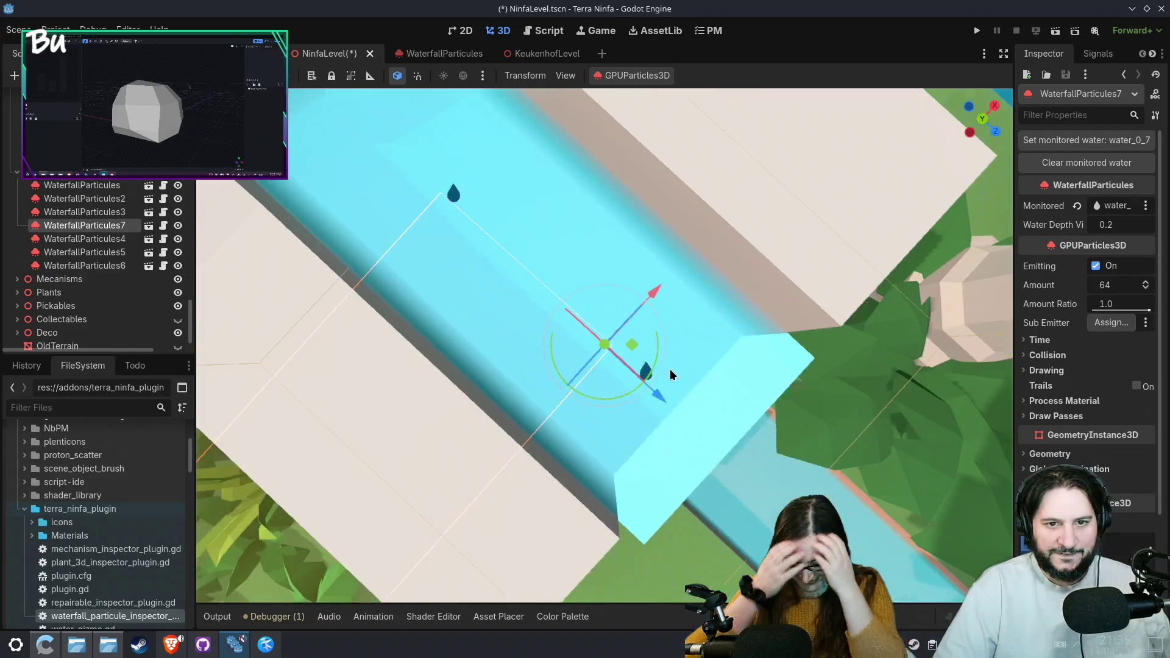
pyautogui.moveTo(755, 468); pyautogui.dragTo(755, 468)
pyautogui.press('f')
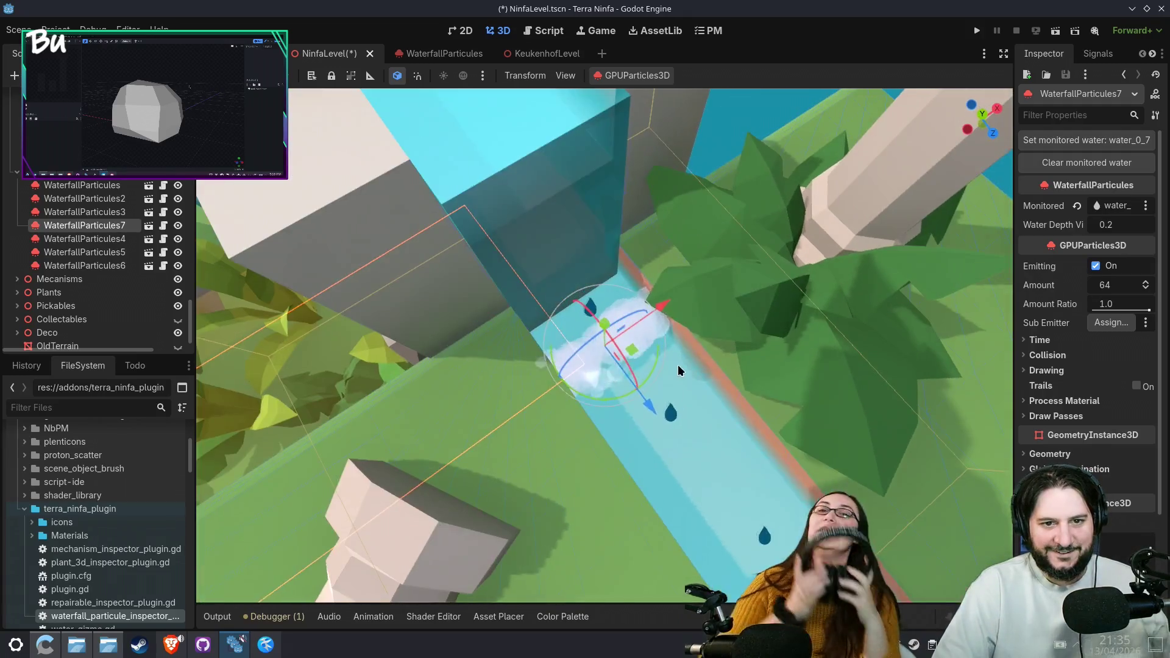
pyautogui.moveTo(657, 416); pyautogui.dragTo(631, 374)
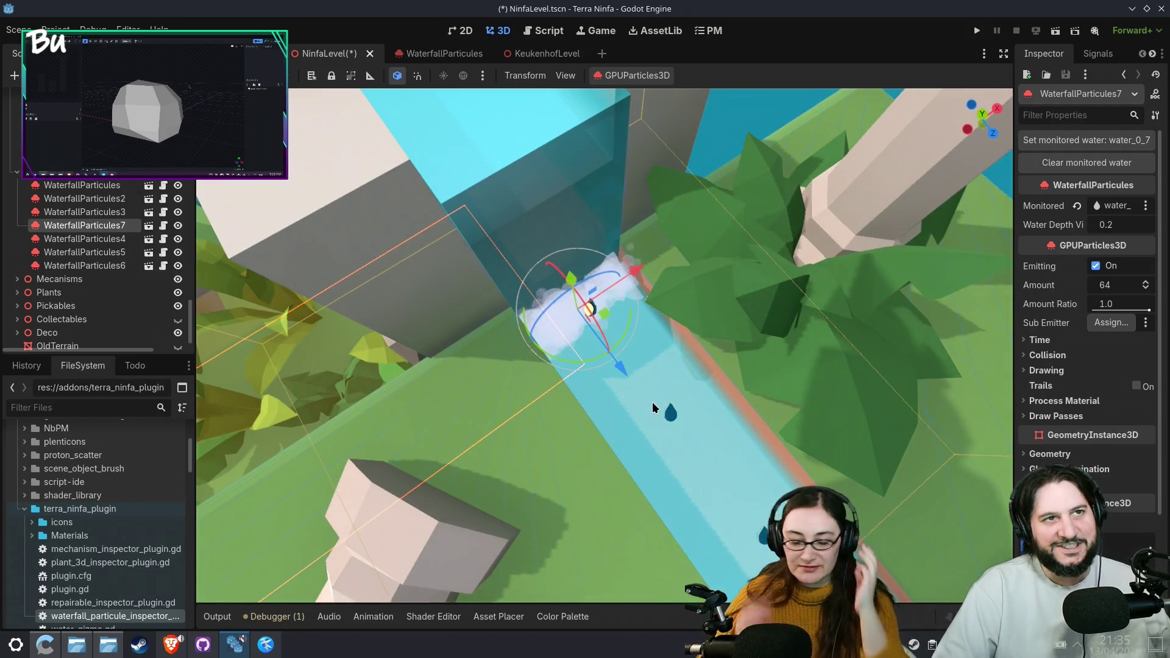
# Raise WaterfallParticules7 above the water and nudge it along the channel to the drop
pyautogui.scroll(5, 654, 356)
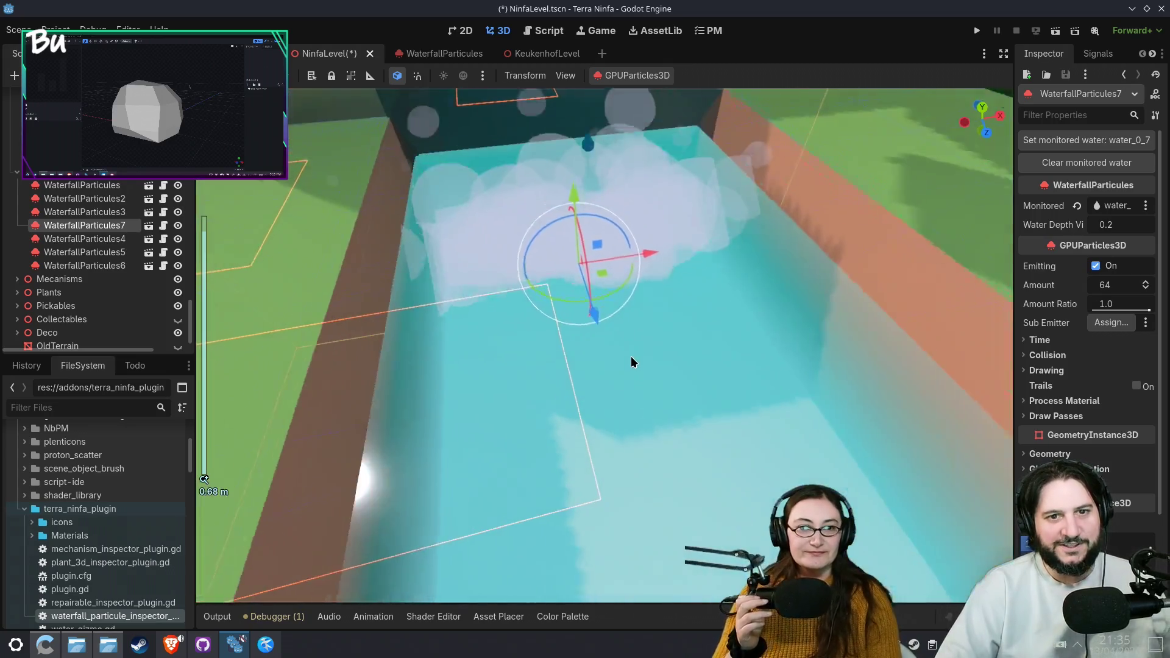
pyautogui.moveTo(631, 356)
pyautogui.mouseDown()
pyautogui.moveTo(634, 369)
pyautogui.moveTo(750, 379)
pyautogui.moveTo(549, 317)
pyautogui.mouseUp()
pyautogui.moveTo(450, 261); pyautogui.dragTo(423, 173)
pyautogui.scroll(-4, 604, 273)
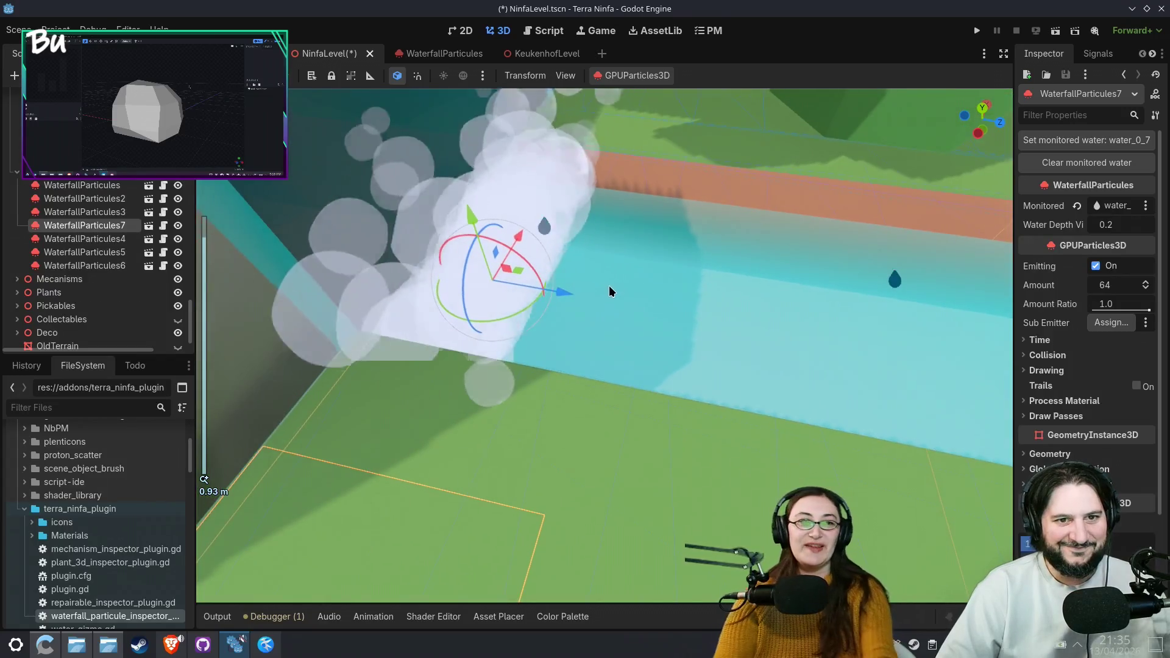
pyautogui.moveTo(555, 294)
pyautogui.mouseDown()
pyautogui.moveTo(544, 290)
pyautogui.moveTo(615, 327)
pyautogui.moveTo(445, 272)
pyautogui.moveTo(595, 211)
pyautogui.mouseUp()
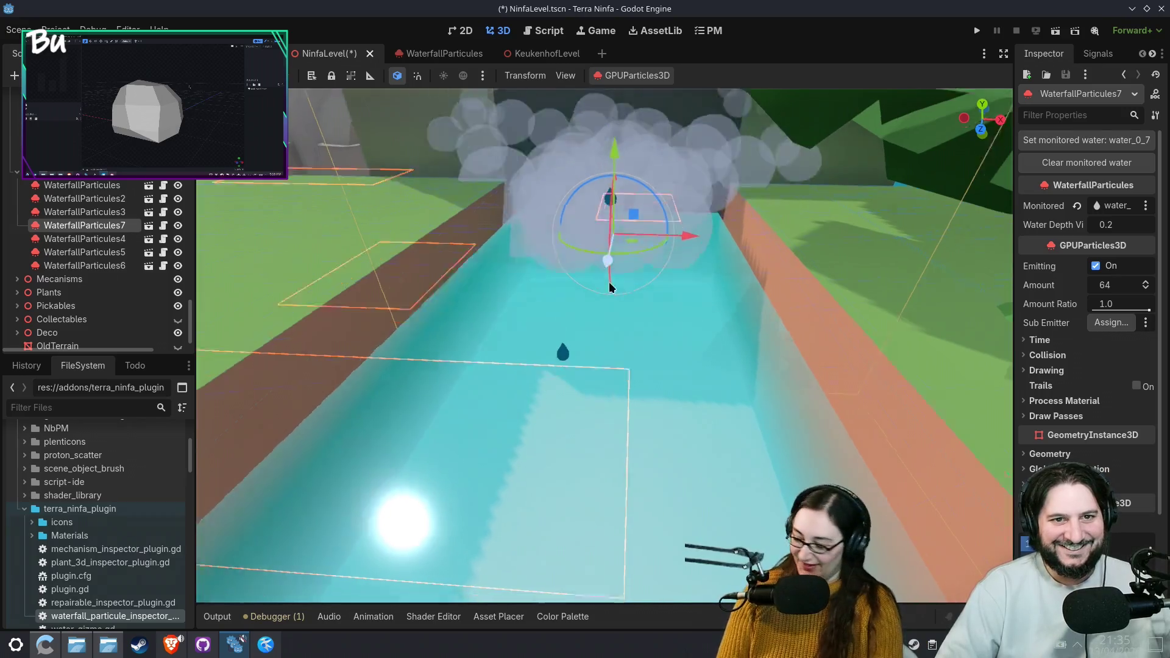
pyautogui.moveTo(609, 281); pyautogui.dragTo(730, 335)
pyautogui.moveTo(564, 287)
pyautogui.mouseDown()
pyautogui.moveTo(539, 277)
pyautogui.moveTo(556, 290)
pyautogui.mouseUp()
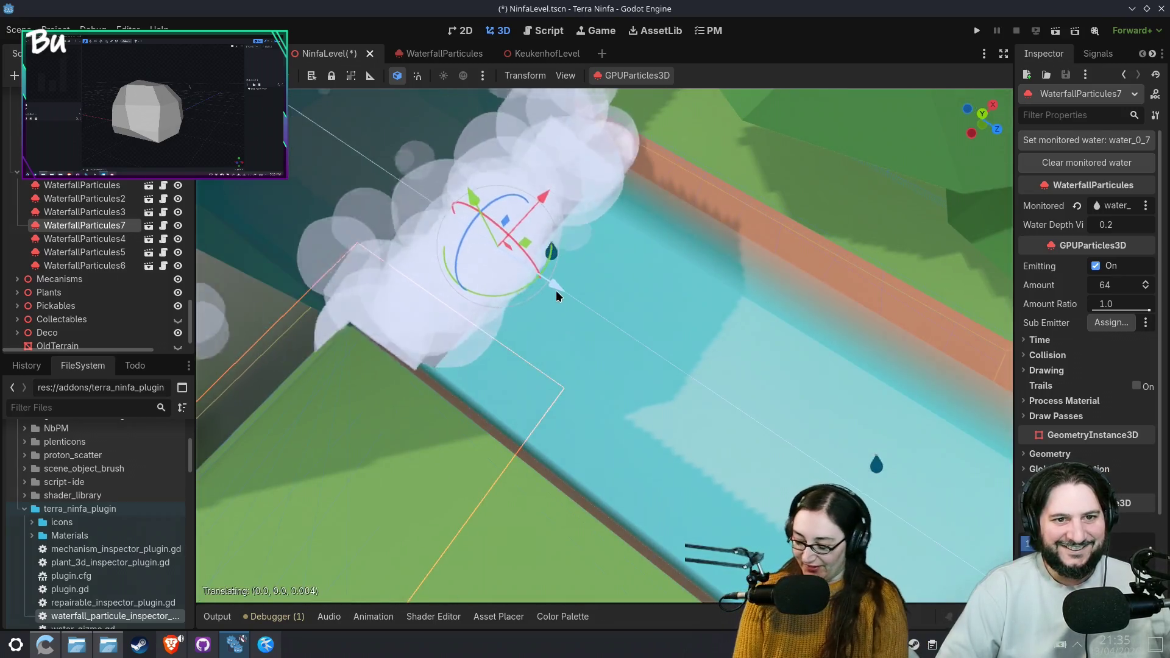
pyautogui.moveTo(649, 338)
pyautogui.mouseDown()
pyautogui.moveTo(672, 382)
pyautogui.moveTo(752, 311)
pyautogui.moveTo(678, 308)
pyautogui.moveTo(719, 286)
pyautogui.mouseUp()
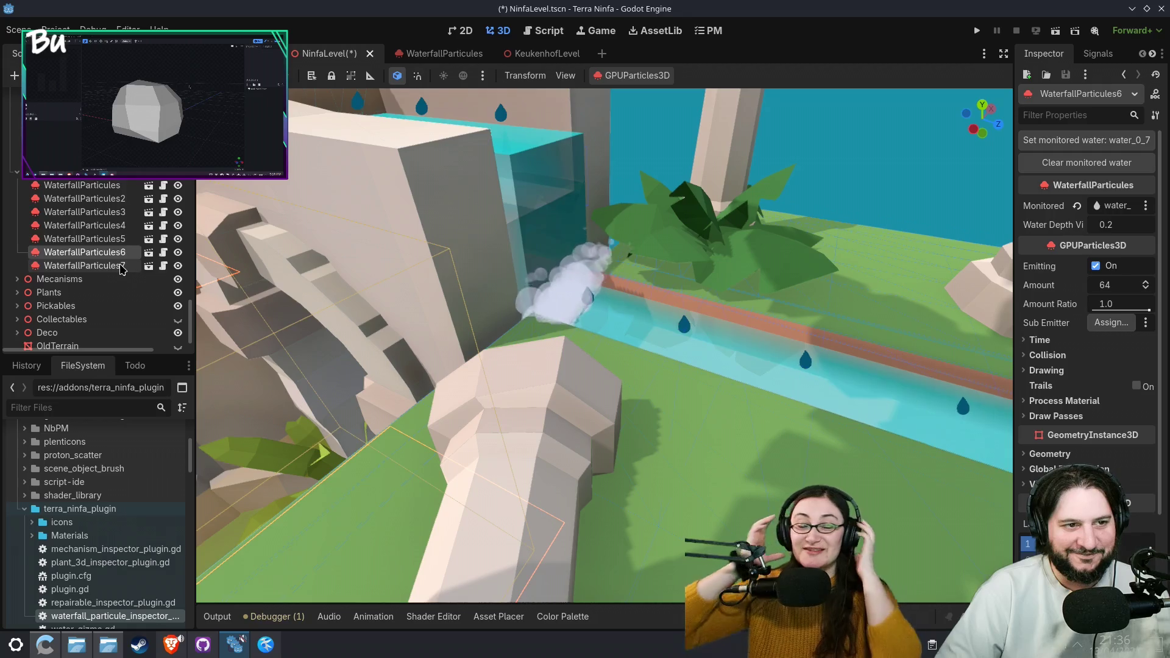
pyautogui.moveTo(831, 387)
pyautogui.mouseDown()
pyautogui.moveTo(638, 407)
pyautogui.moveTo(682, 353)
pyautogui.moveTo(473, 317)
pyautogui.moveTo(432, 327)
pyautogui.mouseUp()
pyautogui.scroll(3, 630, 391)
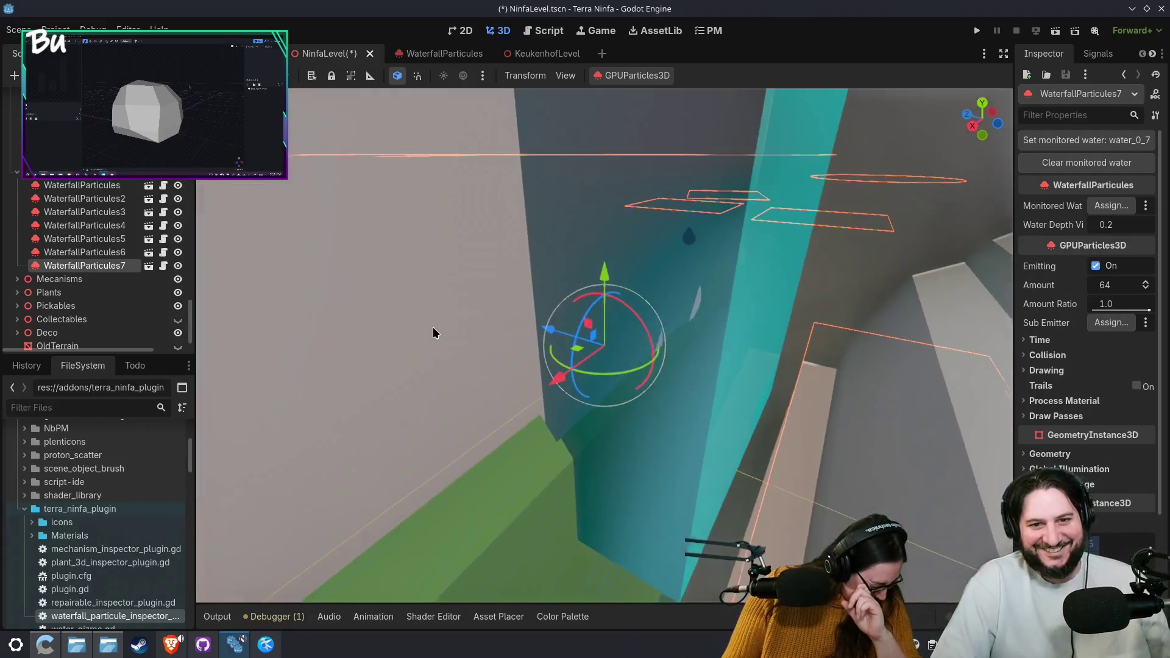
# Pick cell_0_0's water_0_0 as source and set it as WaterfallParticules7's monitored water
pyautogui.click(688, 238)
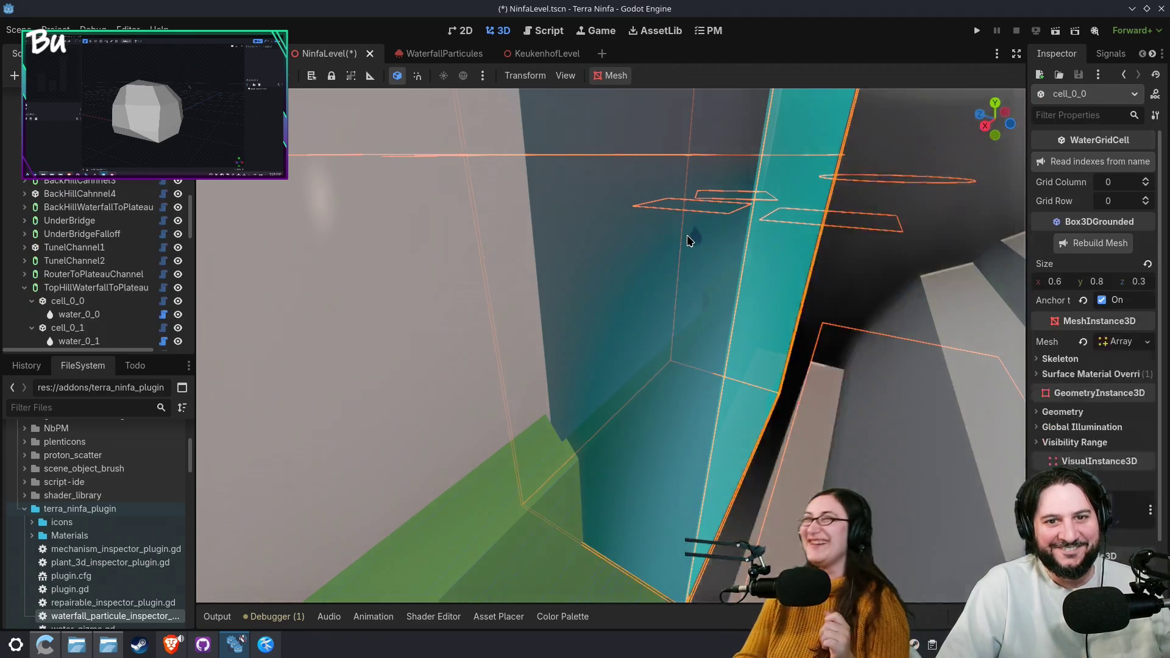
pyautogui.click(692, 236)
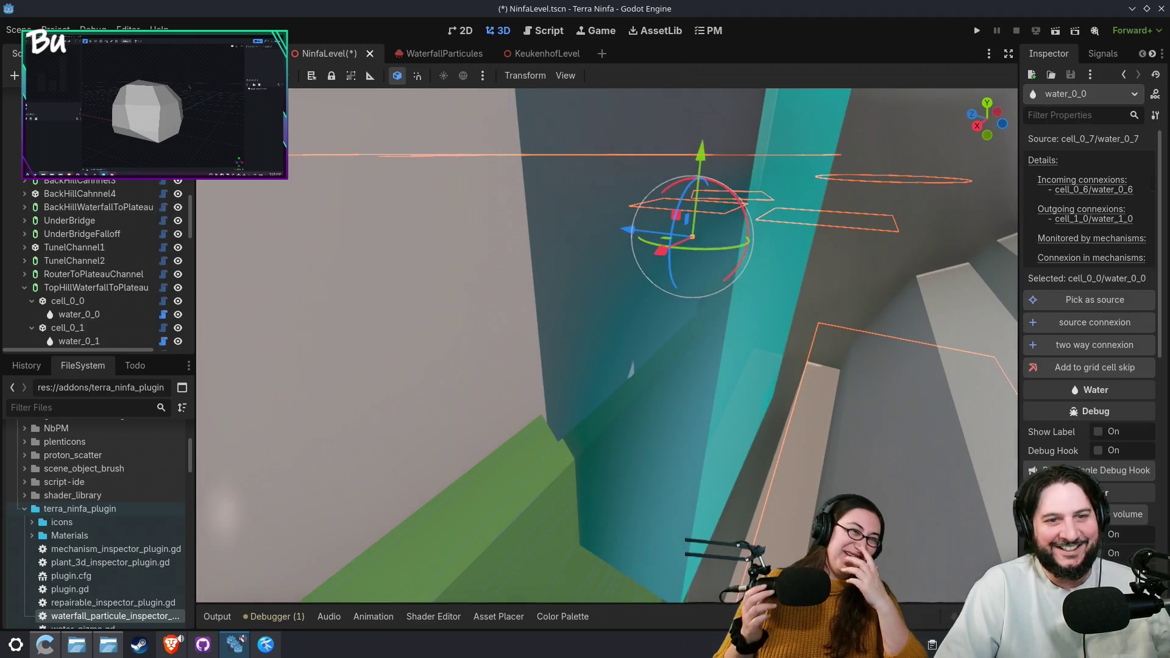
pyautogui.click(1097, 300)
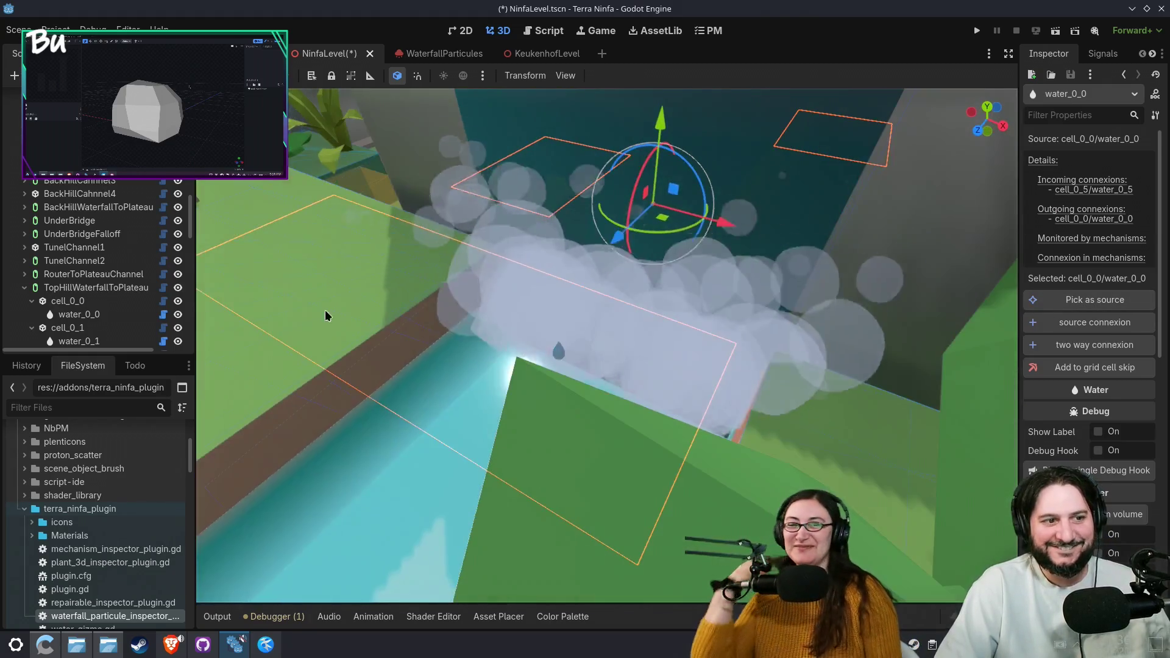
pyautogui.click(94, 254)
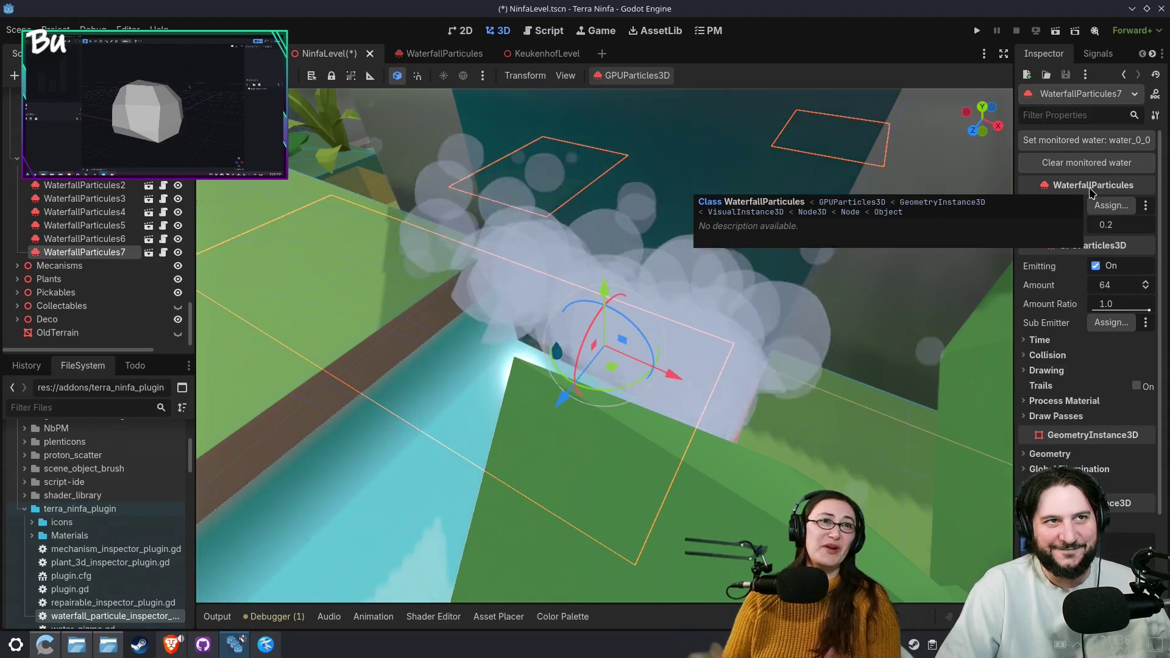
pyautogui.click(1083, 141)
# Bring the fountain and stream into view and duplicate the emitter as WaterfallParticules8
pyautogui.scroll(-5, 546, 280)
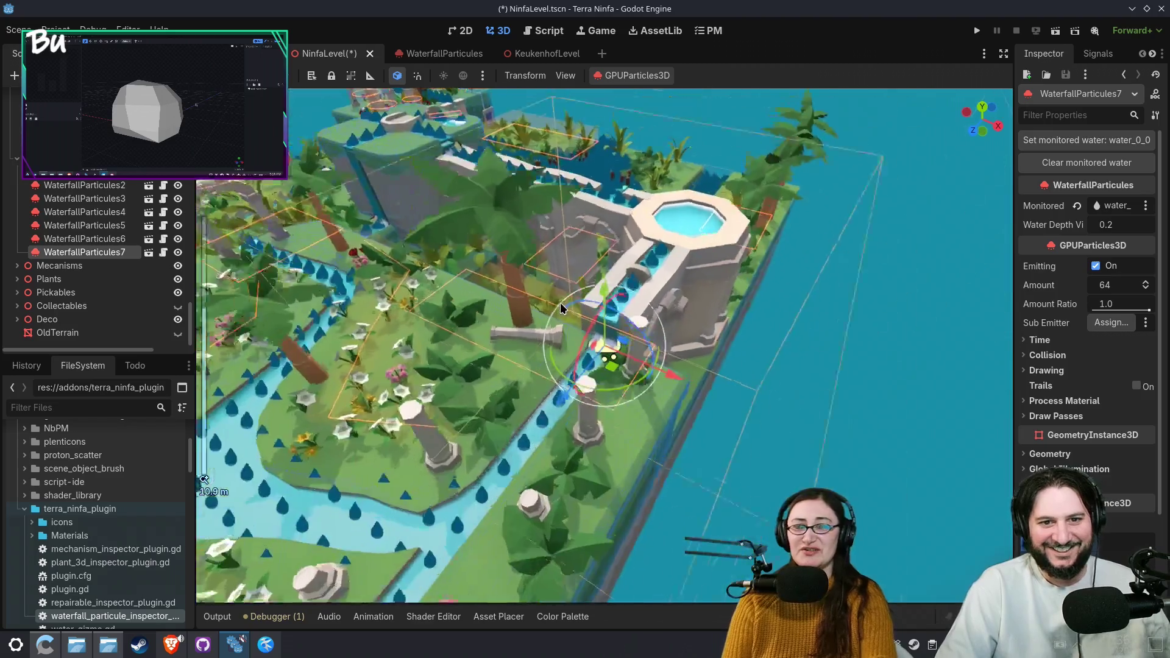
pyautogui.scroll(-2, 553, 320)
pyautogui.moveTo(523, 391)
pyautogui.mouseDown()
pyautogui.moveTo(723, 396)
pyautogui.moveTo(682, 400)
pyautogui.mouseUp()
pyautogui.scroll(2, 301, 279)
pyautogui.moveTo(301, 279)
pyautogui.mouseDown()
pyautogui.moveTo(476, 356)
pyautogui.moveTo(345, 350)
pyautogui.moveTo(486, 356)
pyautogui.moveTo(475, 361)
pyautogui.mouseUp()
pyautogui.hotkey('ctrl', 'd')
# Slide WaterfallParticules8 along X toward the next canal drop by the fountain wall
pyautogui.moveTo(681, 345); pyautogui.dragTo(422, 349)
pyautogui.press('f')
pyautogui.moveTo(500, 366); pyautogui.dragTo(572, 403)
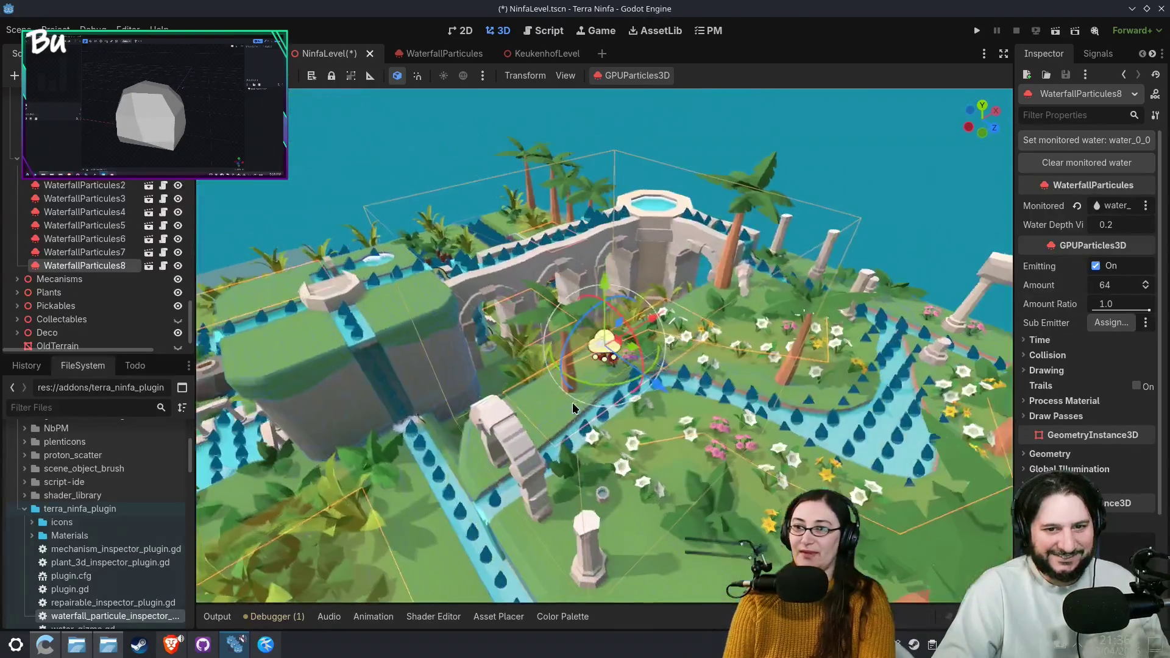
pyautogui.moveTo(650, 314); pyautogui.dragTo(462, 412)
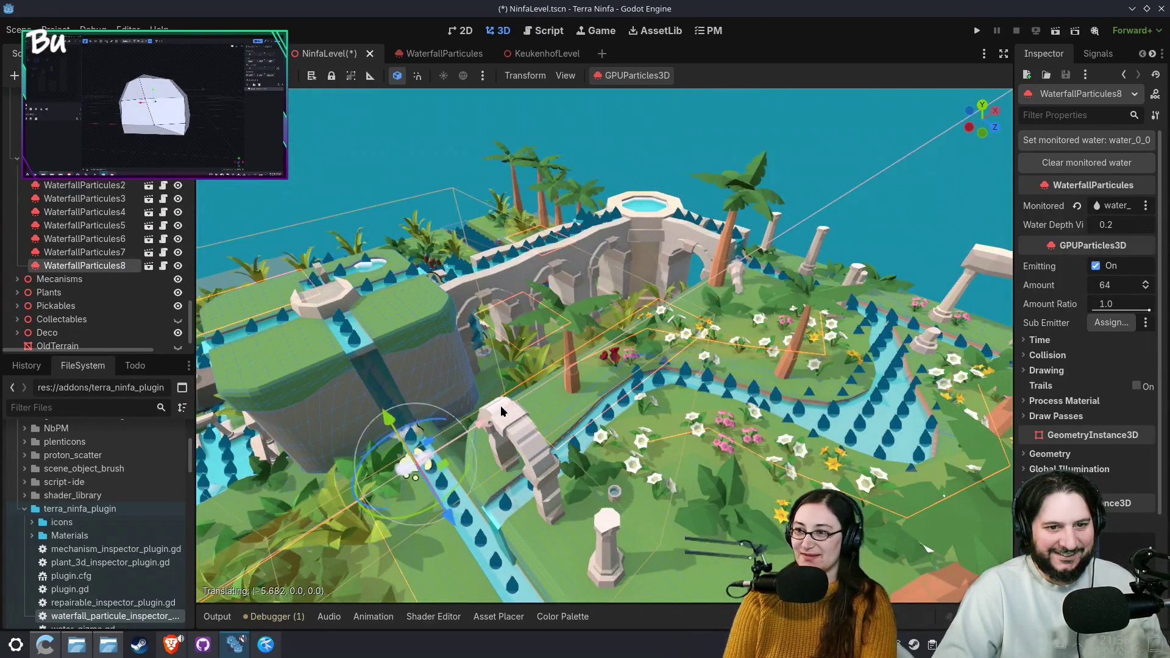
pyautogui.press('f')
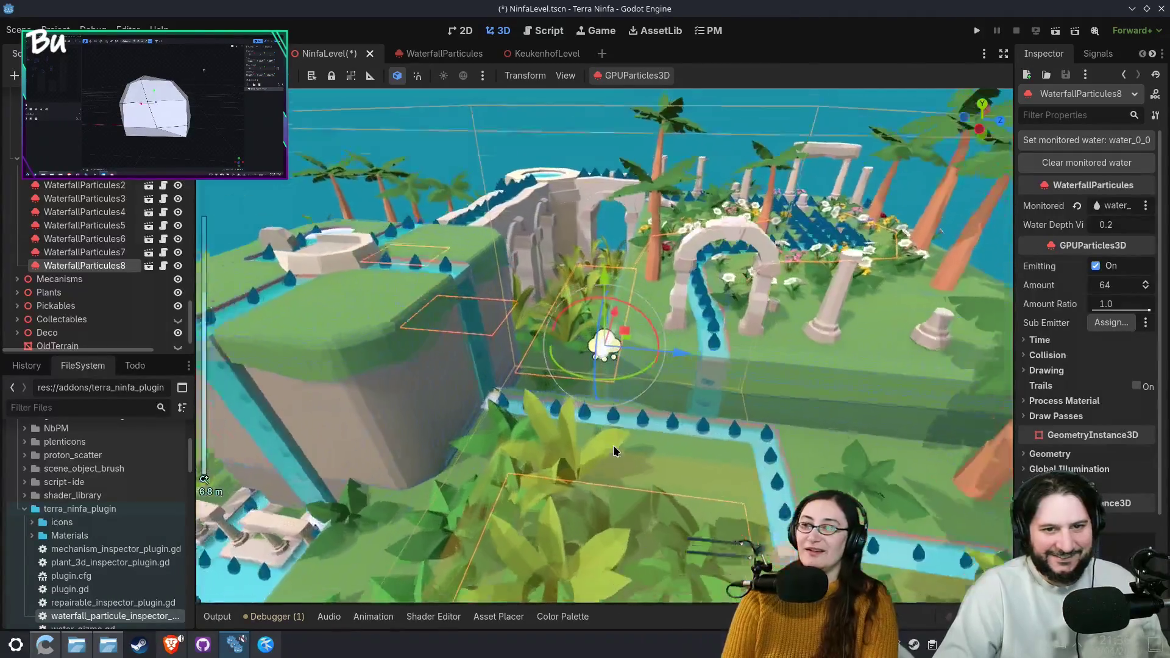
pyautogui.scroll(3, 613, 445)
pyautogui.scroll(3, 678, 353)
pyautogui.moveTo(968, 381)
pyautogui.mouseDown()
pyautogui.moveTo(637, 388)
pyautogui.moveTo(556, 353)
pyautogui.moveTo(596, 371)
pyautogui.moveTo(583, 370)
pyautogui.mouseUp()
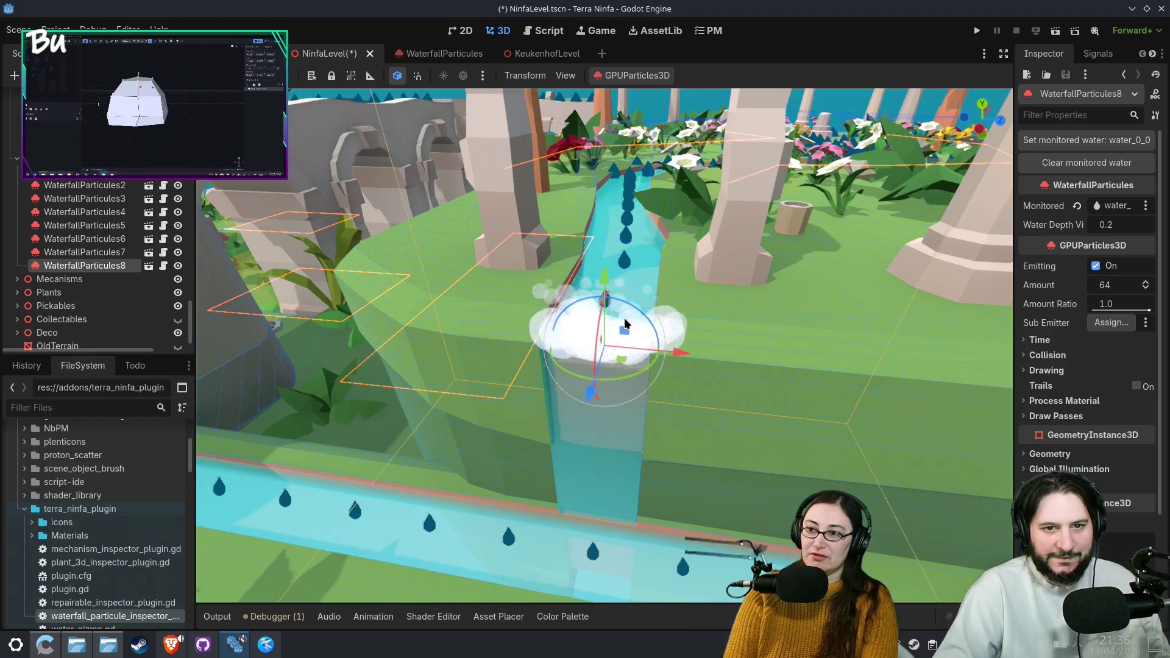
# Drop WaterfallParticules8 to the foot of the waterfall beside the pillar and nudge it sideways
pyautogui.press('g')
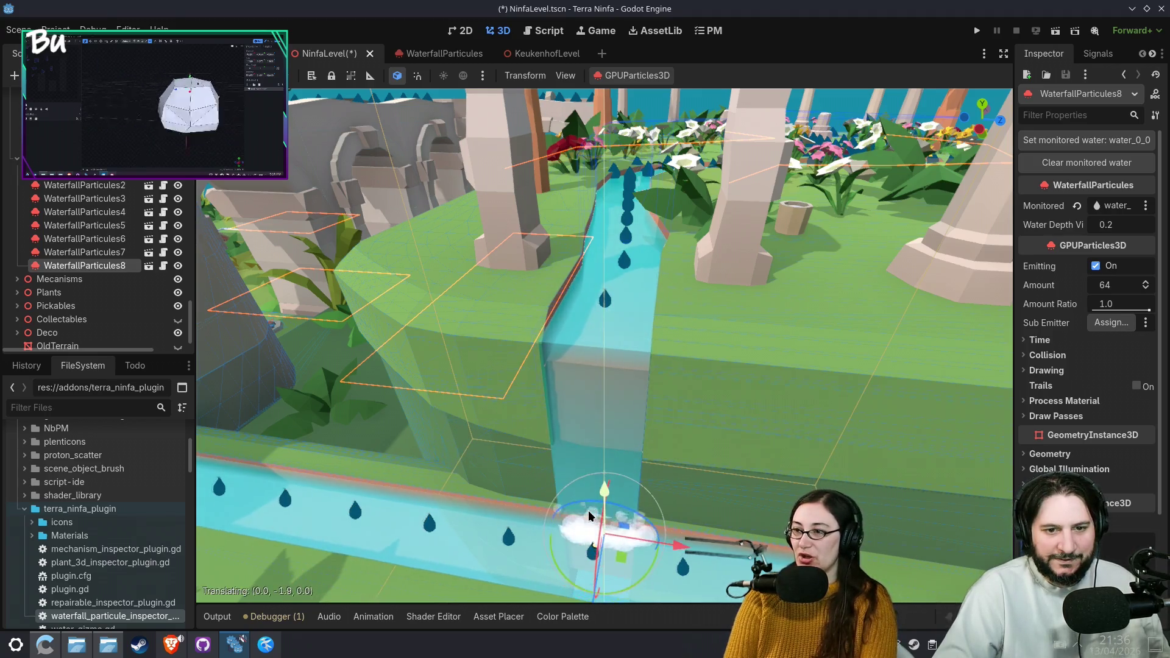
pyautogui.press('f')
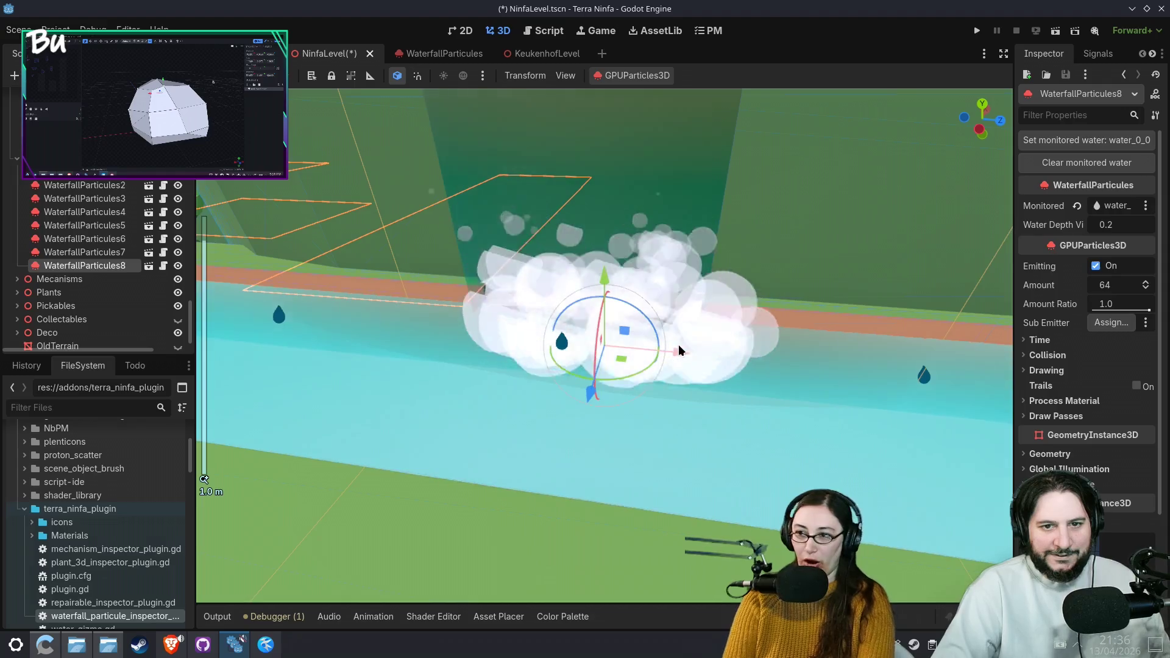
pyautogui.moveTo(695, 449)
pyautogui.mouseDown()
pyautogui.moveTo(854, 470)
pyautogui.moveTo(798, 444)
pyautogui.mouseUp()
pyautogui.moveTo(687, 395)
pyautogui.mouseDown()
pyautogui.moveTo(576, 441)
pyautogui.moveTo(586, 398)
pyautogui.mouseUp()
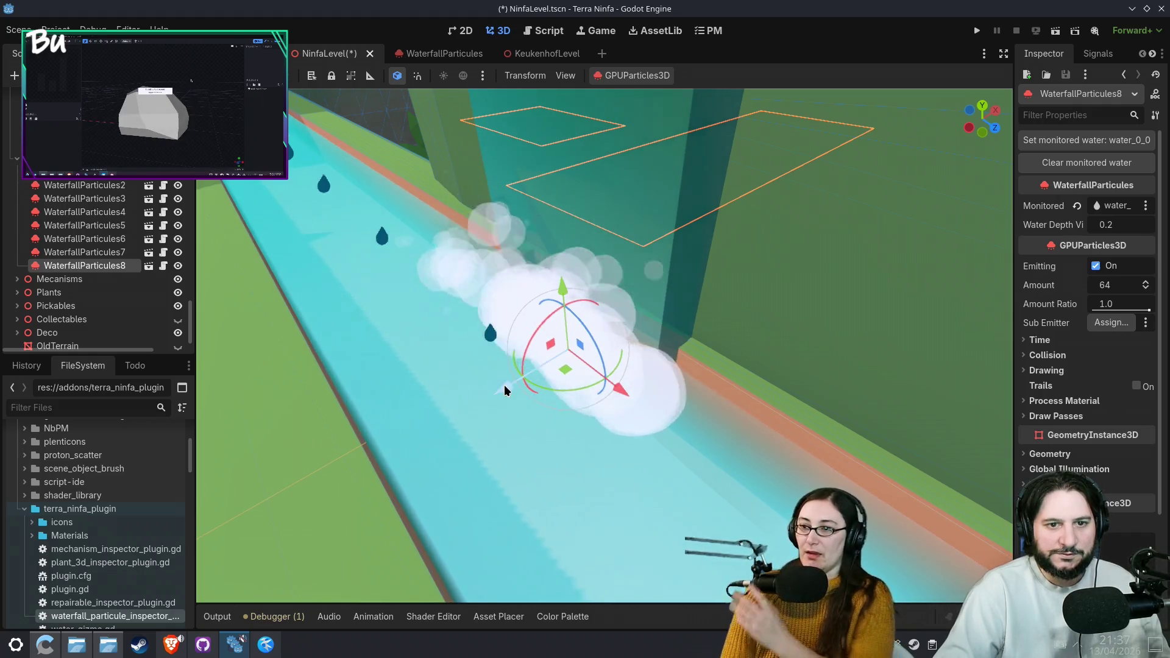
pyautogui.scroll(-2, 517, 385)
pyautogui.scroll(-4, 517, 385)
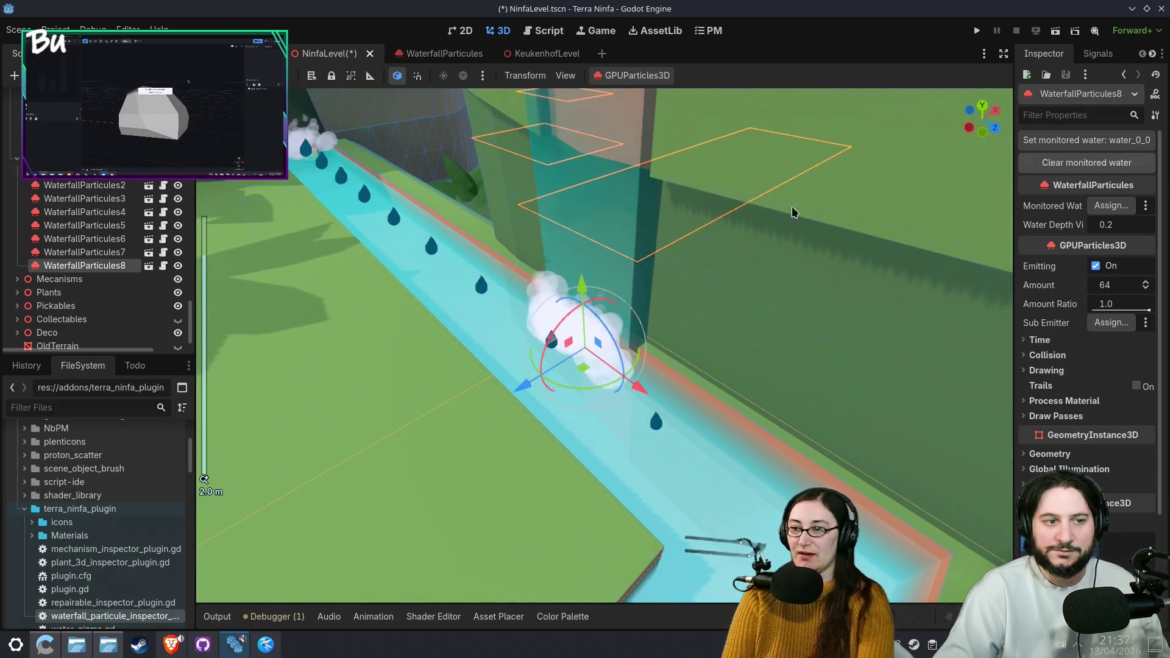
pyautogui.moveTo(664, 239)
pyautogui.mouseDown()
pyautogui.moveTo(404, 214)
pyautogui.moveTo(506, 307)
pyautogui.mouseUp()
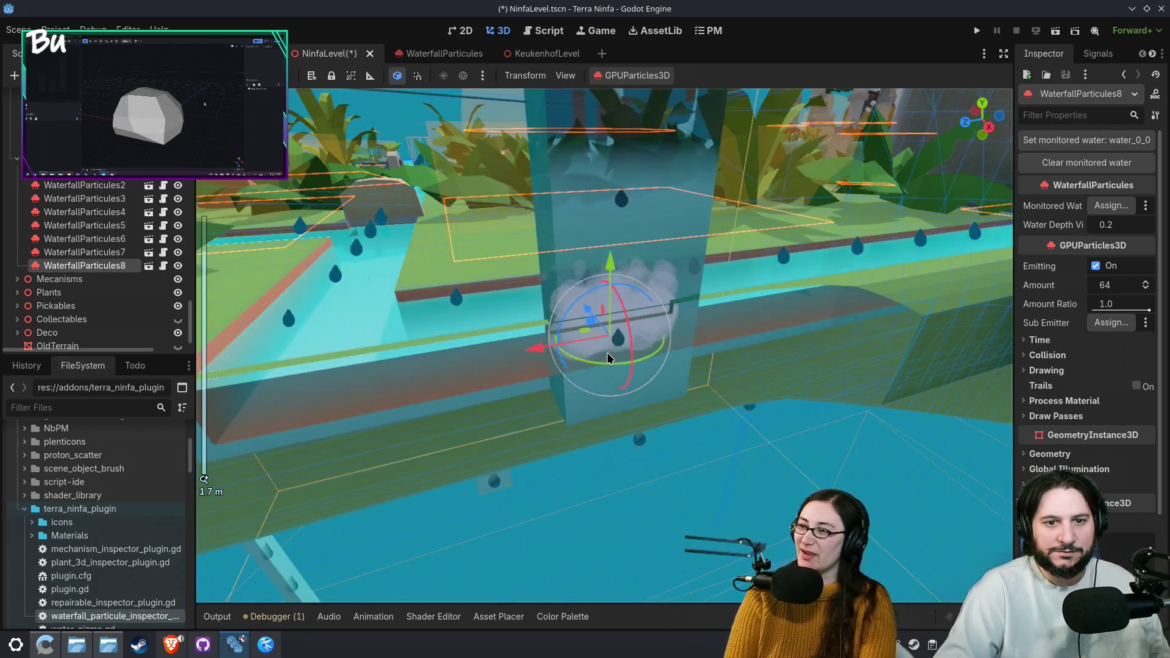
pyautogui.scroll(4, 608, 358)
pyautogui.moveTo(608, 358)
pyautogui.mouseDown()
pyautogui.moveTo(831, 444)
pyautogui.moveTo(923, 432)
pyautogui.mouseUp()
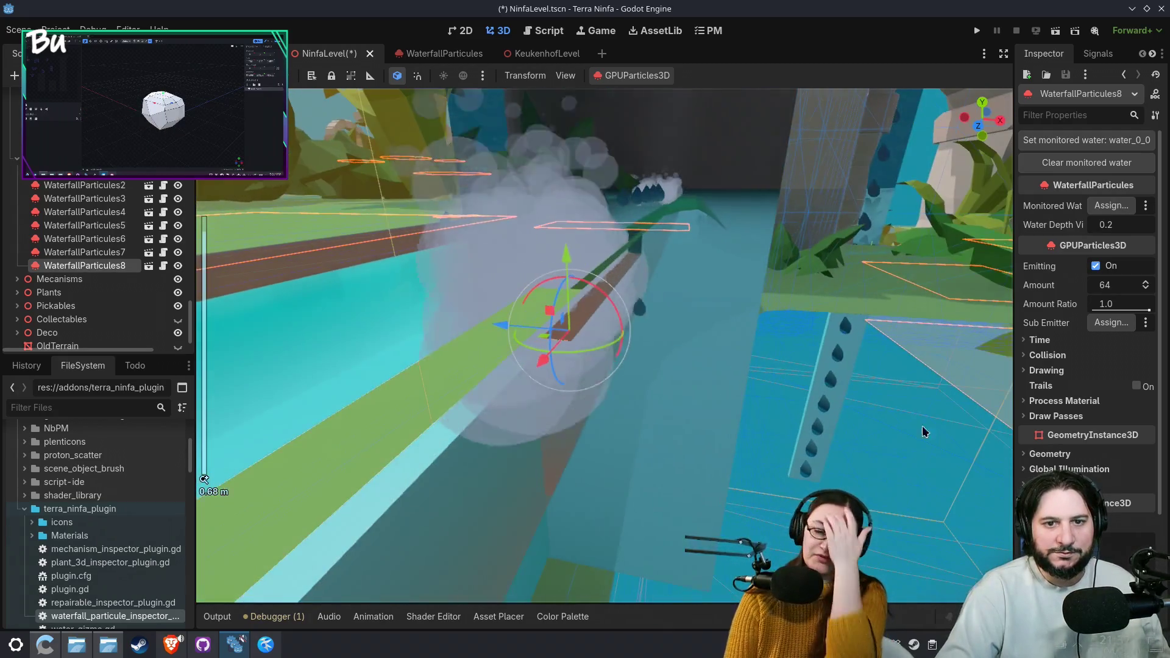
# Pick cell_0_2's water_0_2 as source and set it as WaterfallParticules8's monitored water
pyautogui.click(641, 305)
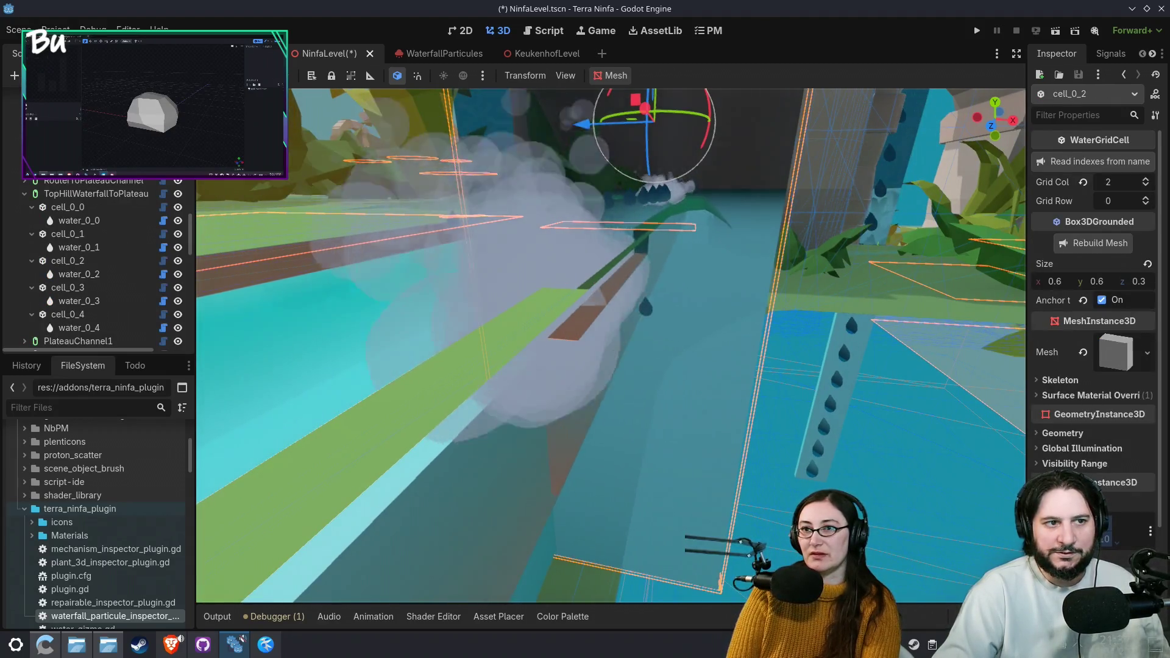
pyautogui.click(646, 308)
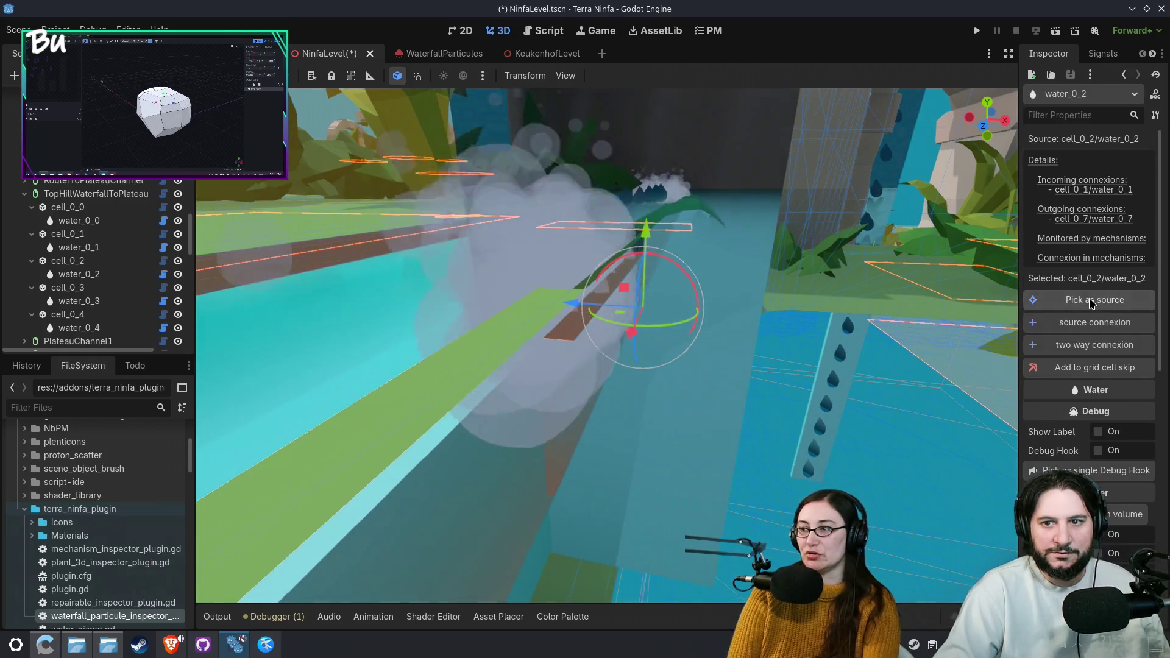
pyautogui.click(1095, 299)
pyautogui.scroll(-5, 108, 254)
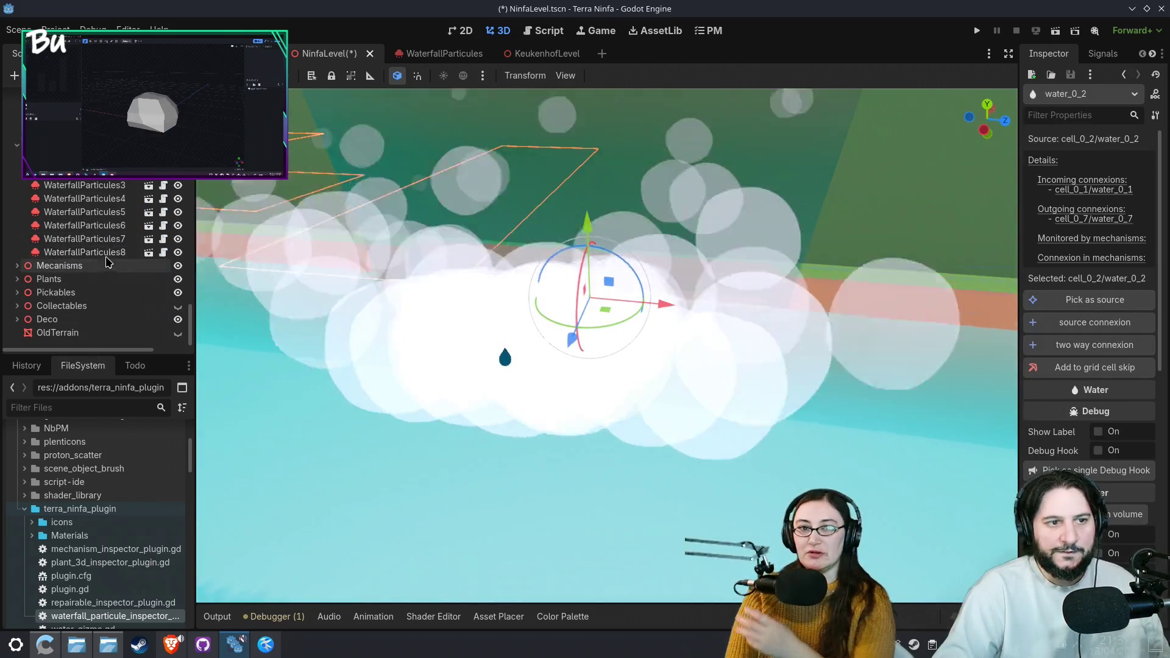
pyautogui.click(109, 253)
pyautogui.click(1071, 140)
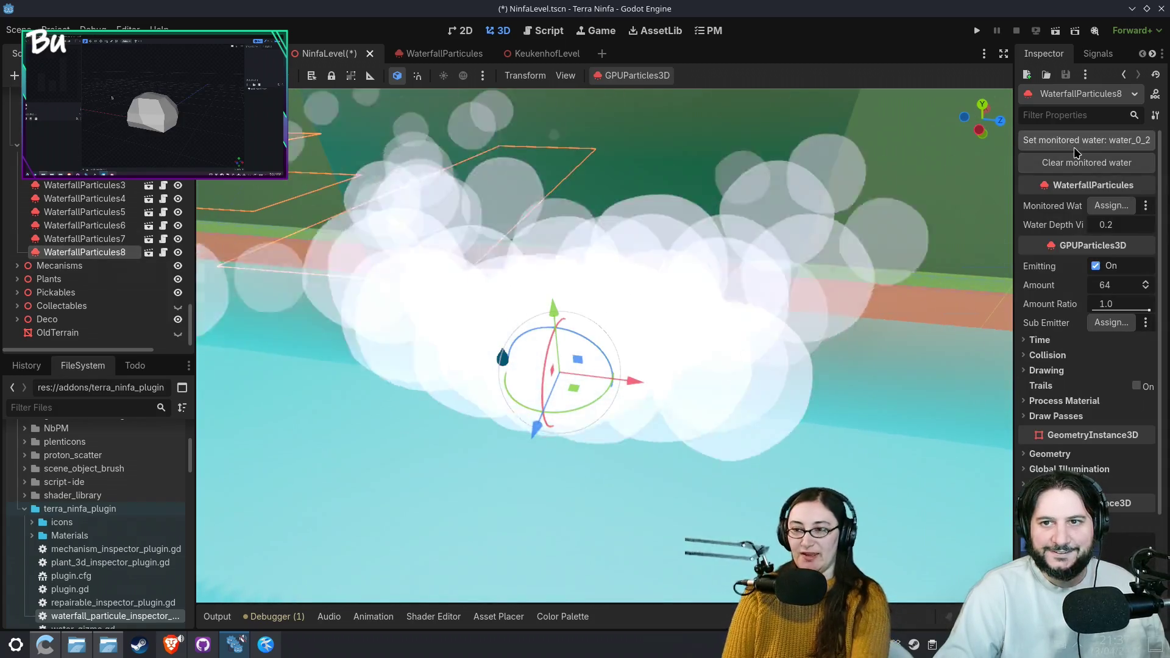
# Save the scene and launch the game test run
pyautogui.scroll(-8, 762, 330)
pyautogui.click(729, 354)
pyautogui.click(977, 30)
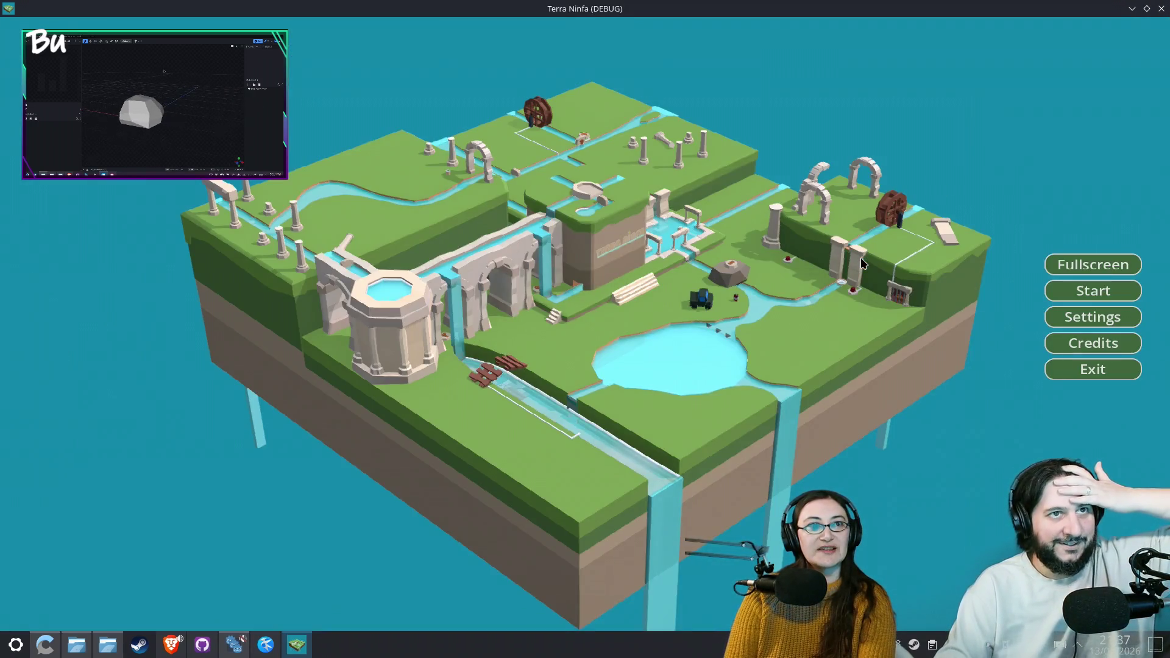
# Switch the game to fullscreen and rotate the camera around the island to the cliff waterfall
pyautogui.click(1111, 270)
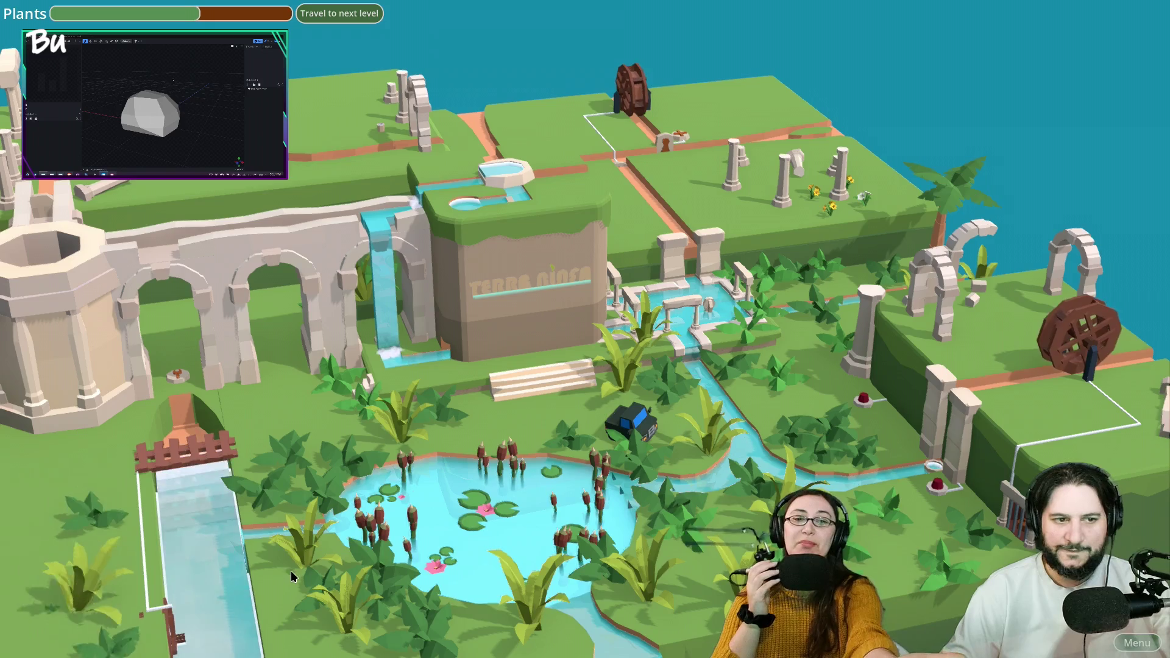
pyautogui.scroll(3, 458, 497)
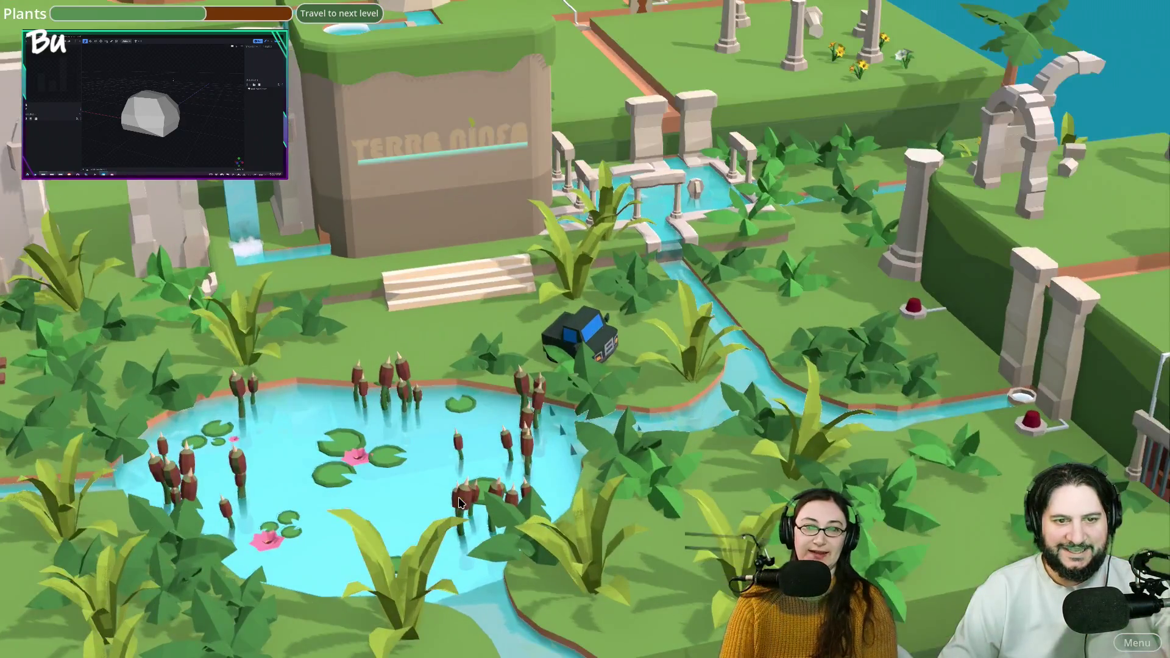
pyautogui.scroll(-2, 460, 488)
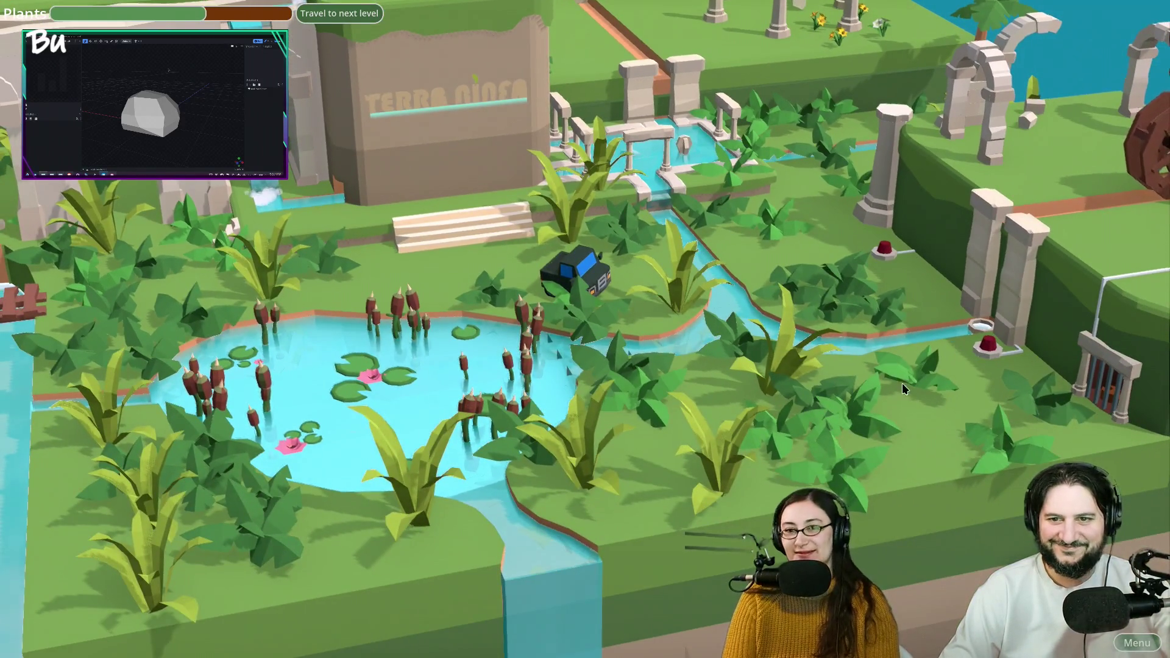
pyautogui.press('e')
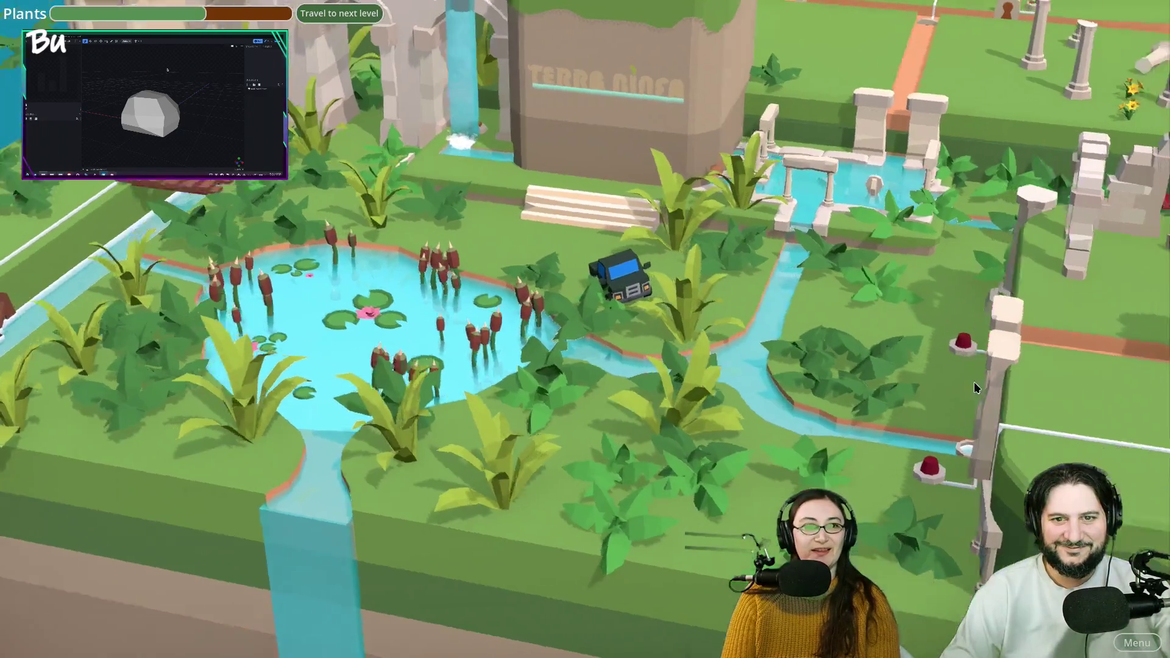
pyautogui.press('e')
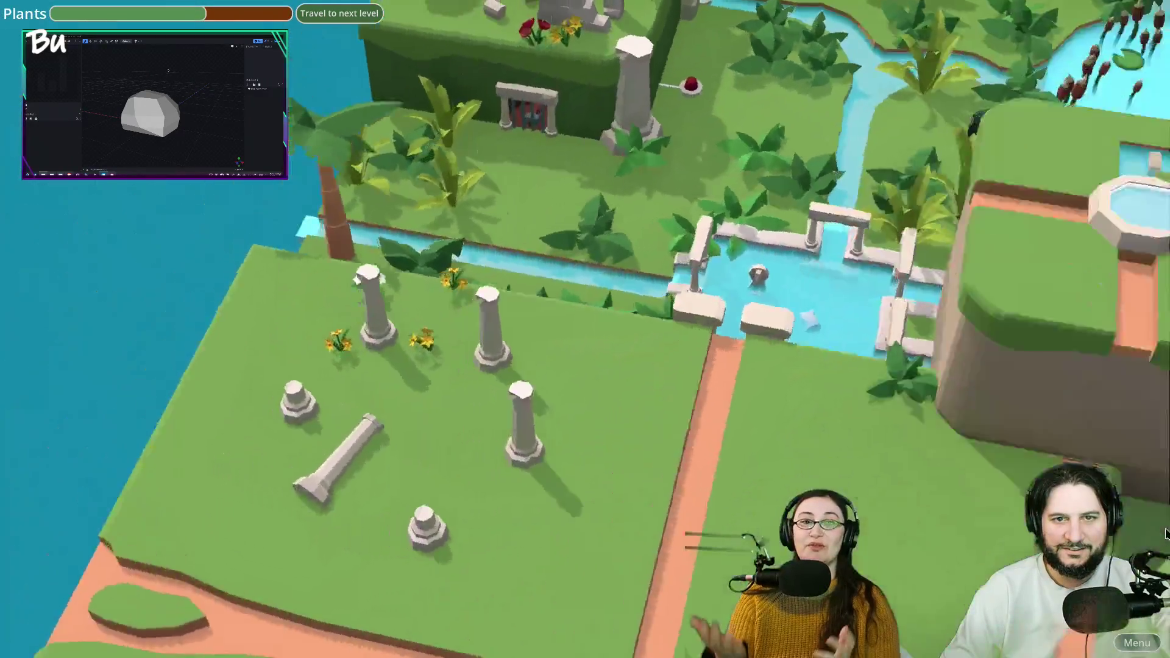
pyautogui.press('e')
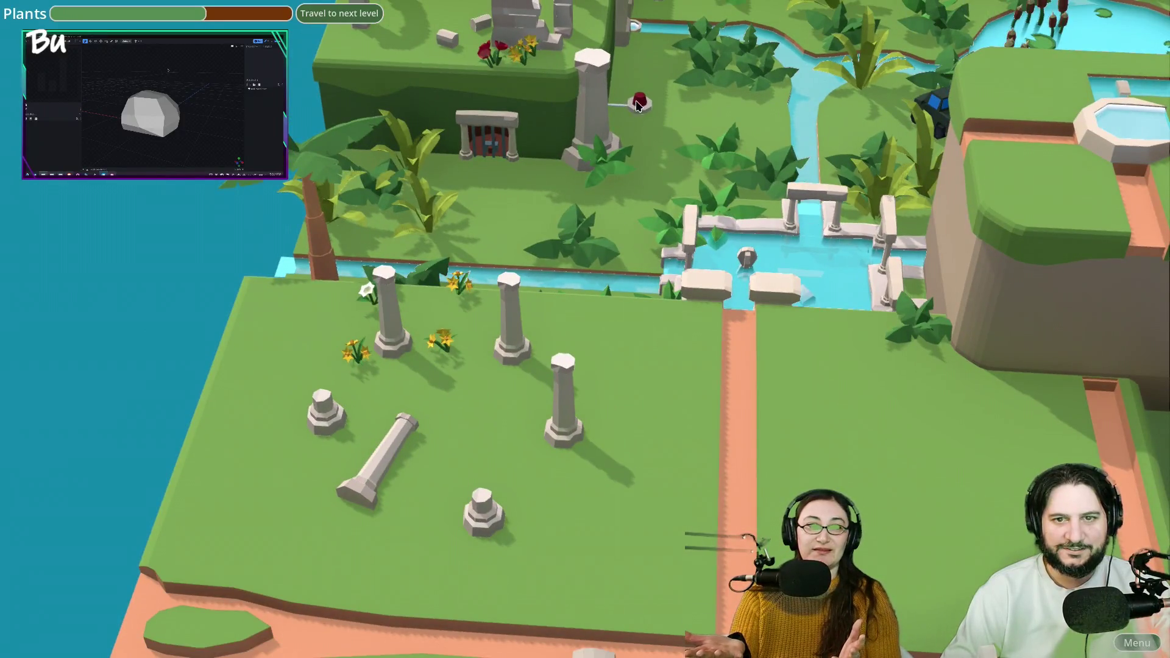
pyautogui.press('e')
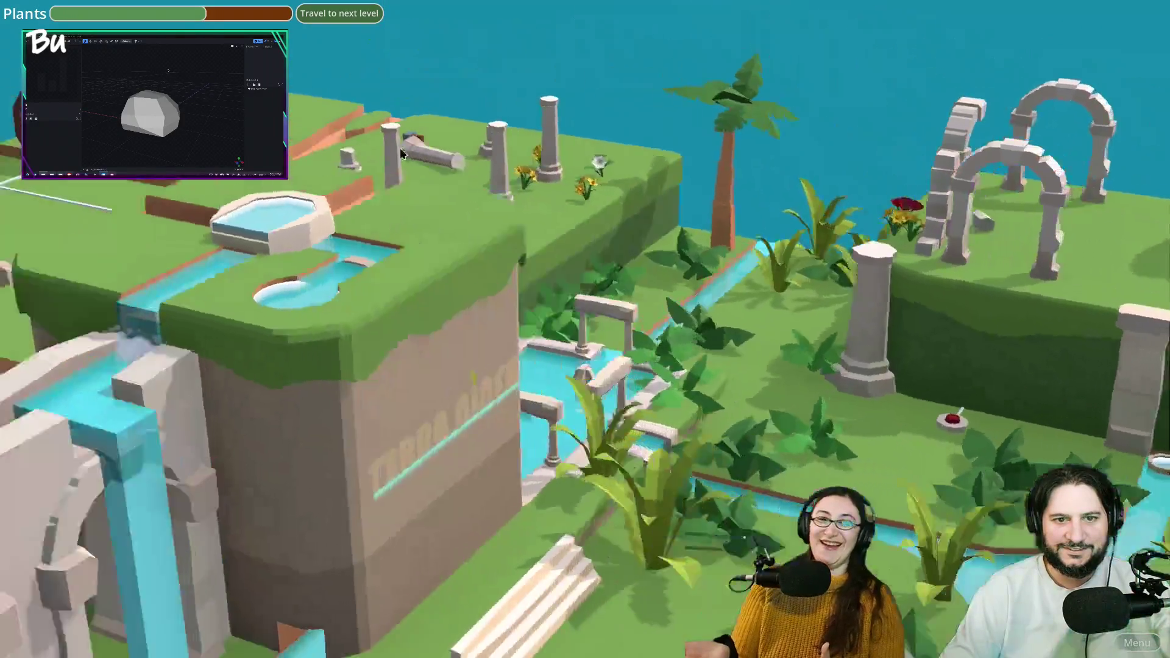
pyautogui.press('e')
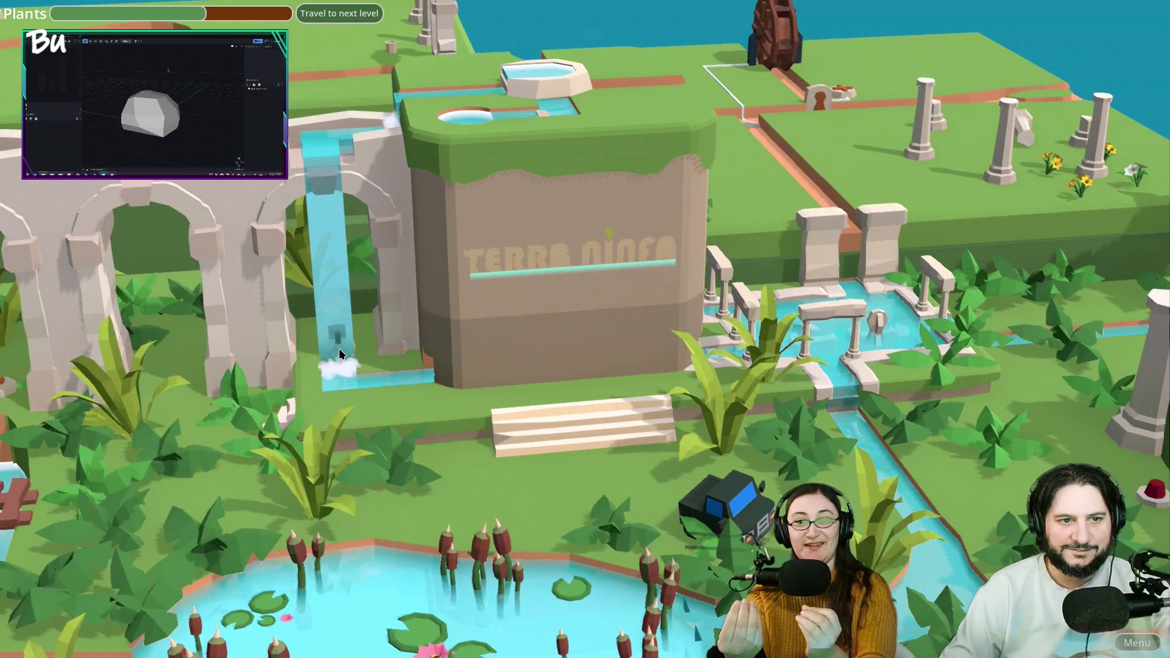
# Pan over the aqueduct waterfall and ruins, then refill the water shrine
pyautogui.moveTo(340, 353)
pyautogui.mouseDown()
pyautogui.moveTo(610, 426)
pyautogui.moveTo(691, 469)
pyautogui.moveTo(639, 404)
pyautogui.moveTo(488, 329)
pyautogui.moveTo(423, 282)
pyautogui.moveTo(551, 303)
pyautogui.moveTo(543, 327)
pyautogui.moveTo(591, 345)
pyautogui.mouseUp()
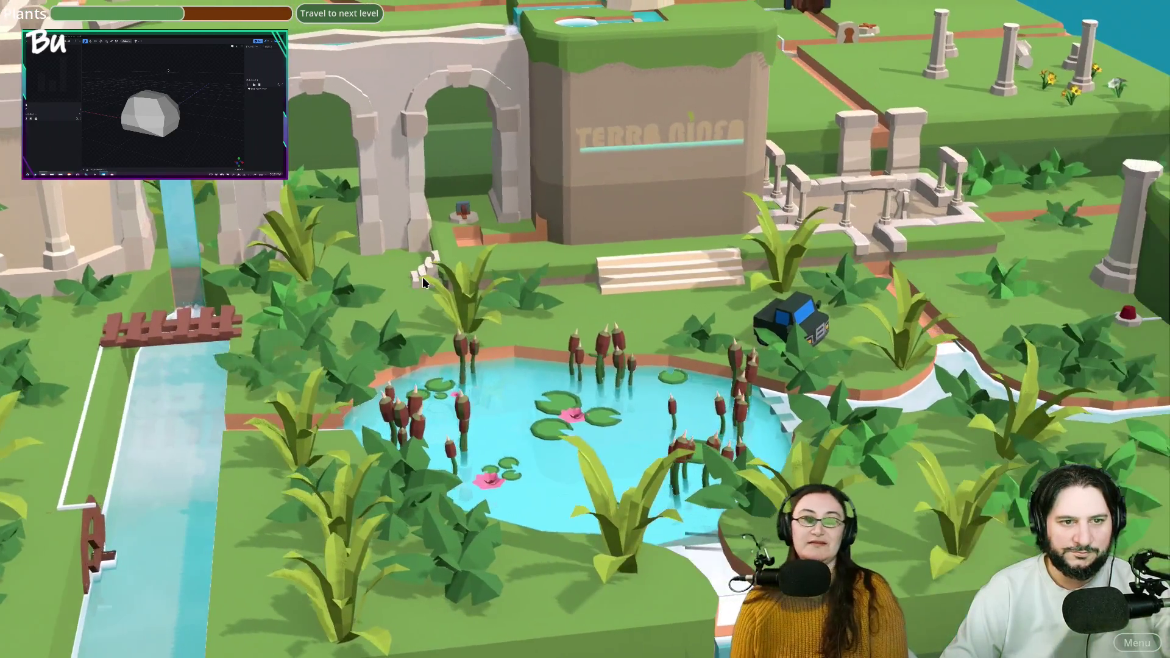
pyautogui.moveTo(688, 425)
pyautogui.mouseDown()
pyautogui.moveTo(634, 357)
pyautogui.moveTo(644, 371)
pyautogui.moveTo(524, 514)
pyautogui.moveTo(602, 337)
pyautogui.moveTo(606, 406)
pyautogui.mouseUp()
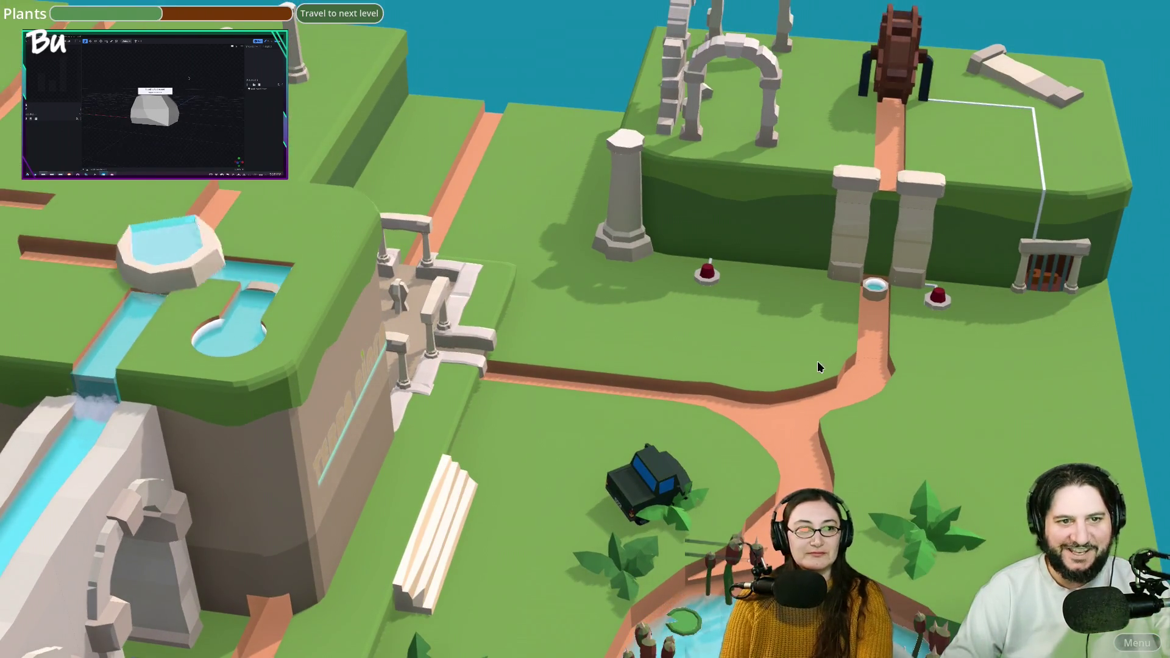
pyautogui.moveTo(818, 361)
pyautogui.mouseDown()
pyautogui.moveTo(756, 381)
pyautogui.moveTo(588, 316)
pyautogui.moveTo(589, 403)
pyautogui.moveTo(547, 403)
pyautogui.mouseUp()
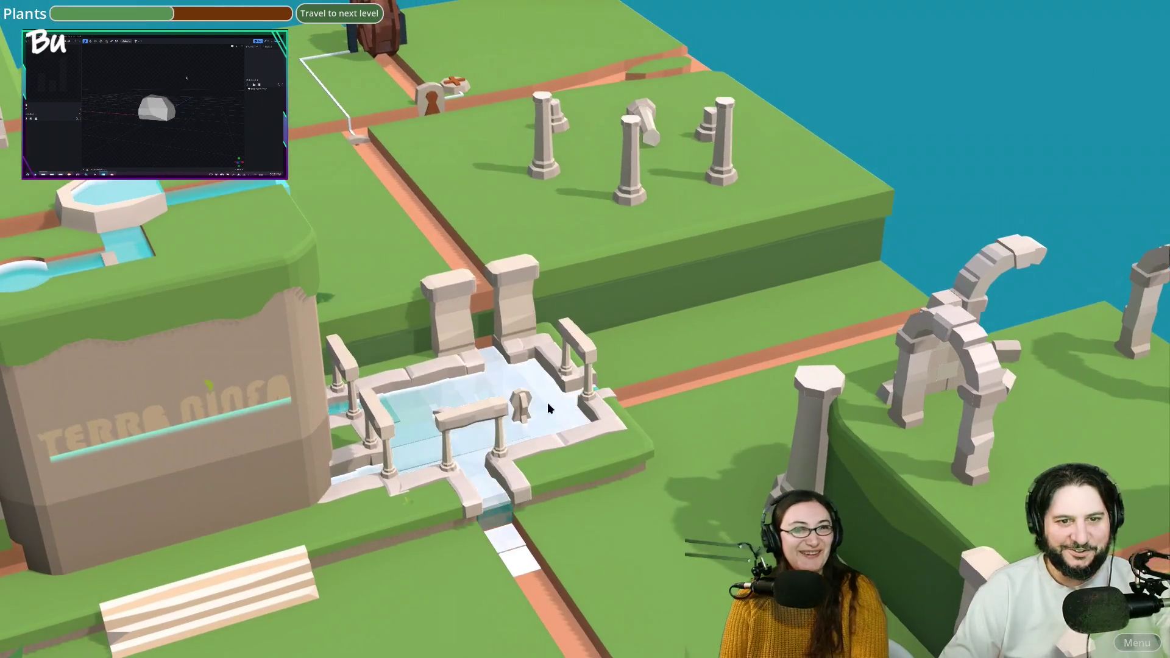
pyautogui.click(547, 403)
pyautogui.moveTo(485, 194); pyautogui.dragTo(455, 89)
pyautogui.moveTo(488, 420); pyautogui.dragTo(490, 362)
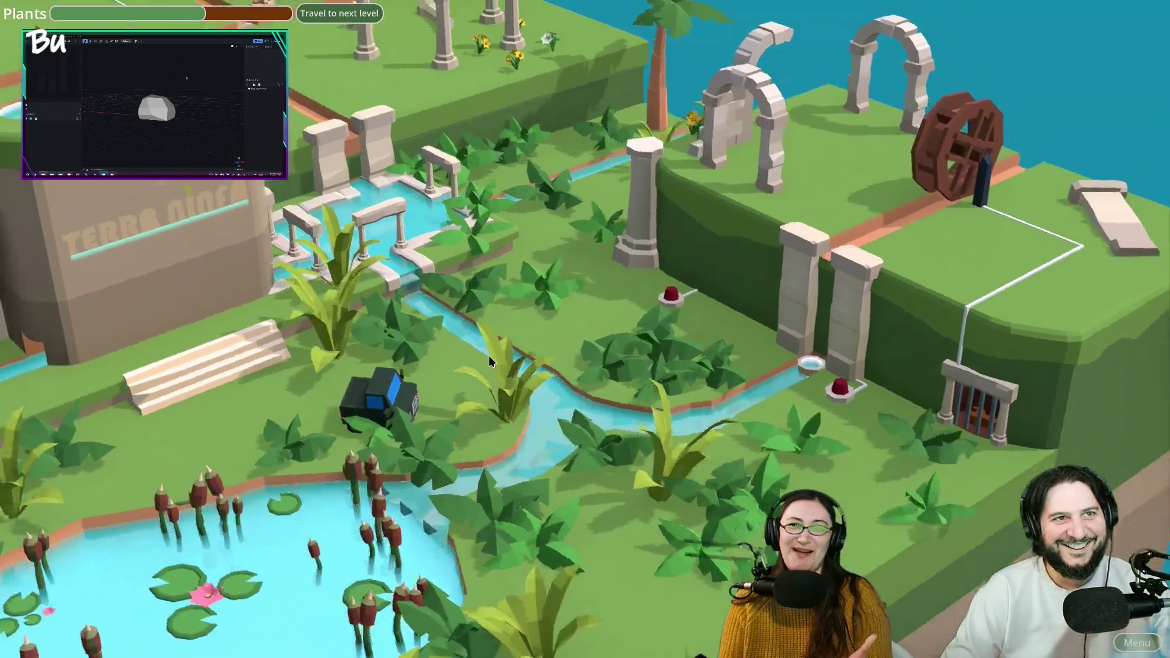
pyautogui.press('d')
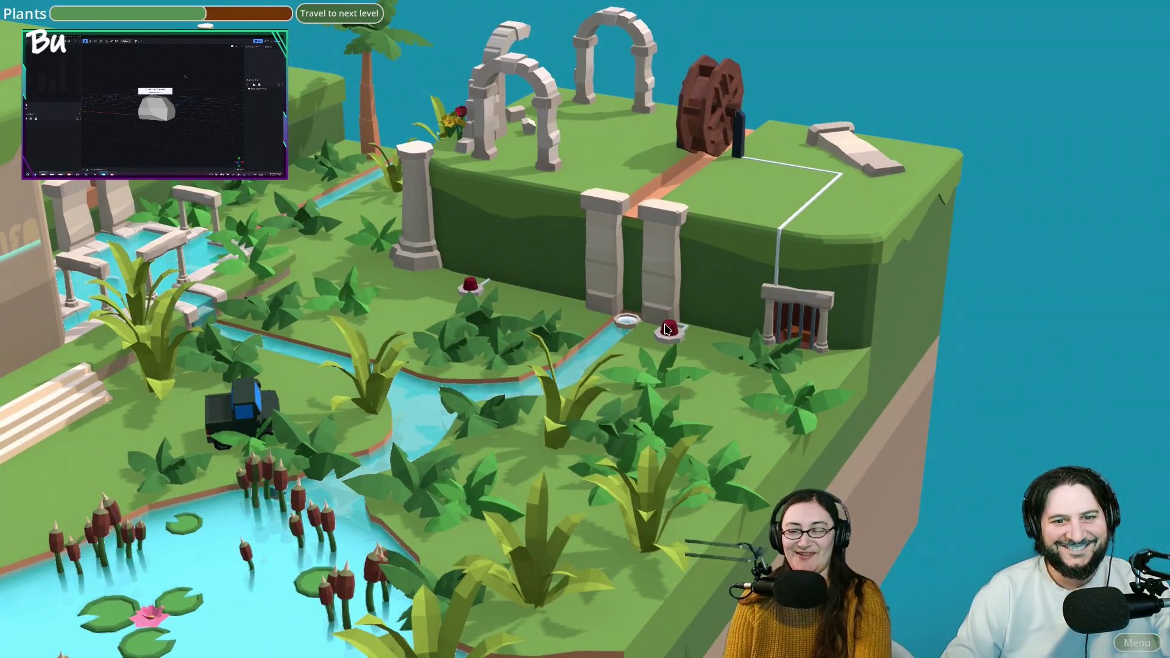
# Press the red switch to raise the disc, pause the game, and return to Godot
pyautogui.click(667, 329)
pyautogui.scroll(2, 672, 482)
pyautogui.scroll(2, 724, 485)
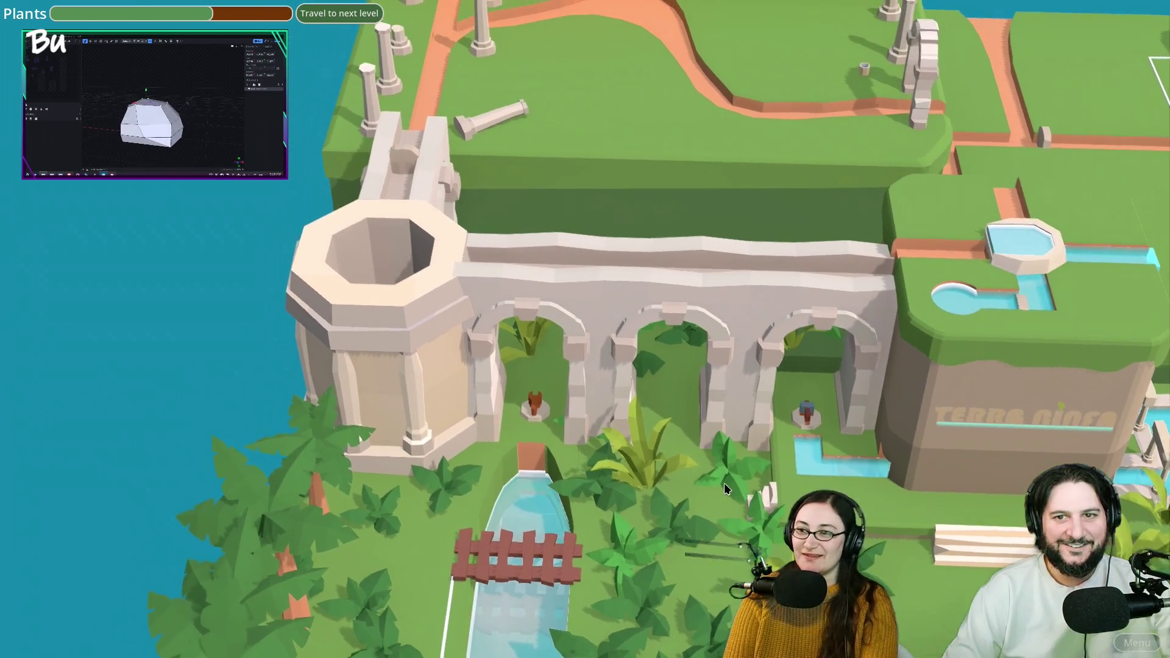
pyautogui.press('Escape')
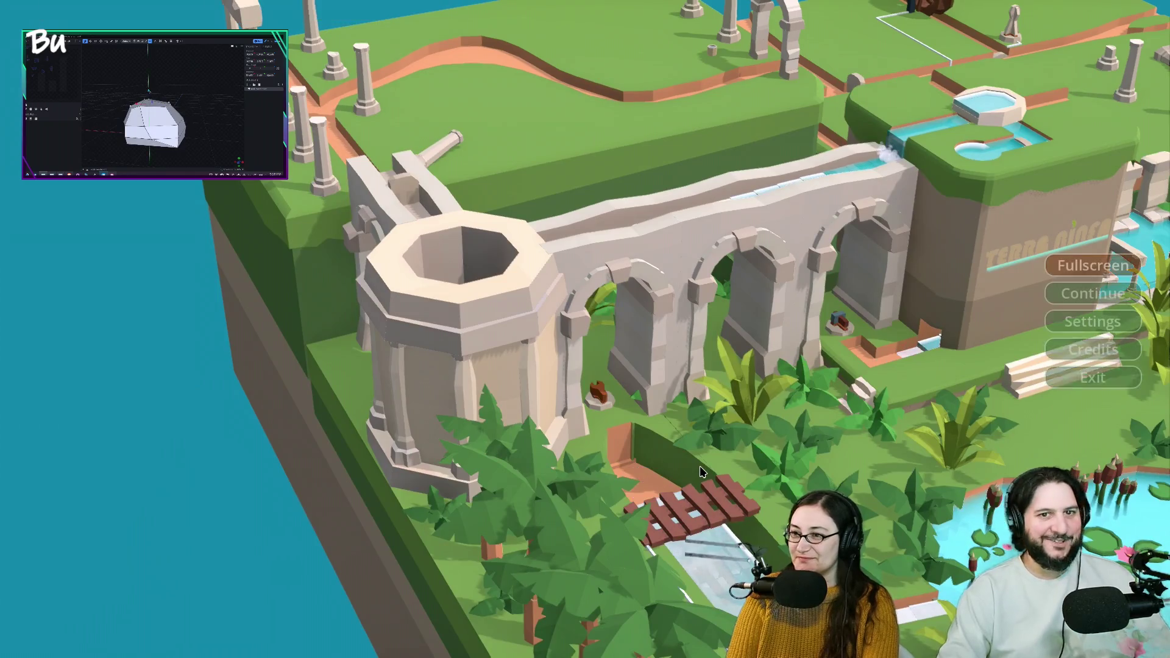
pyautogui.hotkey('alt', 'Tab')
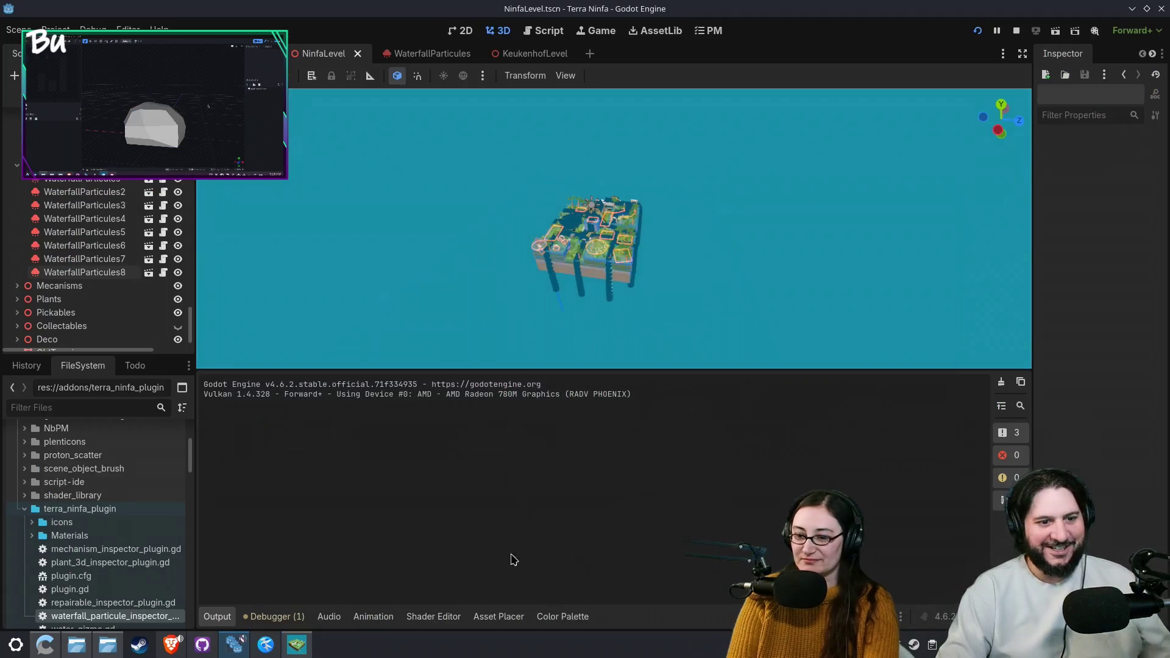
# Bring the Steam store window to the front from the taskbar
pyautogui.click(149, 646)
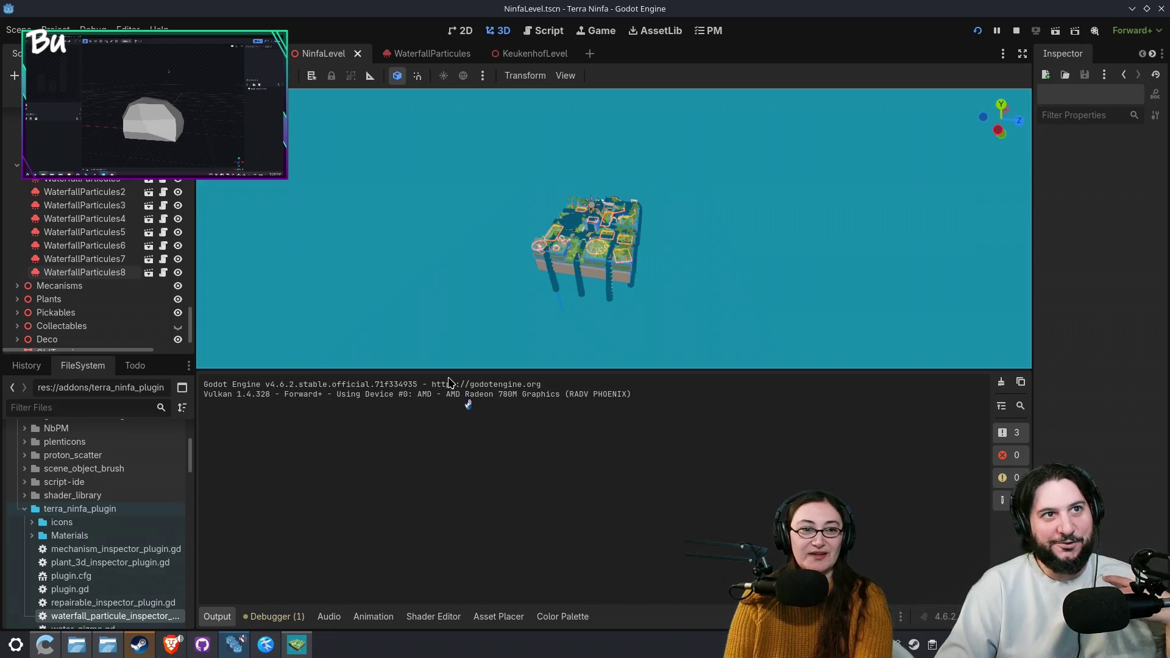
pyautogui.click(139, 651)
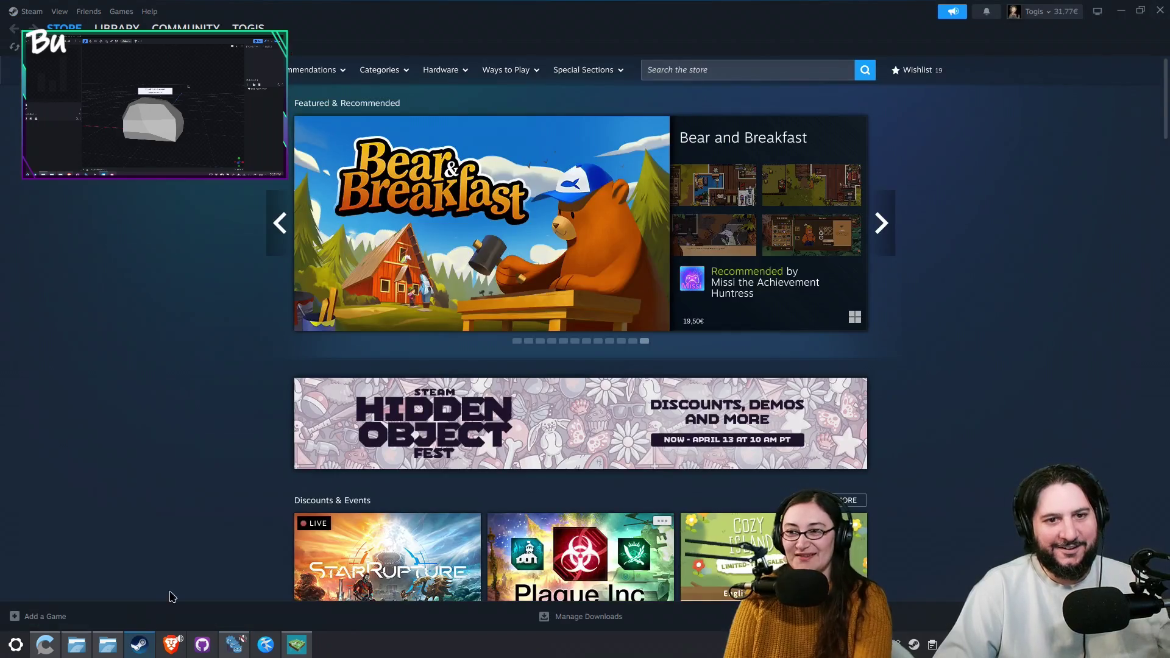
# Install Wake Cup from the library's Recent Games and launch it once downloaded
pyautogui.click(116, 28)
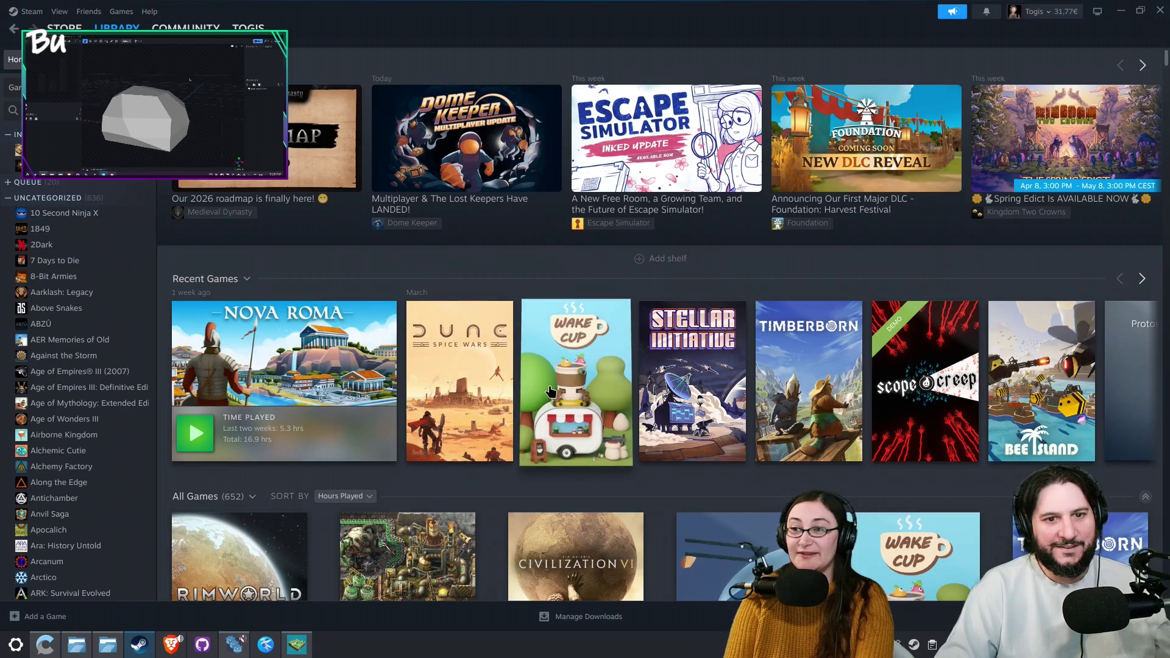
pyautogui.doubleClick(576, 381)
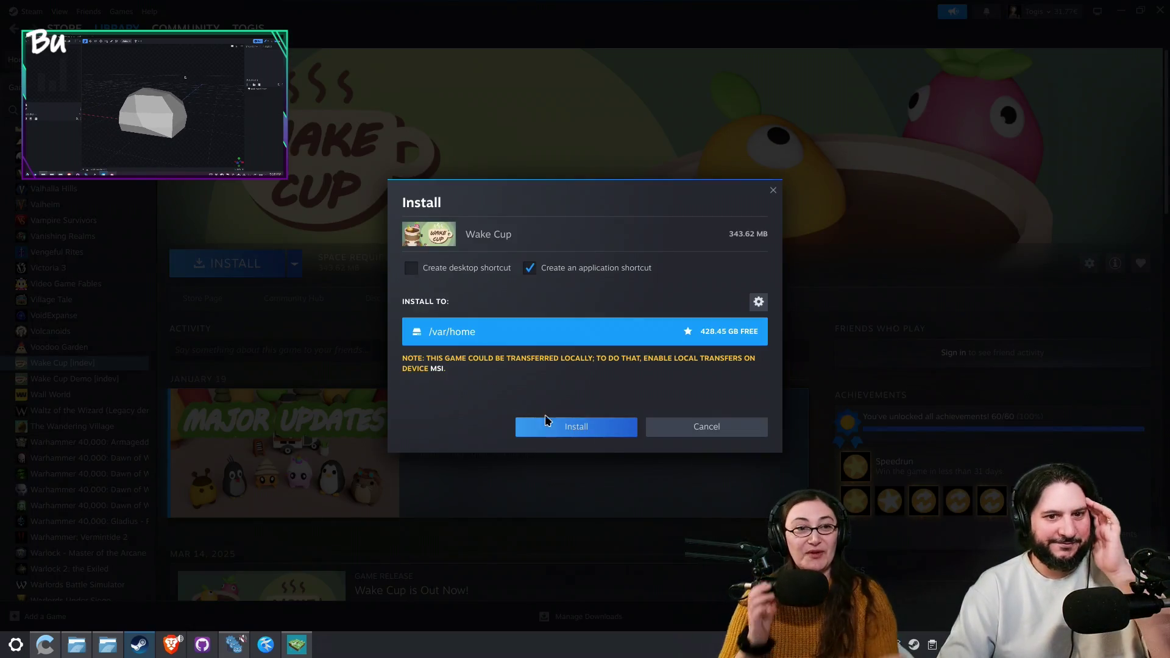
pyautogui.click(548, 423)
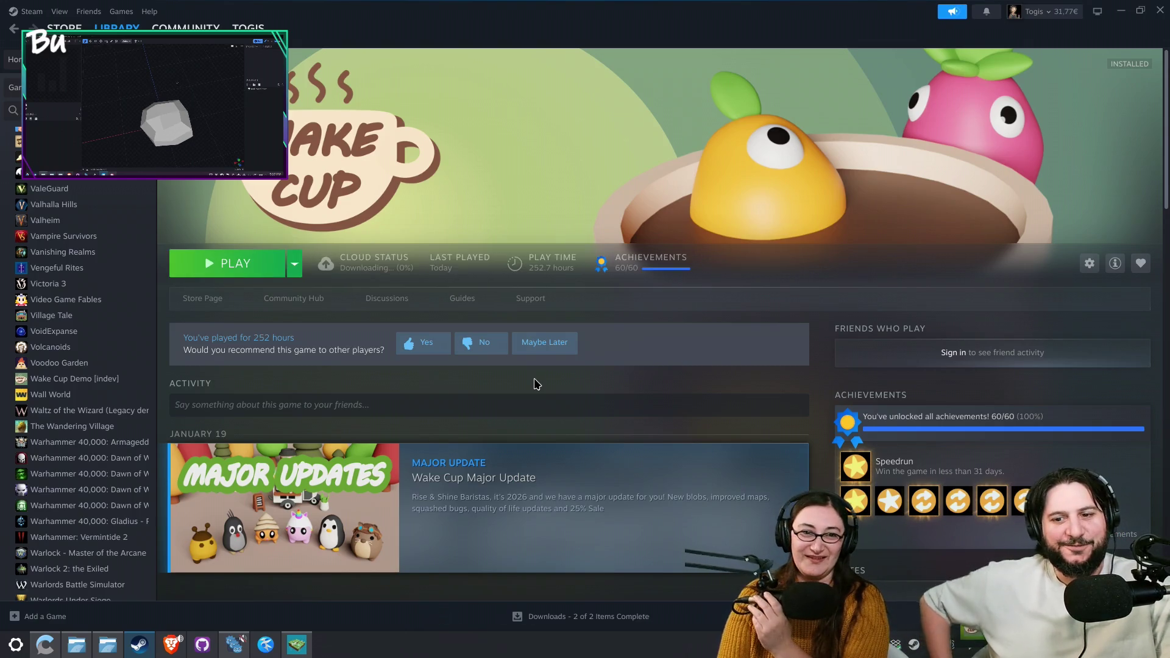
pyautogui.click(253, 274)
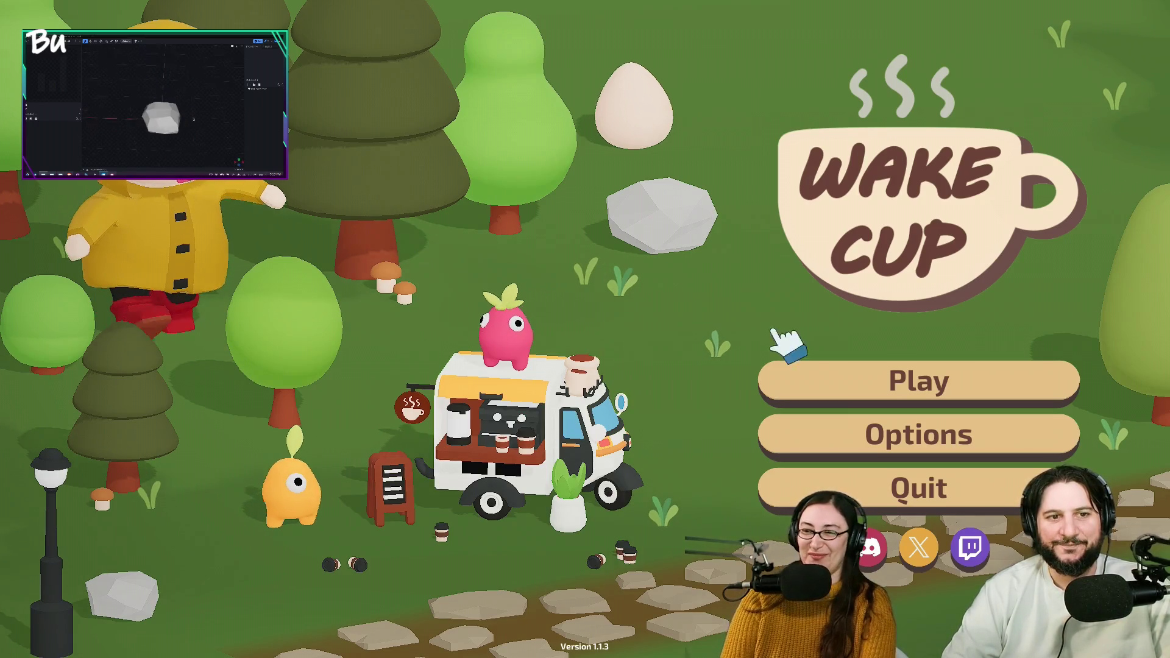
# Open and close Wake Cup's Options, then choose Play to reach the save slots
pyautogui.click(911, 443)
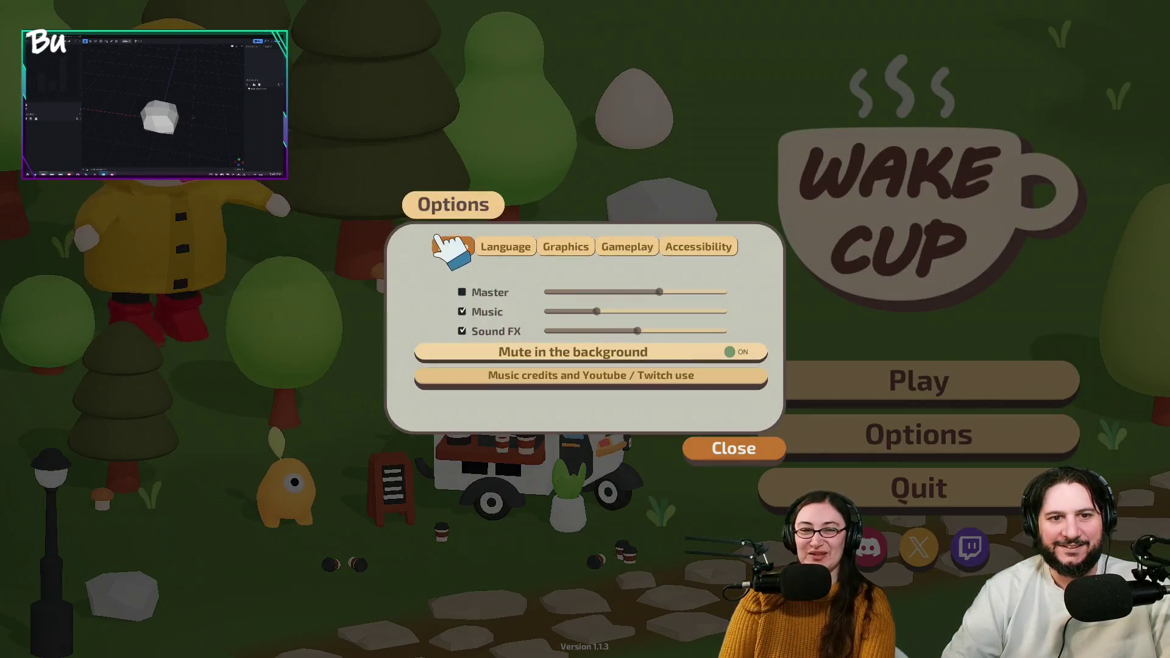
pyautogui.click(759, 452)
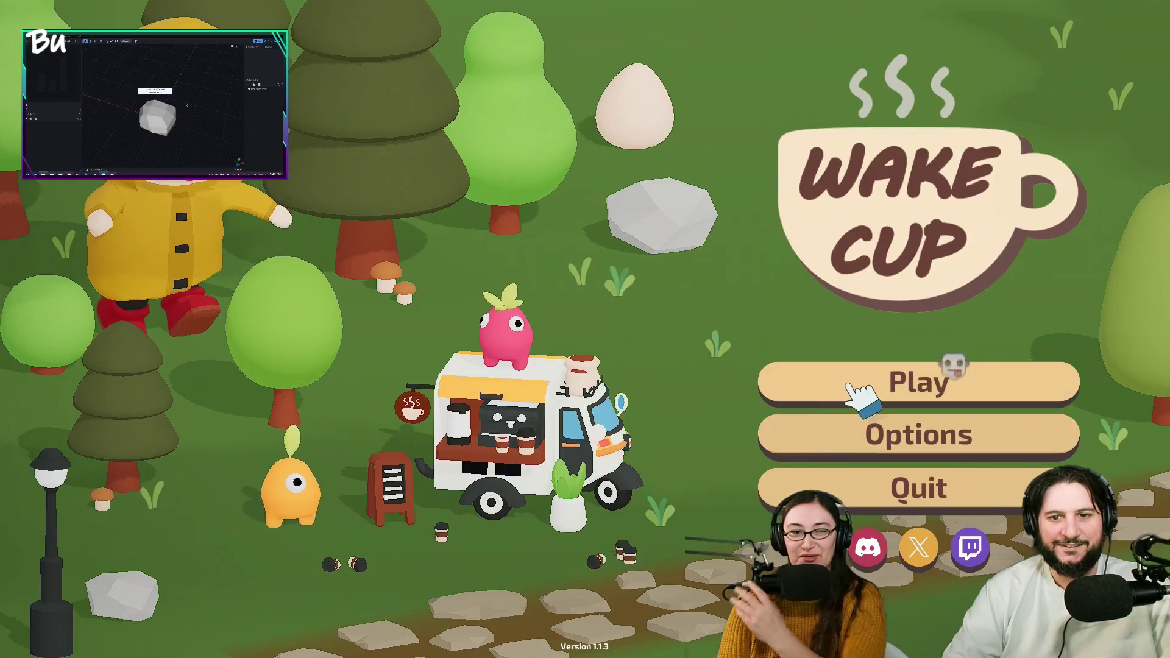
pyautogui.click(848, 385)
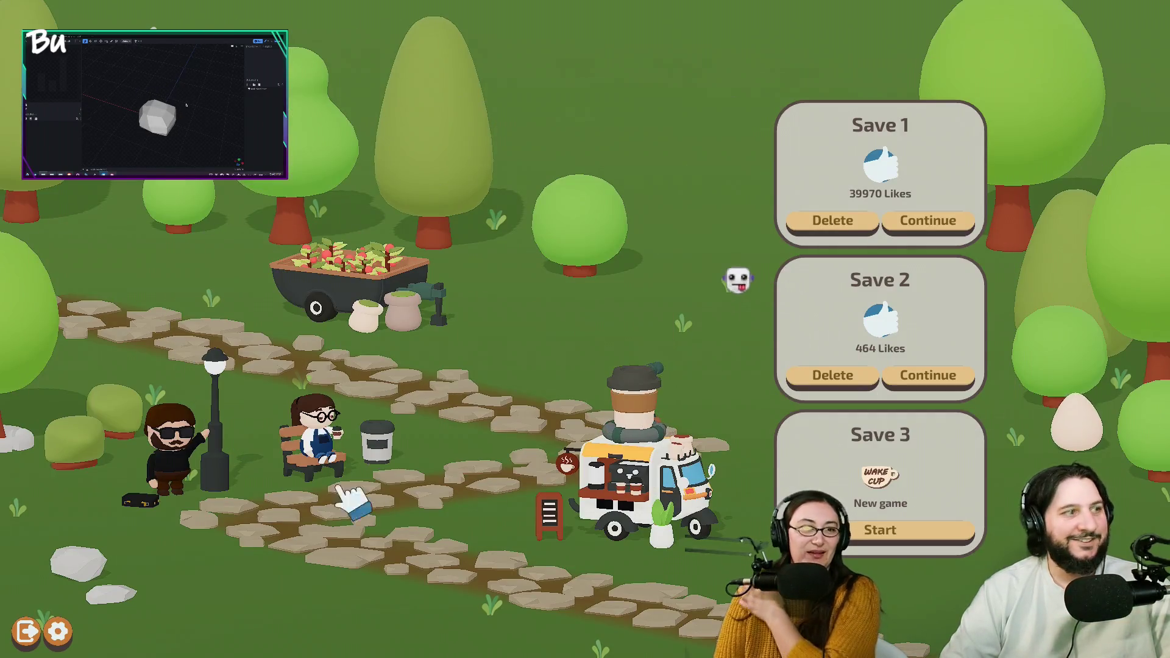
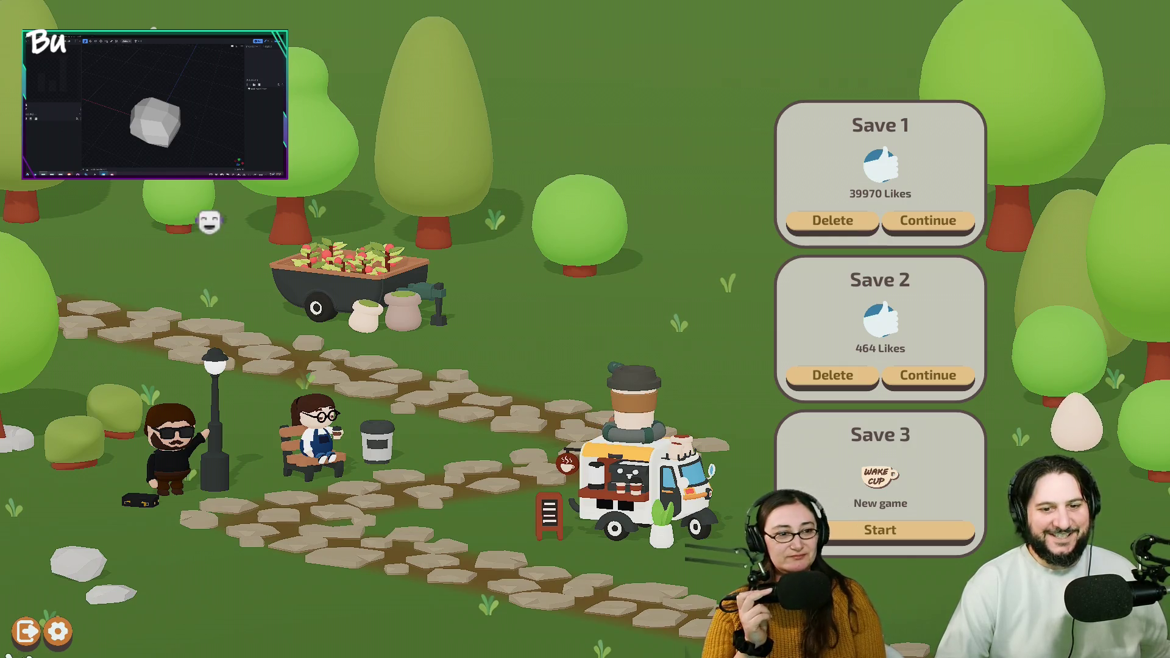
# Quit Wake Cup from its main menu and minimize Steam to get back to the Godot editor
pyautogui.press('Escape')
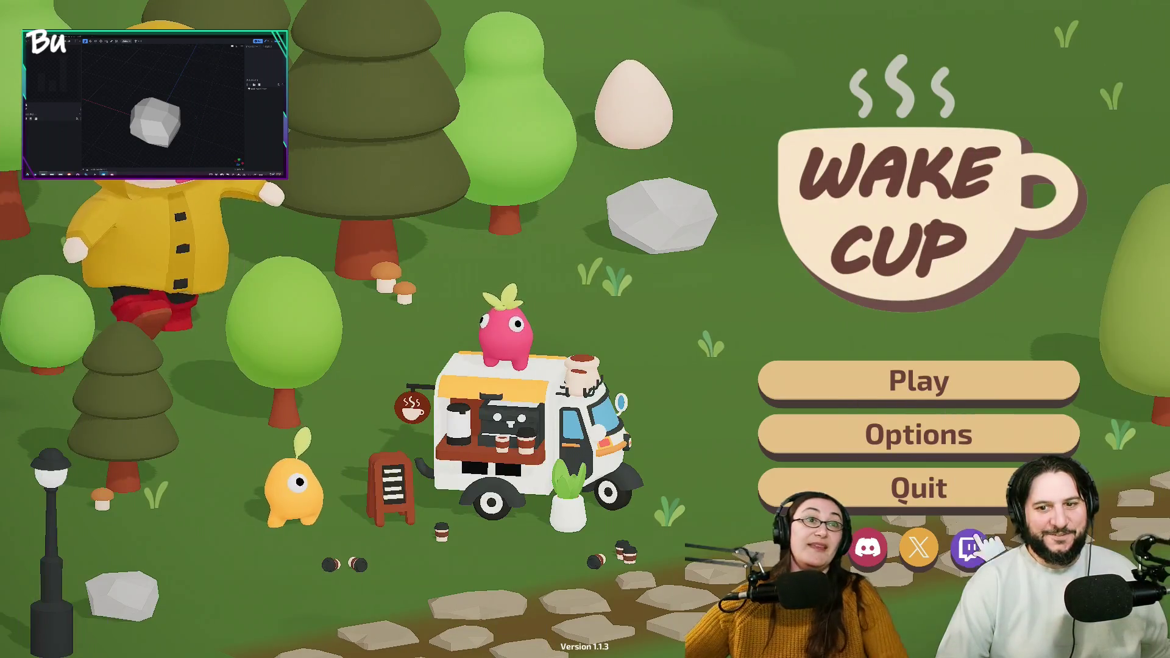
pyautogui.click(955, 495)
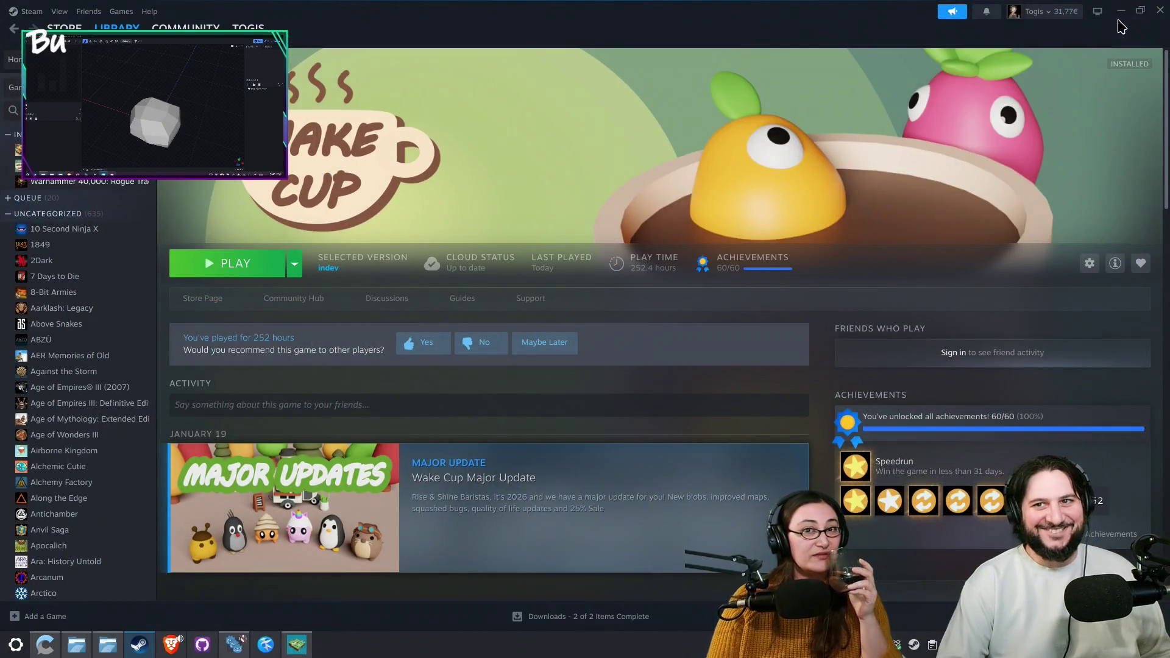
pyautogui.click(1120, 11)
pyautogui.scroll(2, 651, 221)
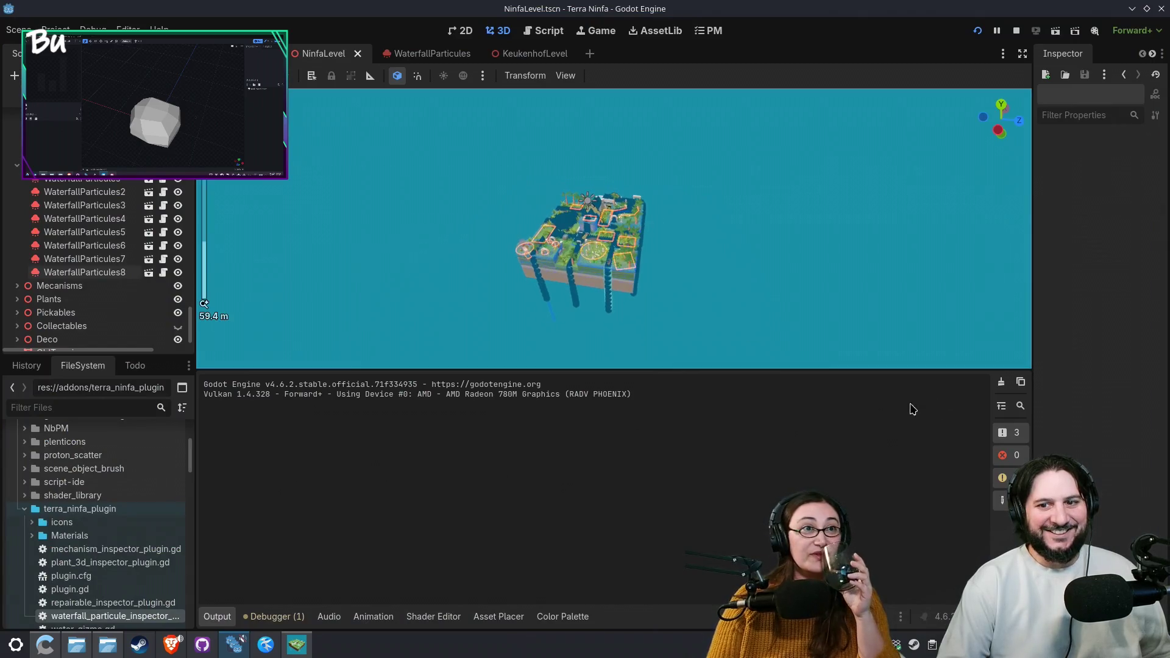
# Collapse the Output log panel to enlarge the 3D viewport
pyautogui.scroll(10, 535, 353)
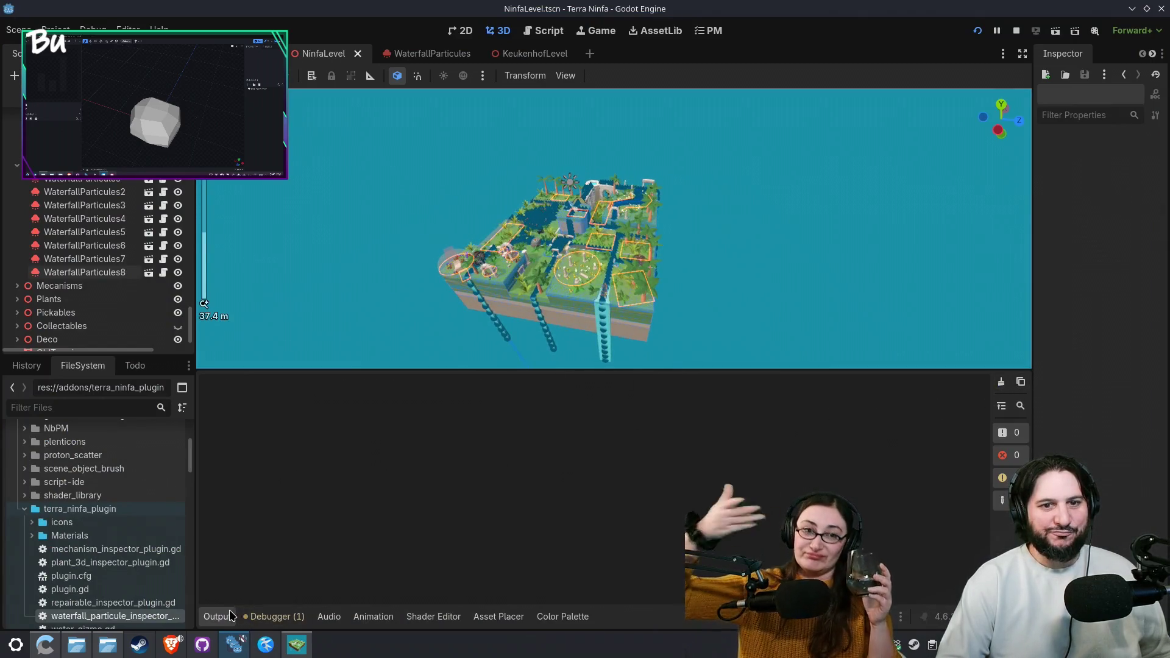
pyautogui.click(217, 616)
pyautogui.scroll(10, 620, 388)
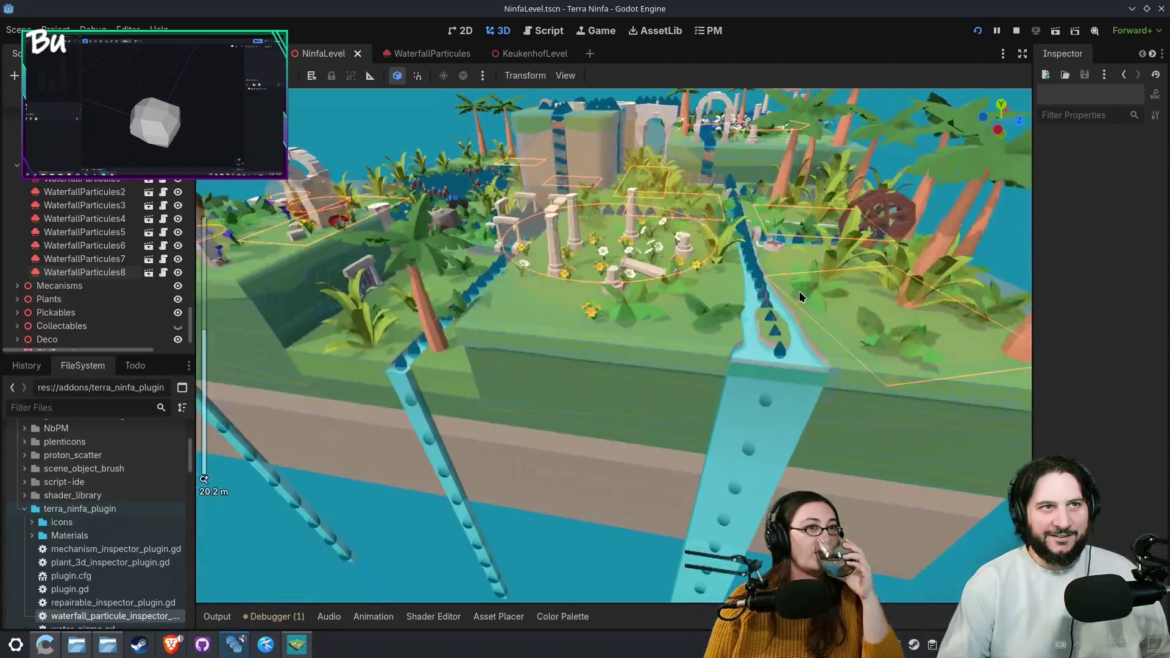
# Frame the arched fountain pool waterfalls in the viewport and select WaterfallParticles8
pyautogui.moveTo(711, 368)
pyautogui.mouseDown()
pyautogui.moveTo(555, 349)
pyautogui.moveTo(796, 368)
pyautogui.mouseUp()
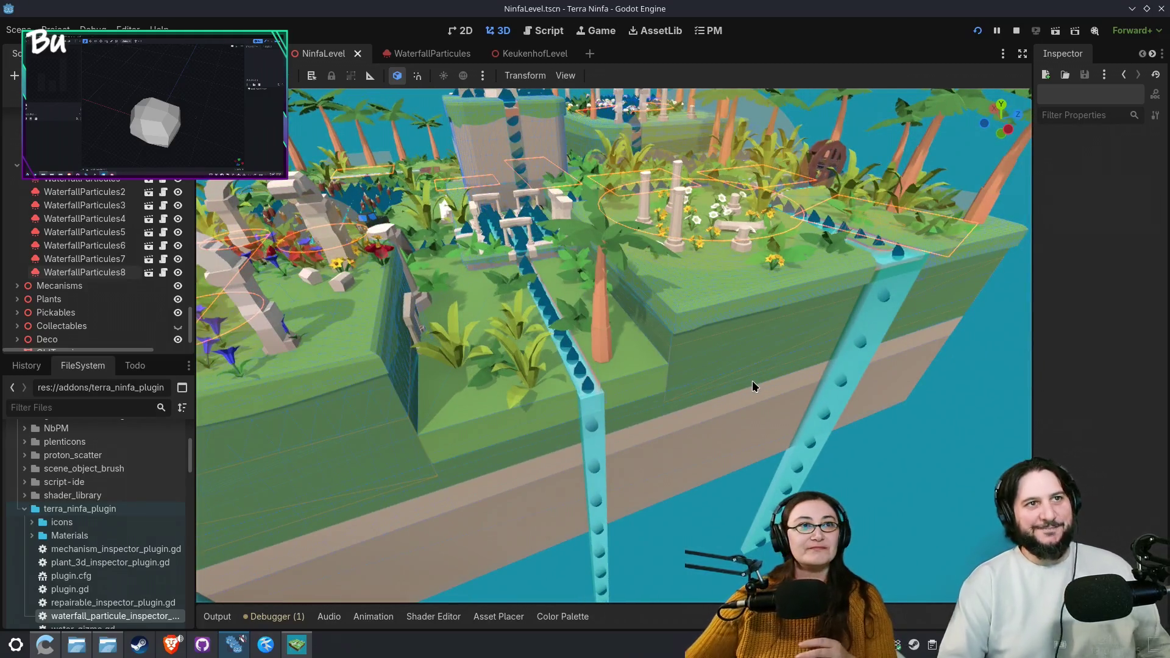
pyautogui.scroll(-8, 752, 381)
pyautogui.moveTo(559, 380)
pyautogui.mouseDown()
pyautogui.moveTo(755, 344)
pyautogui.moveTo(677, 364)
pyautogui.moveTo(741, 343)
pyautogui.moveTo(475, 379)
pyautogui.moveTo(659, 355)
pyautogui.moveTo(610, 379)
pyautogui.mouseUp()
pyautogui.scroll(5, 741, 342)
pyautogui.moveTo(803, 416)
pyautogui.mouseDown()
pyautogui.moveTo(741, 367)
pyautogui.moveTo(601, 367)
pyautogui.moveTo(686, 446)
pyautogui.moveTo(318, 494)
pyautogui.moveTo(623, 421)
pyautogui.mouseUp()
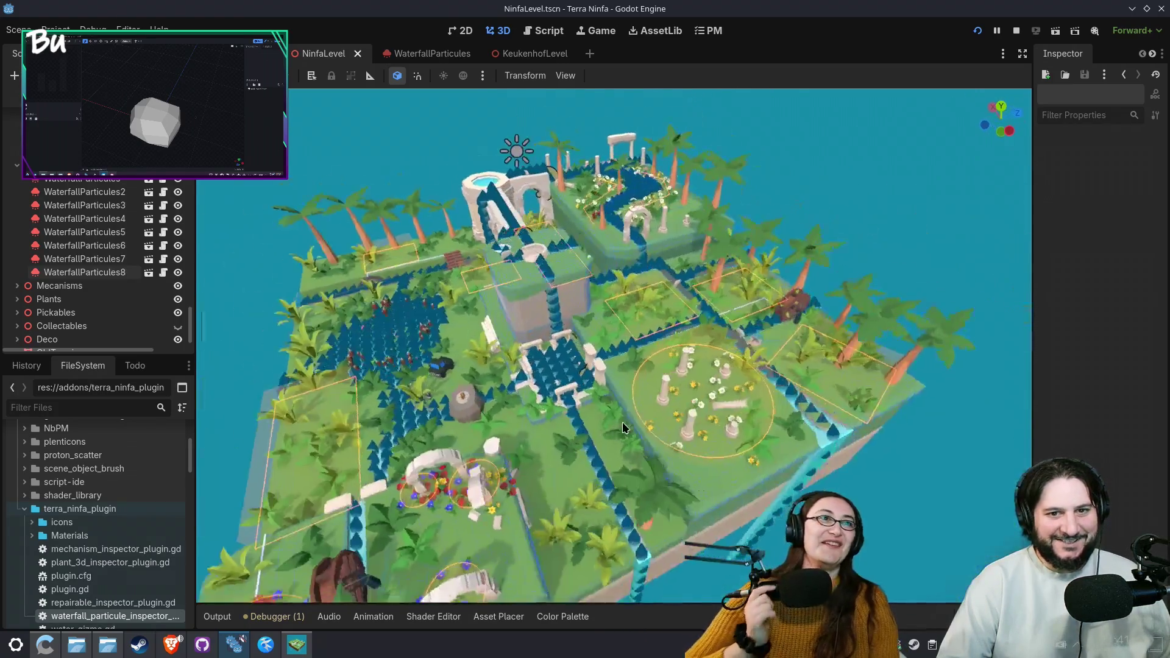
pyautogui.scroll(6, 623, 421)
pyautogui.moveTo(594, 481)
pyautogui.mouseDown()
pyautogui.moveTo(701, 405)
pyautogui.moveTo(701, 437)
pyautogui.moveTo(776, 352)
pyautogui.moveTo(822, 380)
pyautogui.mouseUp()
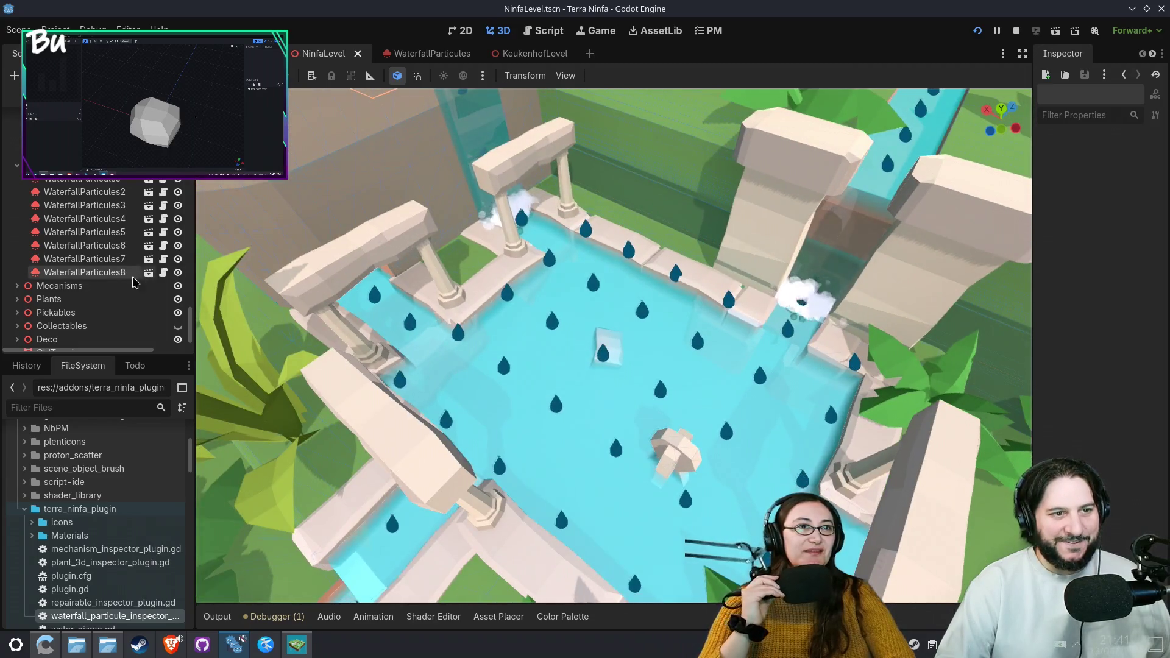
pyautogui.click(111, 270)
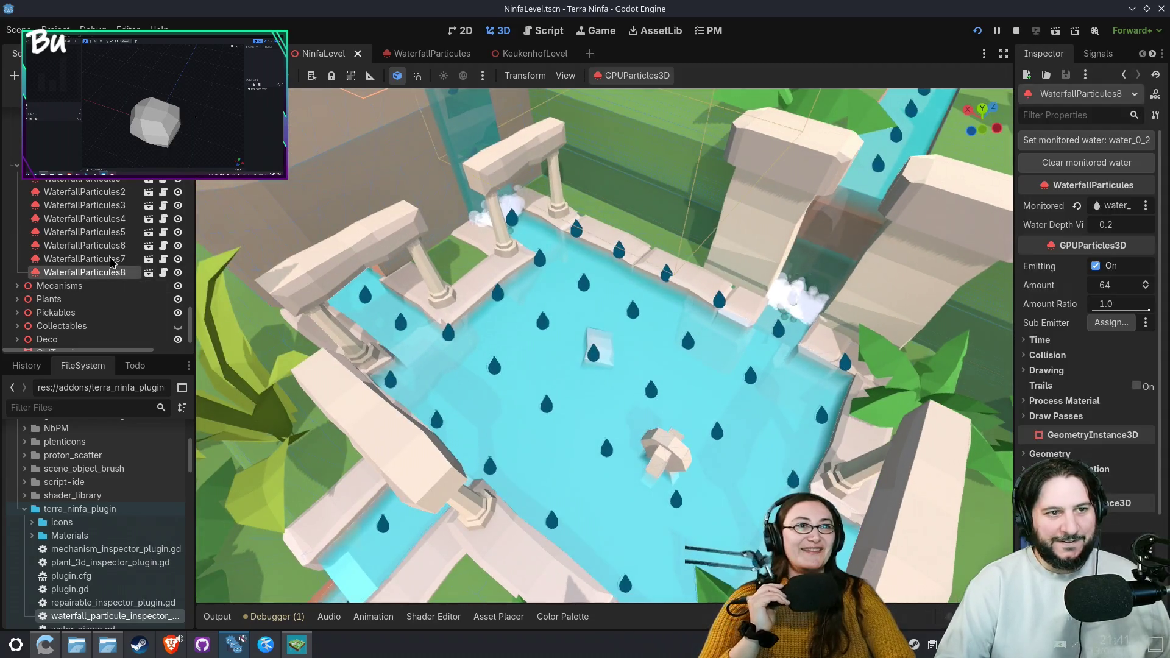
# Duplicate WaterfallParticles2 into WaterfallParticles9 and shift the copy along Z
pyautogui.click(111, 191)
pyautogui.hotkey('ctrl', 'd')
pyautogui.moveTo(731, 357)
pyautogui.mouseDown()
pyautogui.moveTo(701, 470)
pyautogui.moveTo(634, 512)
pyautogui.moveTo(622, 451)
pyautogui.mouseUp()
pyautogui.scroll(-5, 628, 481)
pyautogui.press('f')
pyautogui.scroll(5, 630, 452)
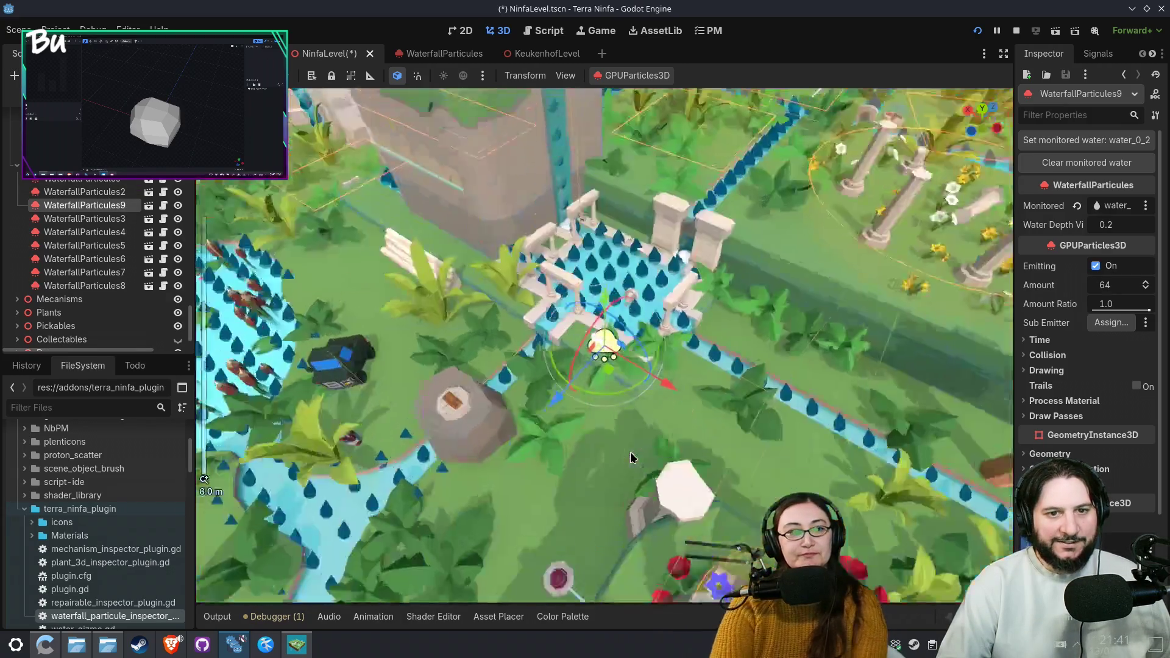
# Slide WaterfallParticles9 along X, lower it under the pool outflow, and save the scene
pyautogui.moveTo(557, 395)
pyautogui.mouseDown()
pyautogui.moveTo(513, 447)
pyautogui.moveTo(426, 323)
pyautogui.mouseUp()
pyautogui.press('f')
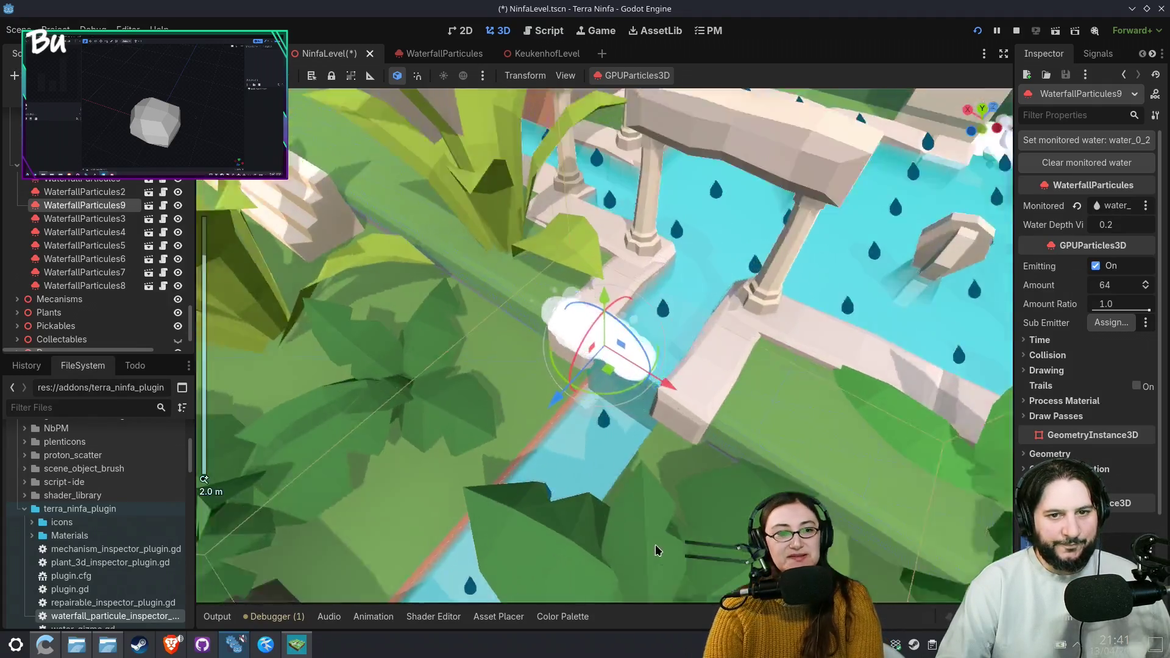
pyautogui.scroll(3, 603, 341)
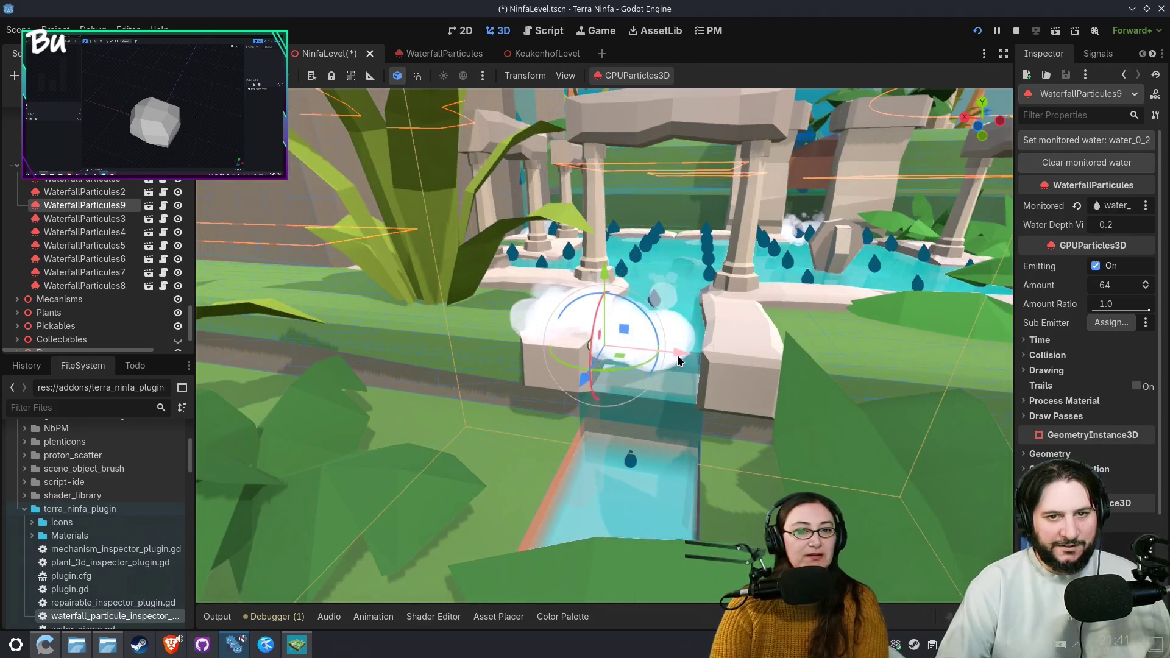
pyautogui.moveTo(719, 357); pyautogui.dragTo(729, 364)
pyautogui.moveTo(646, 281); pyautogui.dragTo(651, 402)
pyautogui.hotkey('ctrl', 's')
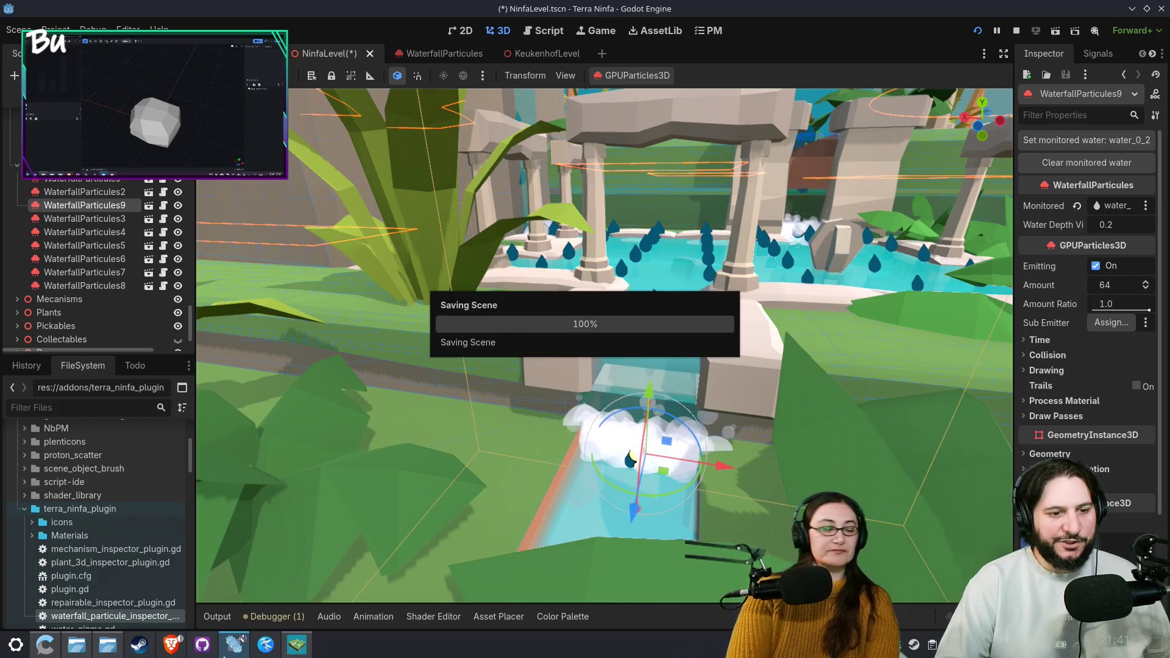
pyautogui.moveTo(170, 647)
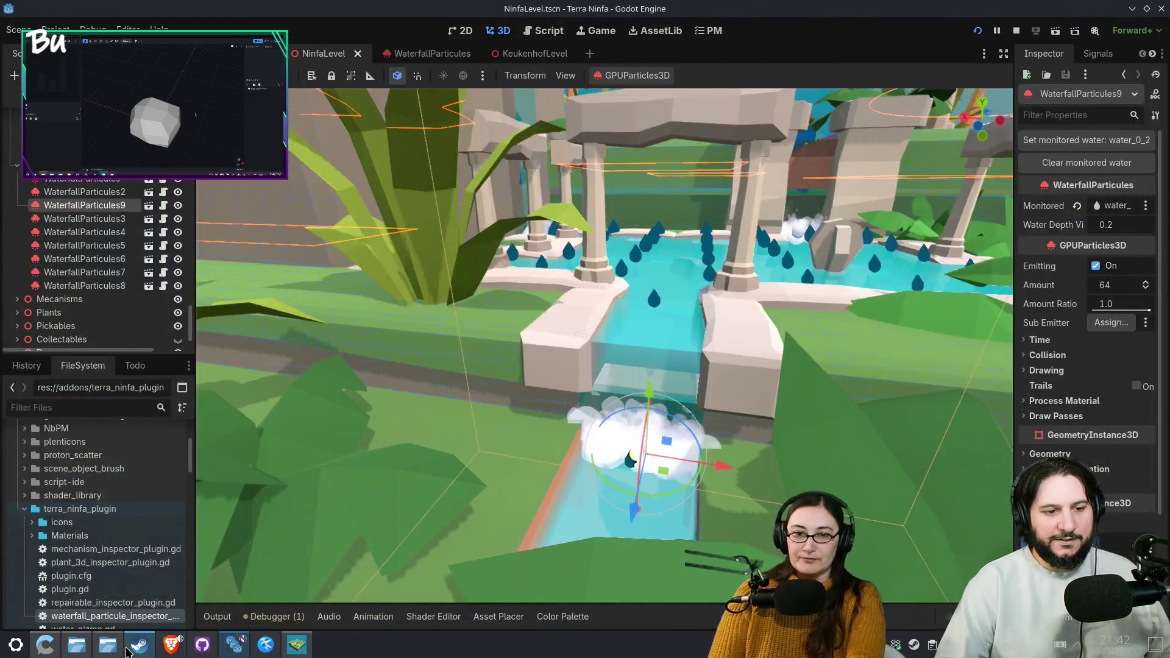
# Relaunch Wake Cup with PLAY from its Steam library page and start from the main menu
pyautogui.click(139, 645)
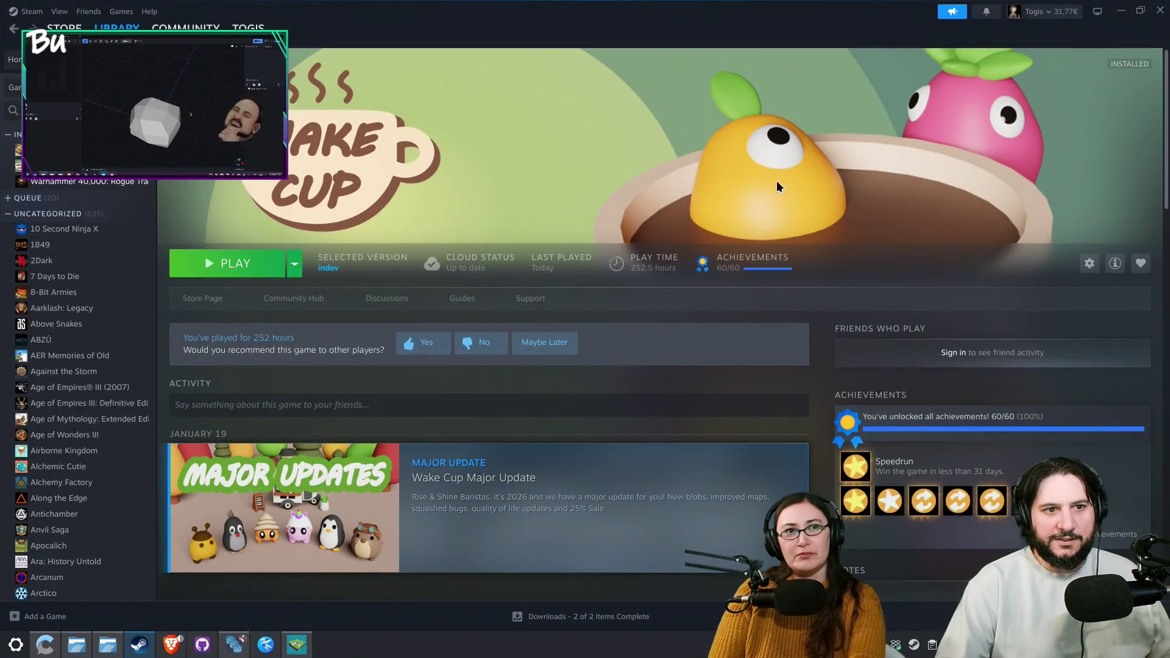
pyautogui.click(244, 276)
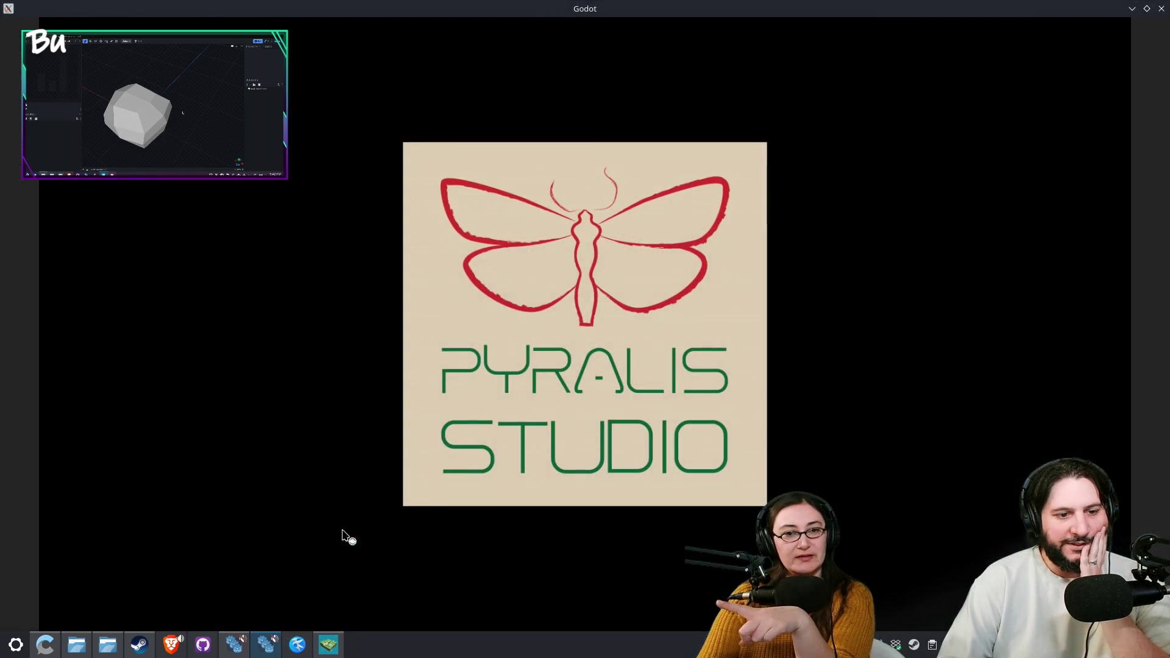
pyautogui.click(134, 655)
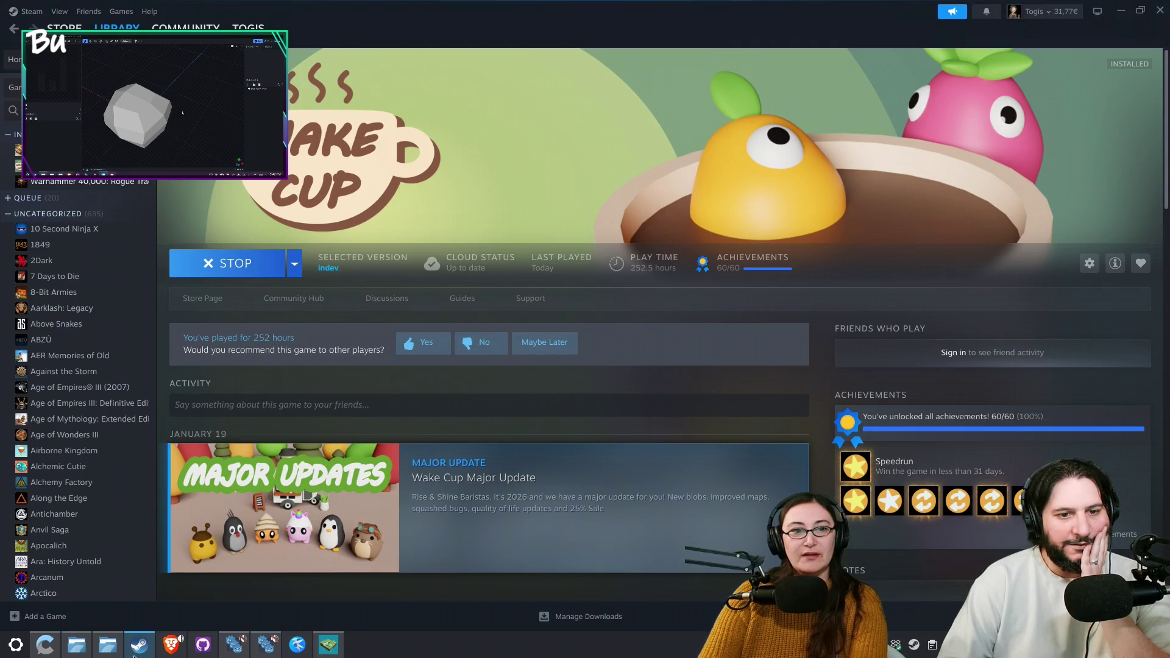
pyautogui.click(555, 517)
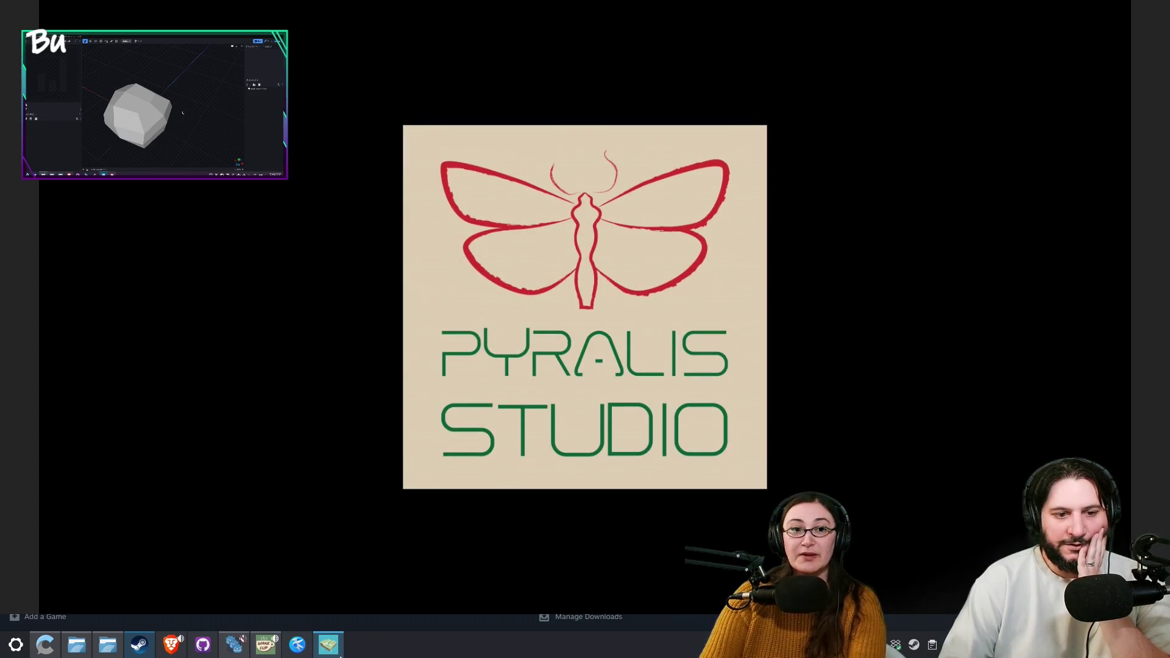
pyautogui.moveTo(334, 656)
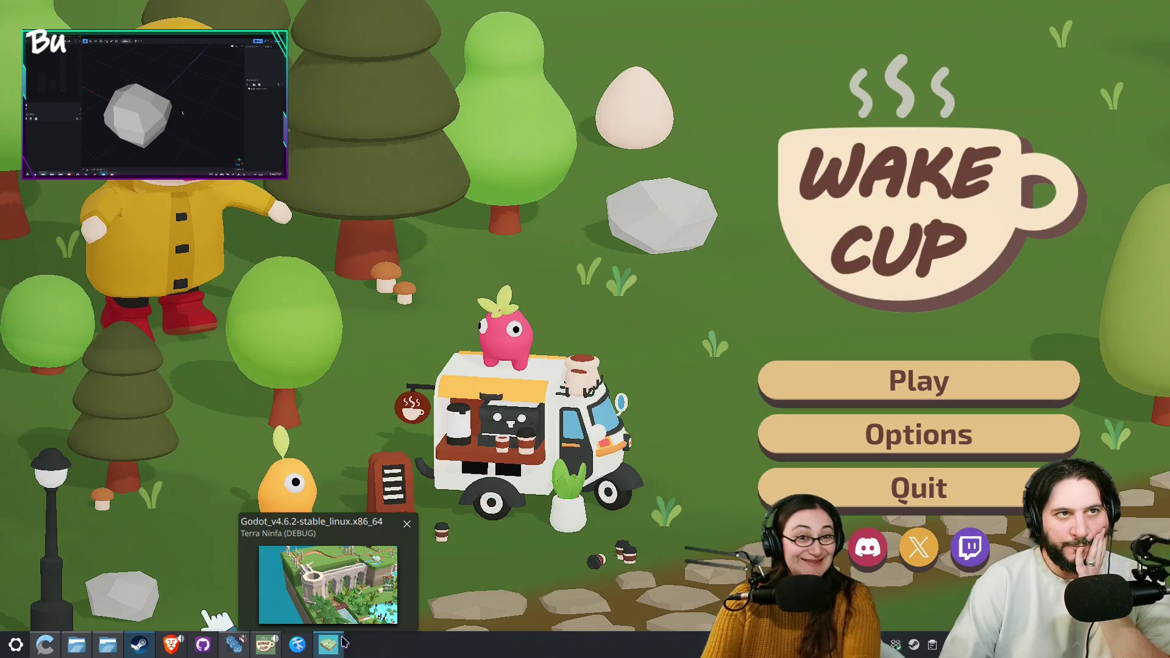
pyautogui.click(884, 399)
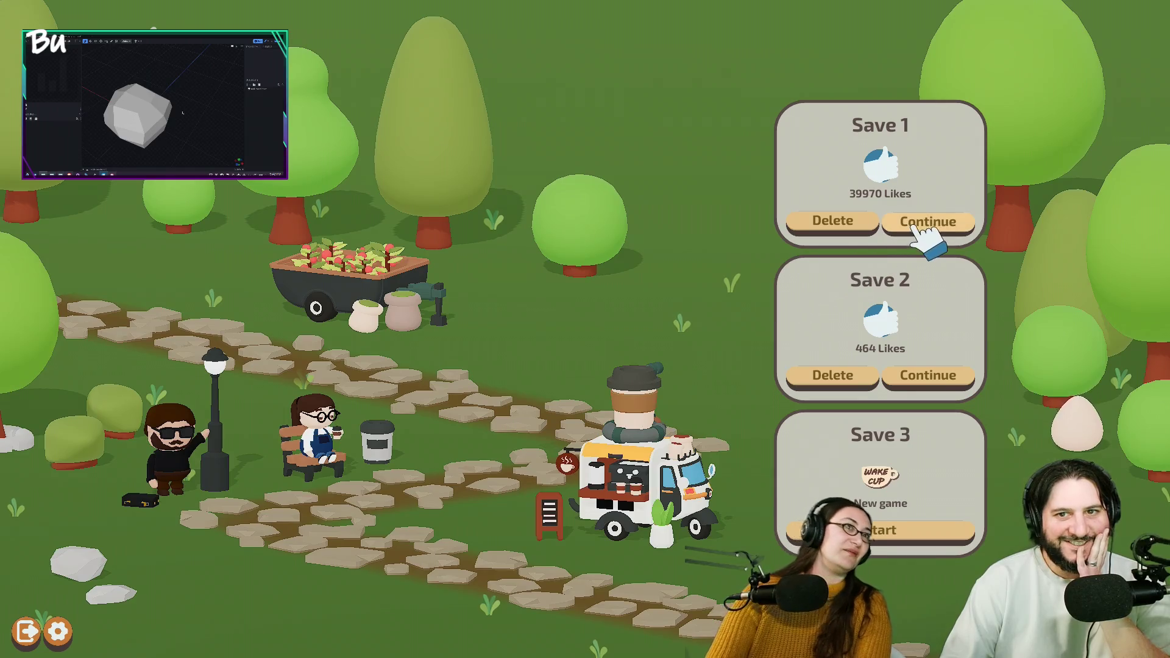
# Continue Save 1 and start the Central Park level
pyautogui.click(917, 230)
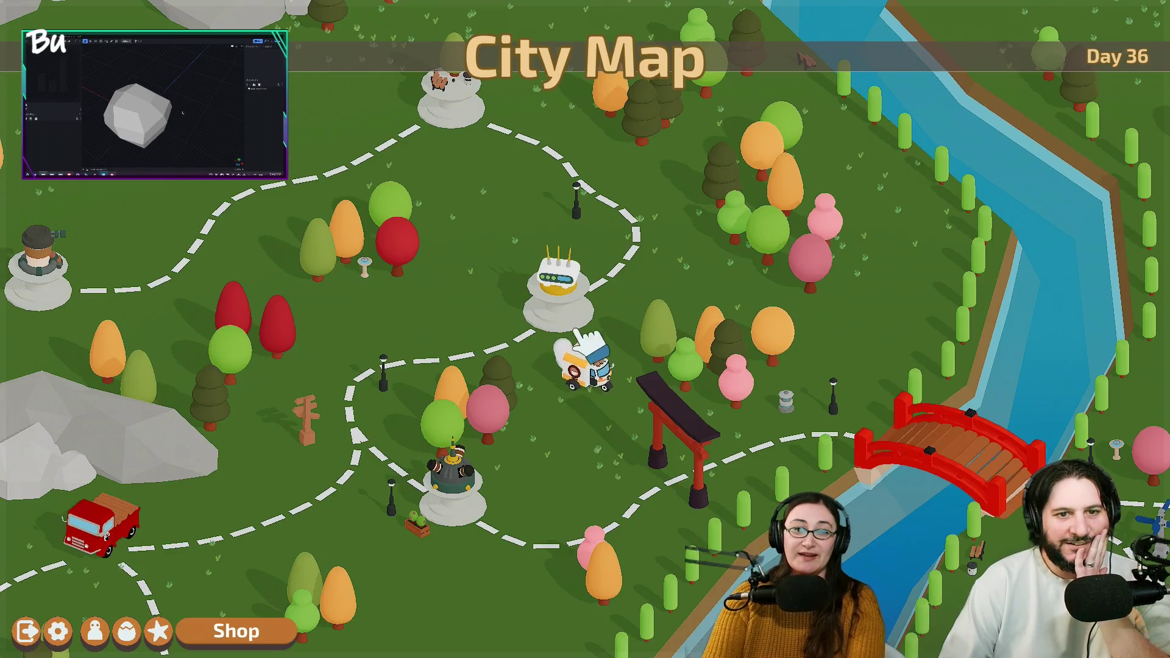
pyautogui.click(558, 284)
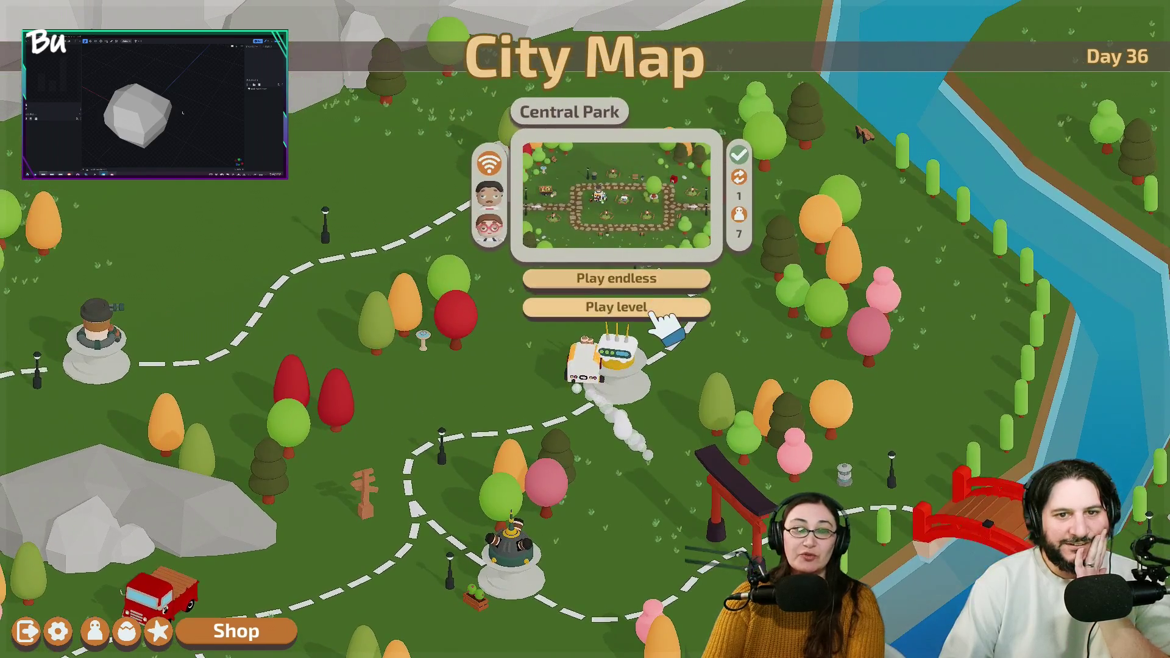
pyautogui.click(652, 312)
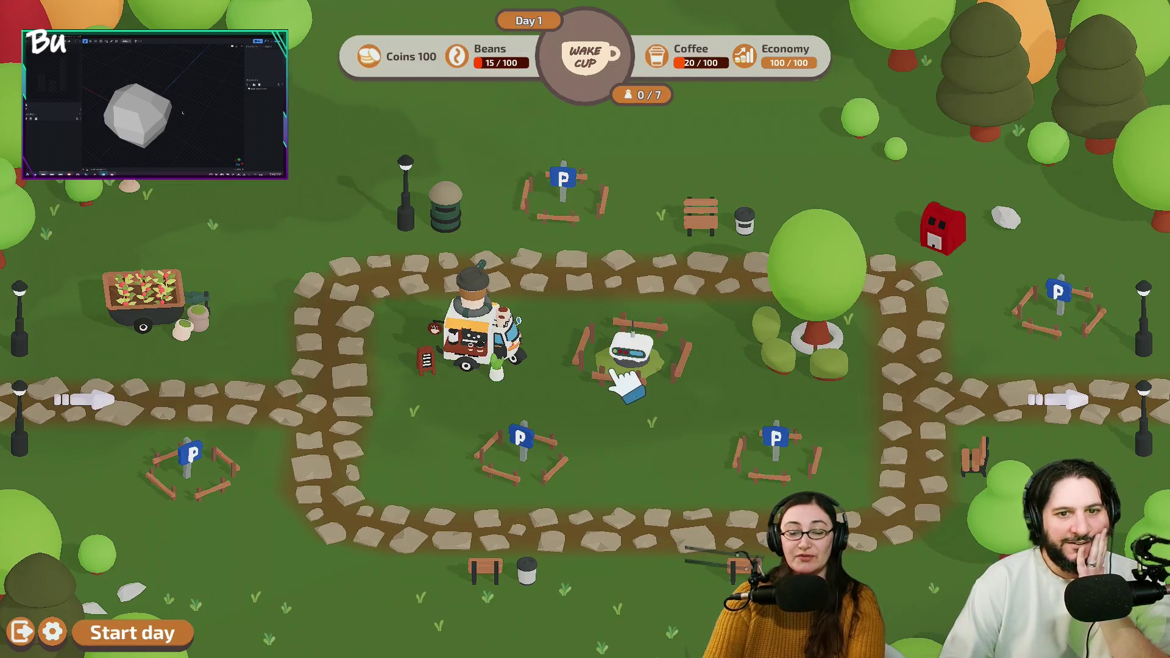
pyautogui.click(613, 371)
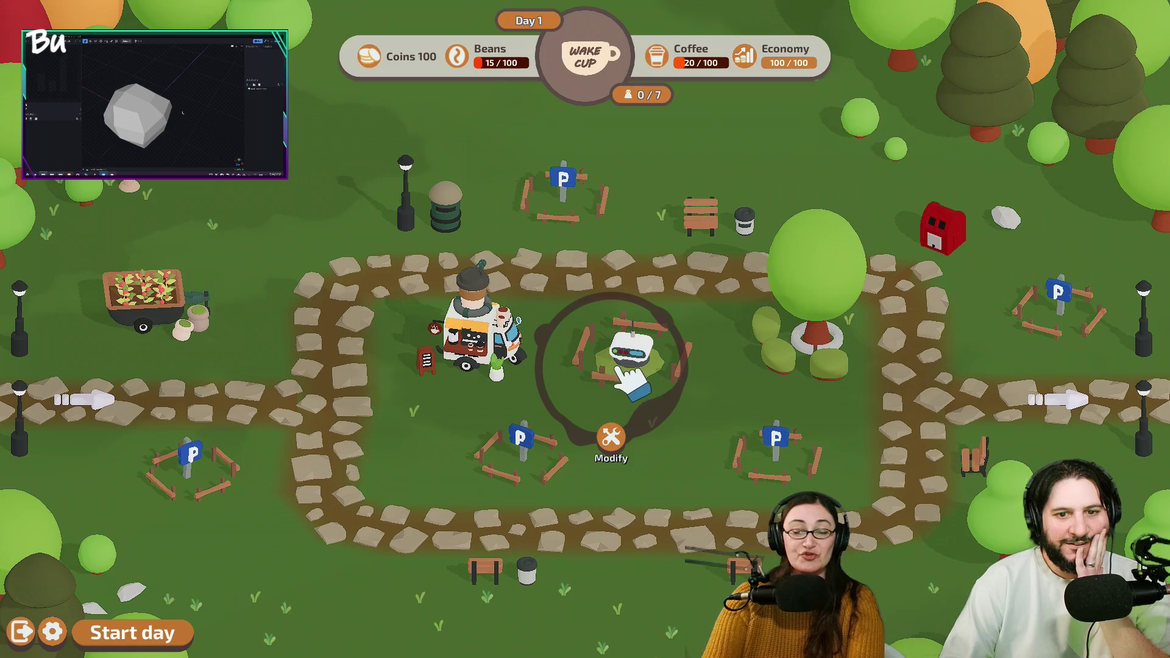
pyautogui.click(768, 370)
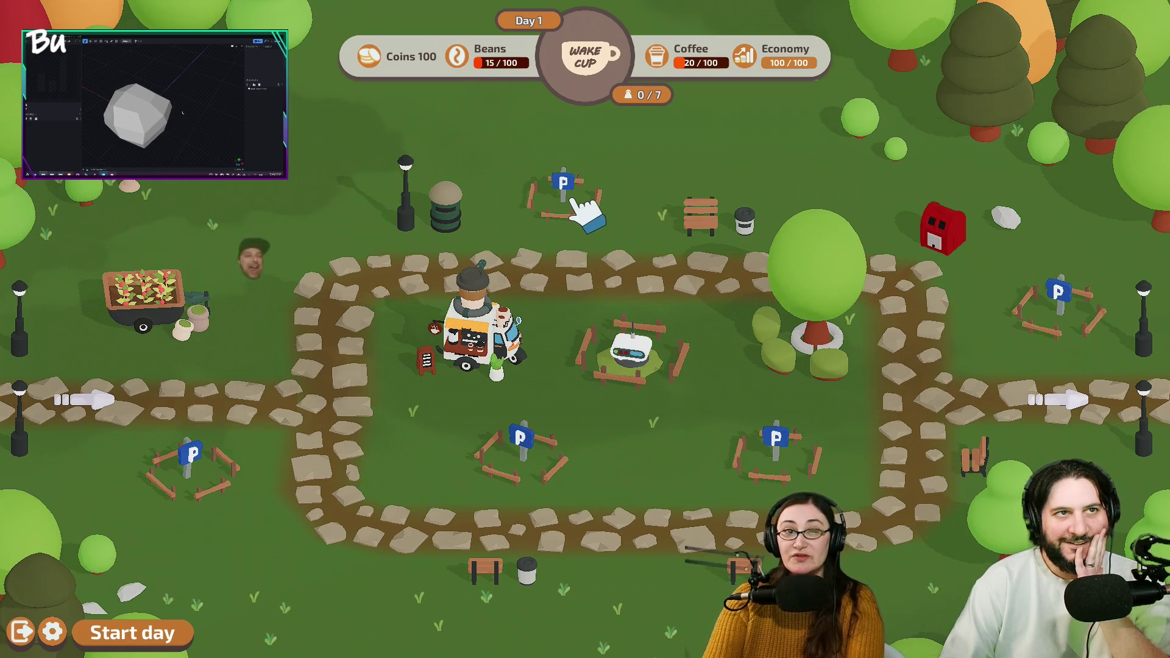
# Build an Express coffee truck on the lower parking spot, leaving 55 coins
pyautogui.click(584, 214)
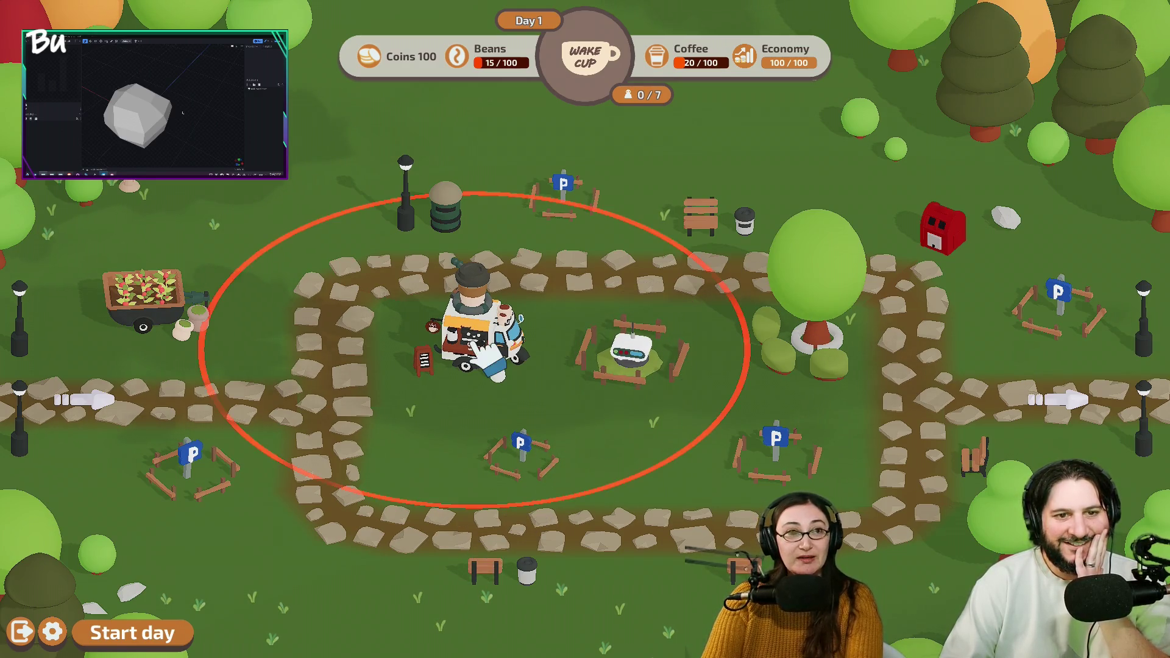
pyautogui.click(528, 552)
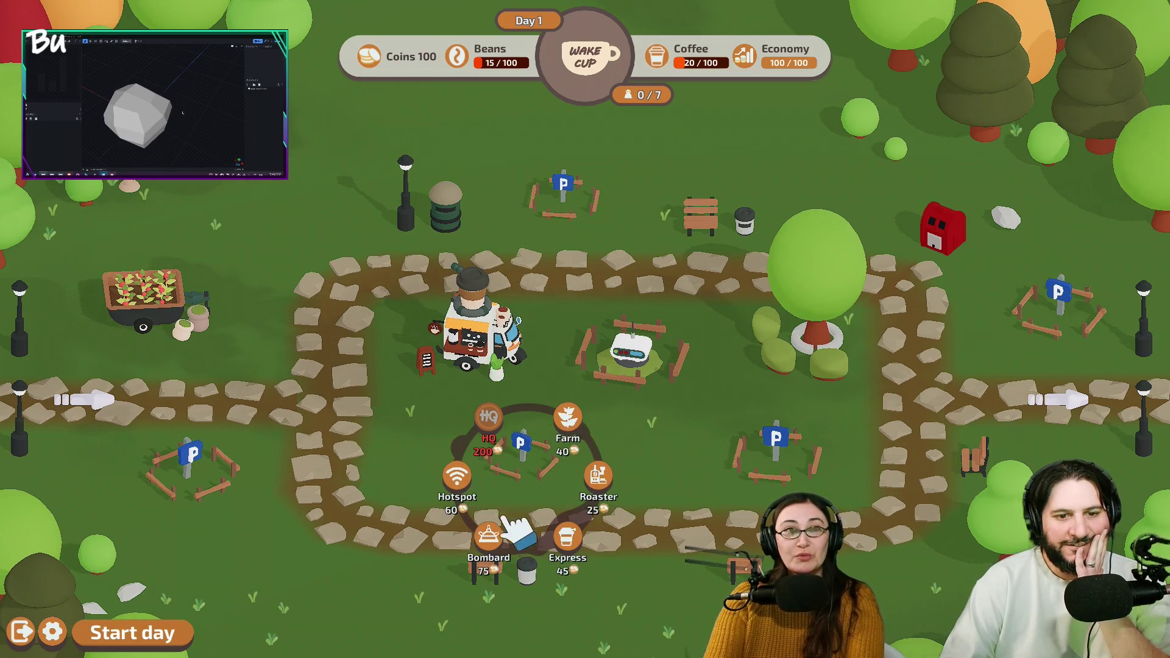
pyautogui.click(567, 541)
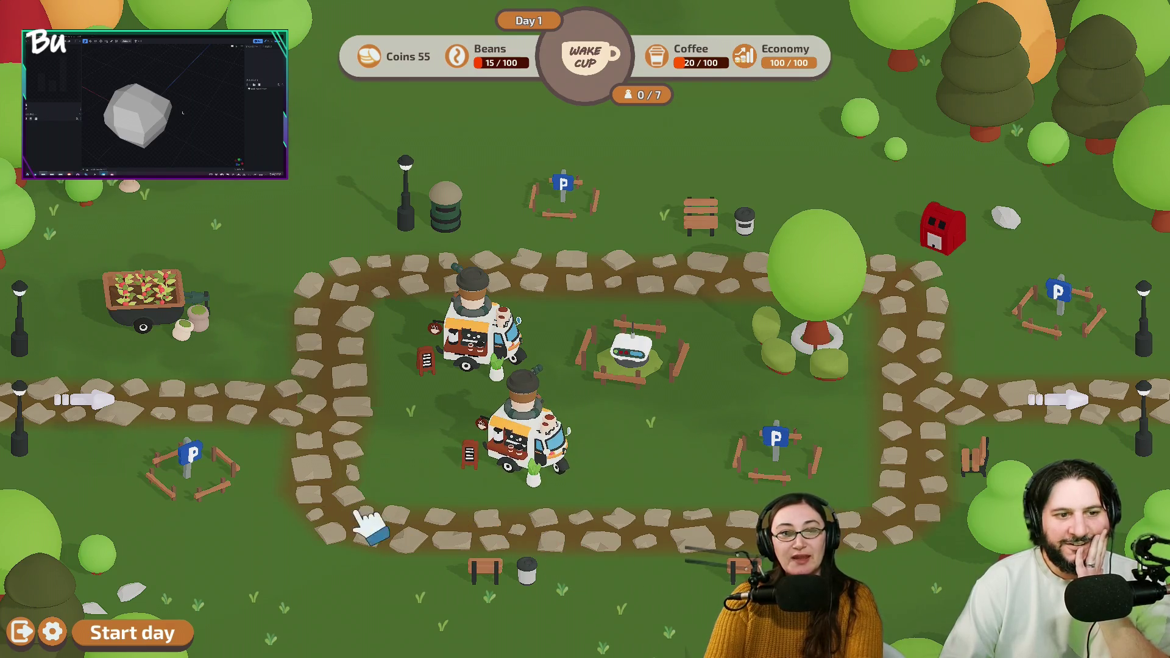
pyautogui.click(558, 209)
pyautogui.click(1062, 302)
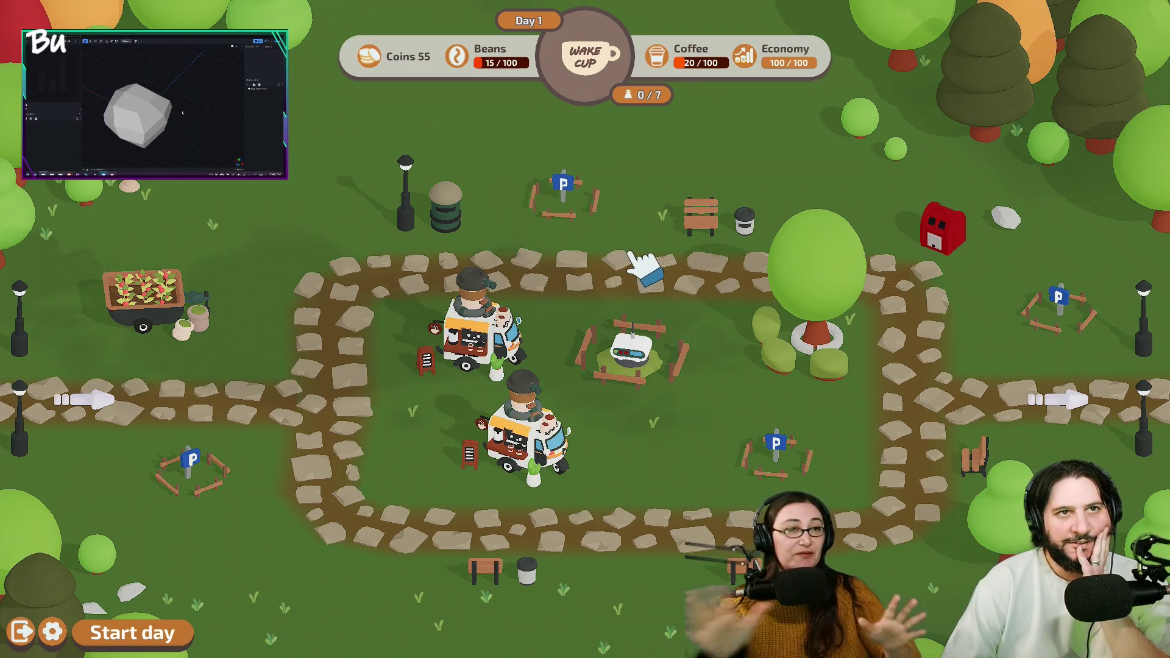
# Build and sell a farm on the top spot, then sell the lower coffee truck for 100 coins
pyautogui.click(594, 205)
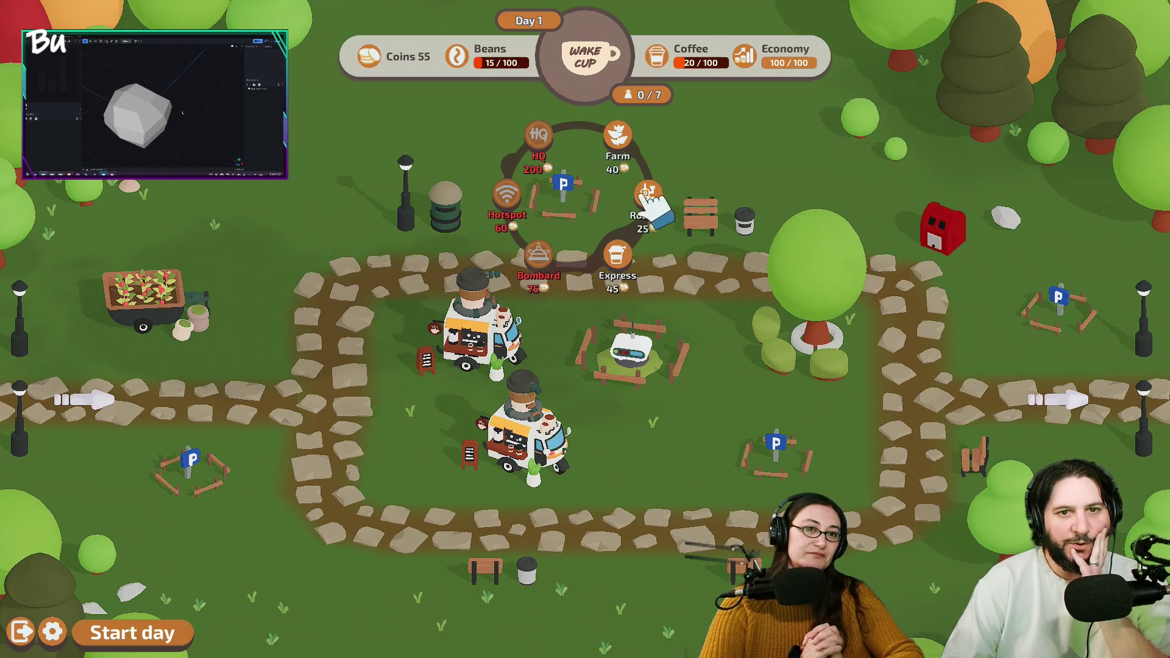
pyautogui.click(621, 157)
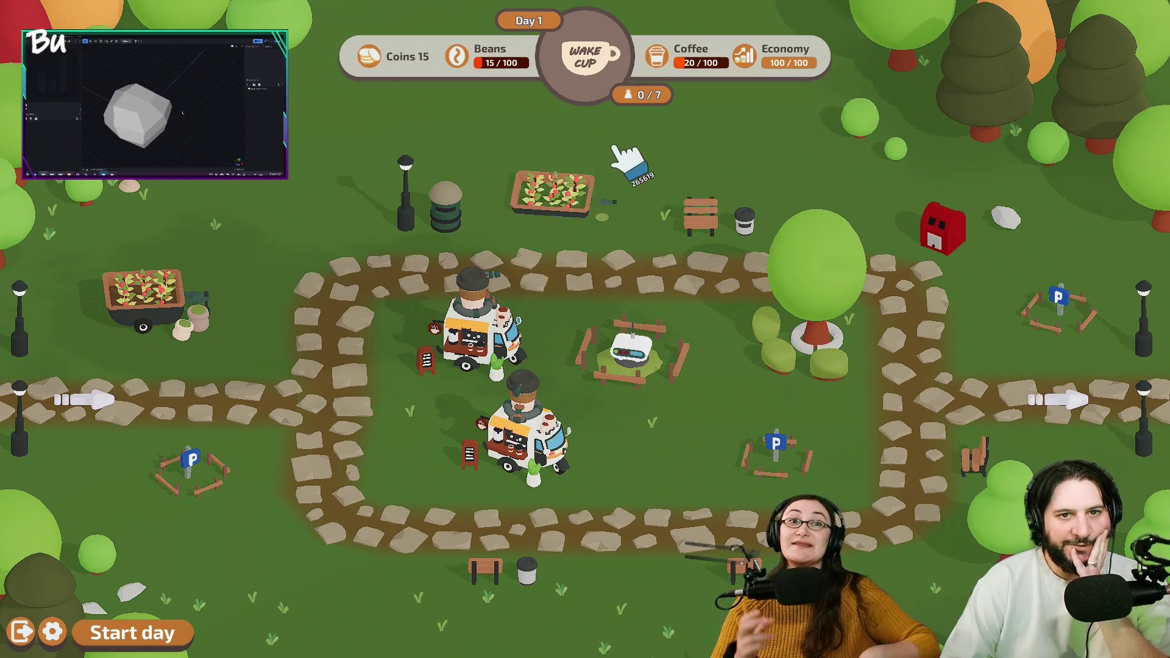
pyautogui.click(556, 176)
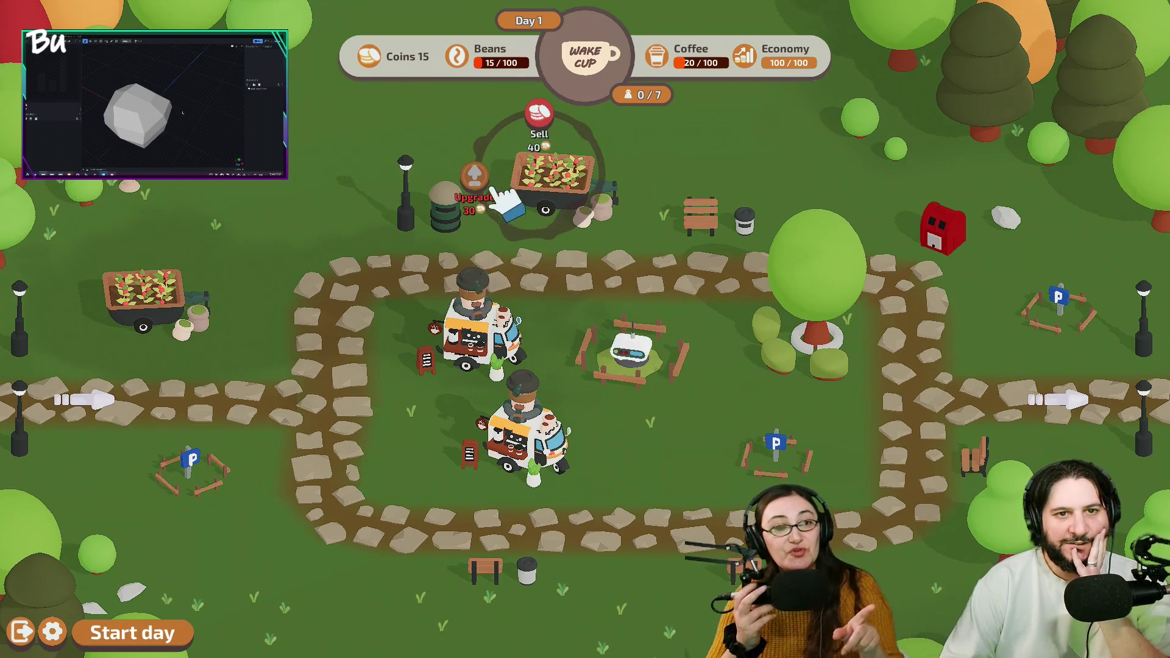
pyautogui.click(540, 116)
pyautogui.click(512, 436)
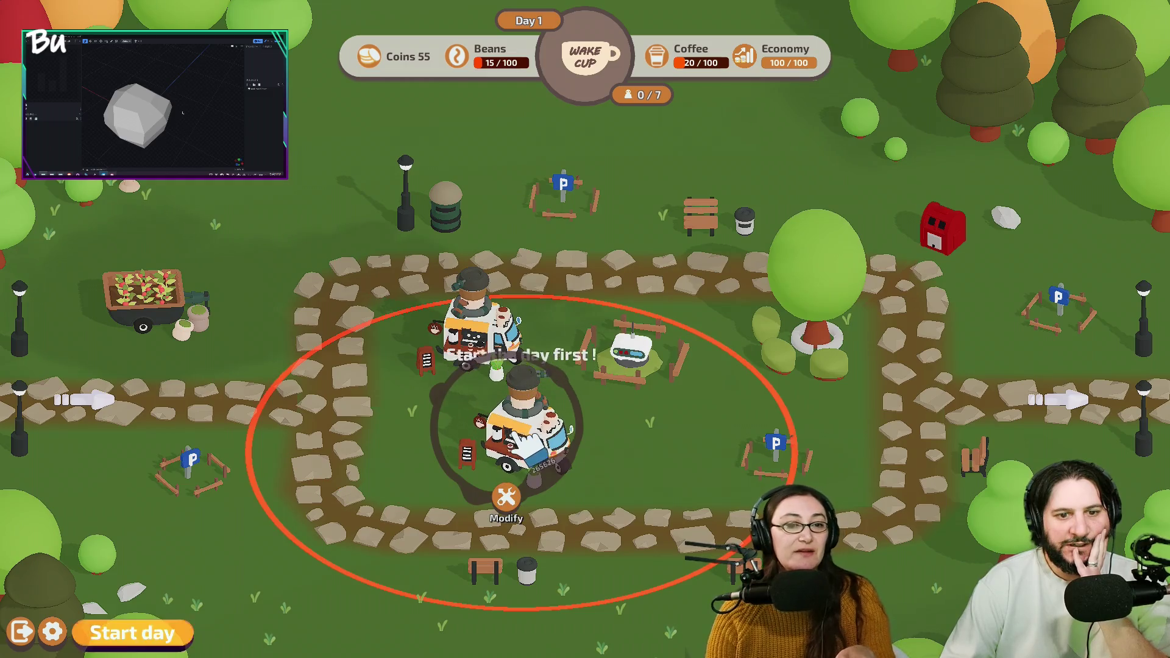
pyautogui.click(515, 367)
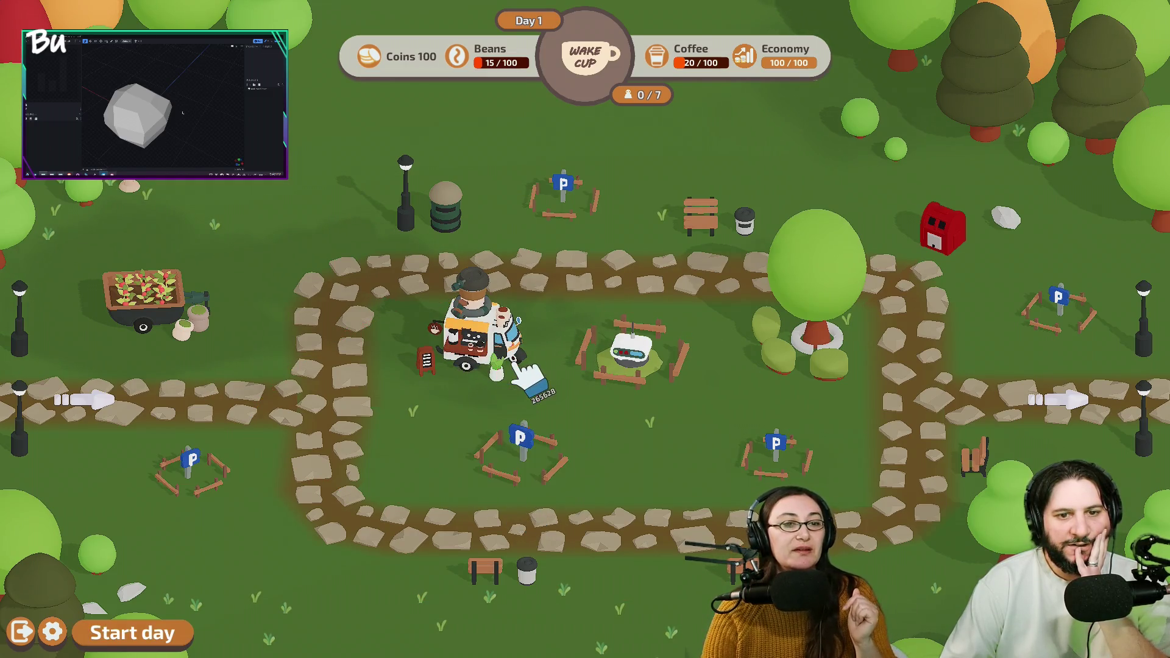
pyautogui.click(776, 451)
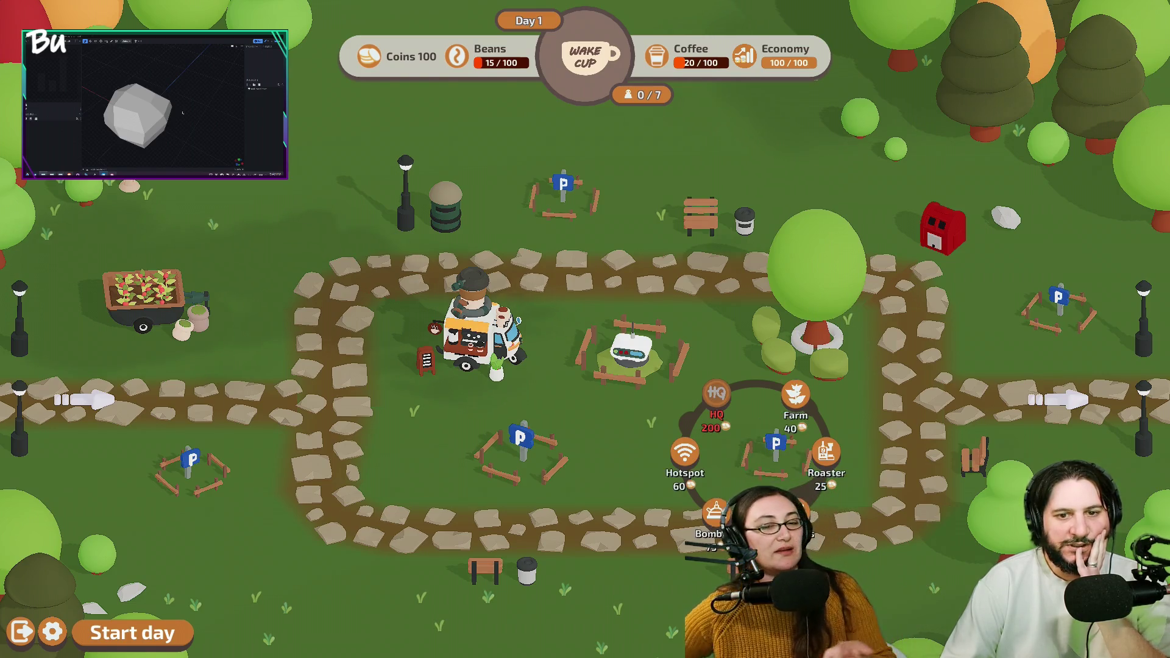
pyautogui.click(608, 448)
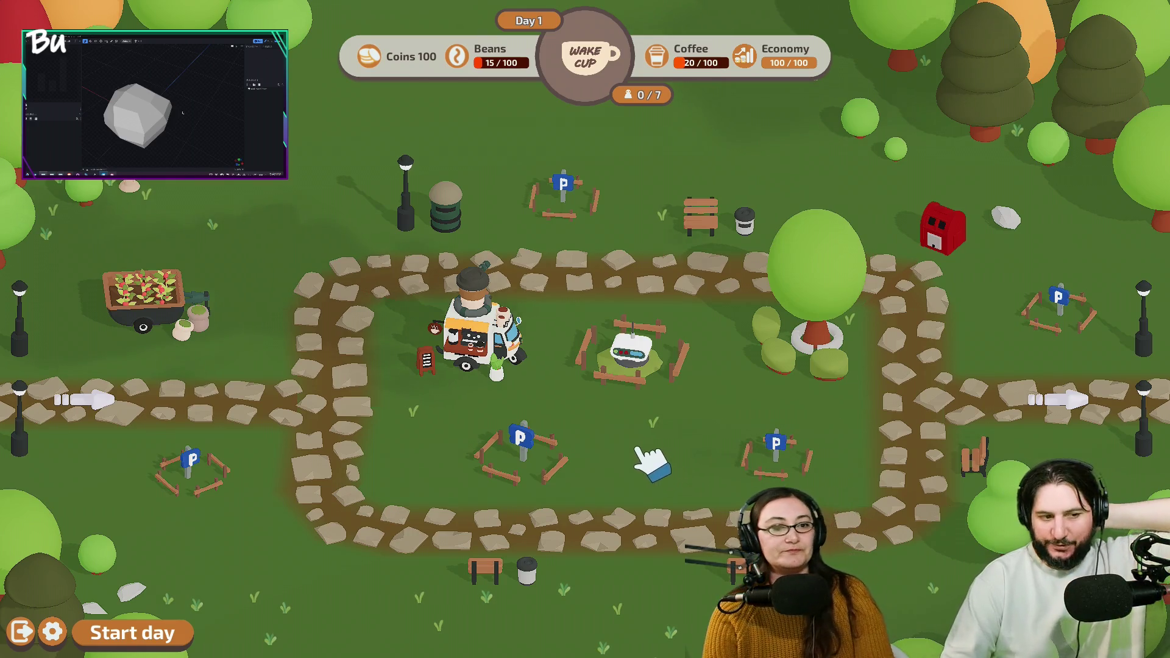
# Quit Wake Cup from the pause menu, close Steam's update news and minimize Steam
pyautogui.click(20, 631)
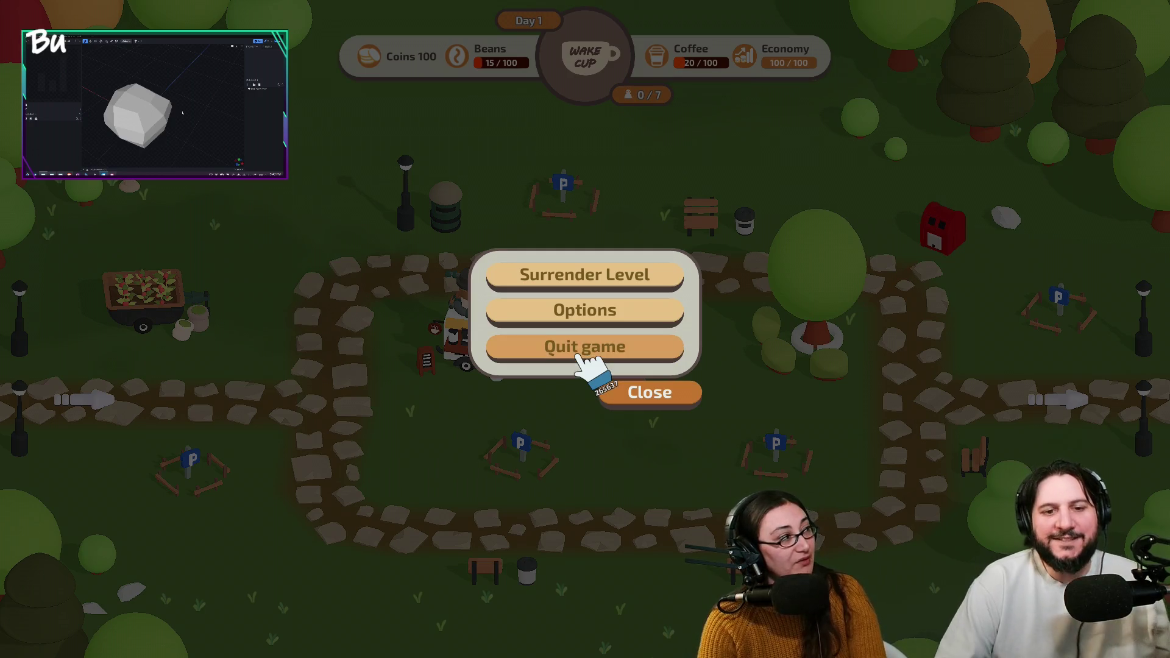
pyautogui.click(578, 355)
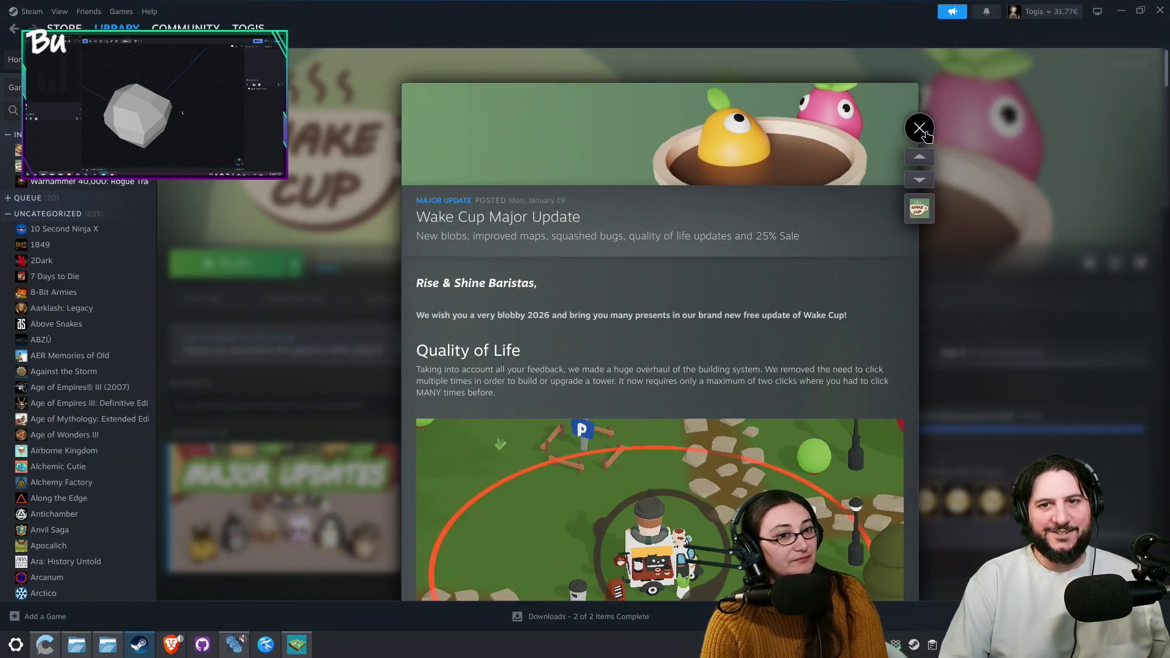
pyautogui.click(920, 129)
pyautogui.click(1128, 7)
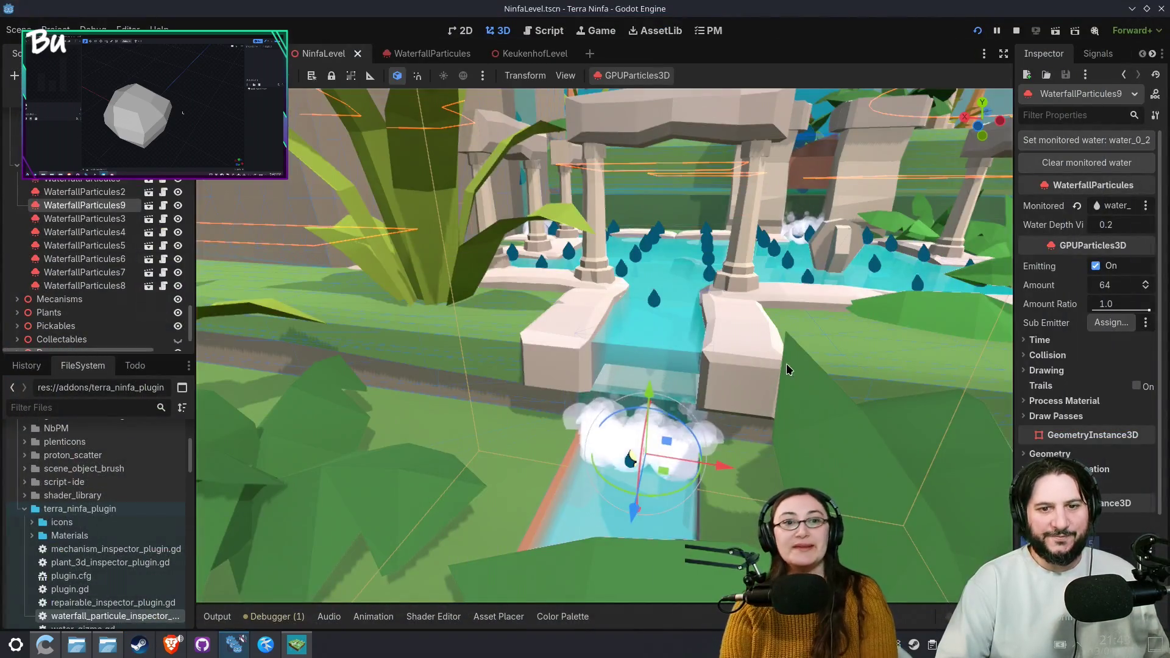
pyautogui.press('f')
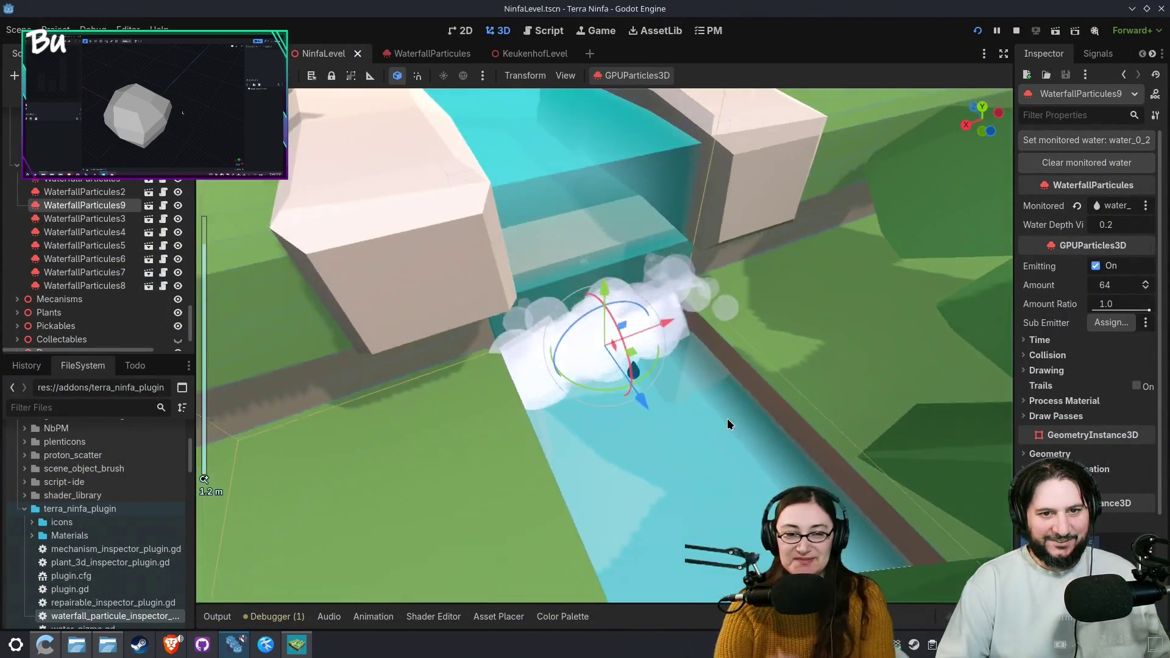
# Nudge WaterfallParticules9 along Z and move it below WaterfallParticules8 in the Scene dock
pyautogui.moveTo(656, 400)
pyautogui.mouseDown()
pyautogui.moveTo(677, 448)
pyautogui.moveTo(660, 431)
pyautogui.moveTo(514, 463)
pyautogui.moveTo(678, 450)
pyautogui.mouseUp()
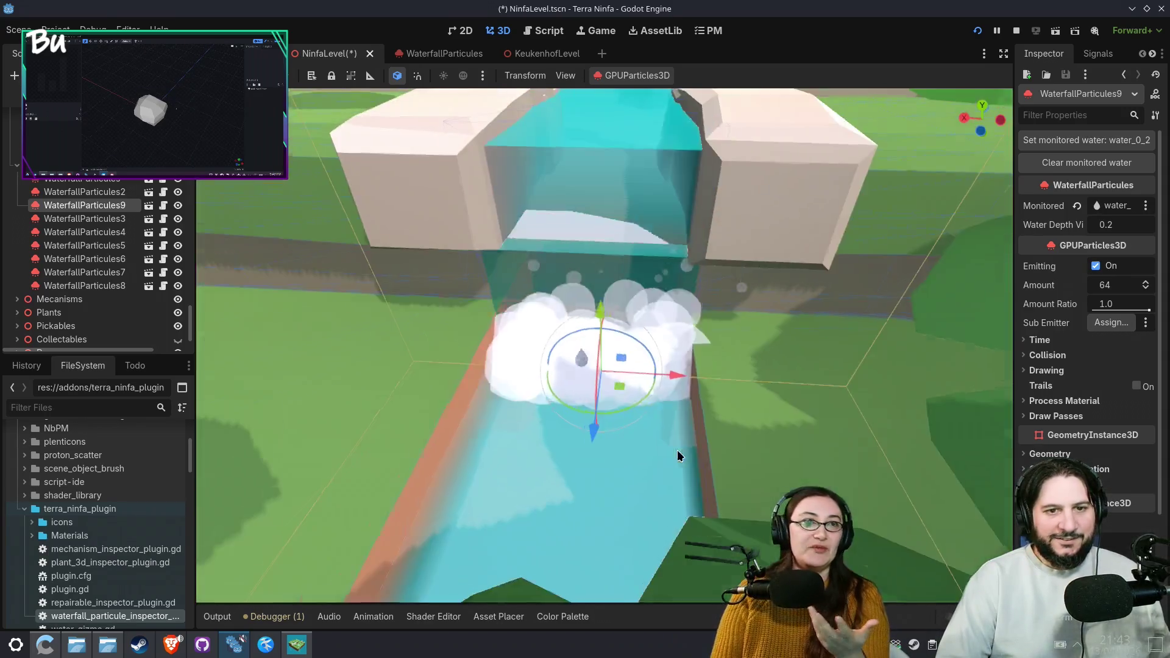
pyautogui.moveTo(84, 205)
pyautogui.mouseDown()
pyautogui.moveTo(125, 298)
pyautogui.moveTo(113, 280)
pyautogui.mouseUp()
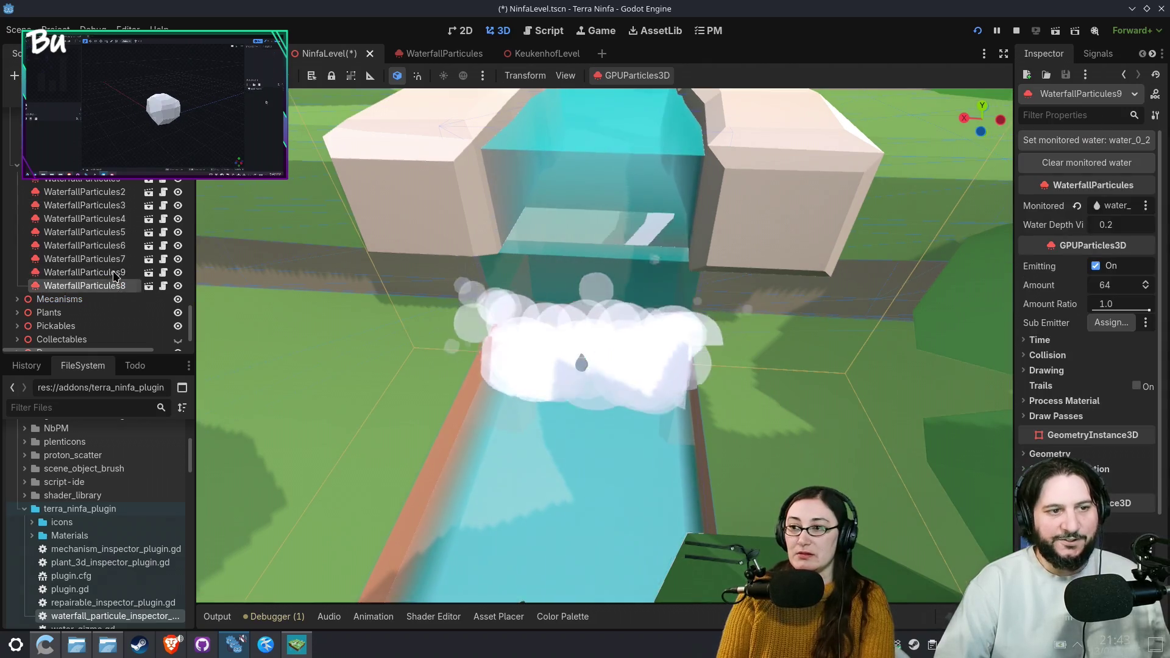
pyautogui.click(121, 287)
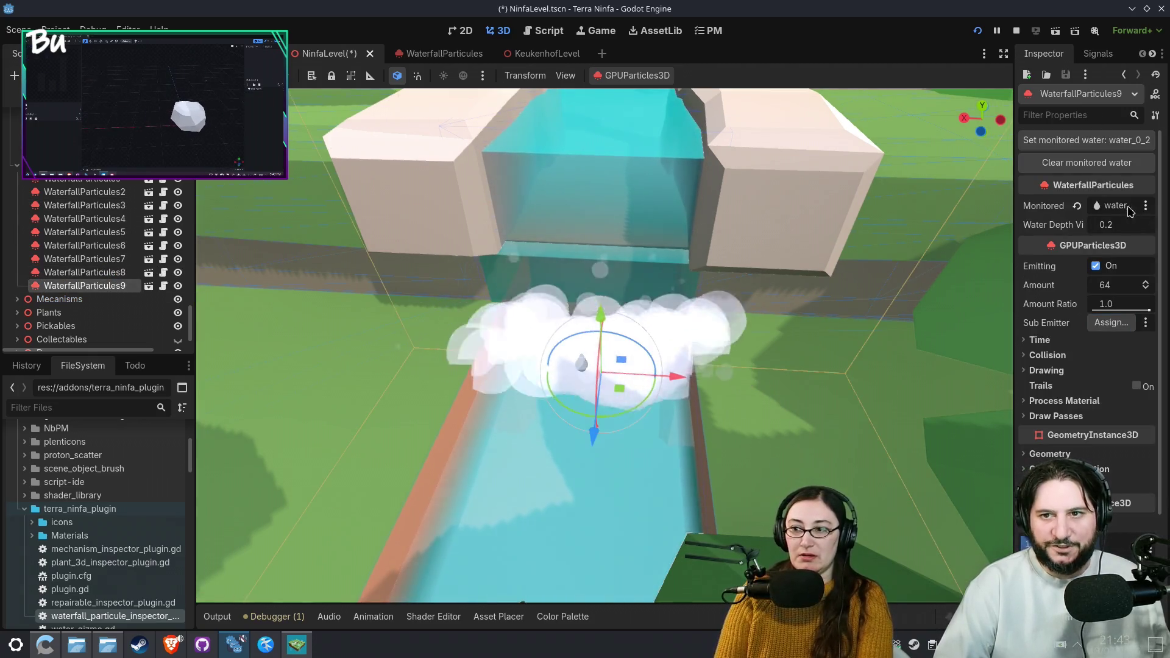
# Select the Water node beneath the waterfall and pick it as the source water
pyautogui.moveTo(728, 321)
pyautogui.mouseDown()
pyautogui.moveTo(649, 330)
pyautogui.moveTo(375, 279)
pyautogui.mouseUp()
pyautogui.scroll(3, 670, 329)
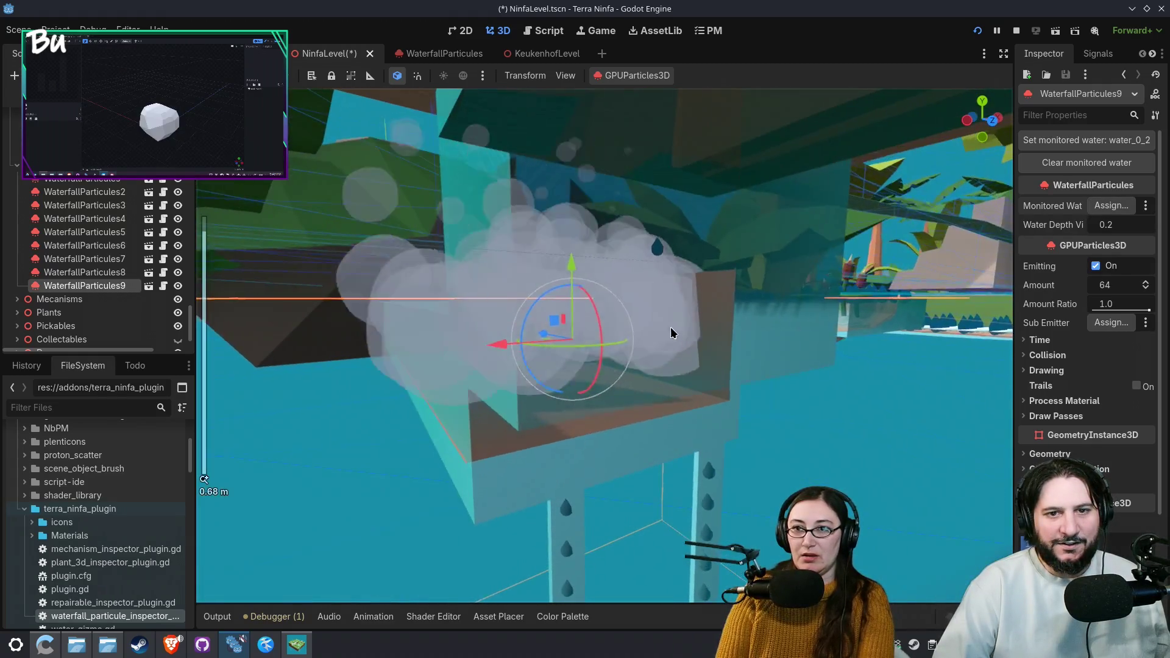
pyautogui.click(655, 247)
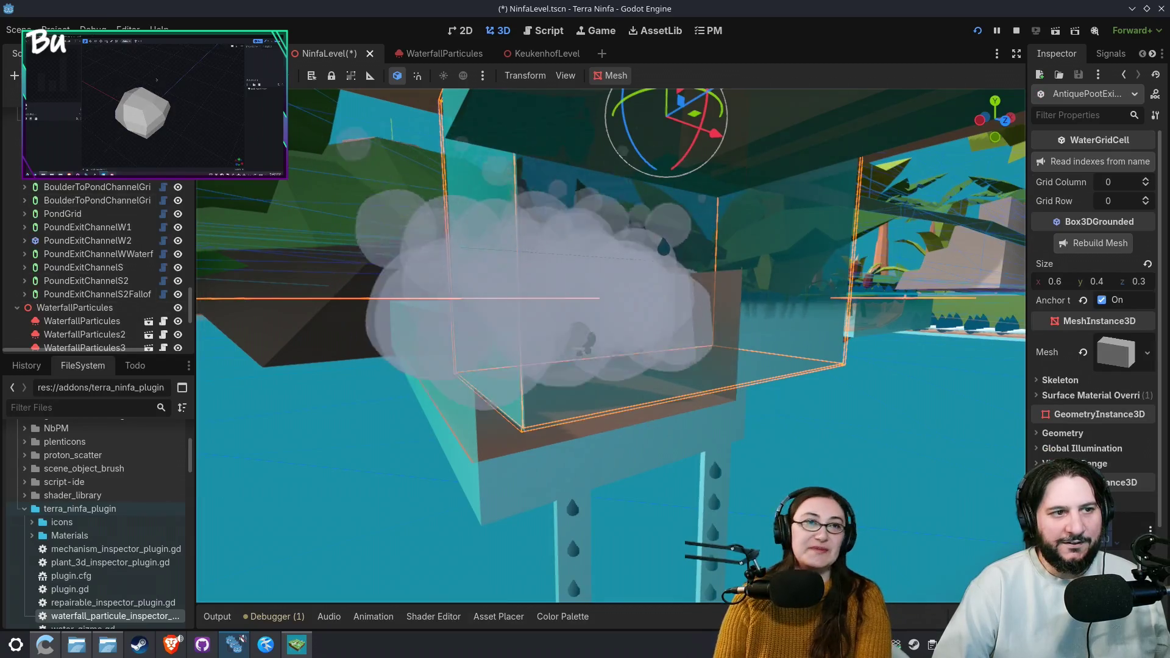
pyautogui.click(657, 247)
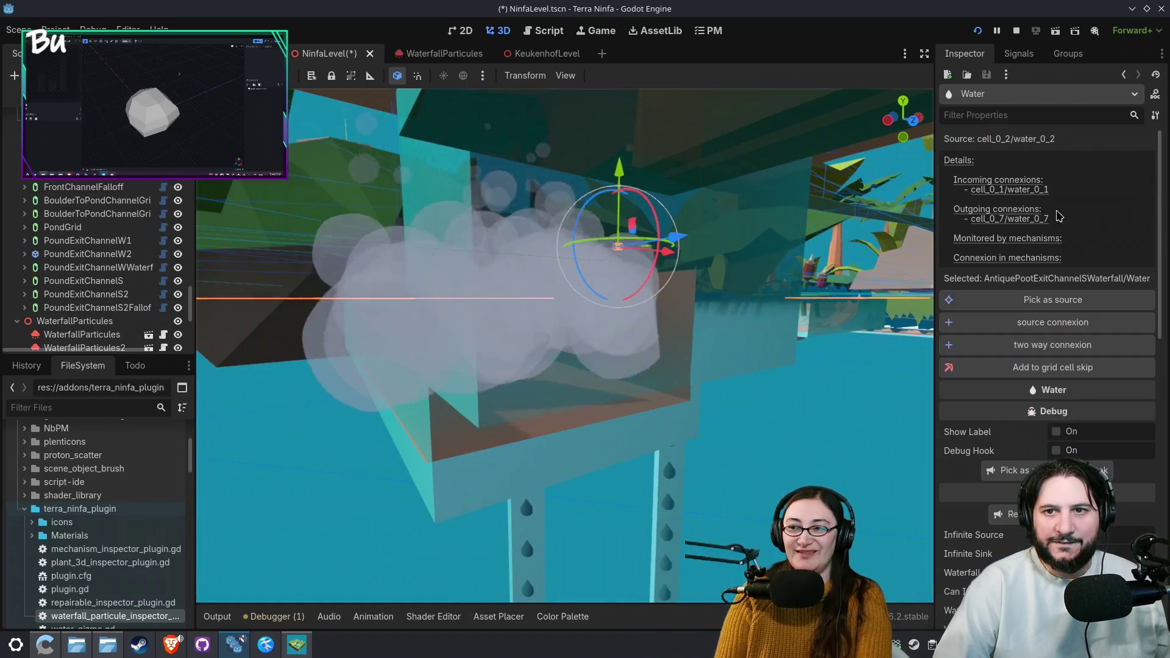
pyautogui.click(1013, 300)
pyautogui.moveTo(476, 288); pyautogui.dragTo(708, 326)
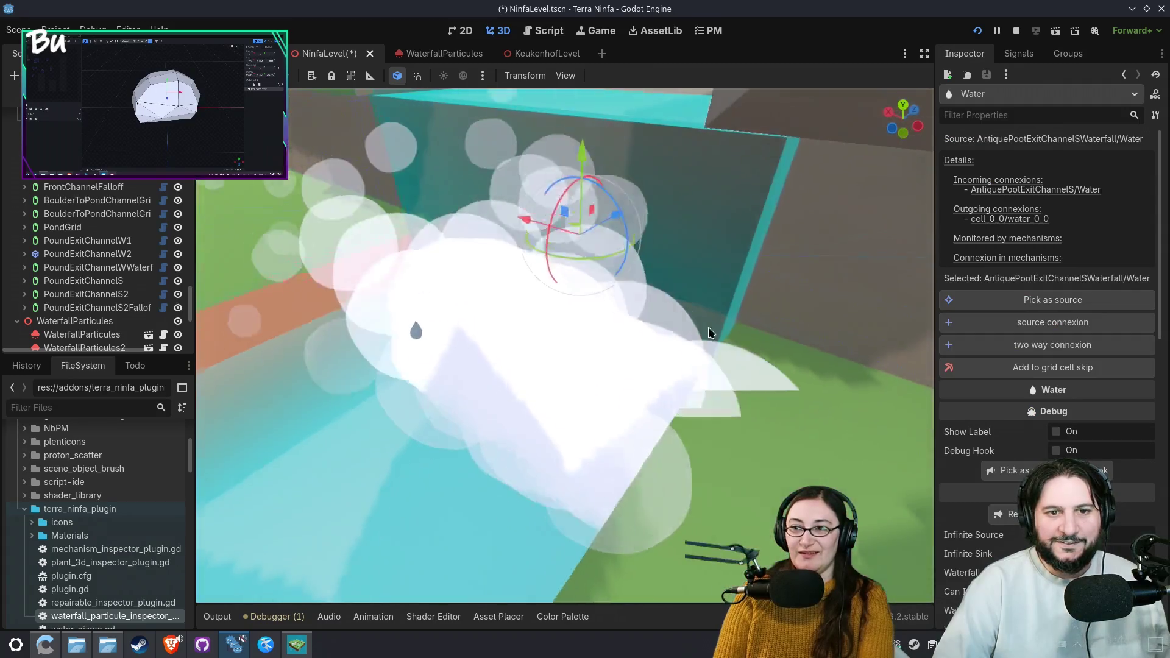
pyautogui.scroll(3, 733, 326)
pyautogui.click(473, 343)
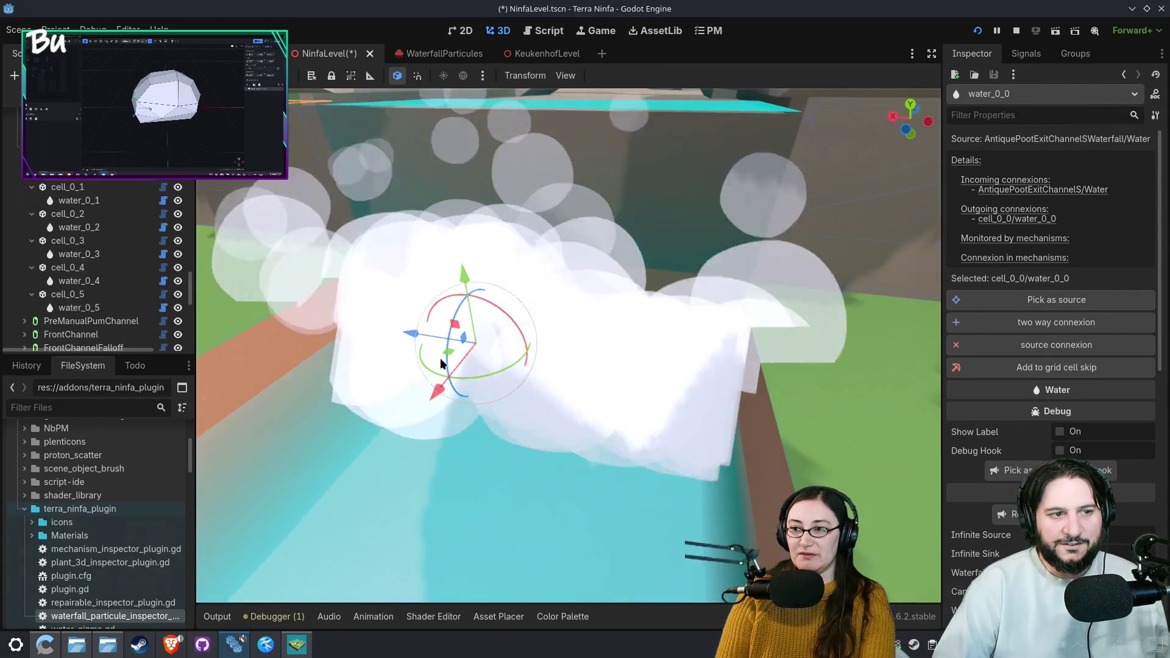
# Set WaterfallParticules9's Monitored Water to the picked Water cell
pyautogui.scroll(10, 92, 260)
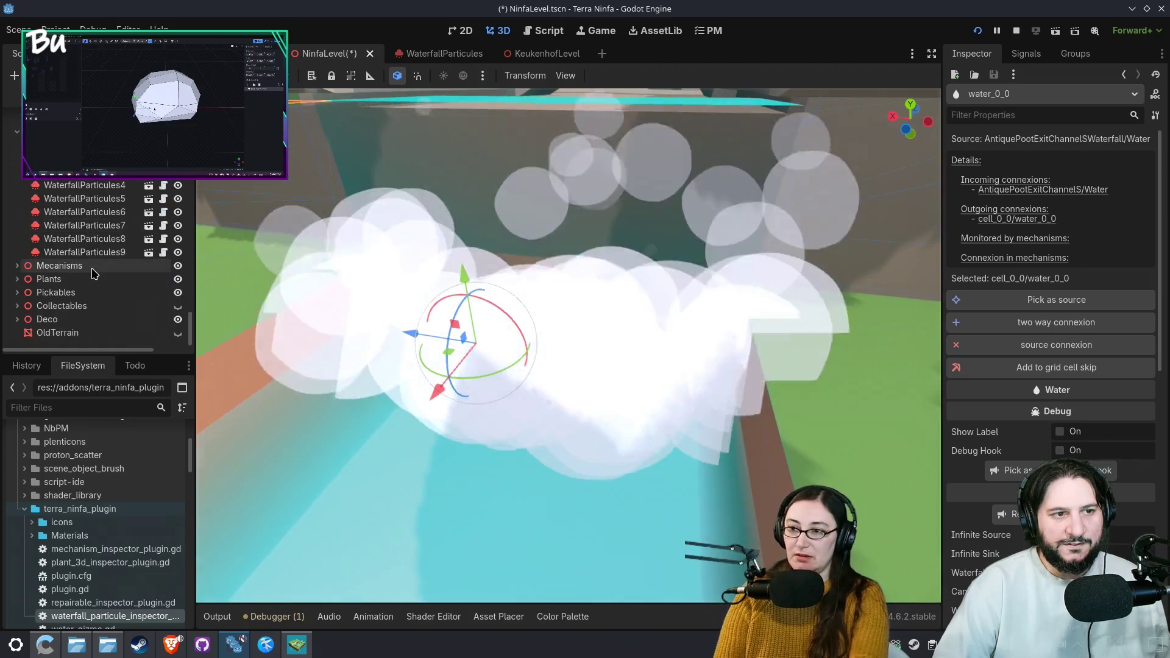
pyautogui.click(92, 255)
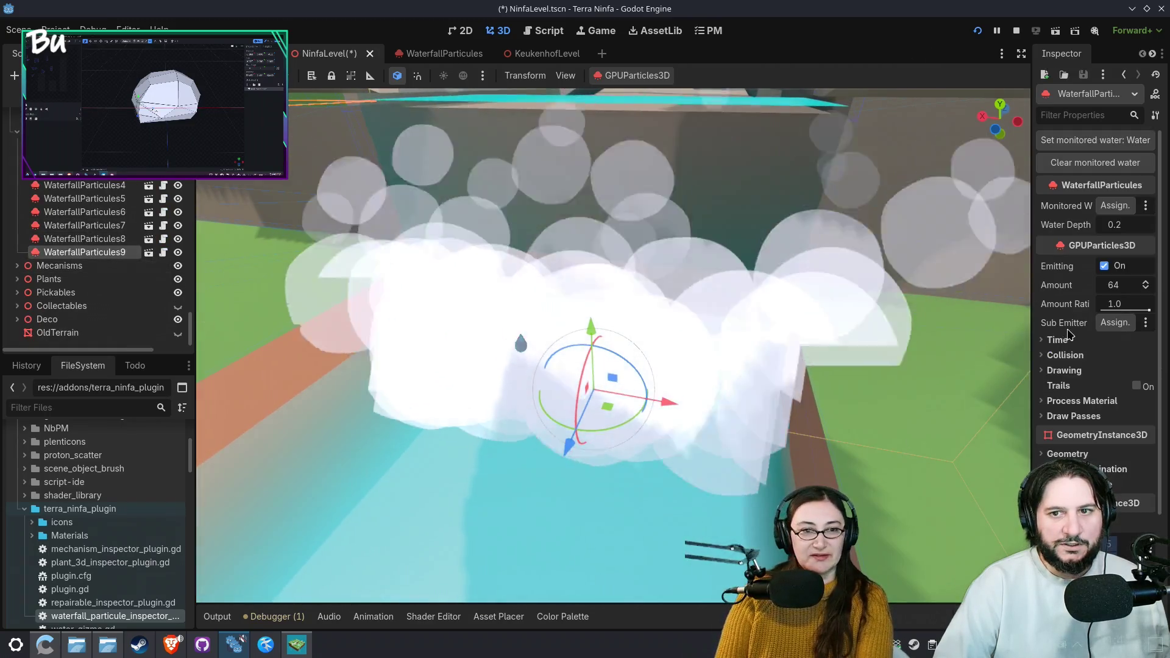
pyautogui.moveTo(1018, 303); pyautogui.dragTo(954, 302)
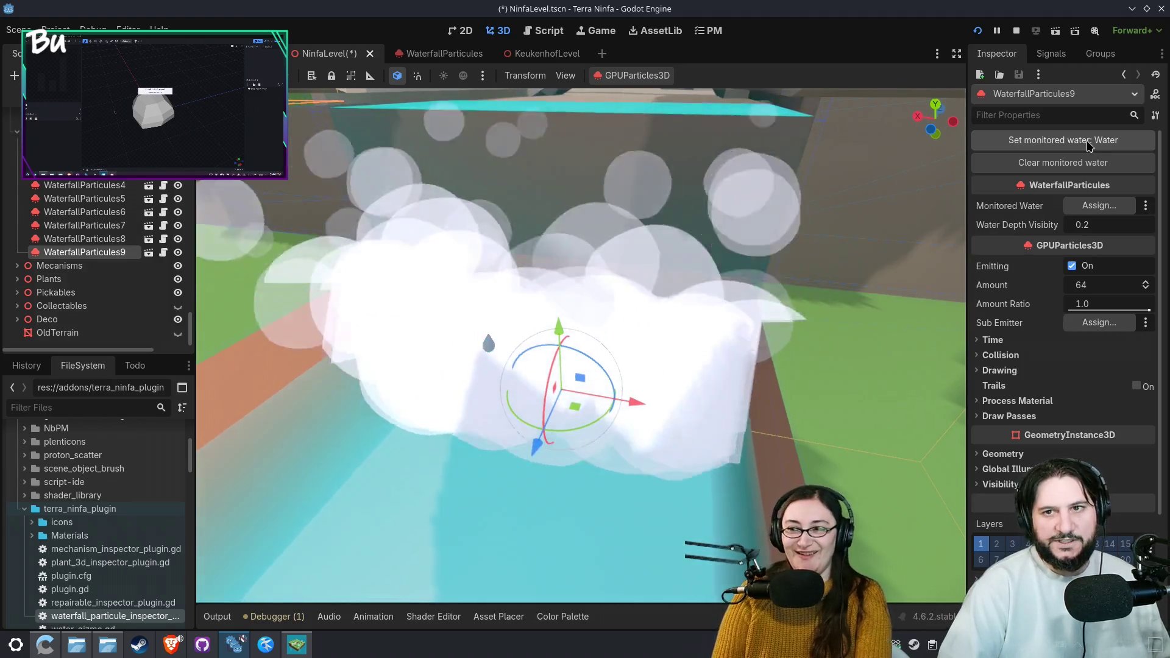
pyautogui.click(1074, 149)
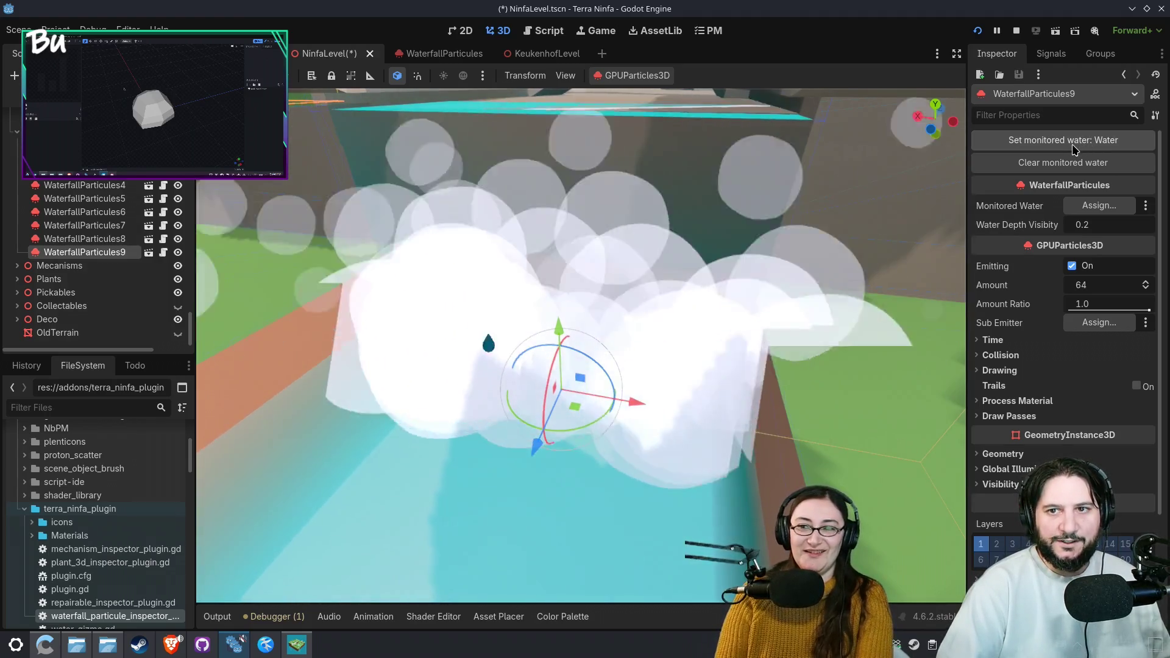
pyautogui.scroll(-5, 867, 335)
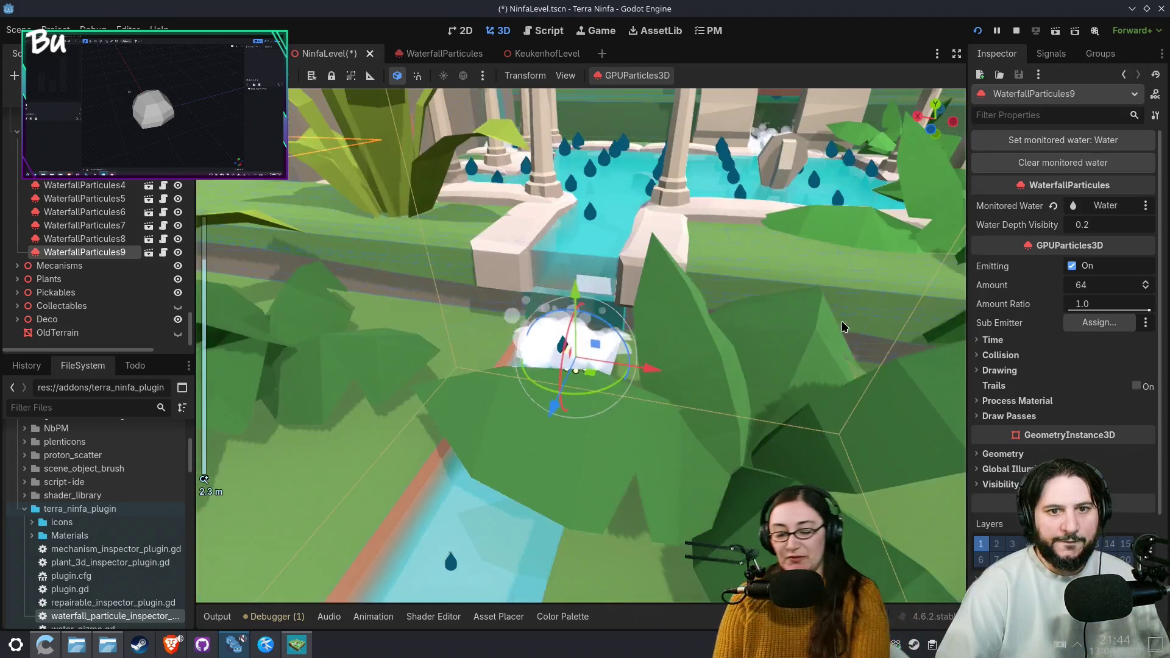
# Duplicate the emitter as WaterfallParticules10, move it into the exit channel and rotate it across
pyautogui.scroll(5, 775, 398)
pyautogui.hotkey('ctrl', 'd')
pyautogui.moveTo(641, 386)
pyautogui.mouseDown()
pyautogui.moveTo(707, 420)
pyautogui.moveTo(916, 485)
pyautogui.moveTo(800, 461)
pyautogui.mouseUp()
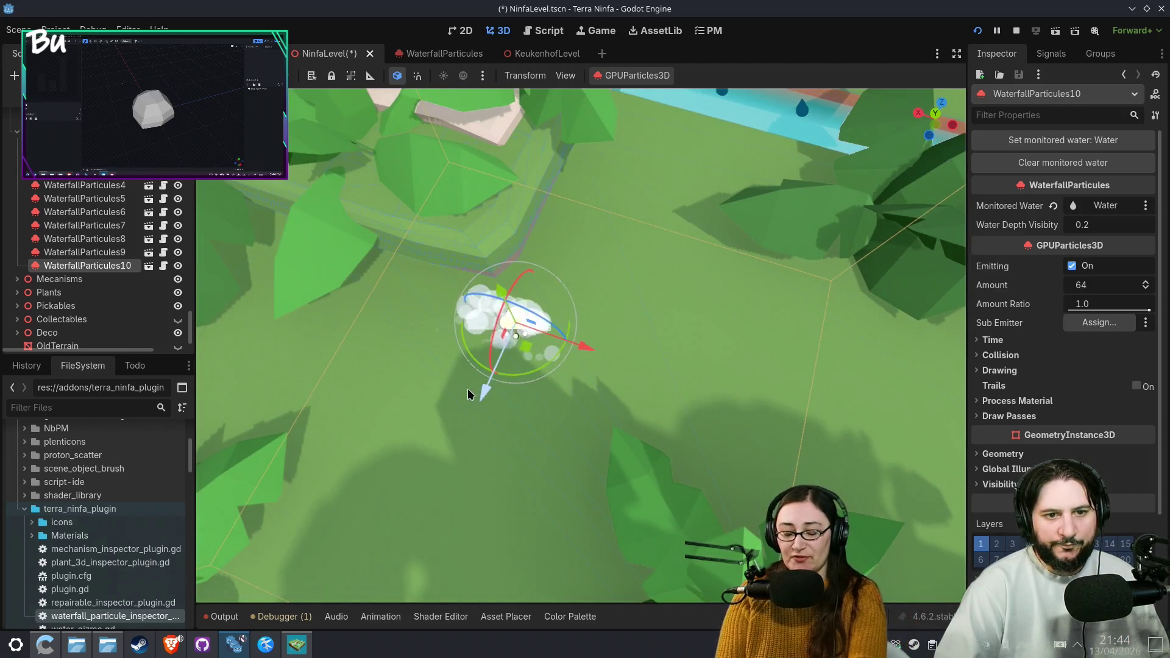
pyautogui.moveTo(564, 301); pyautogui.dragTo(607, 229)
pyautogui.moveTo(586, 295); pyautogui.dragTo(584, 298)
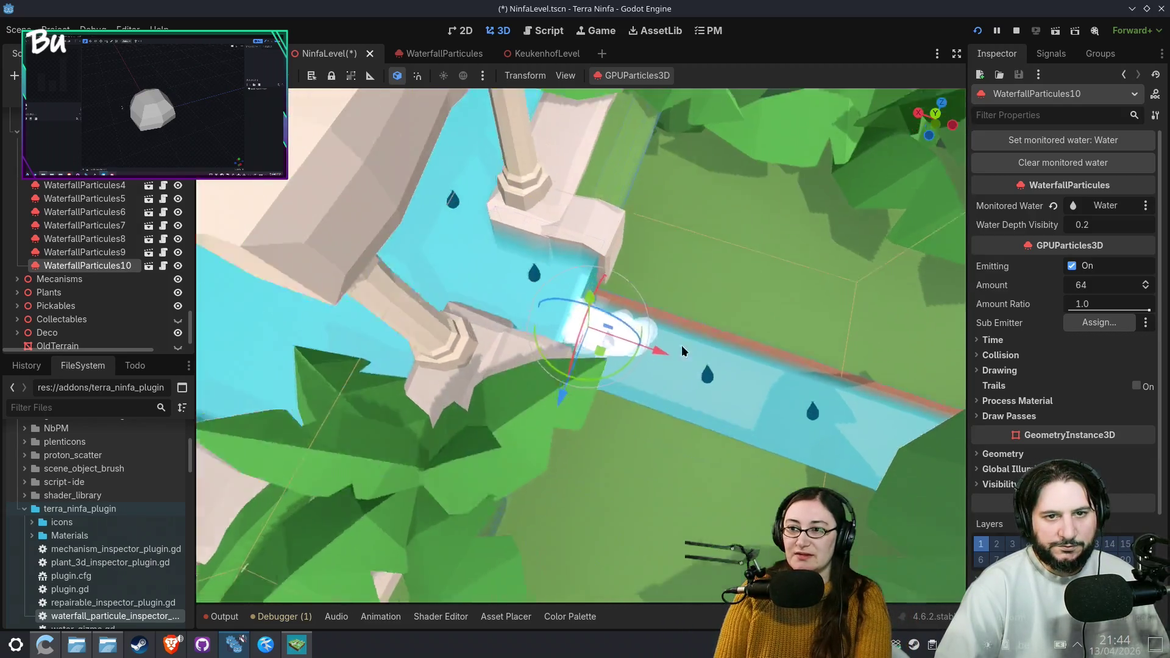
pyautogui.scroll(3, 469, 363)
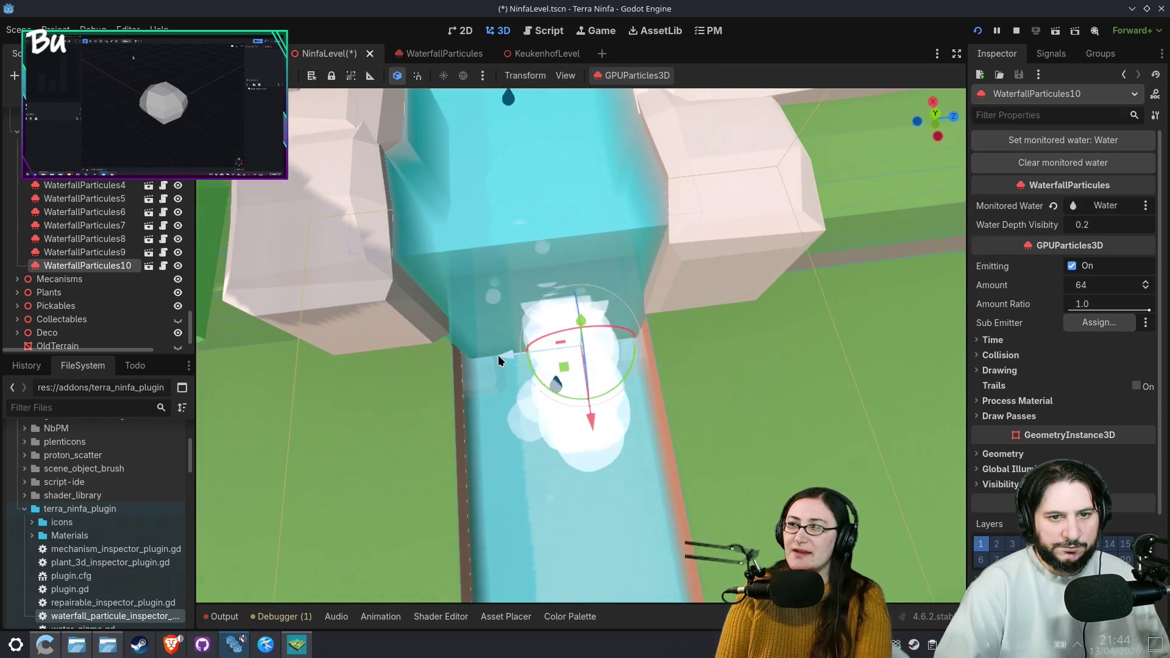
pyautogui.moveTo(499, 354); pyautogui.dragTo(471, 359)
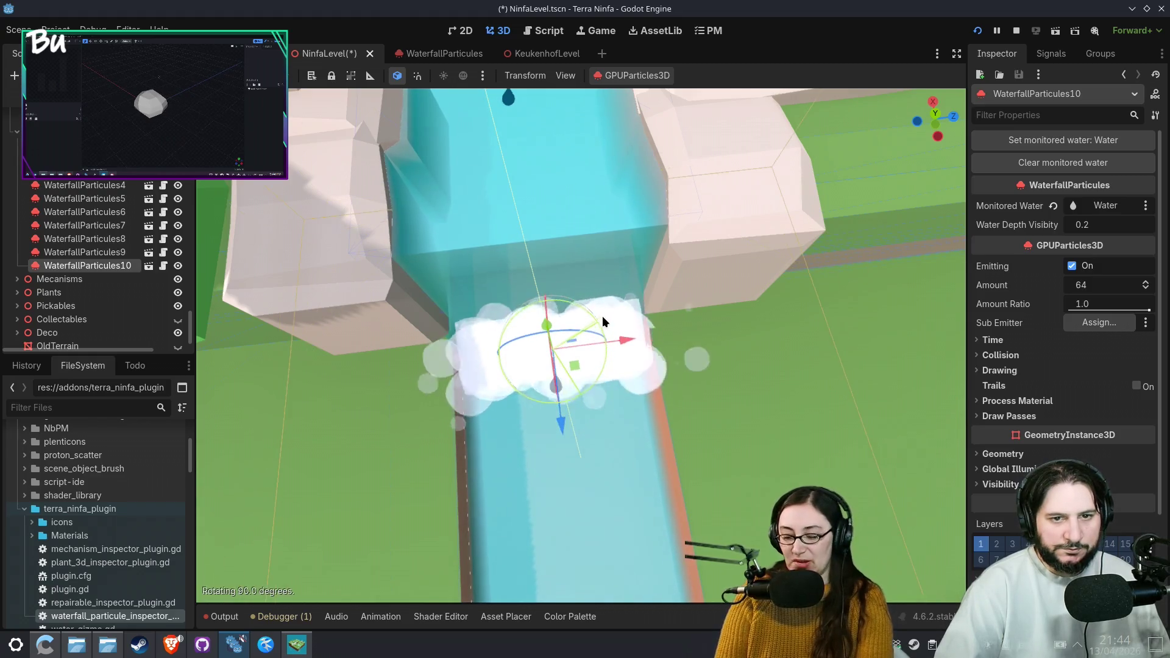
pyautogui.moveTo(626, 397)
pyautogui.mouseDown()
pyautogui.moveTo(587, 350)
pyautogui.moveTo(637, 353)
pyautogui.mouseUp()
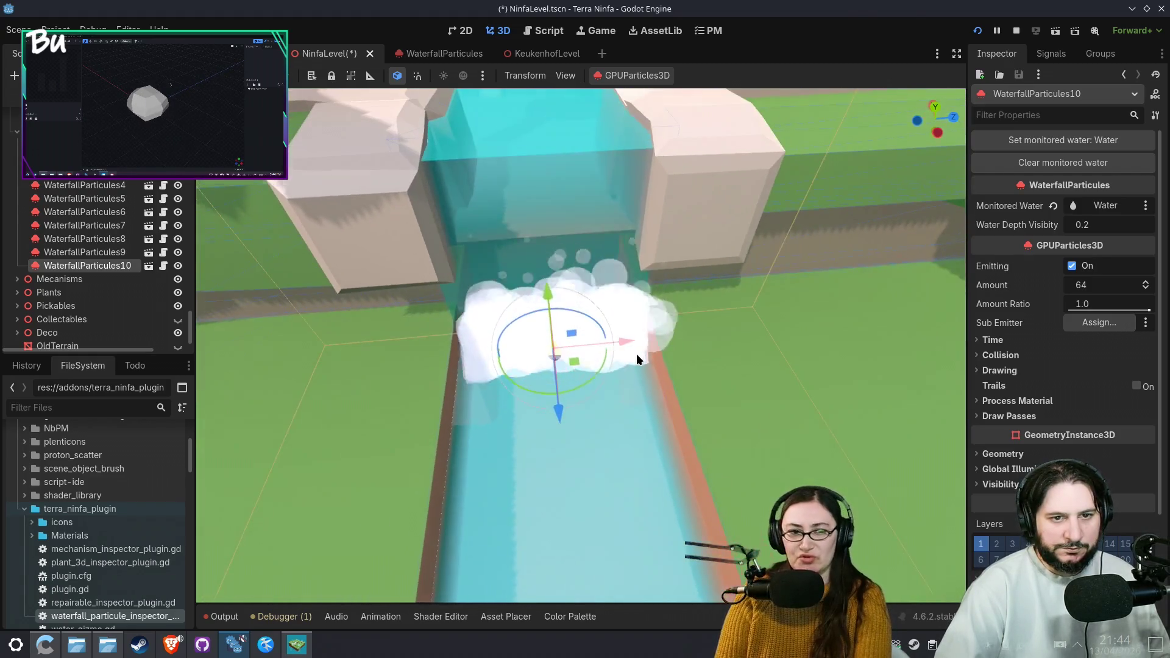
# Select the exit channel waterfall's Water cell, then reselect WaterfallParticules10 to check its monitored water
pyautogui.moveTo(642, 261); pyautogui.dragTo(566, 315)
pyautogui.click(663, 311)
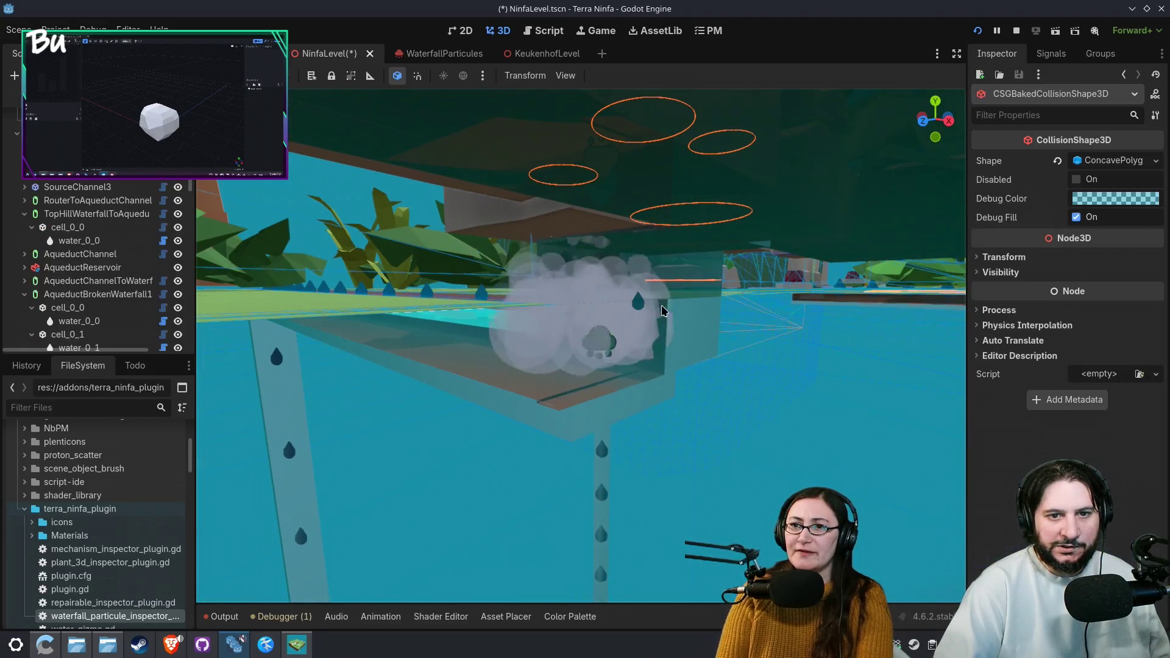
pyautogui.click(637, 306)
pyautogui.moveTo(638, 306)
pyautogui.mouseDown()
pyautogui.moveTo(718, 390)
pyautogui.moveTo(724, 412)
pyautogui.mouseUp()
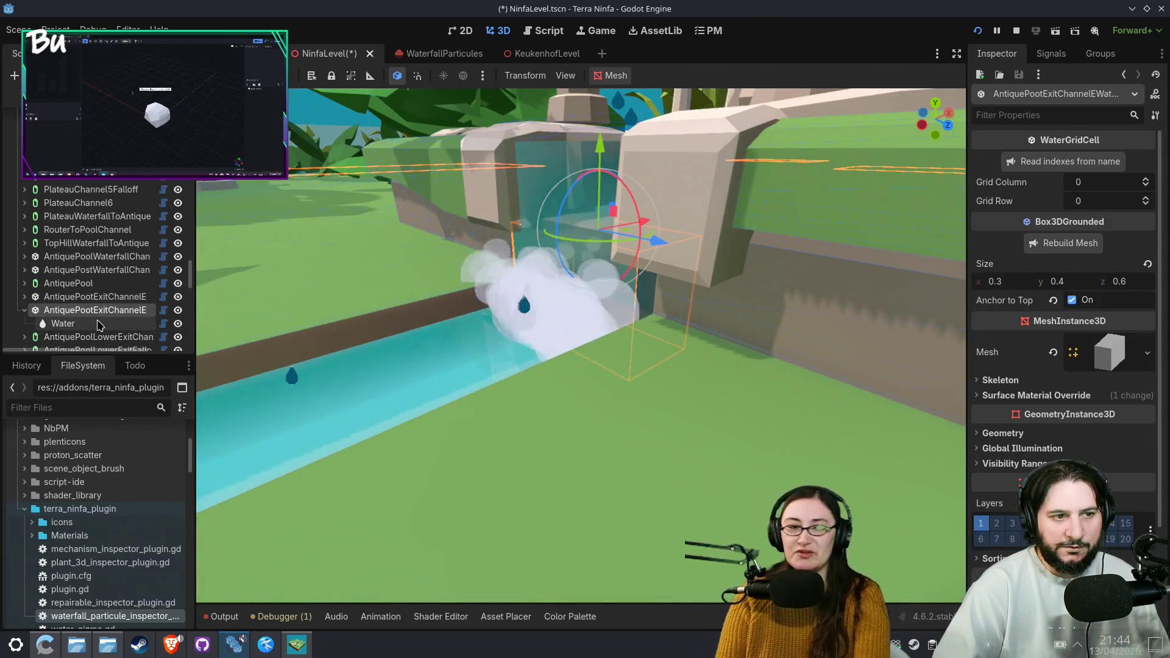
pyautogui.click(100, 324)
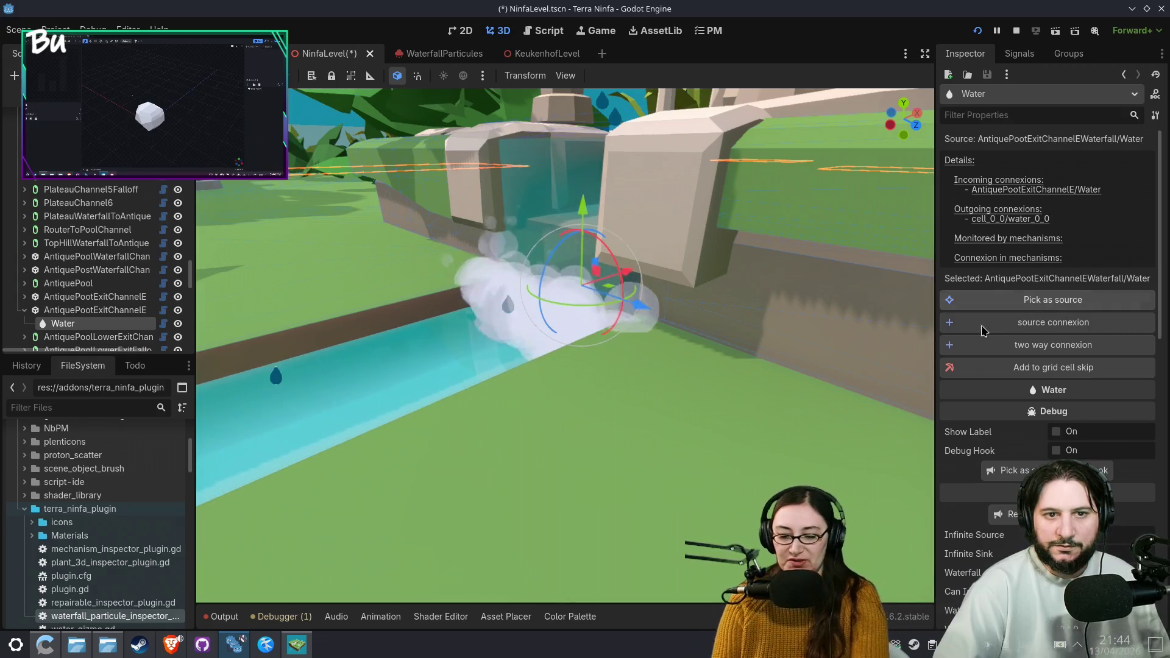
pyautogui.scroll(-15, 92, 268)
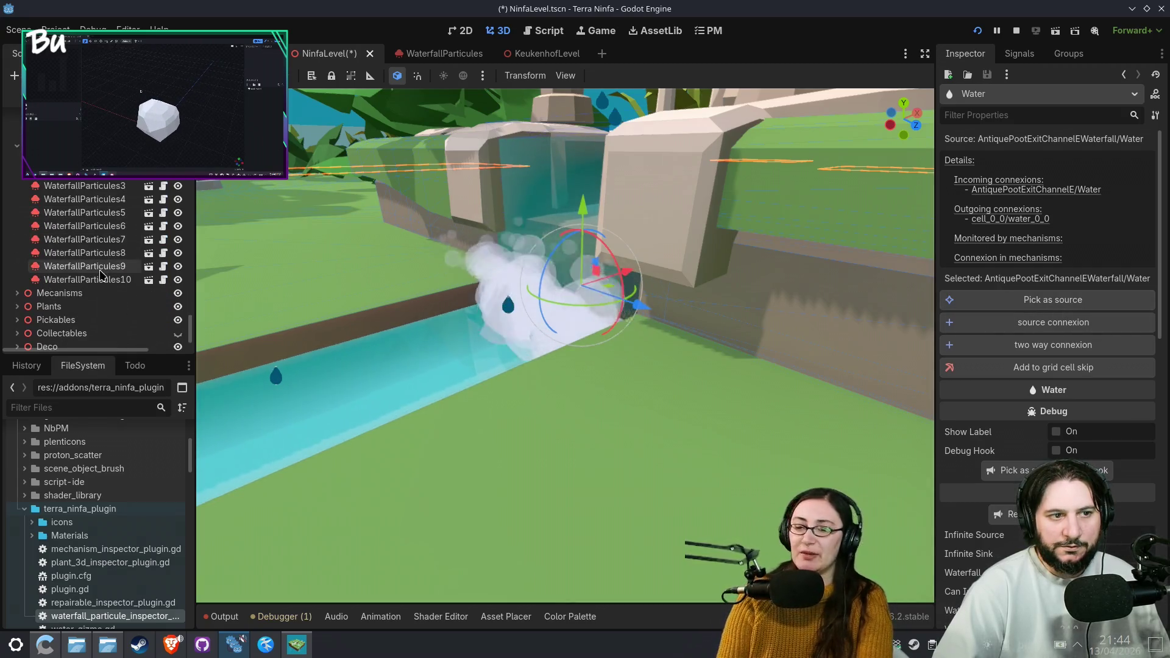
pyautogui.click(110, 280)
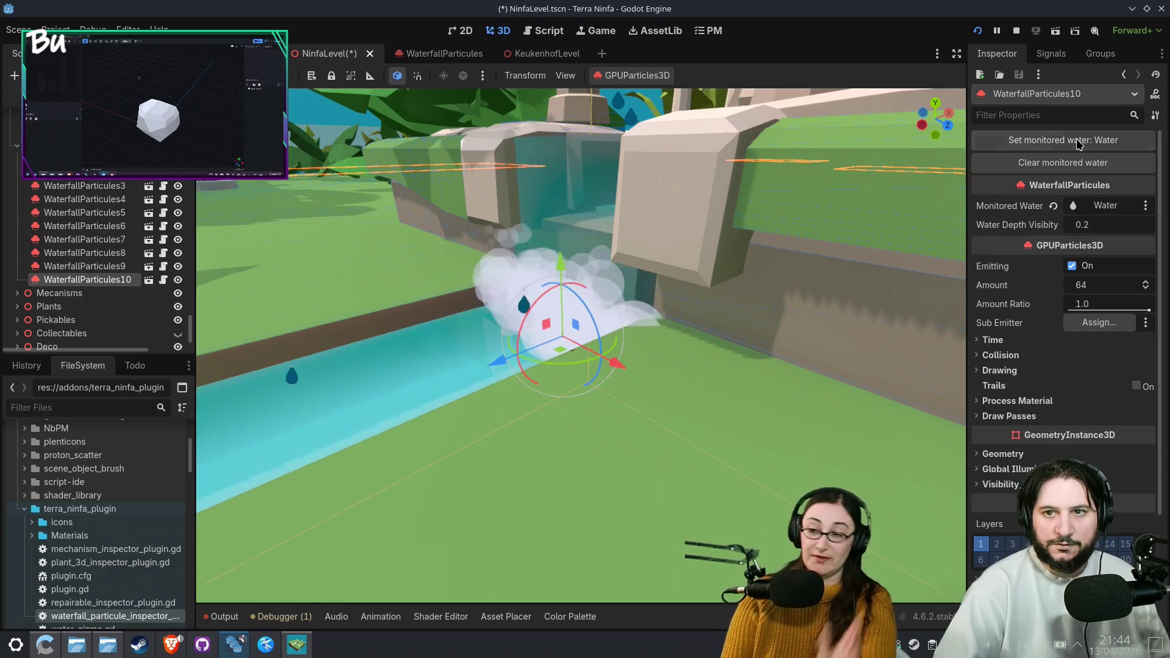
pyautogui.scroll(-6, 672, 271)
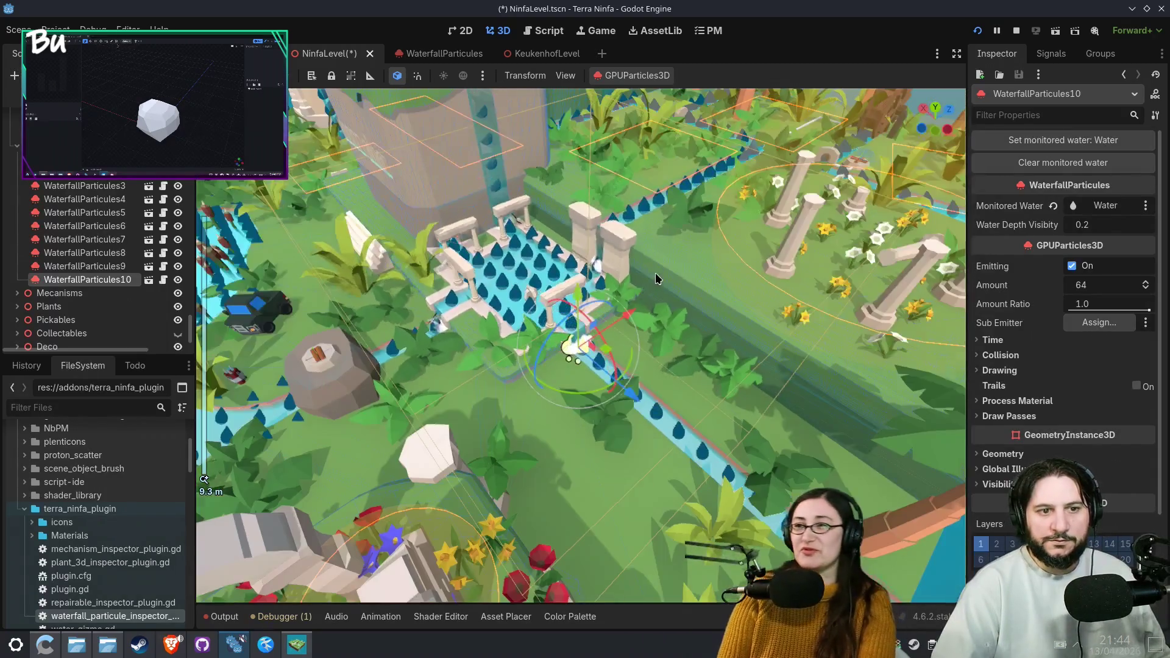
pyautogui.scroll(-4, 656, 279)
pyautogui.scroll(3, 520, 350)
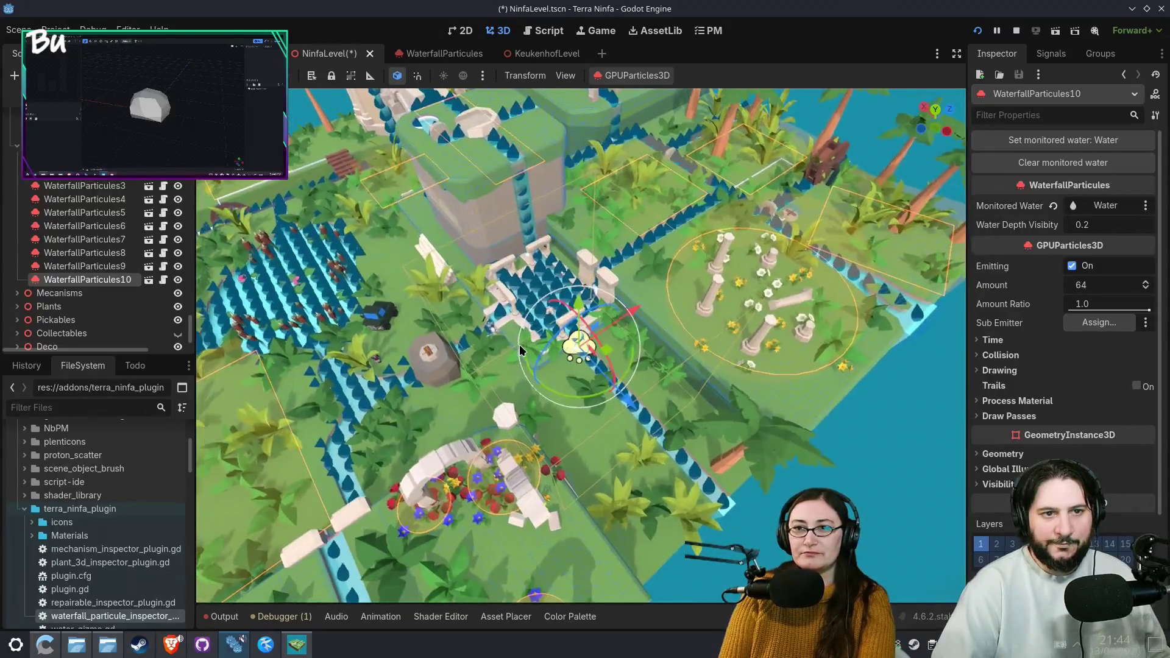
# Lower WaterfallParticules11 onto the water and rotate it 120 degrees around its vertical axis
pyautogui.moveTo(522, 350); pyautogui.dragTo(584, 378)
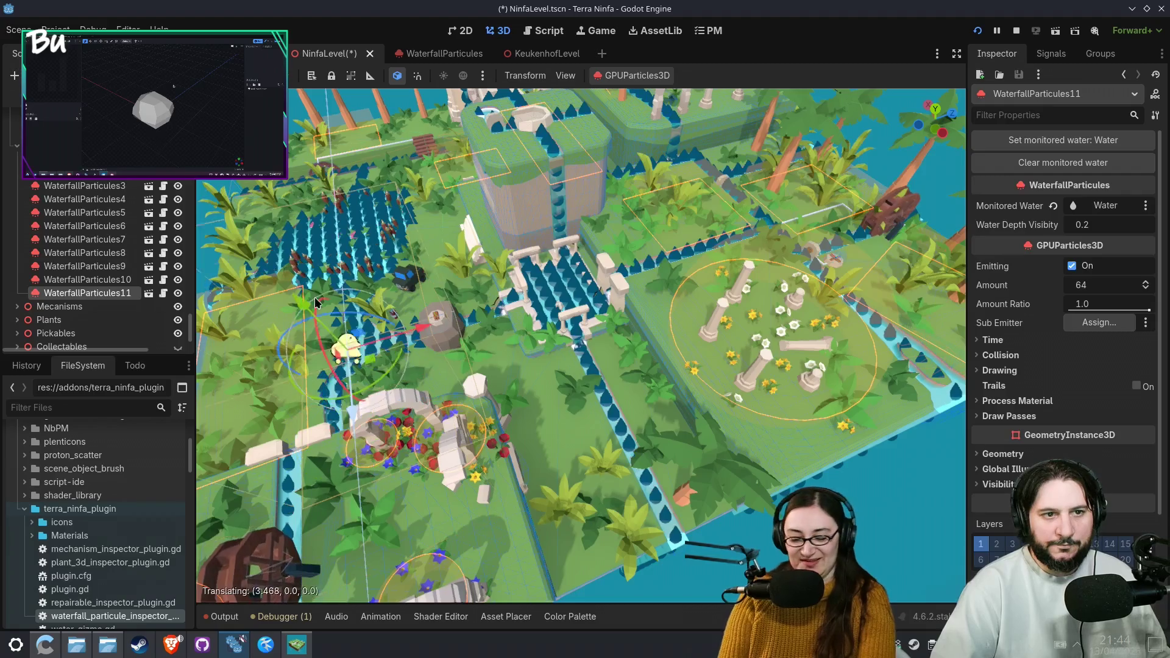
pyautogui.press('f')
pyautogui.scroll(4, 579, 366)
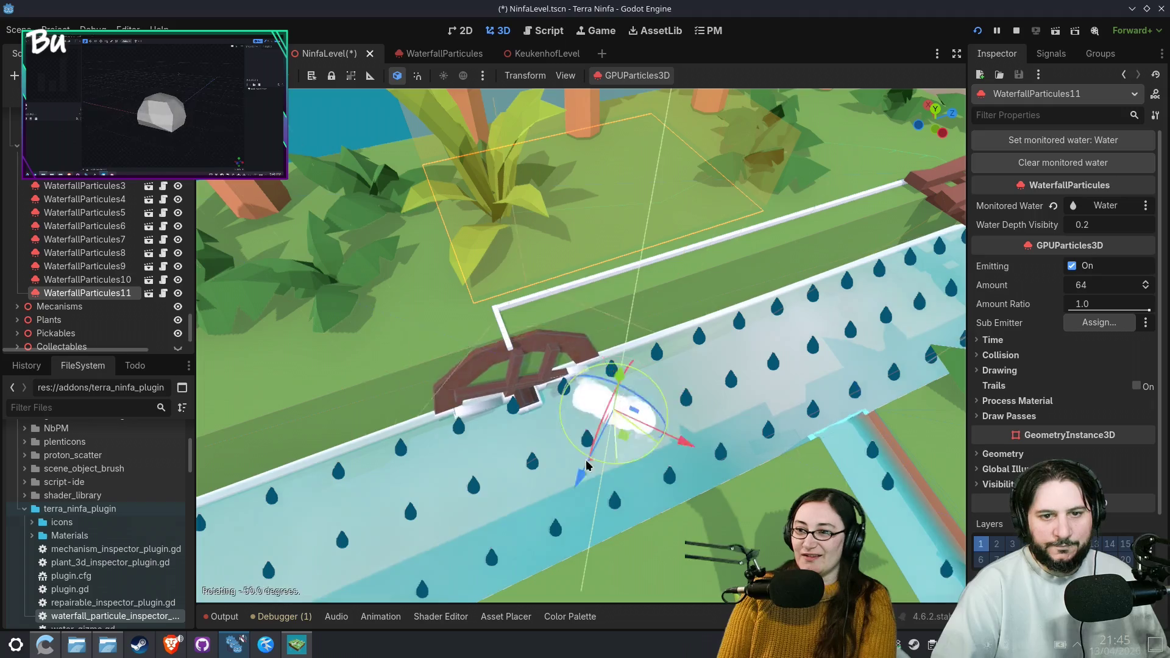
pyautogui.moveTo(566, 377)
pyautogui.mouseDown()
pyautogui.moveTo(765, 493)
pyautogui.moveTo(770, 453)
pyautogui.mouseUp()
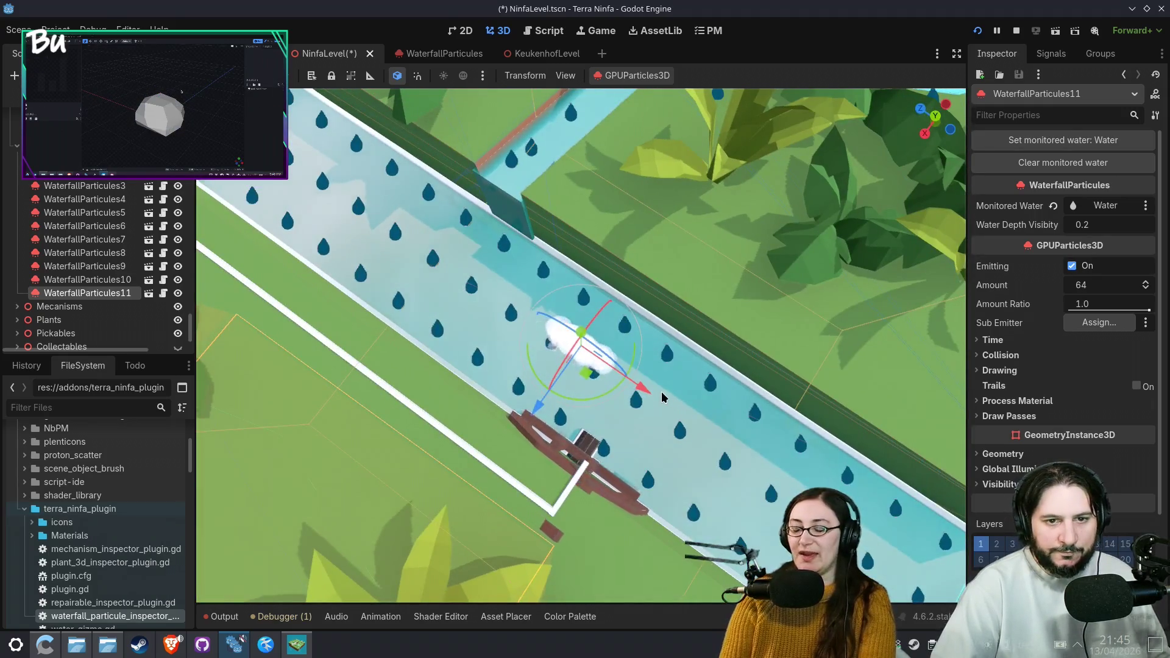
pyautogui.press('f')
pyautogui.scroll(3, 619, 450)
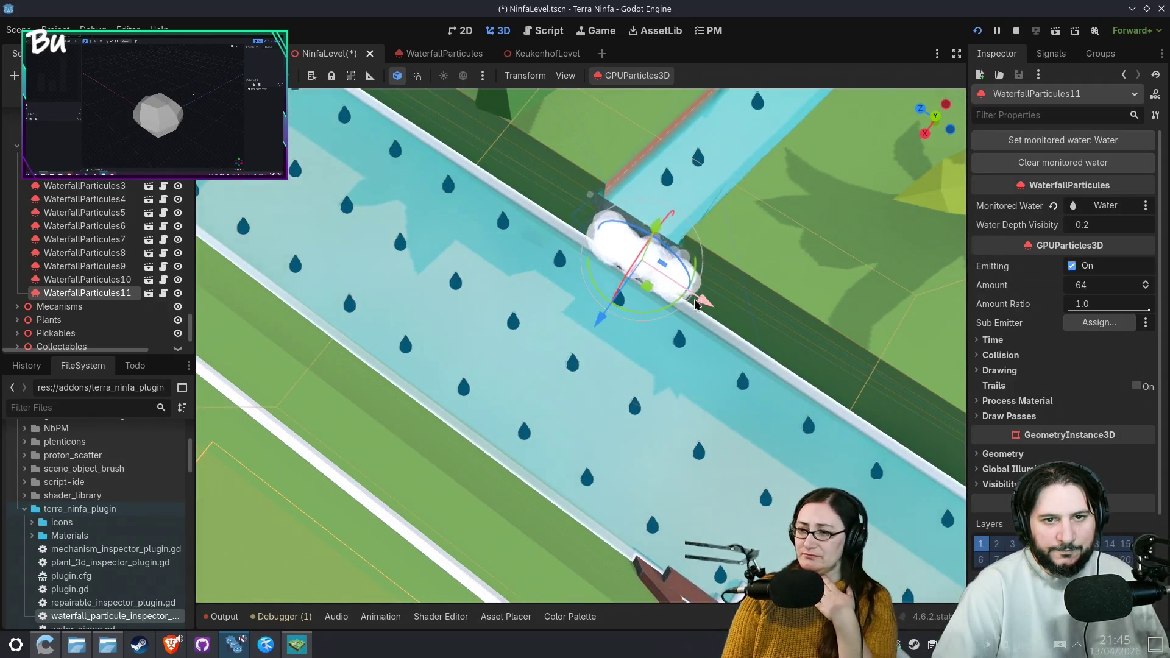
pyautogui.moveTo(685, 297)
pyautogui.mouseDown()
pyautogui.moveTo(597, 292)
pyautogui.moveTo(608, 395)
pyautogui.mouseUp()
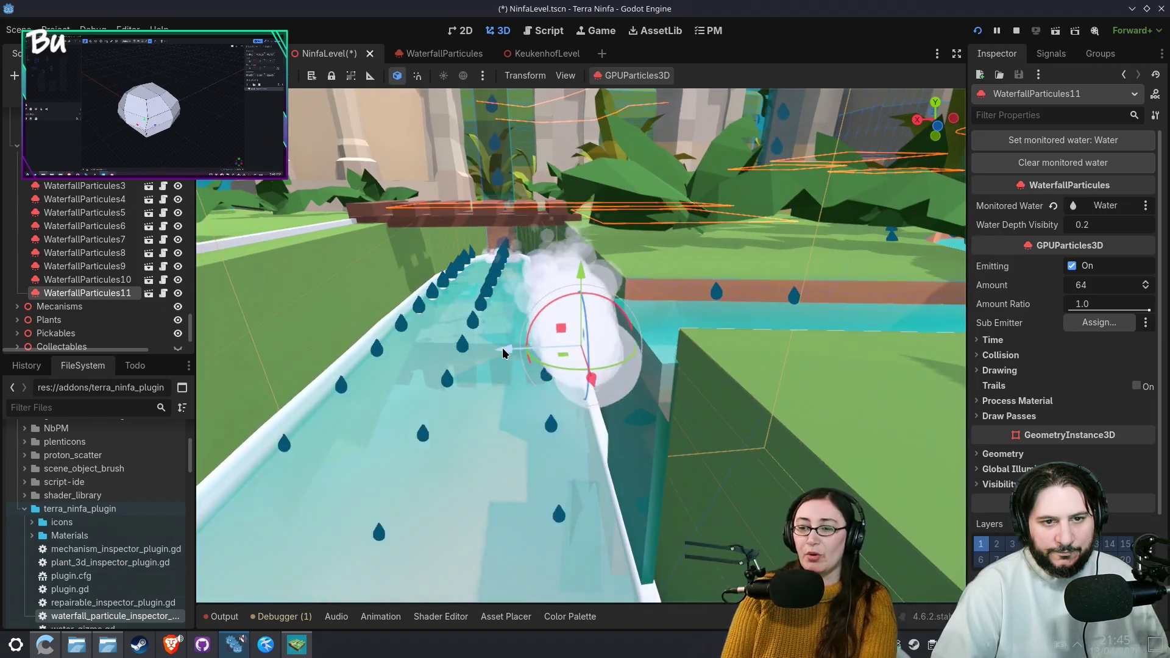
pyautogui.moveTo(622, 271)
pyautogui.mouseDown()
pyautogui.moveTo(617, 488)
pyautogui.moveTo(598, 504)
pyautogui.moveTo(728, 479)
pyautogui.moveTo(737, 446)
pyautogui.mouseUp()
pyautogui.moveTo(614, 367)
pyautogui.mouseDown()
pyautogui.moveTo(492, 350)
pyautogui.moveTo(505, 309)
pyautogui.moveTo(586, 280)
pyautogui.moveTo(490, 312)
pyautogui.moveTo(678, 388)
pyautogui.moveTo(461, 397)
pyautogui.moveTo(685, 381)
pyautogui.mouseUp()
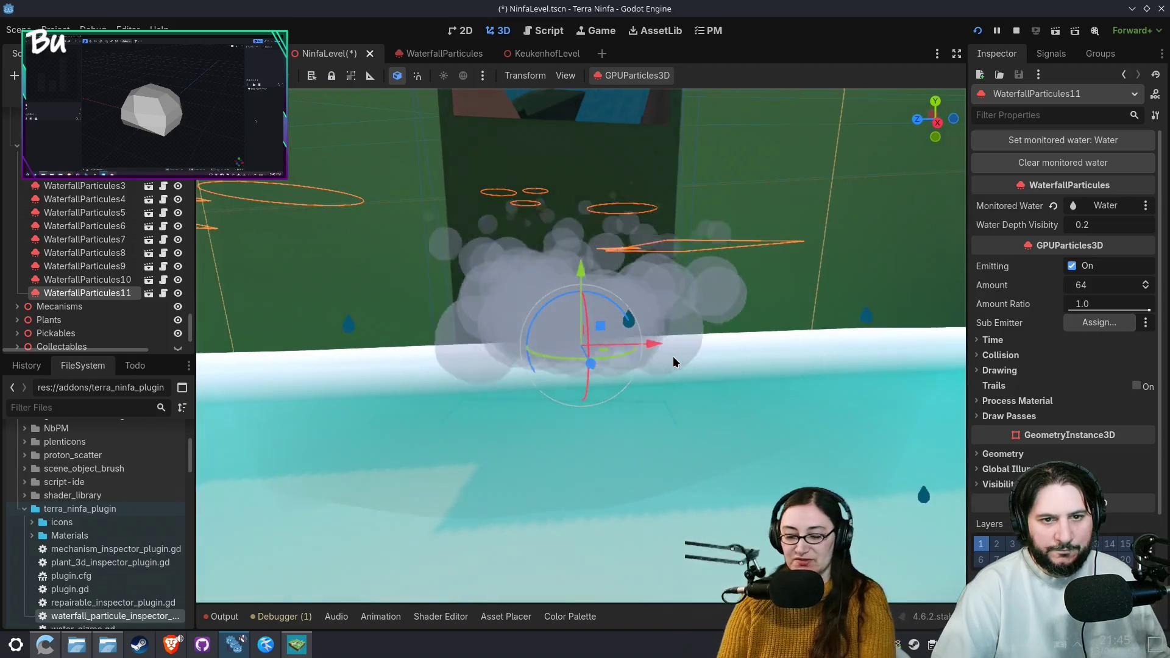
pyautogui.moveTo(580, 271); pyautogui.dragTo(579, 290)
pyautogui.moveTo(737, 384)
pyautogui.mouseDown()
pyautogui.moveTo(679, 371)
pyautogui.moveTo(712, 422)
pyautogui.mouseUp()
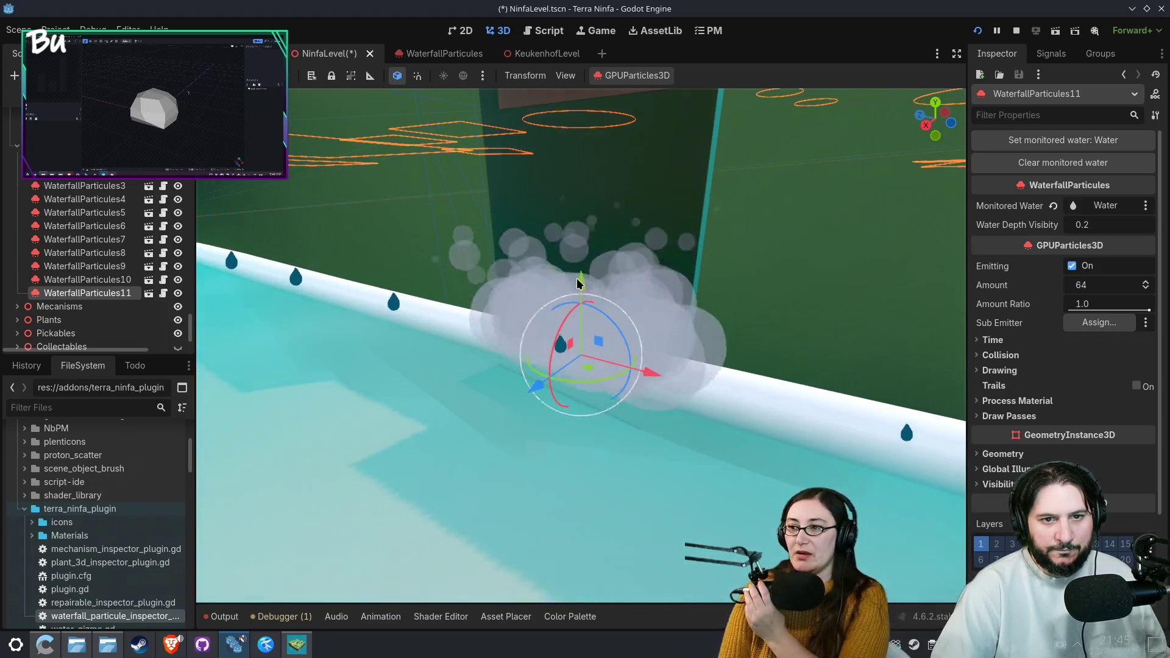
# Shift WaterfallParticules11 slightly toward the waterfall and check its placement
pyautogui.moveTo(596, 347)
pyautogui.mouseDown()
pyautogui.moveTo(673, 373)
pyautogui.moveTo(658, 345)
pyautogui.moveTo(642, 352)
pyautogui.moveTo(650, 432)
pyautogui.moveTo(631, 383)
pyautogui.moveTo(654, 373)
pyautogui.mouseUp()
pyautogui.moveTo(532, 389)
pyautogui.mouseDown()
pyautogui.moveTo(661, 464)
pyautogui.moveTo(629, 464)
pyautogui.moveTo(596, 270)
pyautogui.mouseUp()
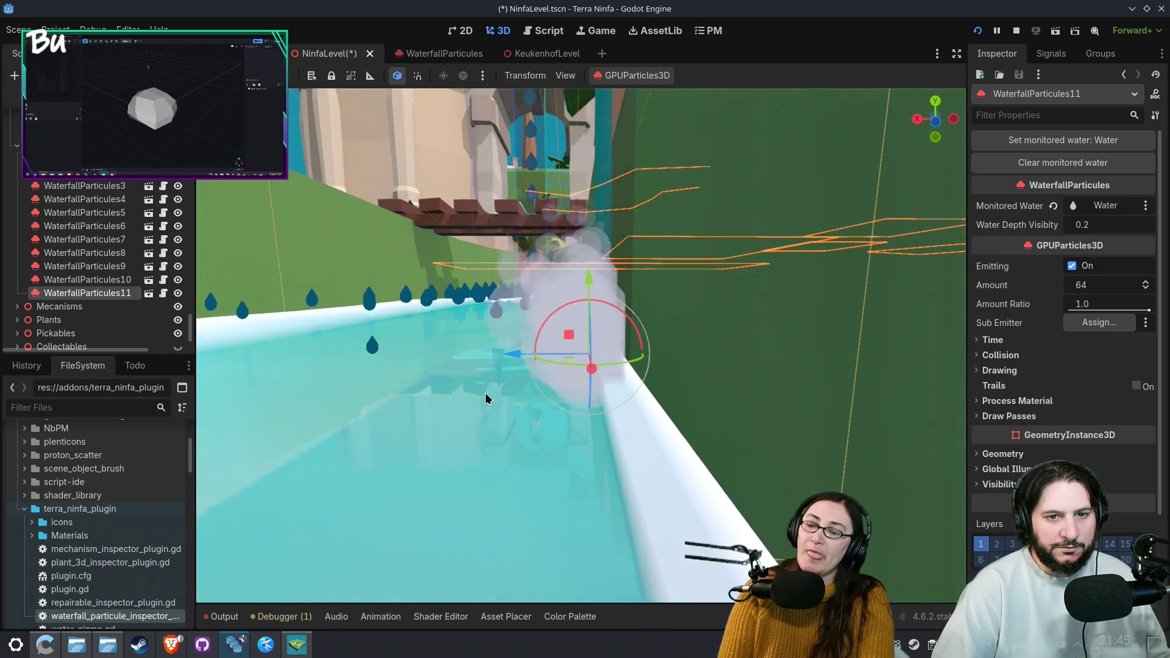
pyautogui.moveTo(485, 399); pyautogui.dragTo(660, 463)
pyautogui.scroll(-3, 660, 461)
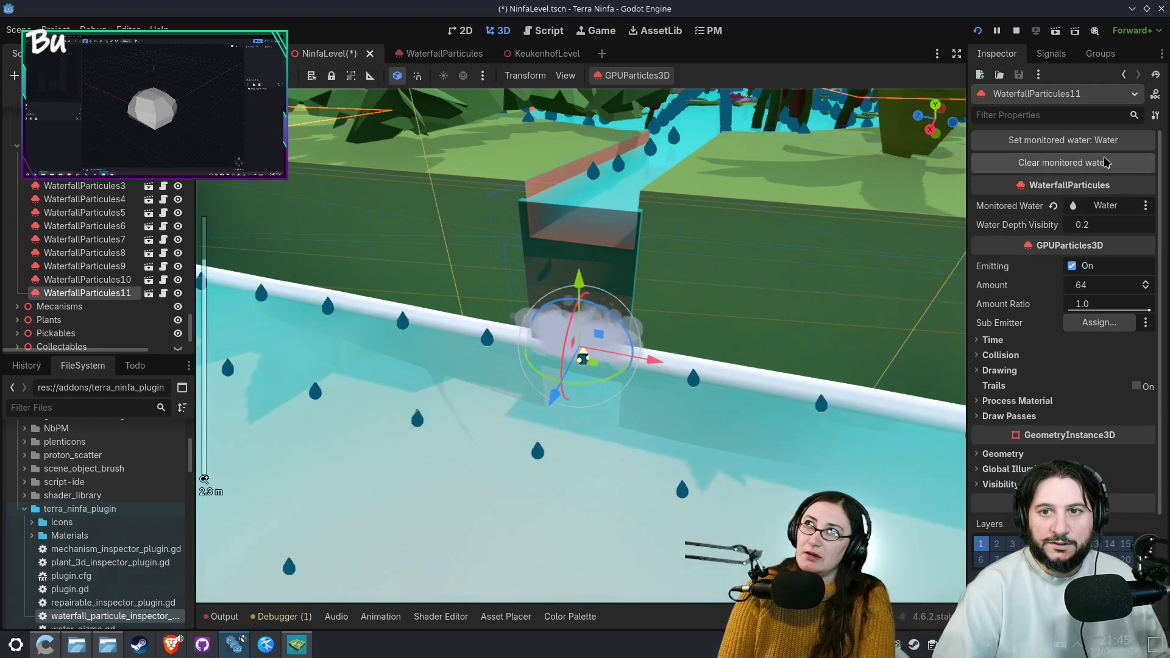
pyautogui.scroll(5, 690, 264)
pyautogui.moveTo(690, 264)
pyautogui.mouseDown()
pyautogui.moveTo(646, 334)
pyautogui.moveTo(466, 323)
pyautogui.mouseUp()
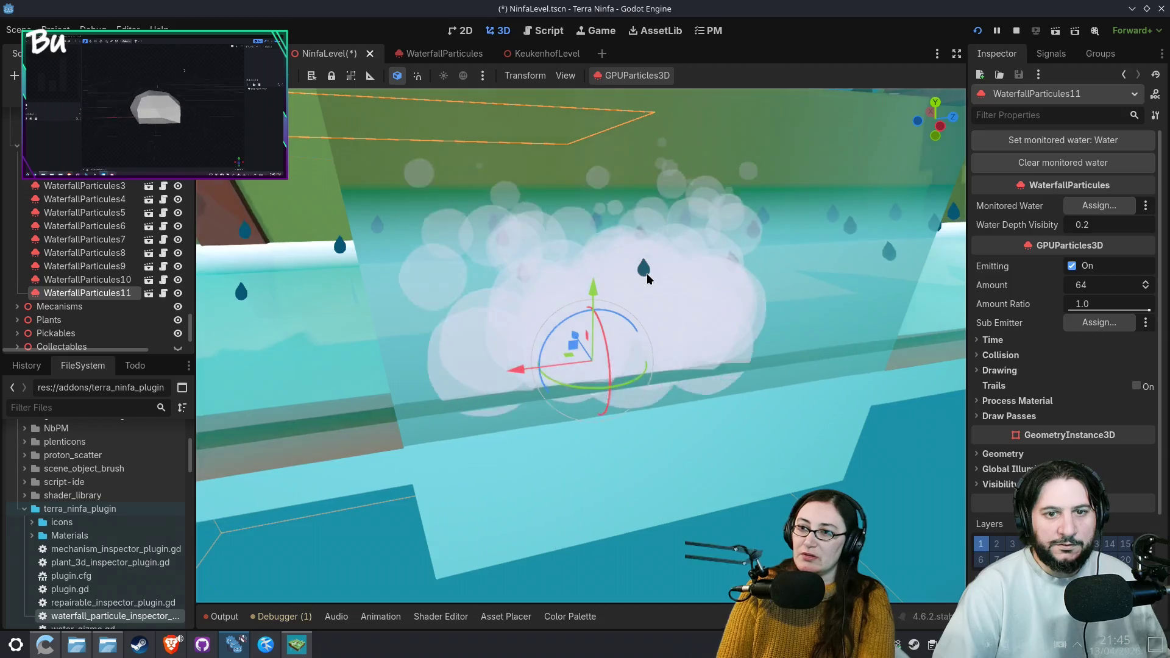
# Pick water_0_0 as source and set it as WaterfallParticules11's monitored water
pyautogui.click(644, 272)
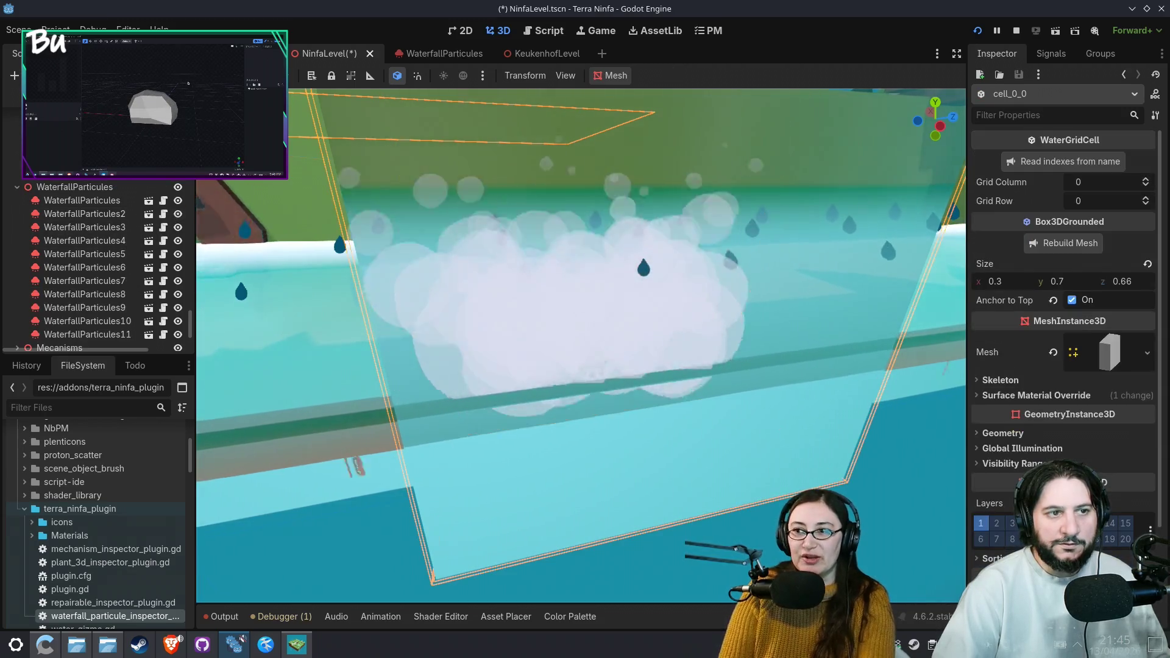
pyautogui.click(643, 270)
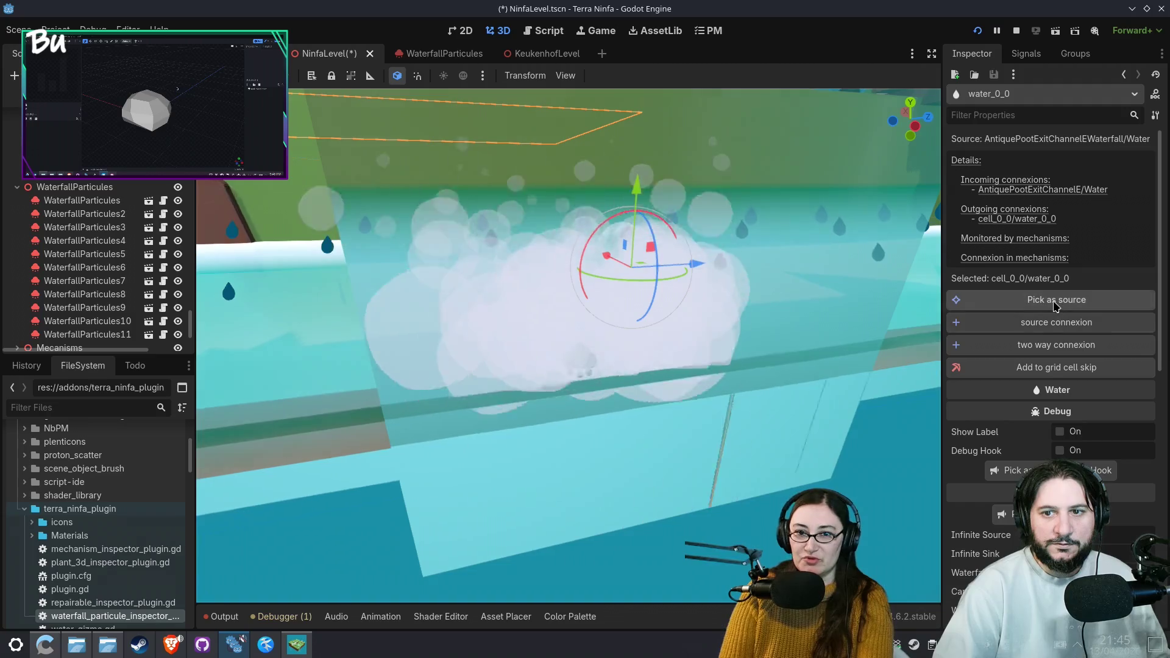
pyautogui.click(1056, 300)
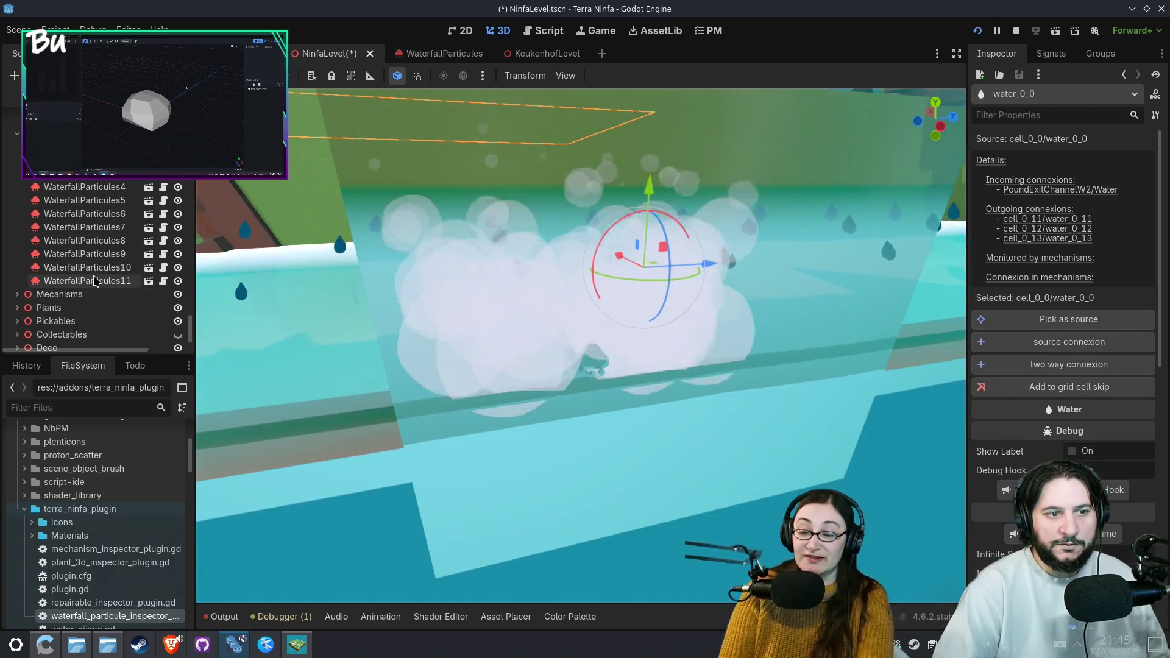
pyautogui.click(586, 310)
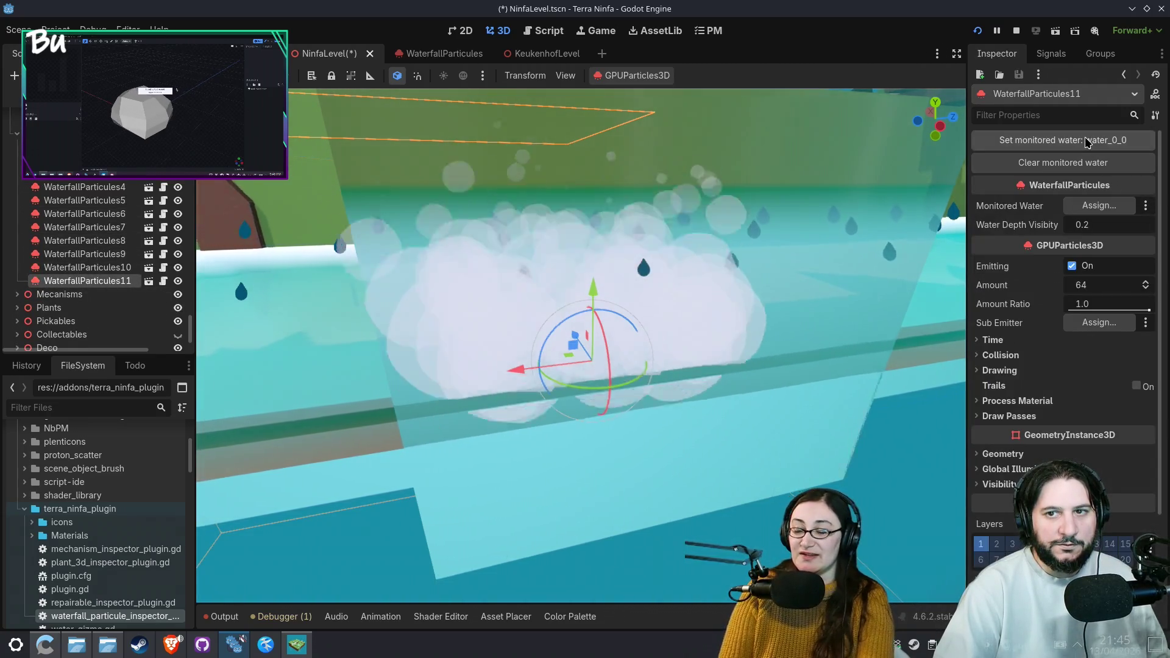
pyautogui.click(1064, 139)
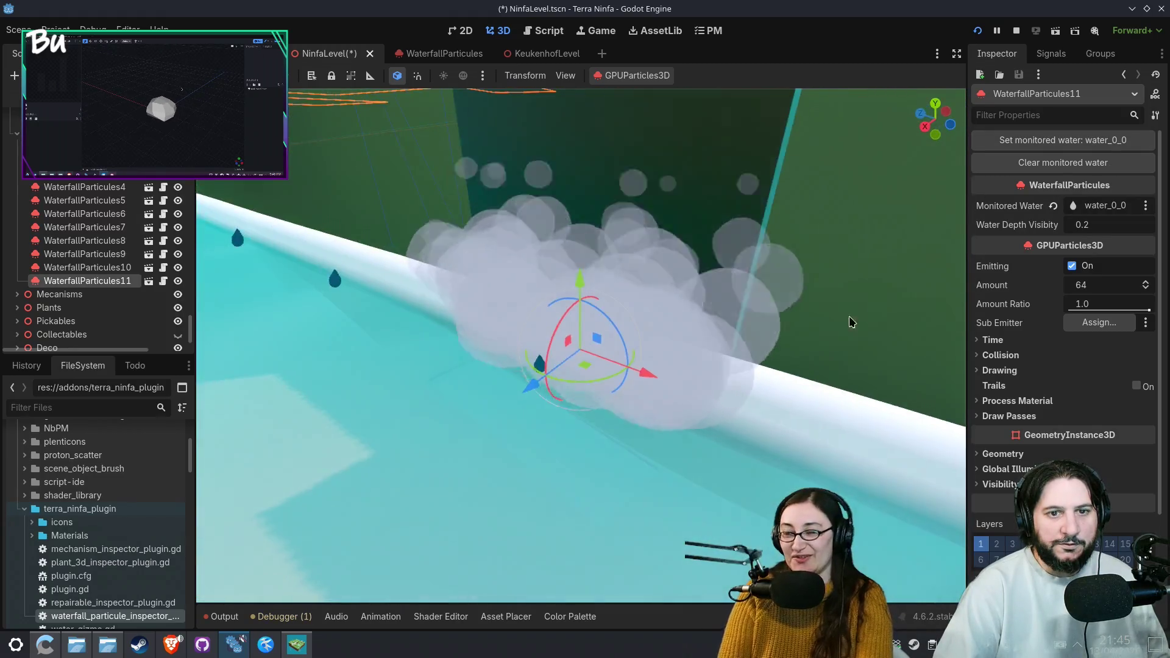
pyautogui.scroll(-5, 751, 358)
pyautogui.scroll(-5, 751, 356)
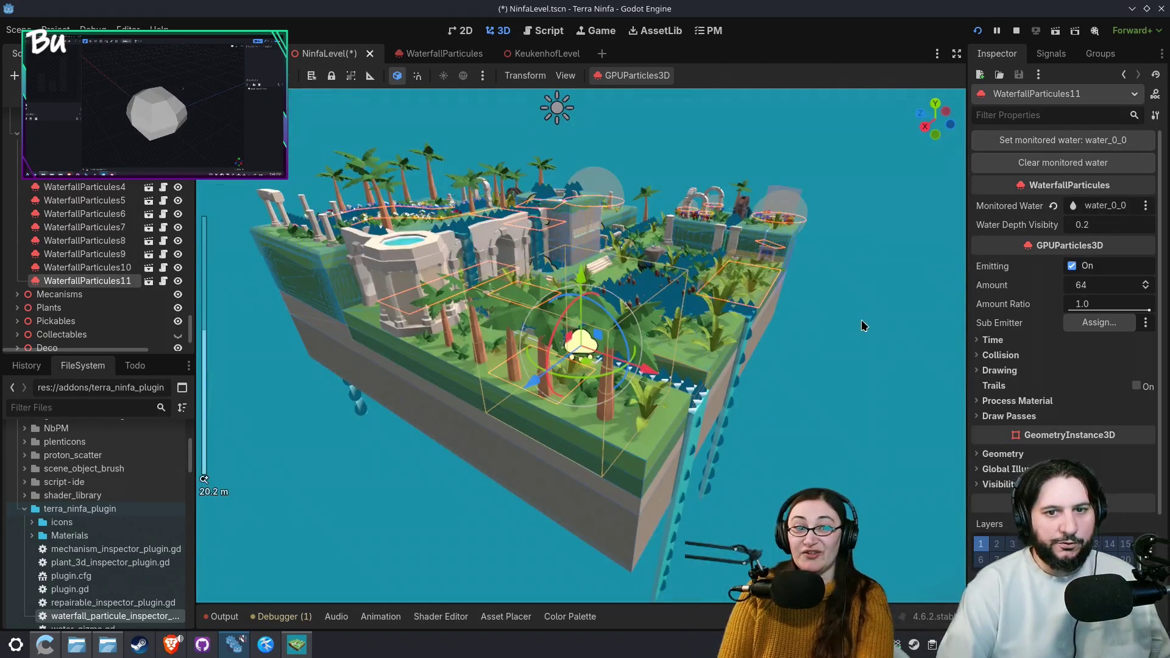
# Clear the selection, review the level overview, and save the NinfaLevel scene
pyautogui.click(791, 372)
pyautogui.scroll(8, 751, 433)
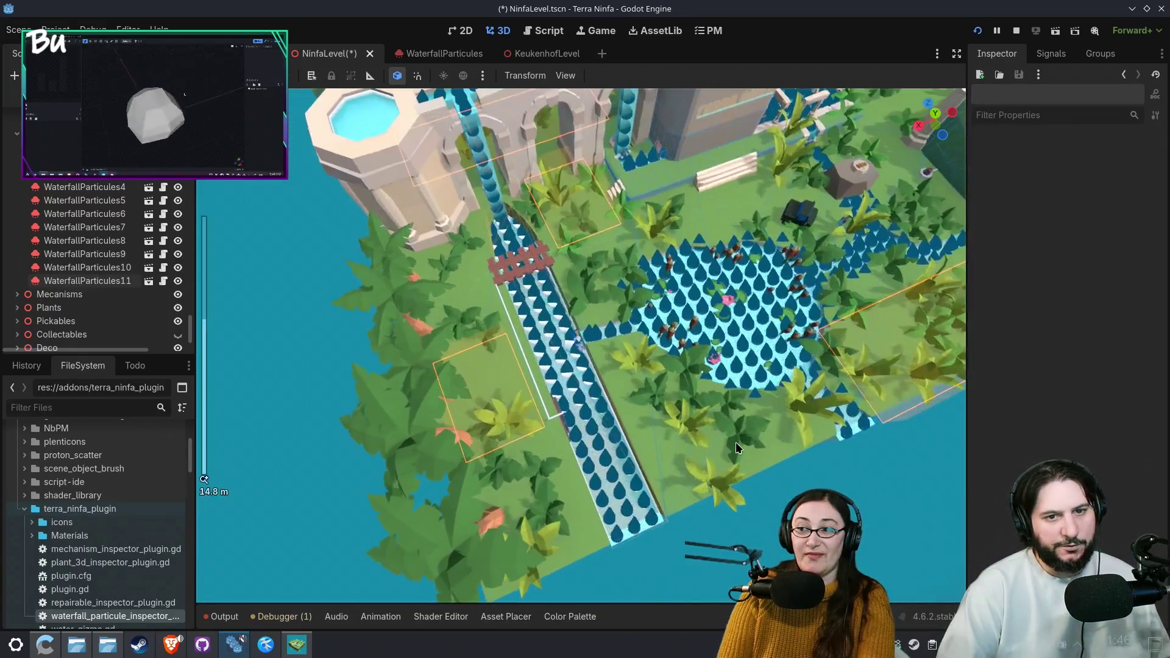
pyautogui.scroll(5, 653, 464)
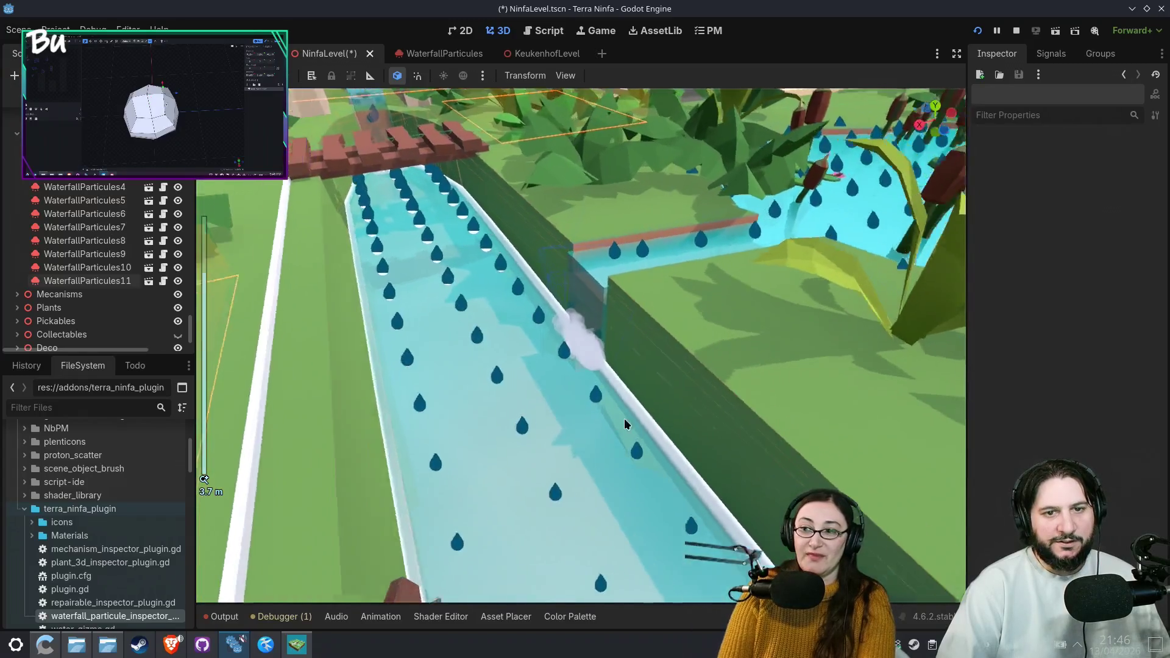
pyautogui.moveTo(624, 418); pyautogui.dragTo(767, 406)
pyautogui.scroll(3, 766, 405)
pyautogui.scroll(-10, 761, 405)
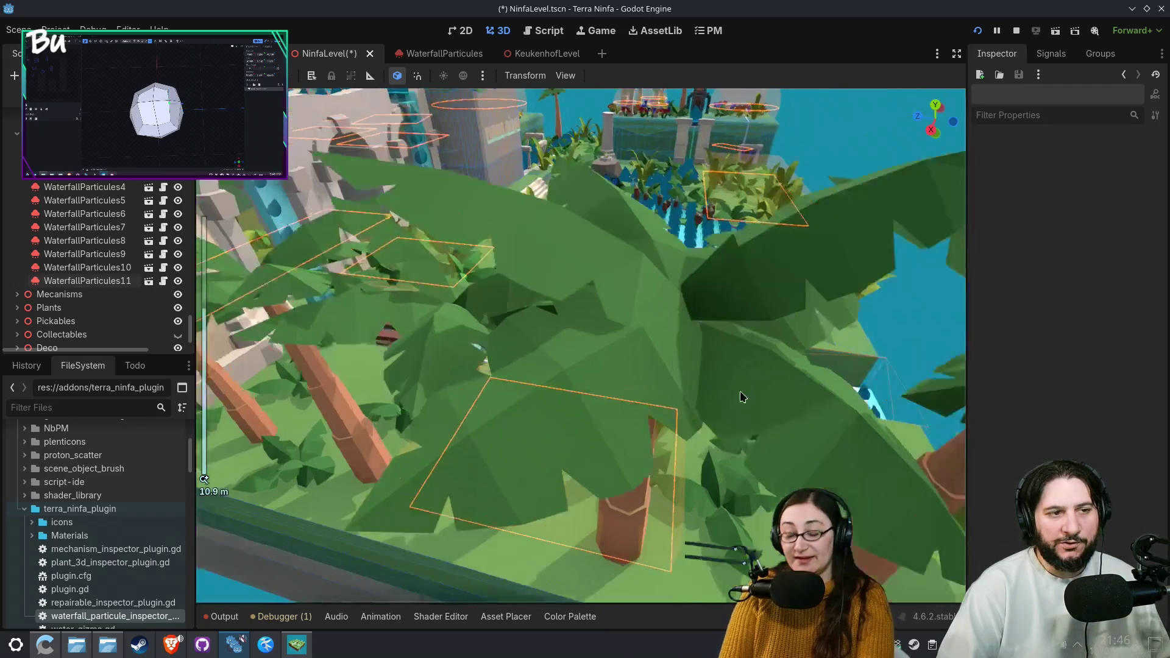
pyautogui.scroll(-3, 742, 396)
pyautogui.moveTo(846, 412); pyautogui.dragTo(693, 432)
pyautogui.scroll(-4, 693, 432)
pyautogui.hotkey('ctrl', 's')
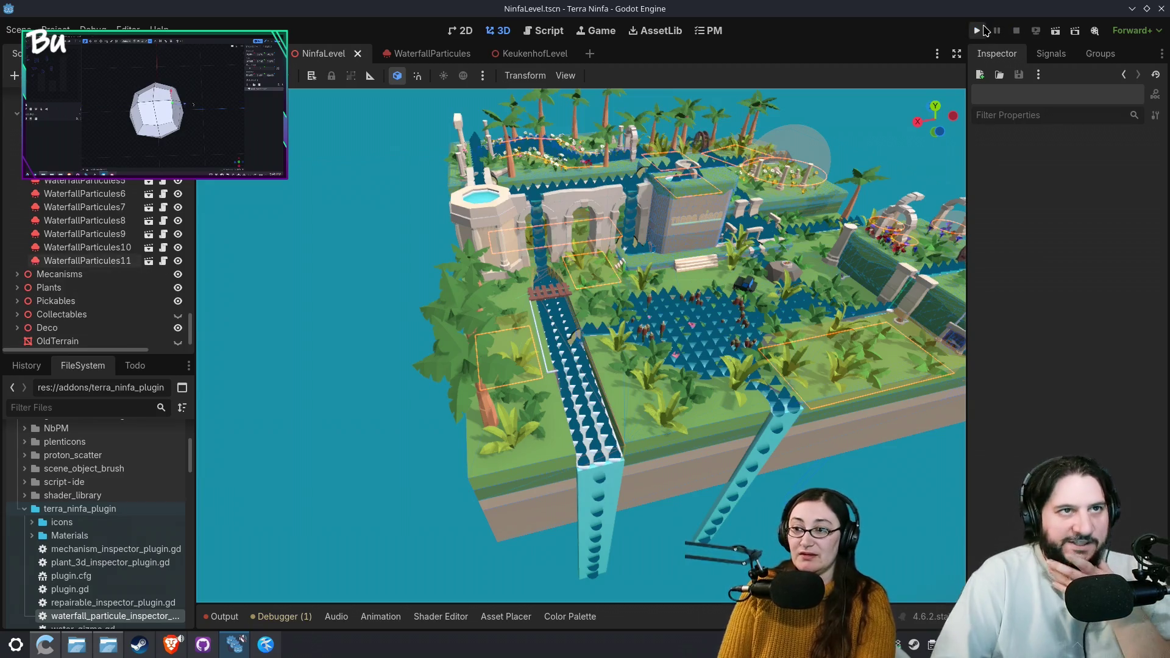
# Test-run the game, close it, then run the NinfaLevel scene directly
pyautogui.click(979, 30)
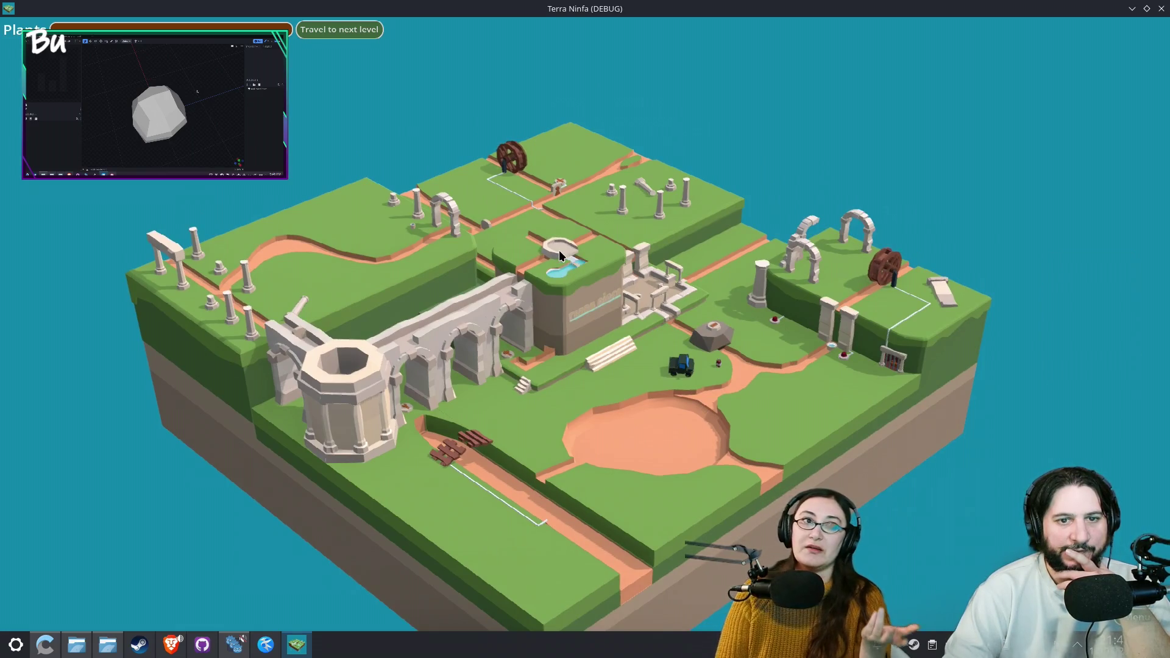
pyautogui.click(1162, 8)
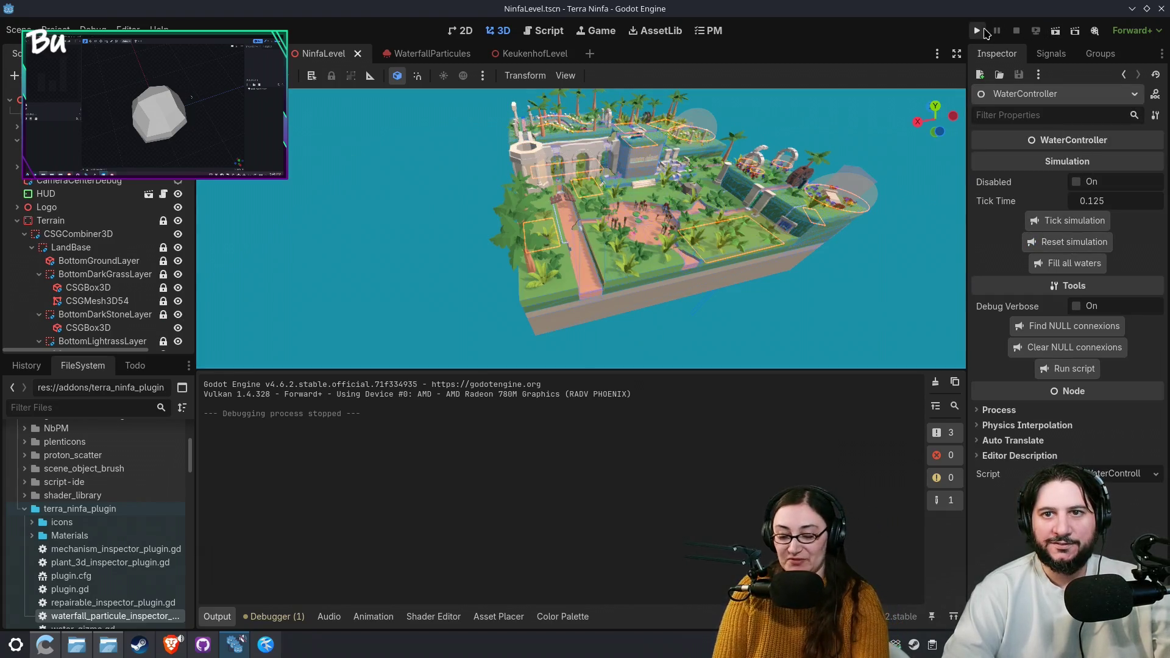
pyautogui.click(1058, 37)
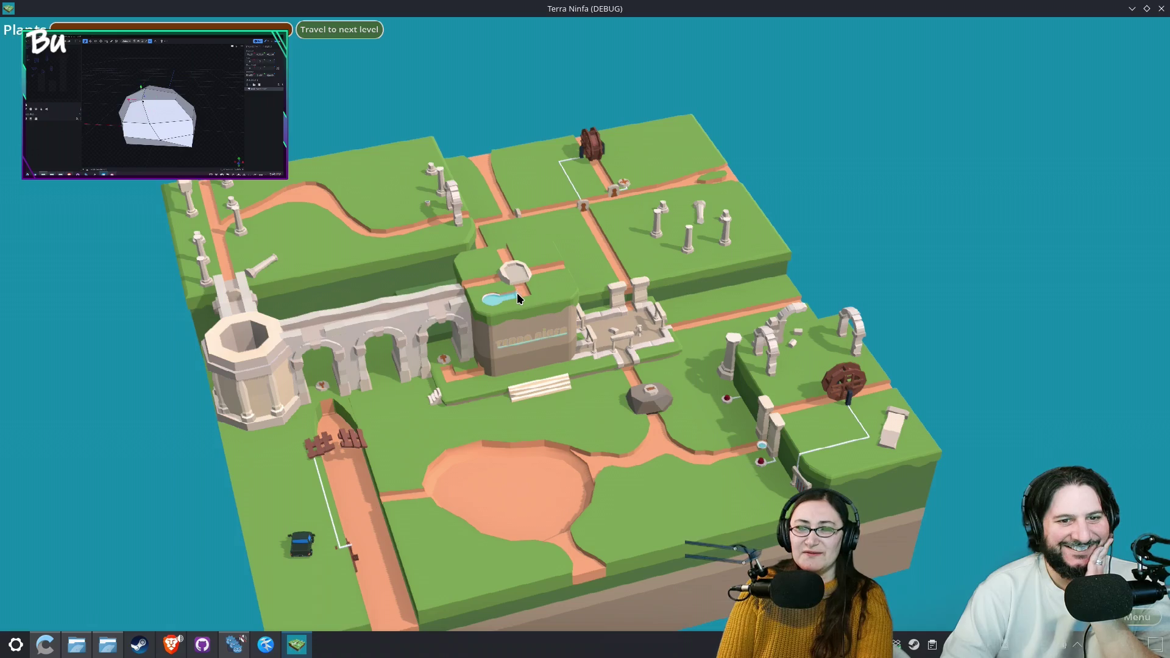
# Fill the dry fountain with water, then trigger the red switch to release more water
pyautogui.click(517, 293)
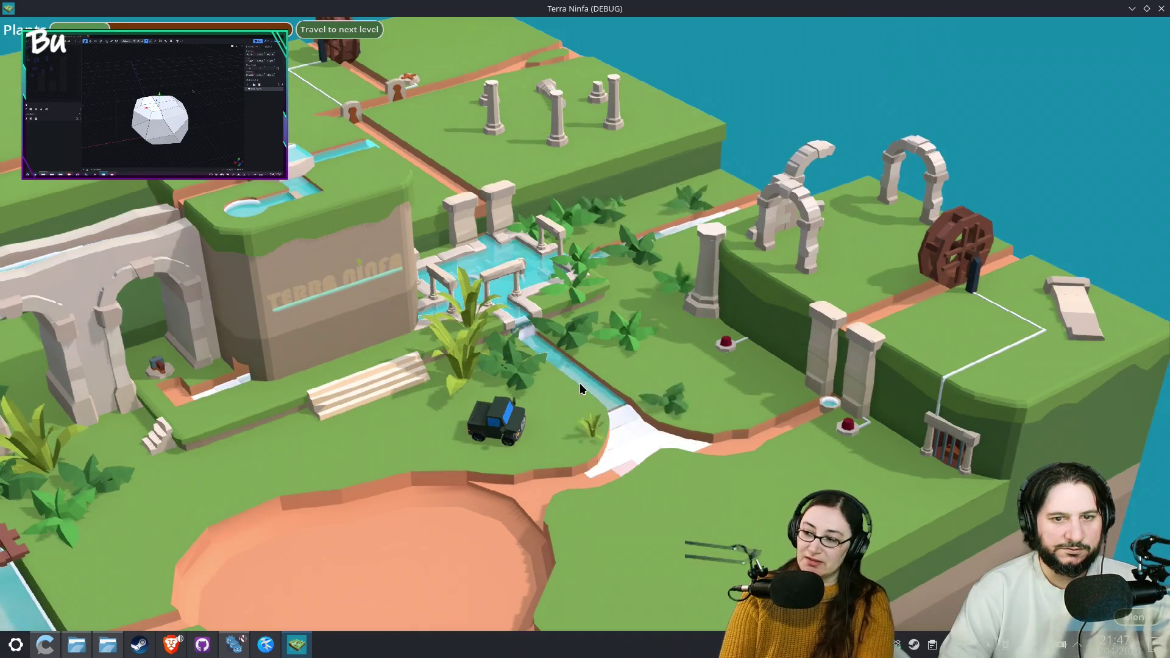
pyautogui.click(848, 428)
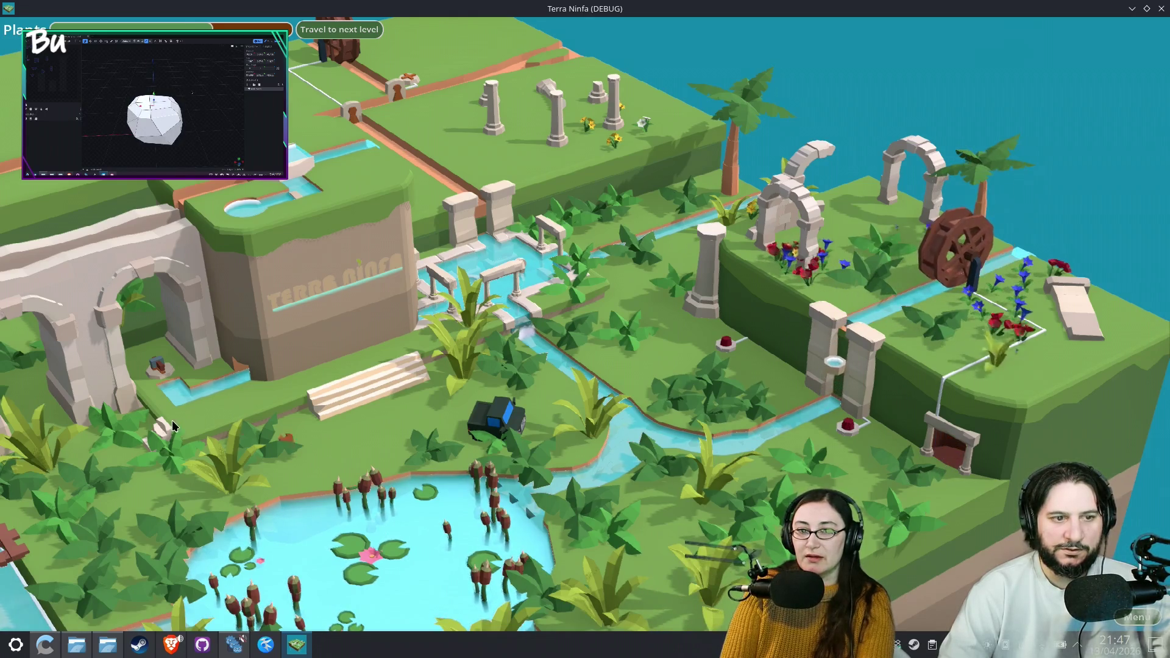
# Pan across the island and rotate the stone basin twice so it feeds the left channel
pyautogui.moveTo(160, 420); pyautogui.dragTo(271, 392)
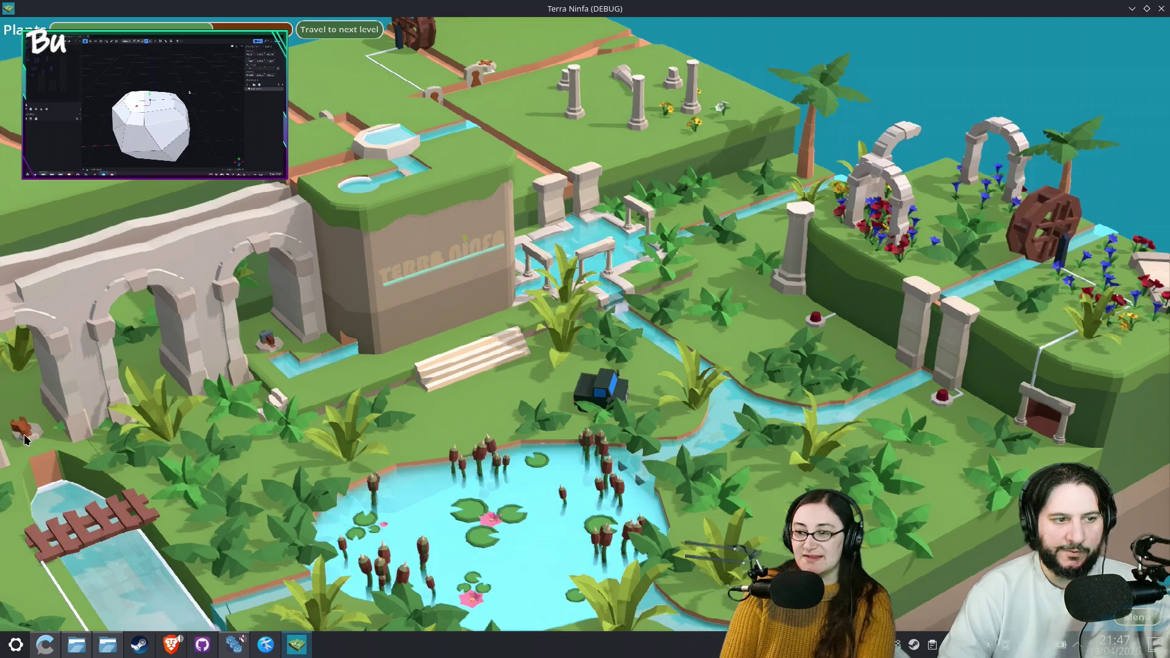
pyautogui.moveTo(199, 457); pyautogui.dragTo(476, 464)
pyautogui.click(609, 146)
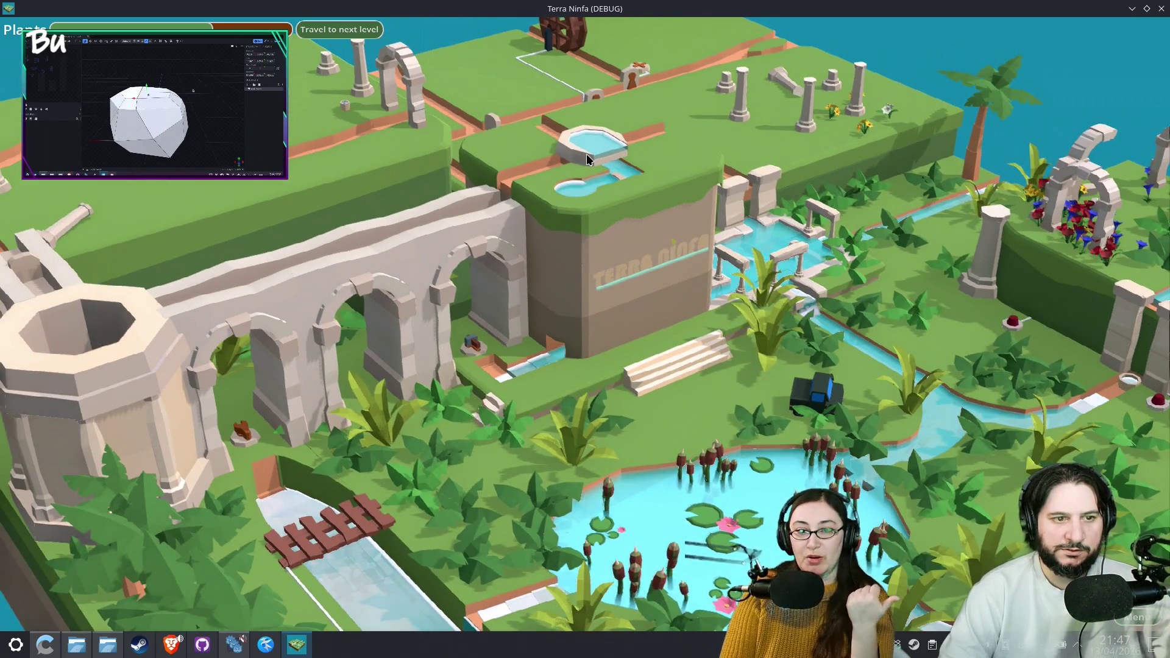
pyautogui.click(586, 154)
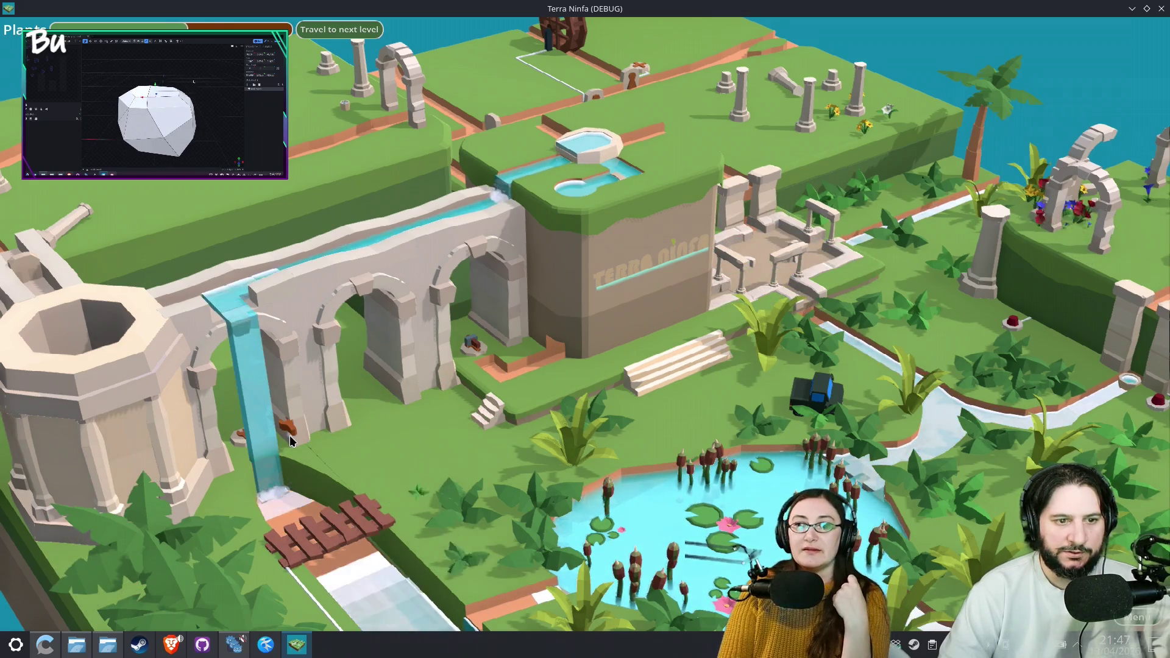
# Turn the camera around the level and dig a new channel beside the waterfall
pyautogui.press('q')
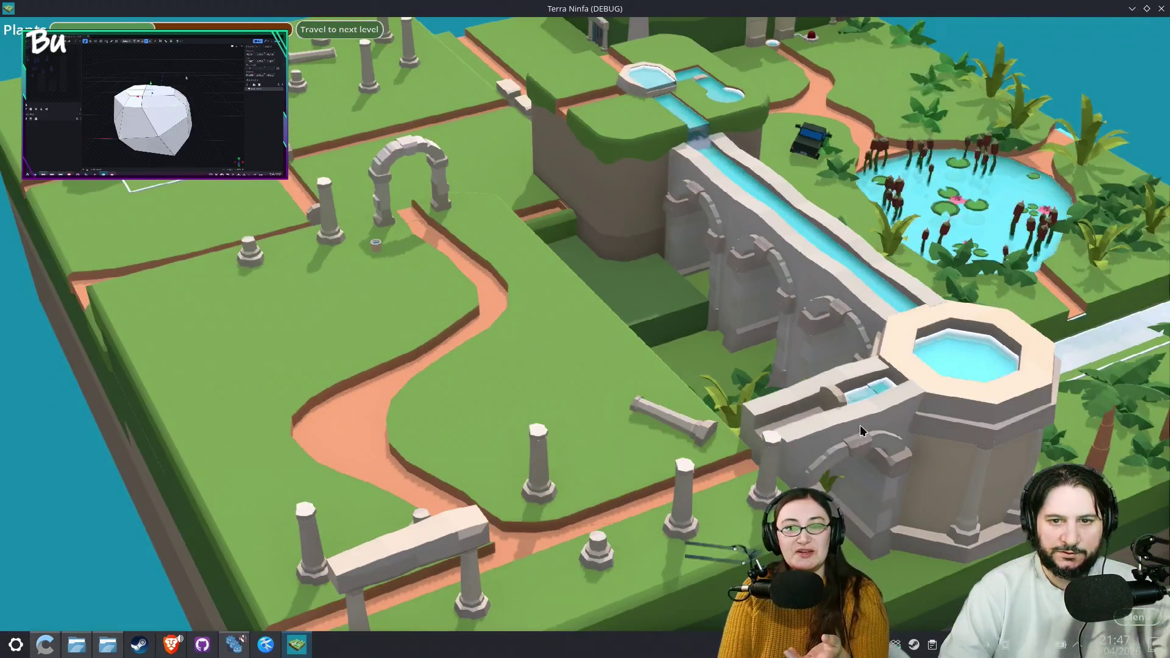
pyautogui.press('q')
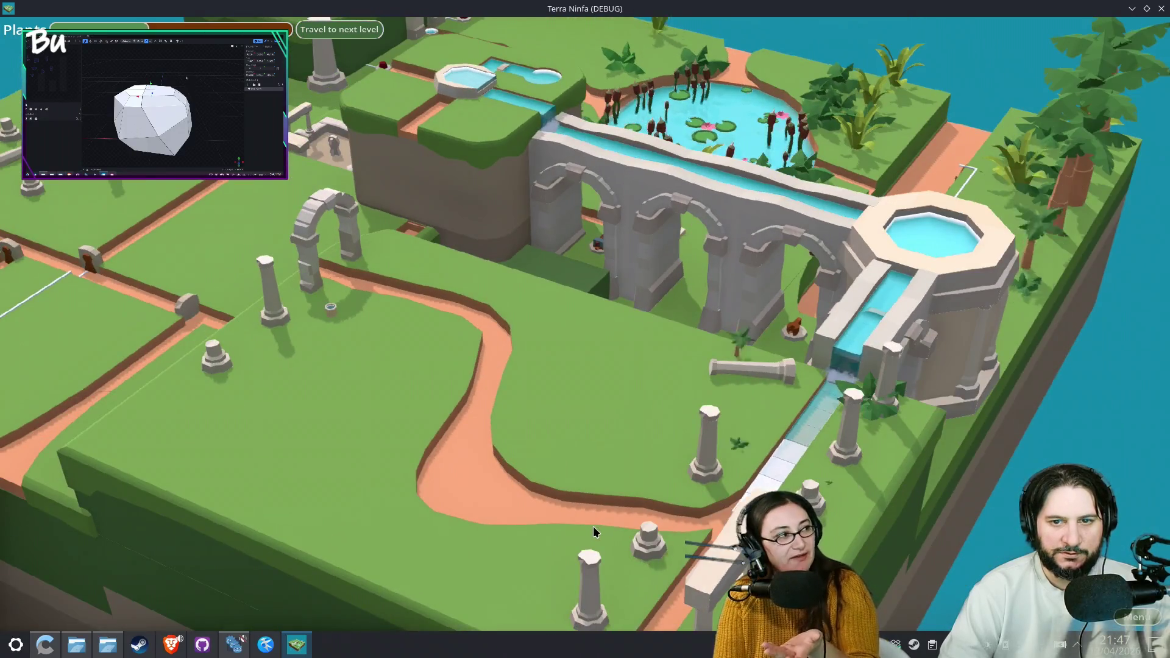
pyautogui.moveTo(441, 443)
pyautogui.mouseDown()
pyautogui.moveTo(523, 451)
pyautogui.moveTo(529, 409)
pyautogui.mouseUp()
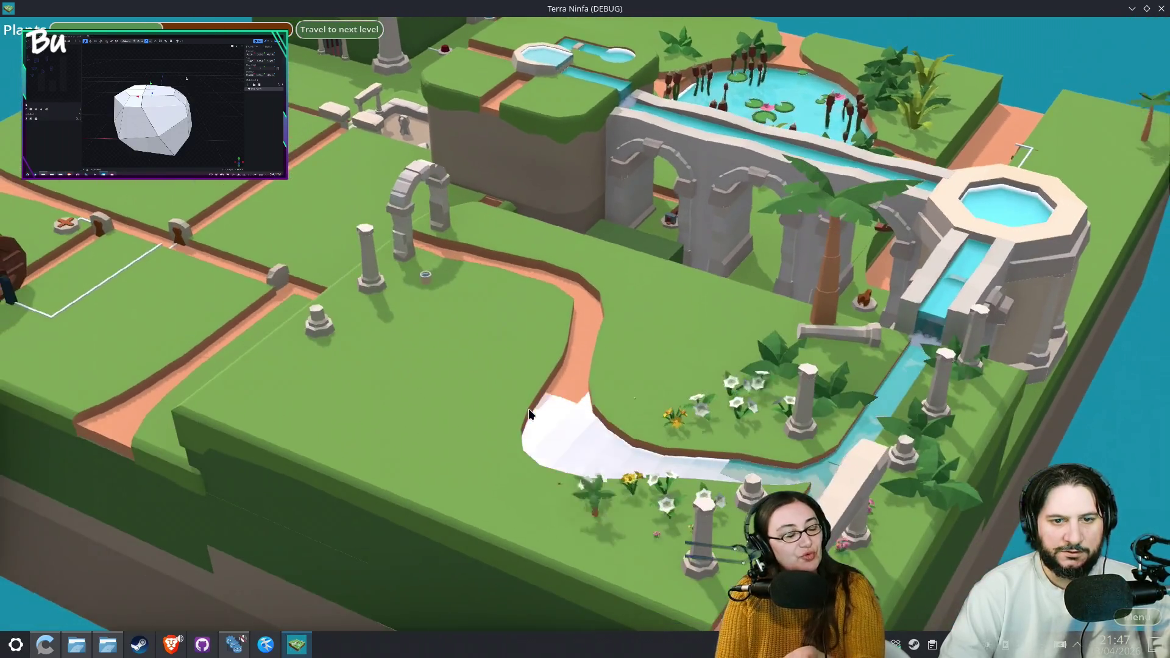
pyautogui.press('q')
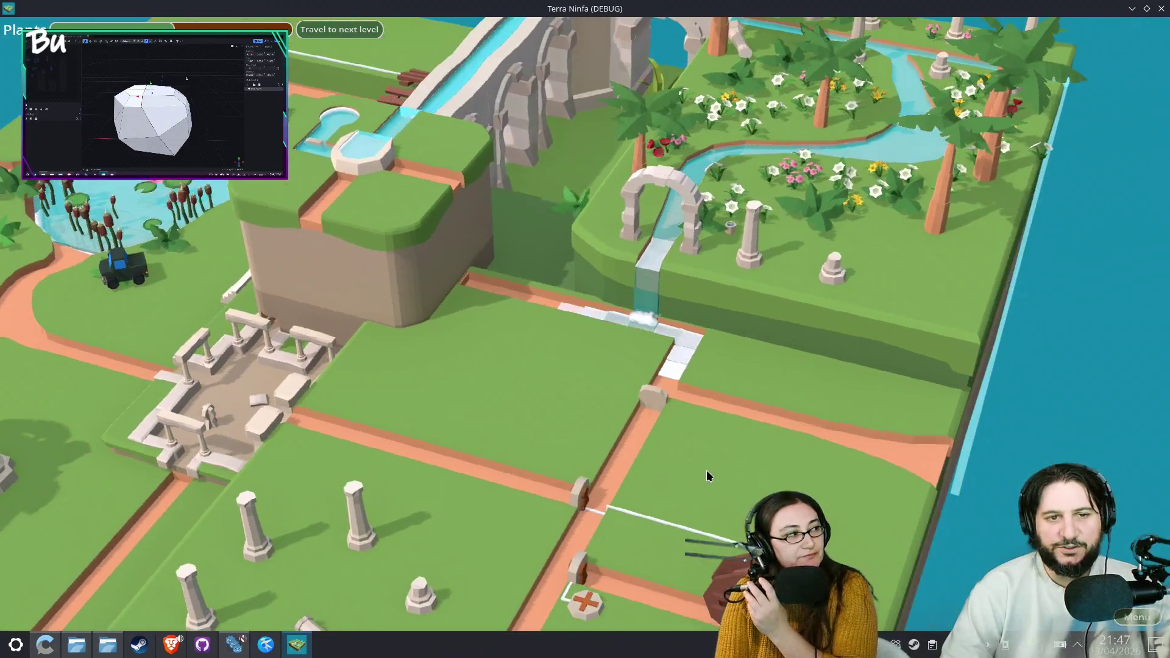
pyautogui.click(707, 470)
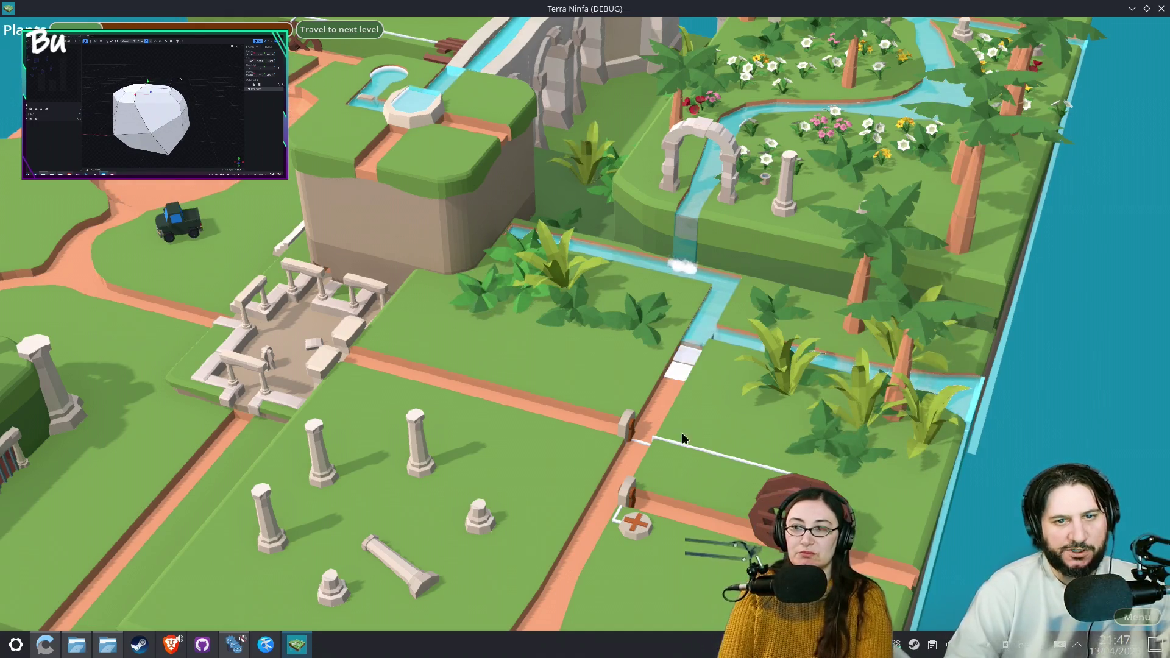
# Look over the plateau waterfall and water wheel, then close the debug game window
pyautogui.scroll(-2, 694, 338)
pyautogui.scroll(2, 693, 361)
pyautogui.press('e')
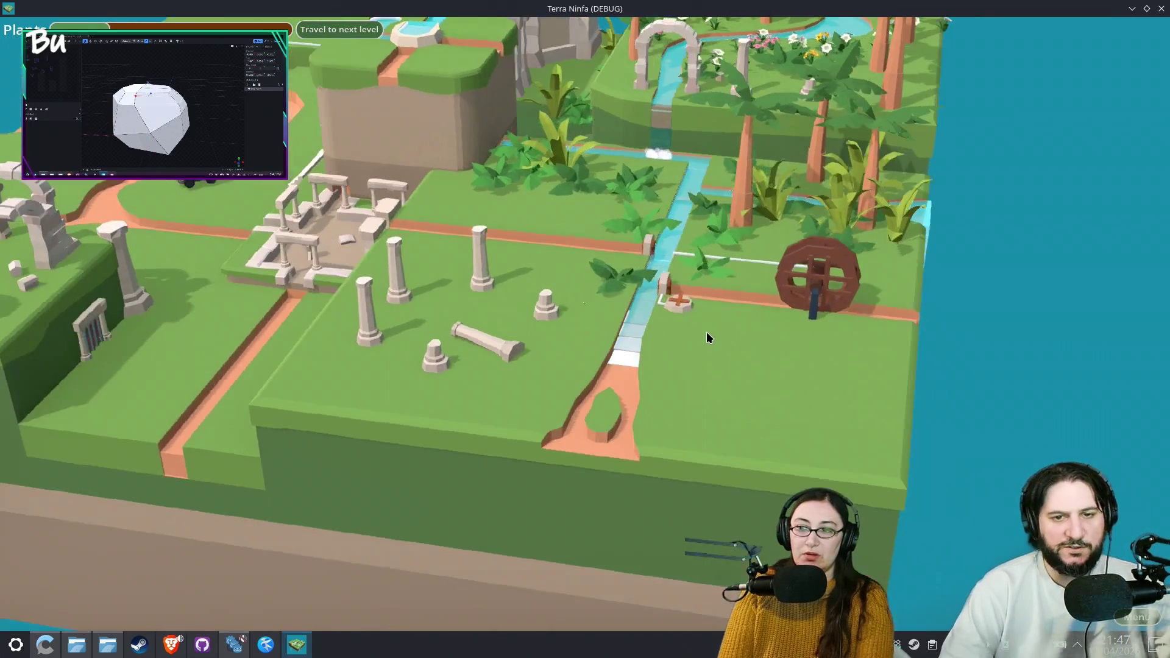
pyautogui.scroll(-2, 341, 287)
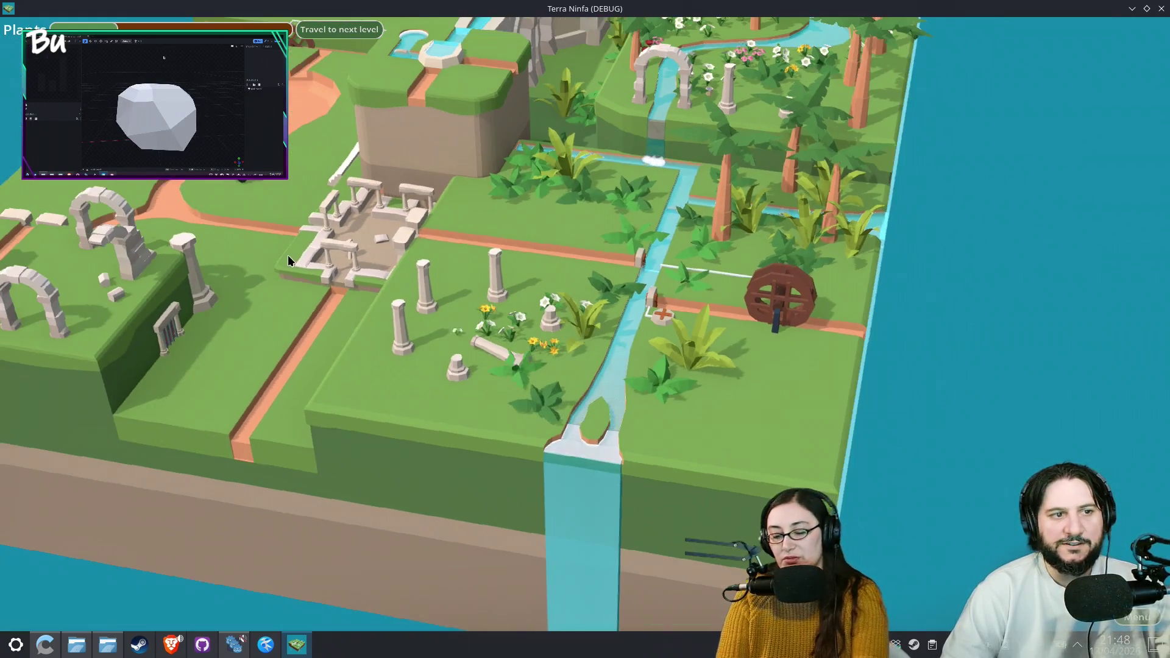
pyautogui.press('e')
pyautogui.scroll(2, 356, 406)
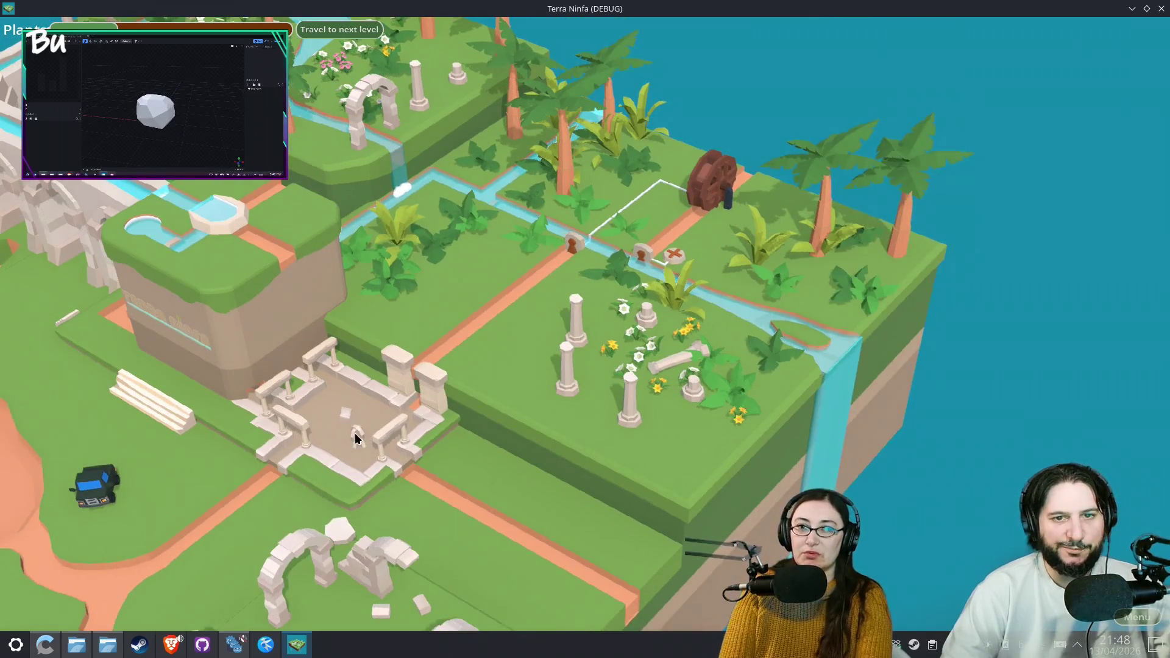
pyautogui.scroll(-1, 601, 360)
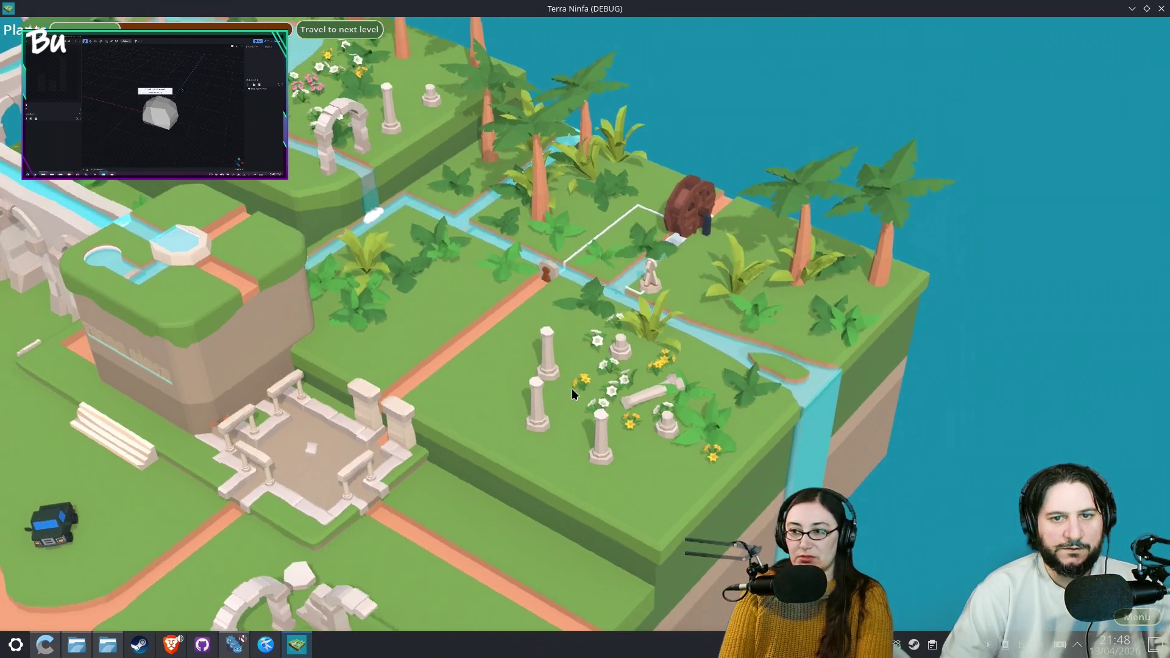
pyautogui.press('a')
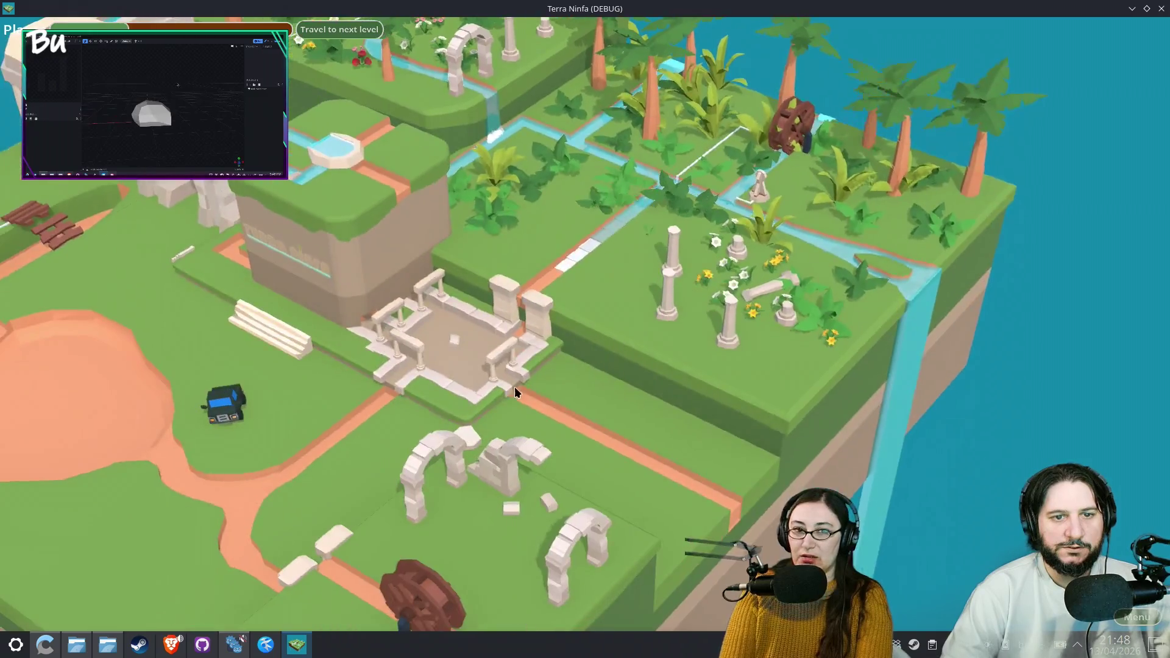
pyautogui.scroll(3, 514, 387)
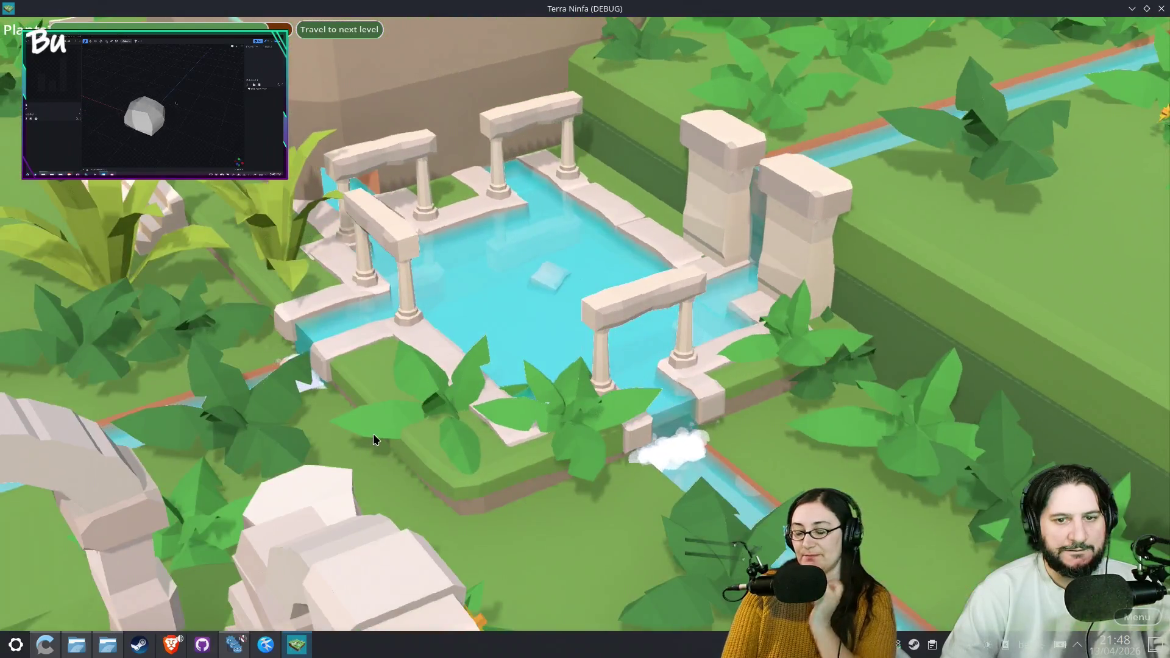
pyautogui.scroll(-3, 373, 439)
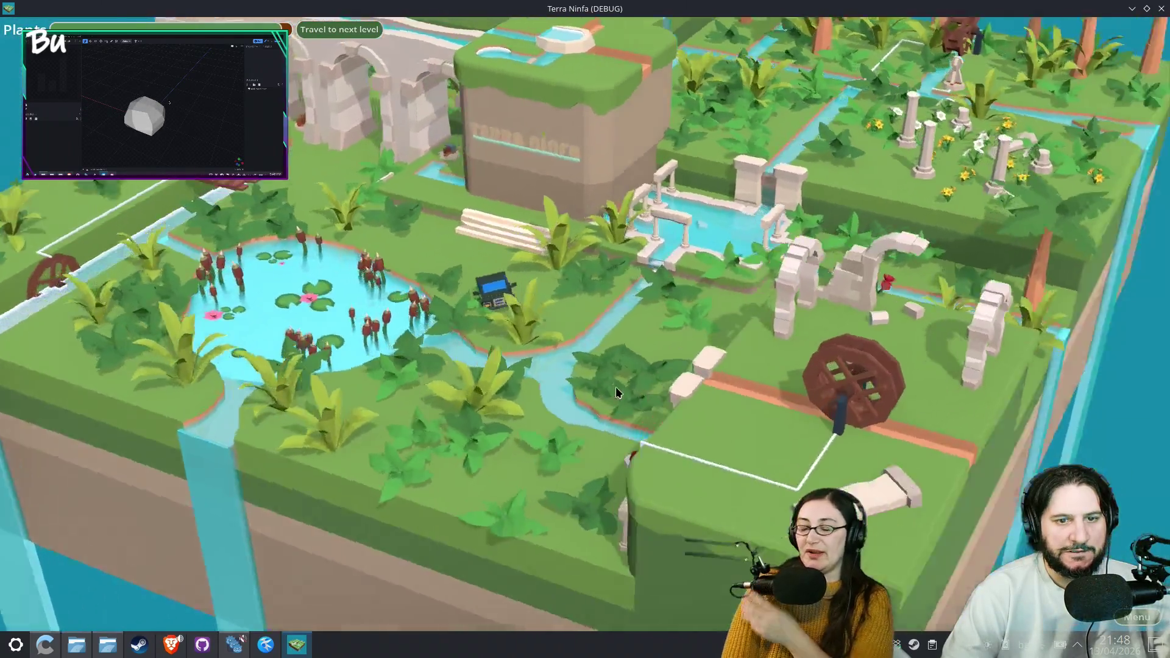
pyautogui.scroll(2, 744, 388)
pyautogui.scroll(-2, 744, 389)
pyautogui.scroll(1, 697, 401)
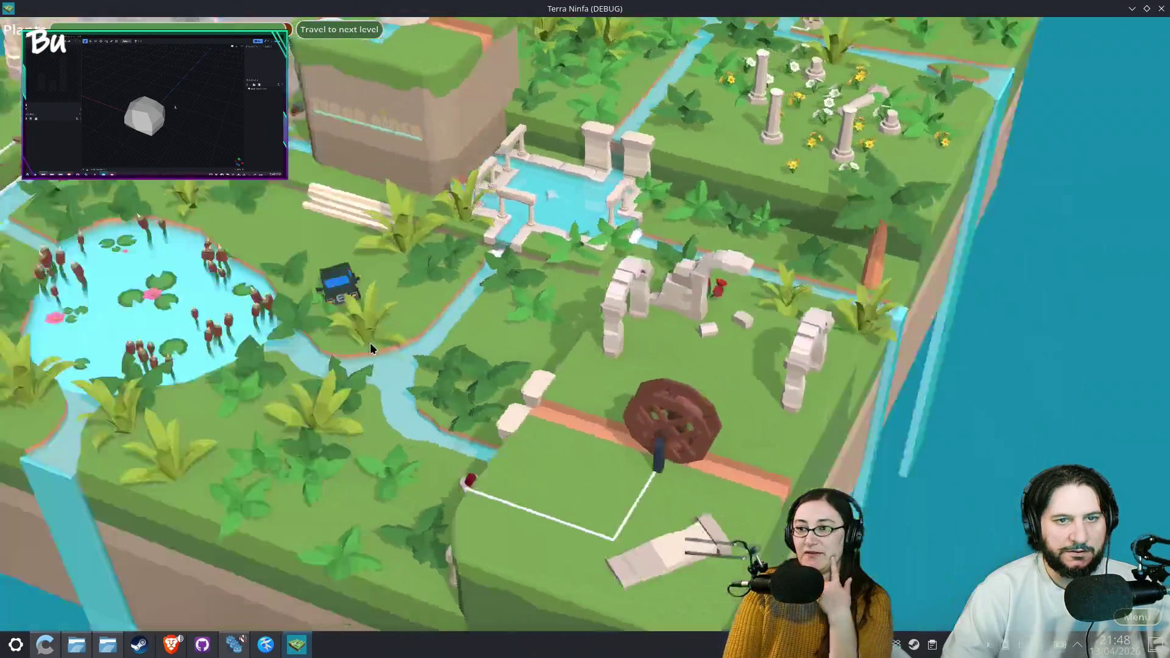
pyautogui.scroll(2, 639, 208)
pyautogui.scroll(3, 523, 406)
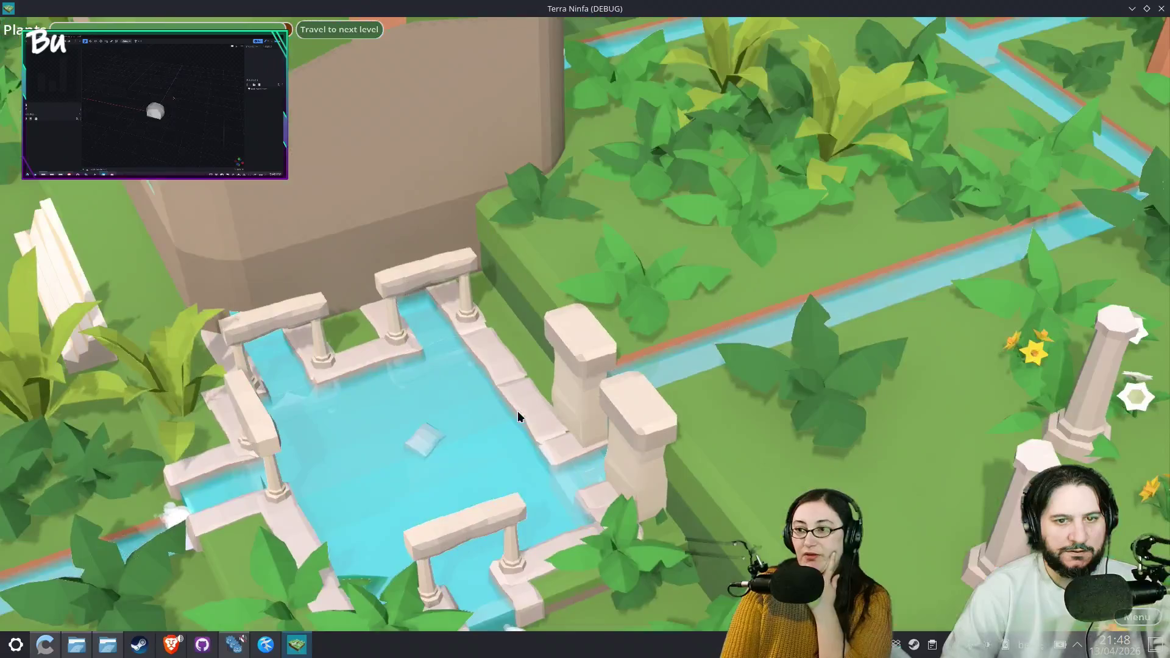
pyautogui.scroll(-3, 737, 407)
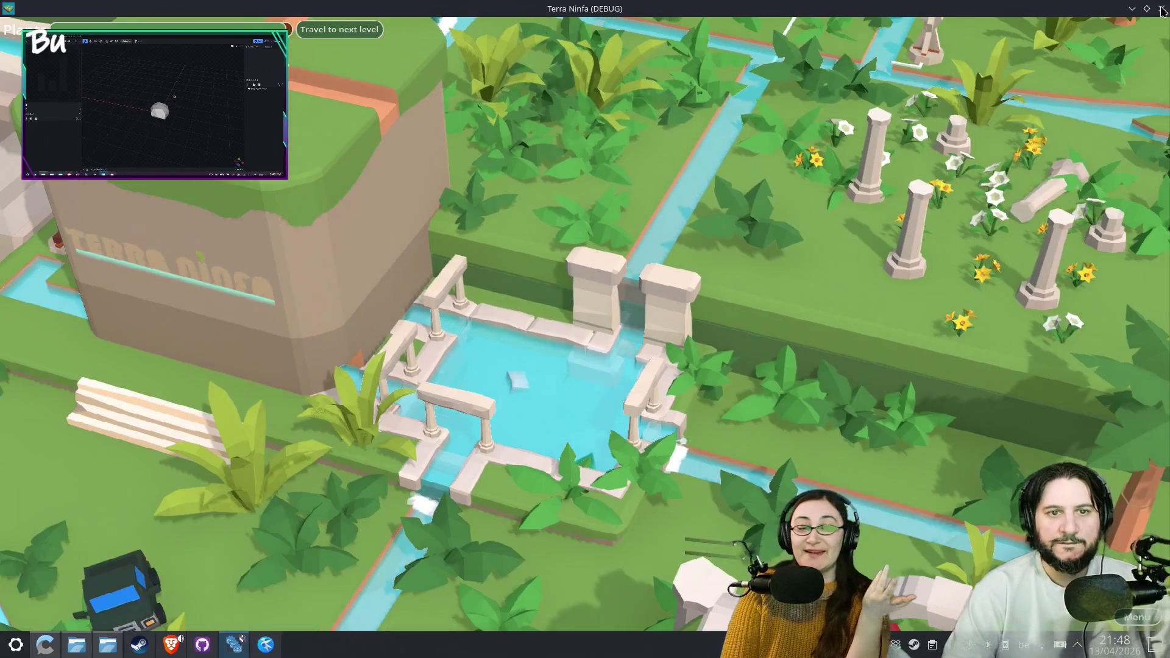
pyautogui.click(1162, 9)
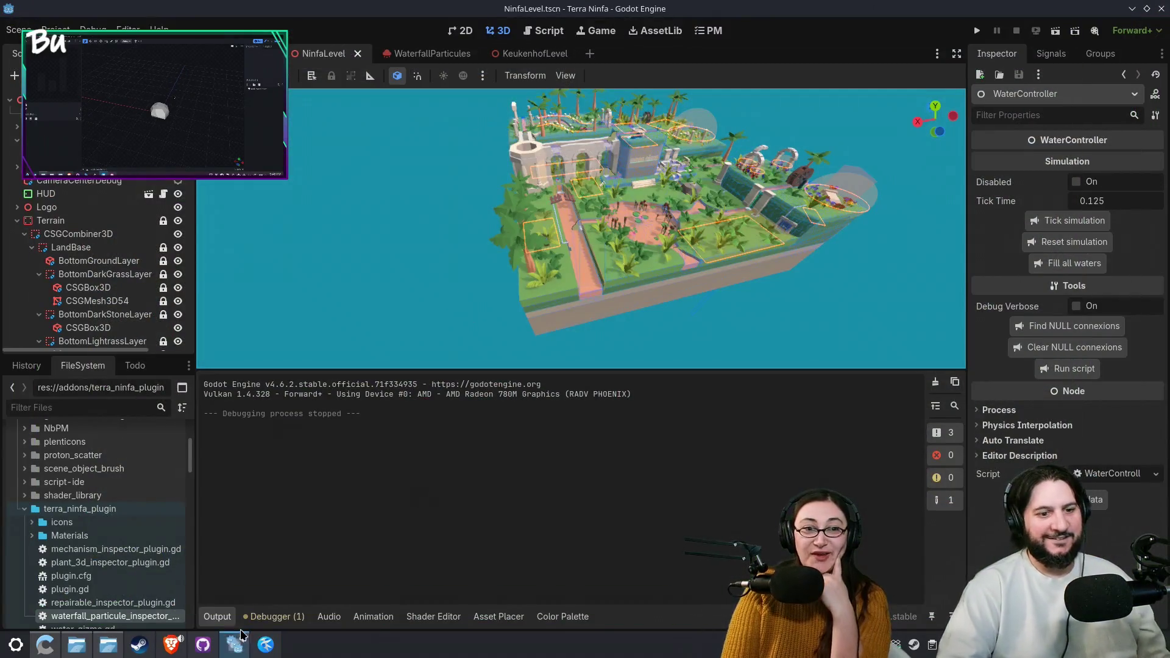
# Hide the output log, save the level scene, and select the garden ground mesh CSGMesh3D17
pyautogui.click(213, 618)
pyautogui.hotkey('ctrl', 's')
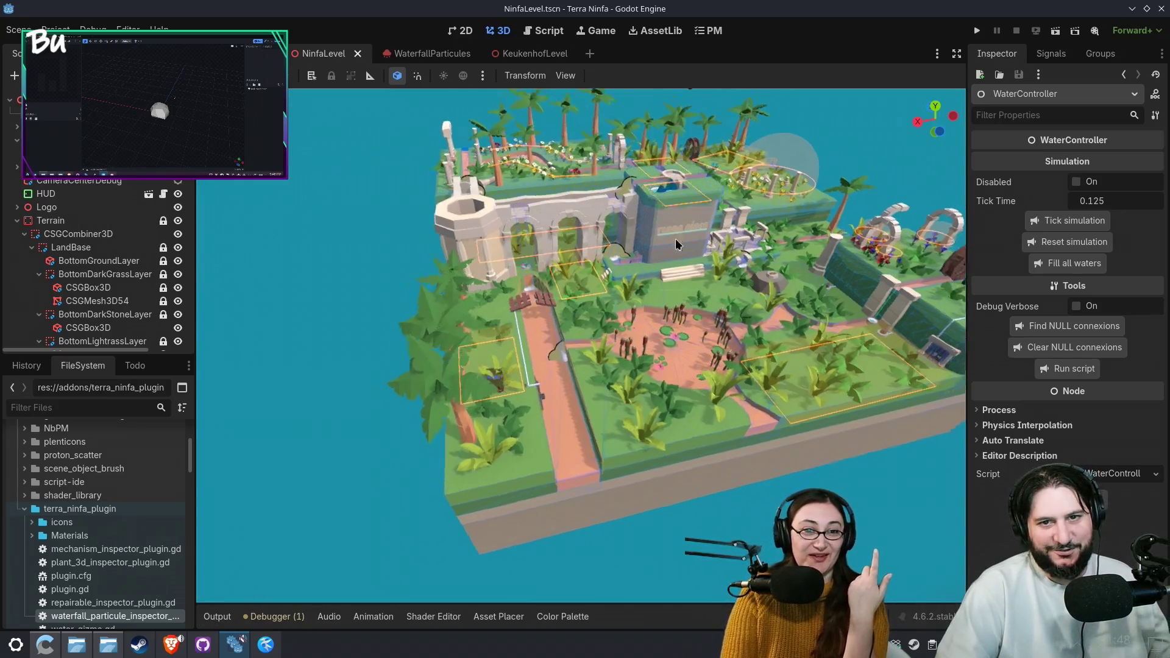
pyautogui.scroll(3, 389, 324)
pyautogui.scroll(5, 389, 324)
pyautogui.click(437, 333)
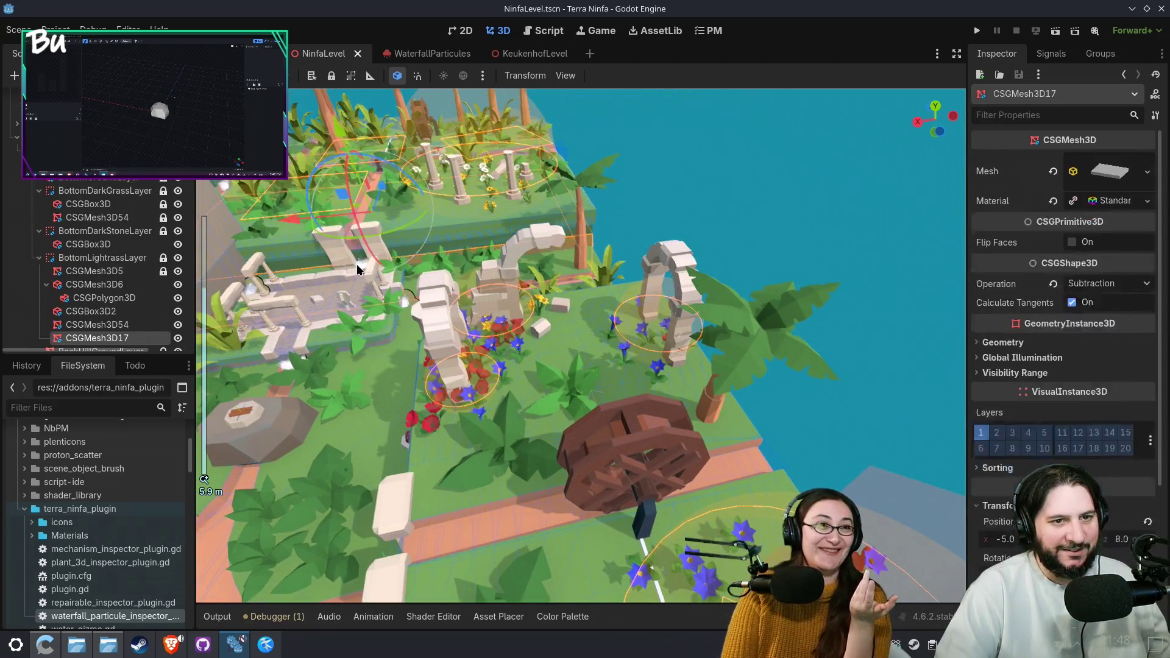
# Select the WaterfallParticles2 emitter, then move up to the WaterController node
pyautogui.scroll(-5, 572, 363)
pyautogui.scroll(2, 561, 378)
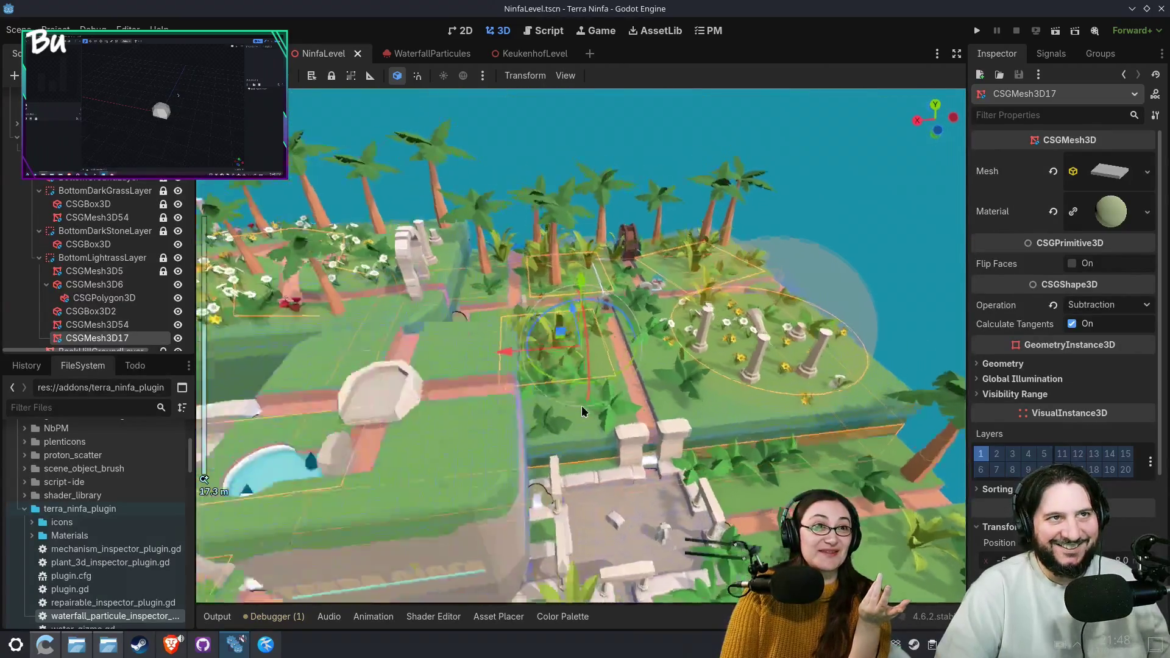
pyautogui.scroll(3, 561, 385)
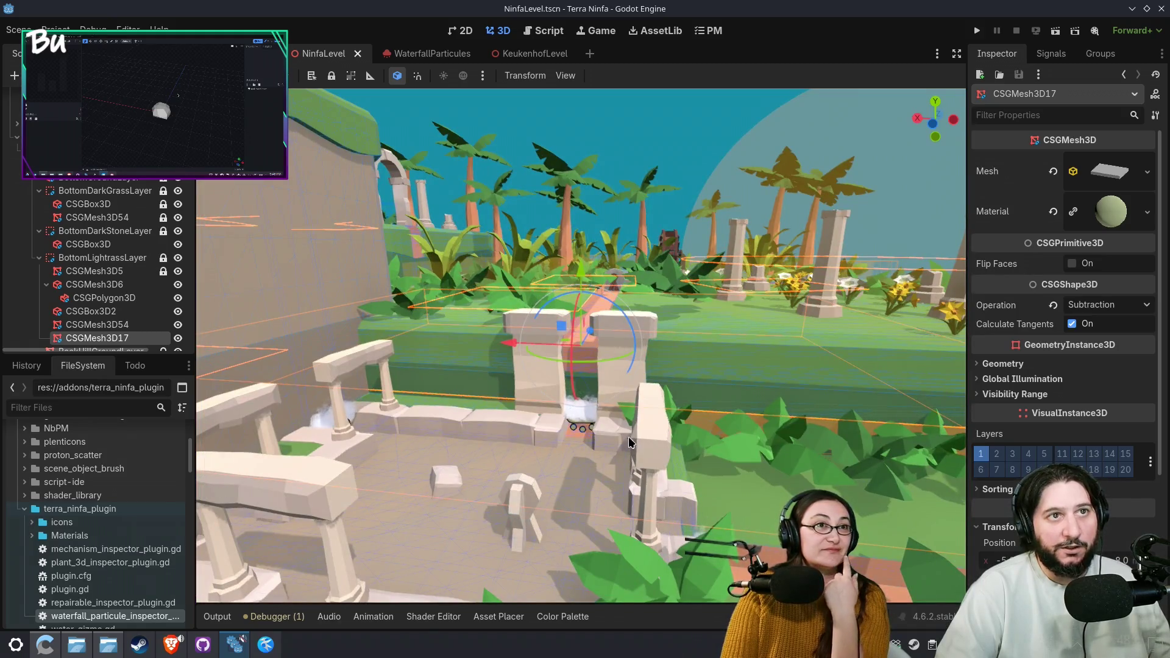
pyautogui.scroll(-4, 627, 442)
pyautogui.click(630, 523)
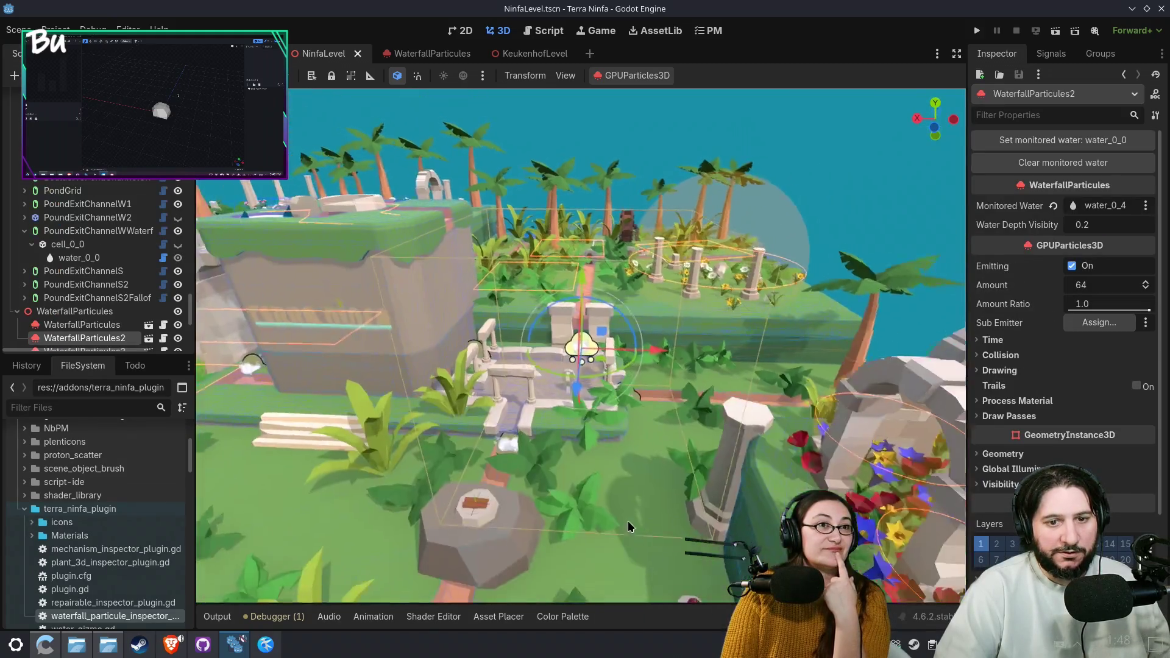
pyautogui.scroll(8, 630, 525)
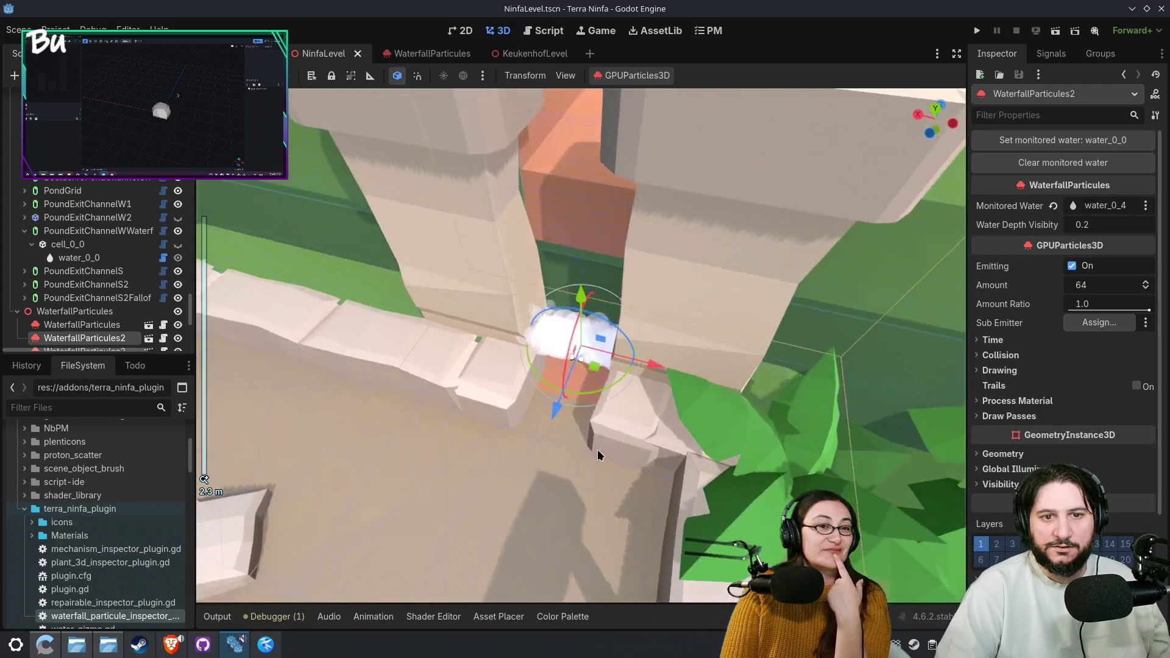
pyautogui.scroll(3, 598, 454)
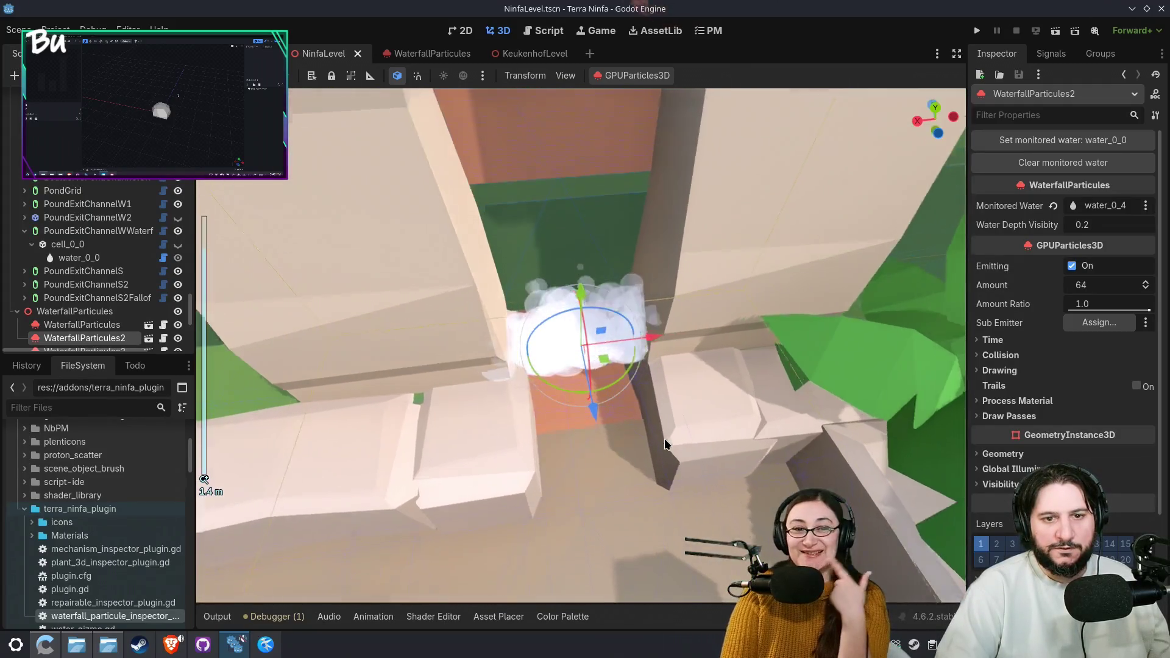
pyautogui.scroll(2, 634, 442)
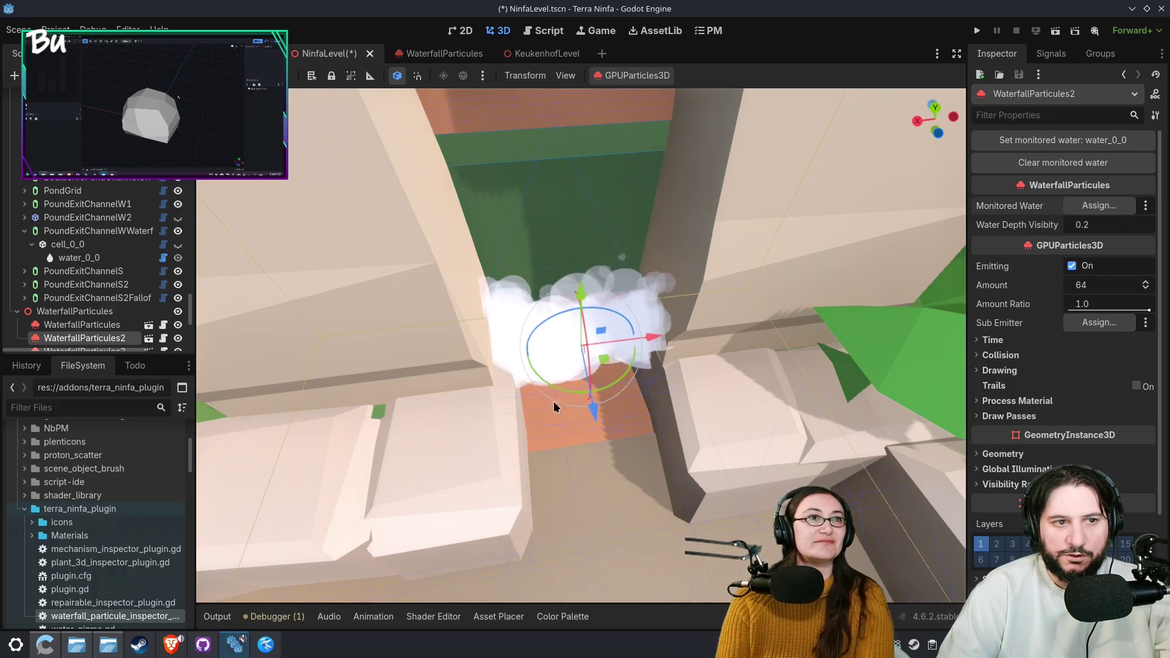
pyautogui.scroll(5, 104, 196)
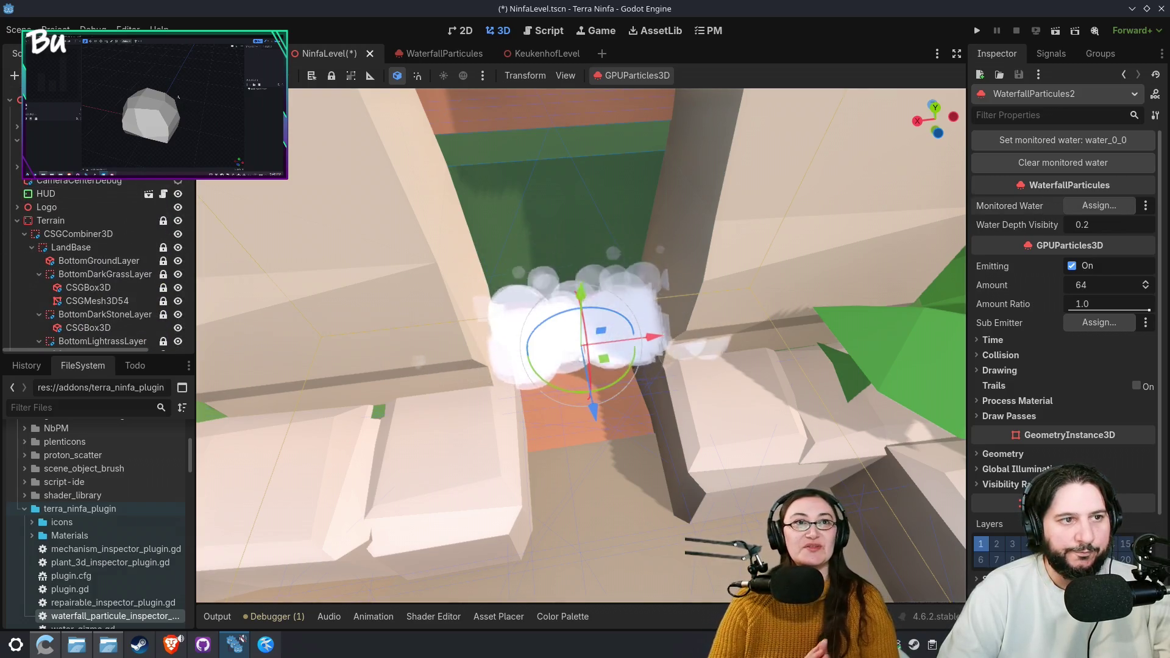
pyautogui.press('Up')
pyautogui.press('Up')
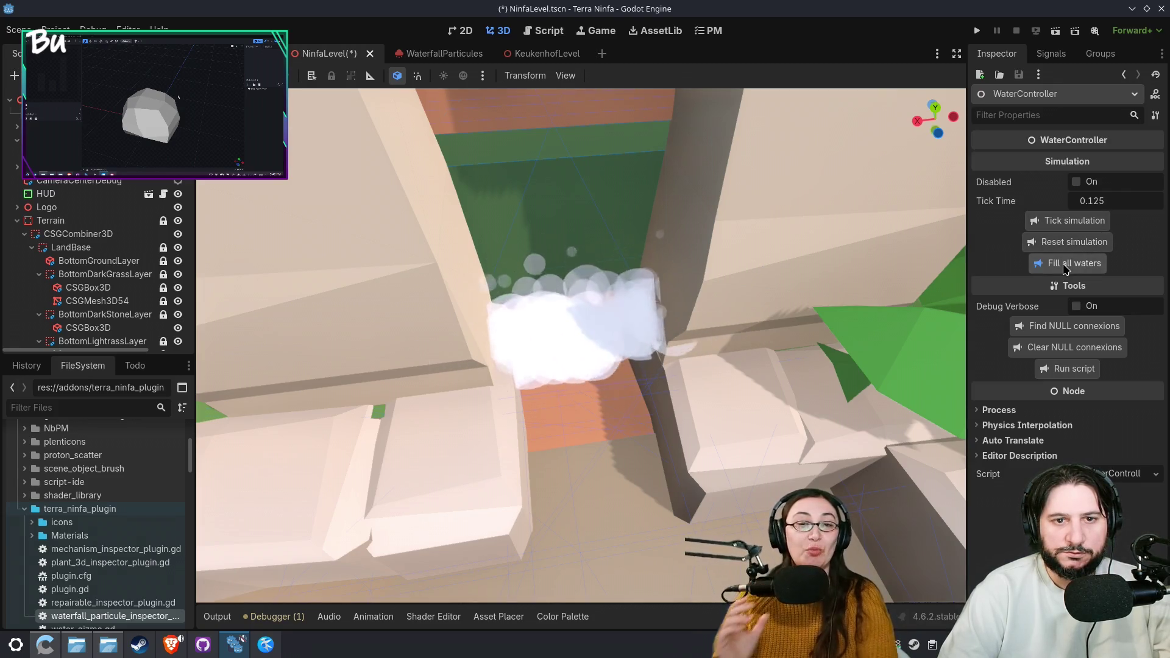
# Fill all water cells and pick water_0_1 as the source cell
pyautogui.click(1066, 269)
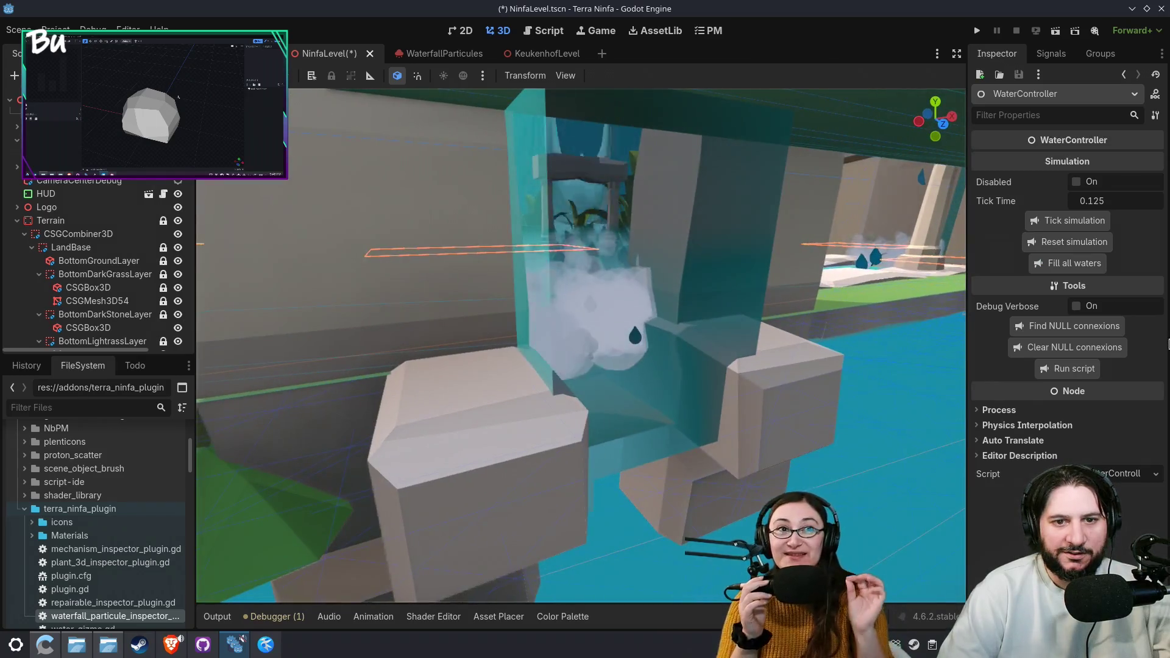
pyautogui.click(634, 344)
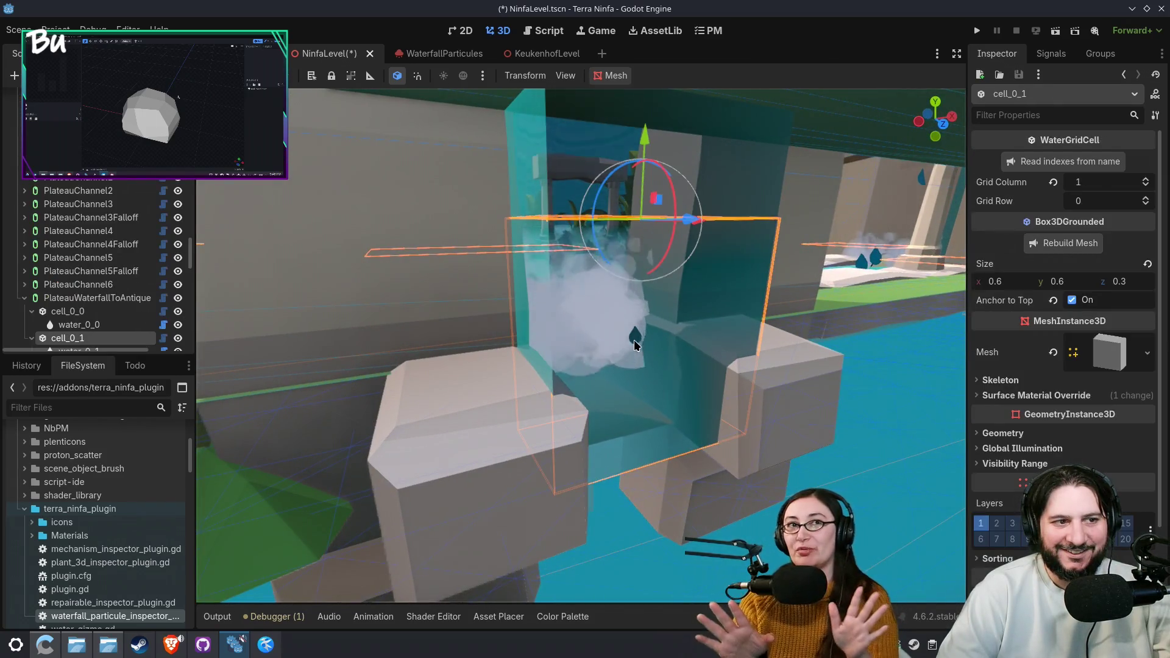
pyautogui.scroll(-1, 98, 336)
pyautogui.click(113, 321)
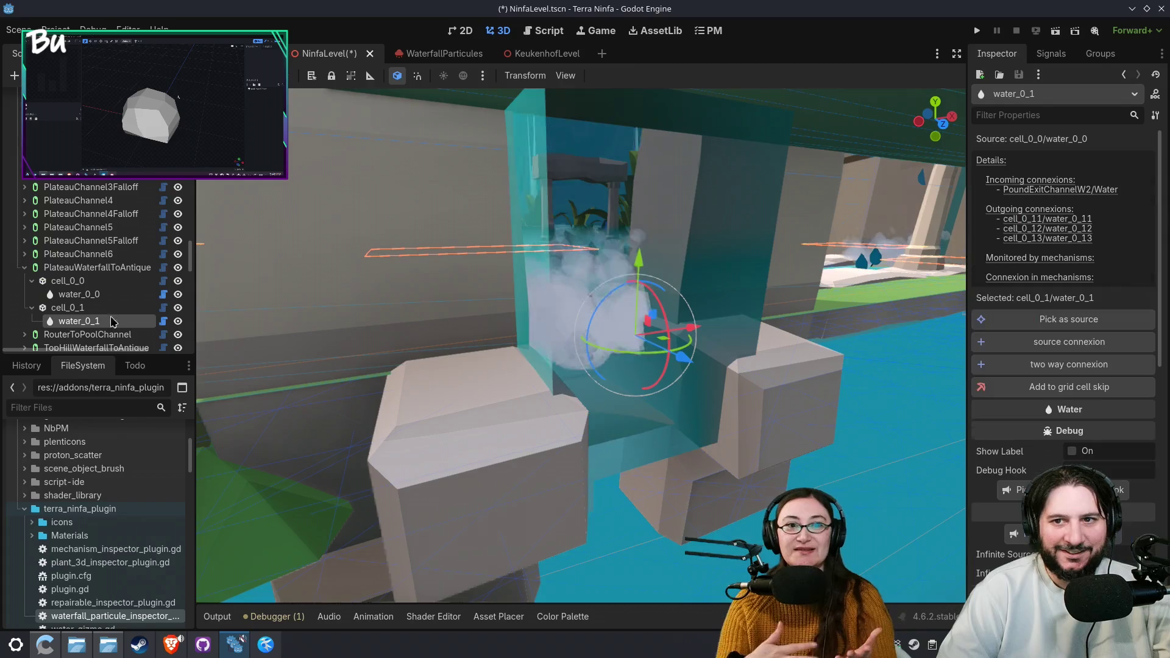
pyautogui.click(1095, 321)
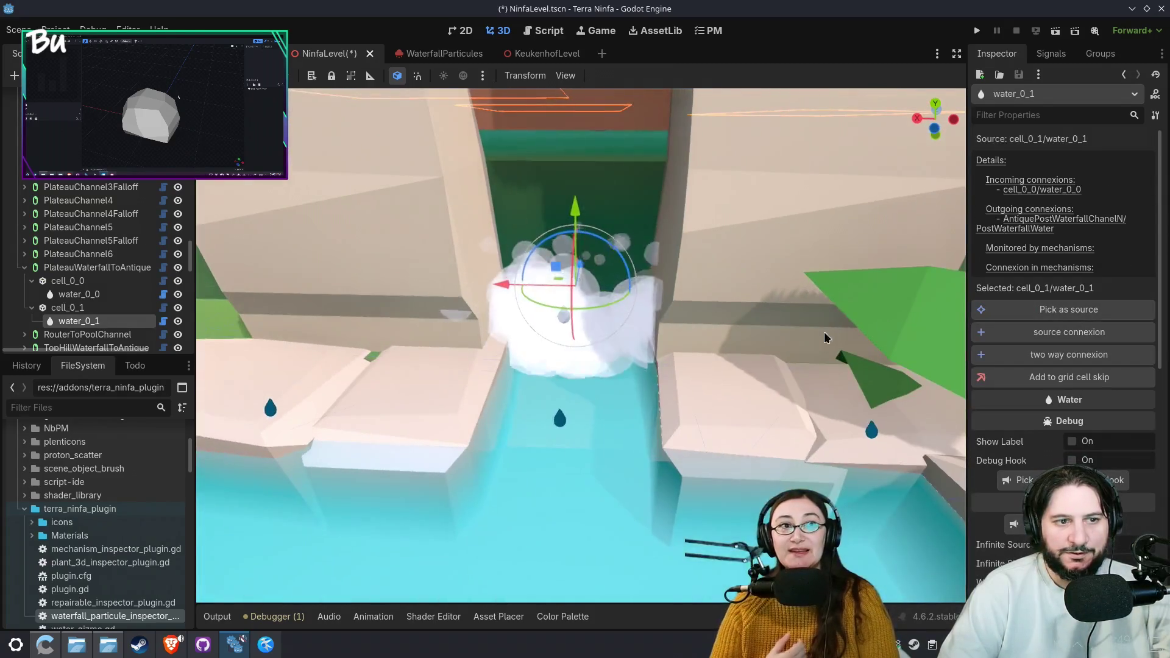
# Inspect the waterfall particle emitters around the foam, then select the water controller
pyautogui.scroll(5, 140, 308)
pyautogui.scroll(2, 583, 334)
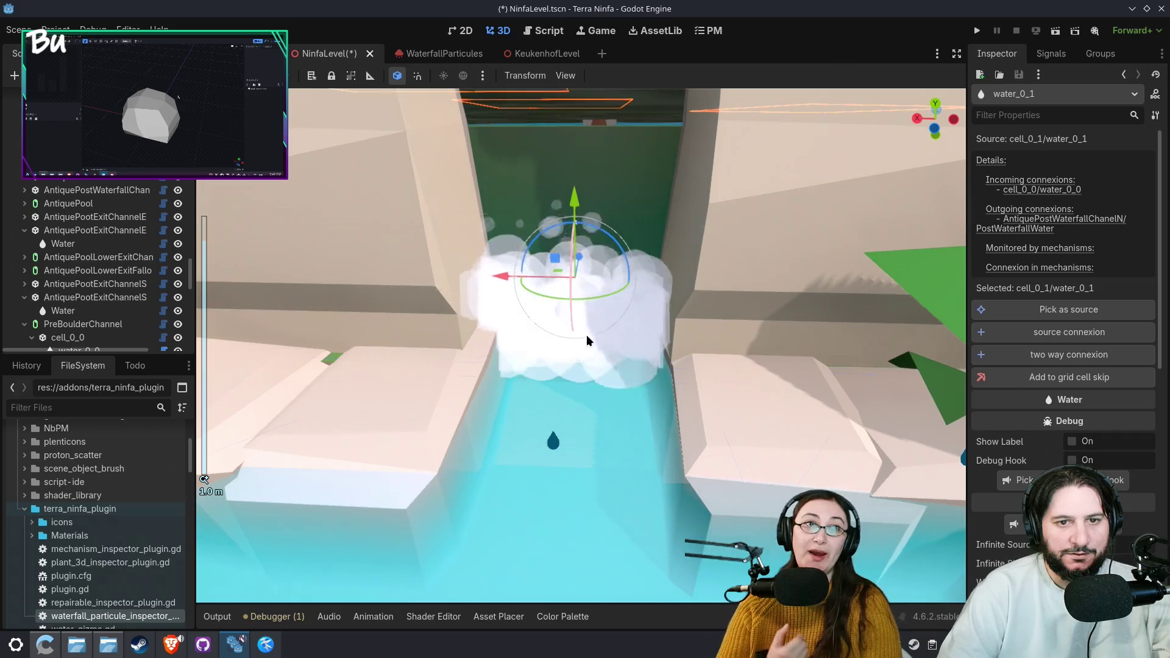
pyautogui.scroll(-10, 91, 292)
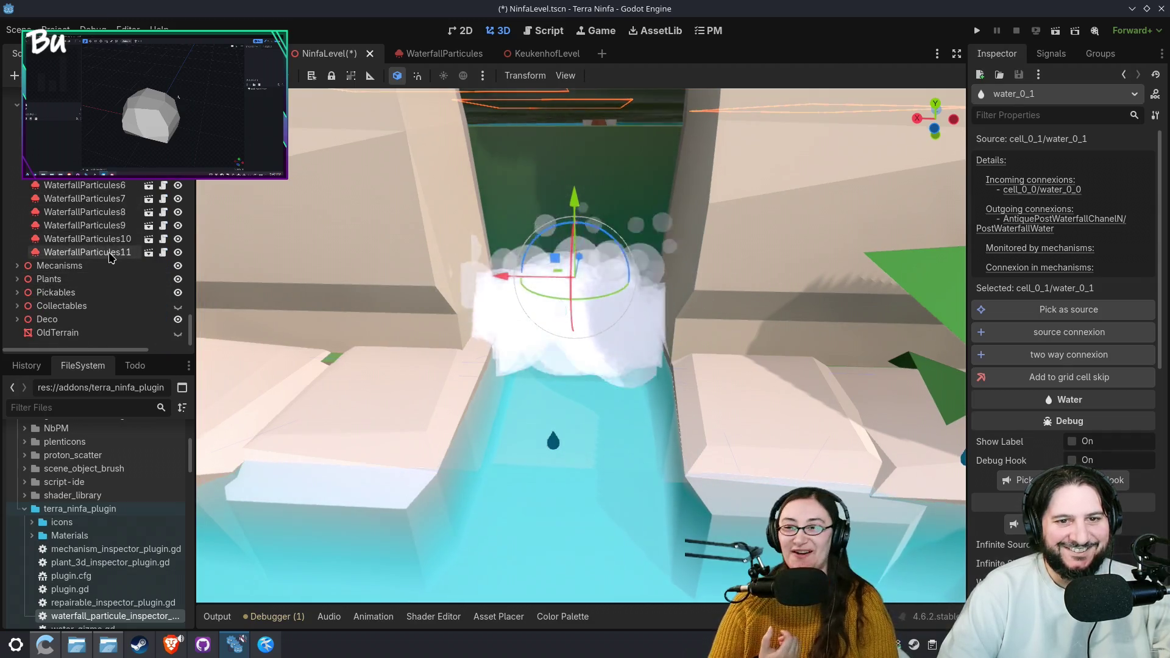
pyautogui.click(91, 253)
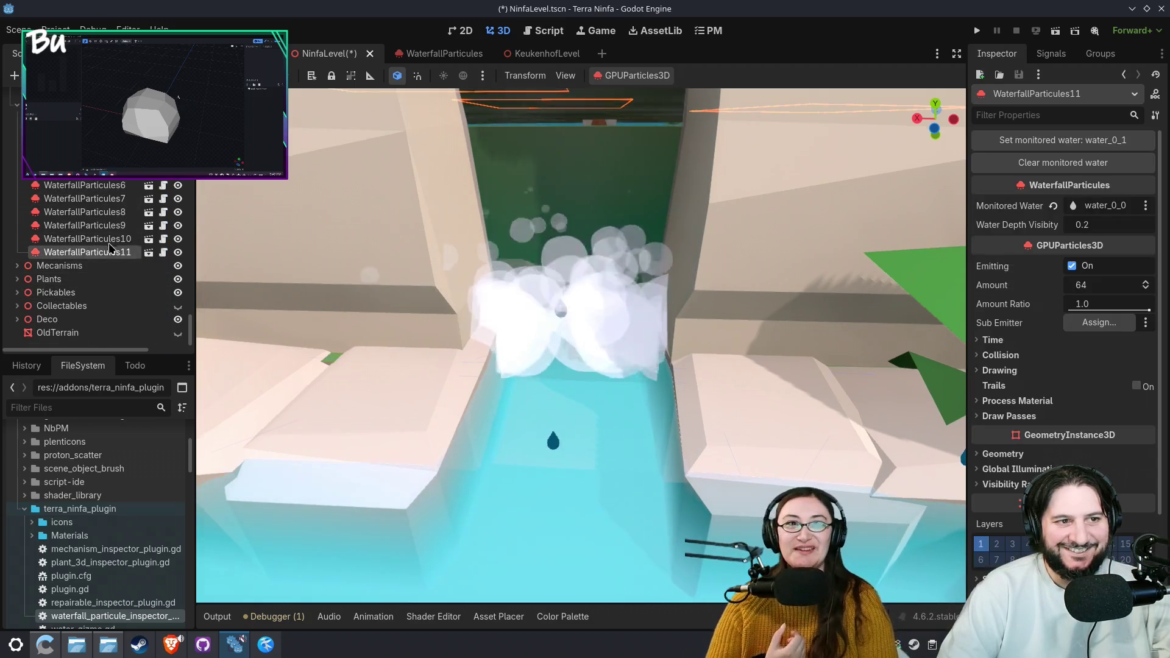
pyautogui.click(98, 199)
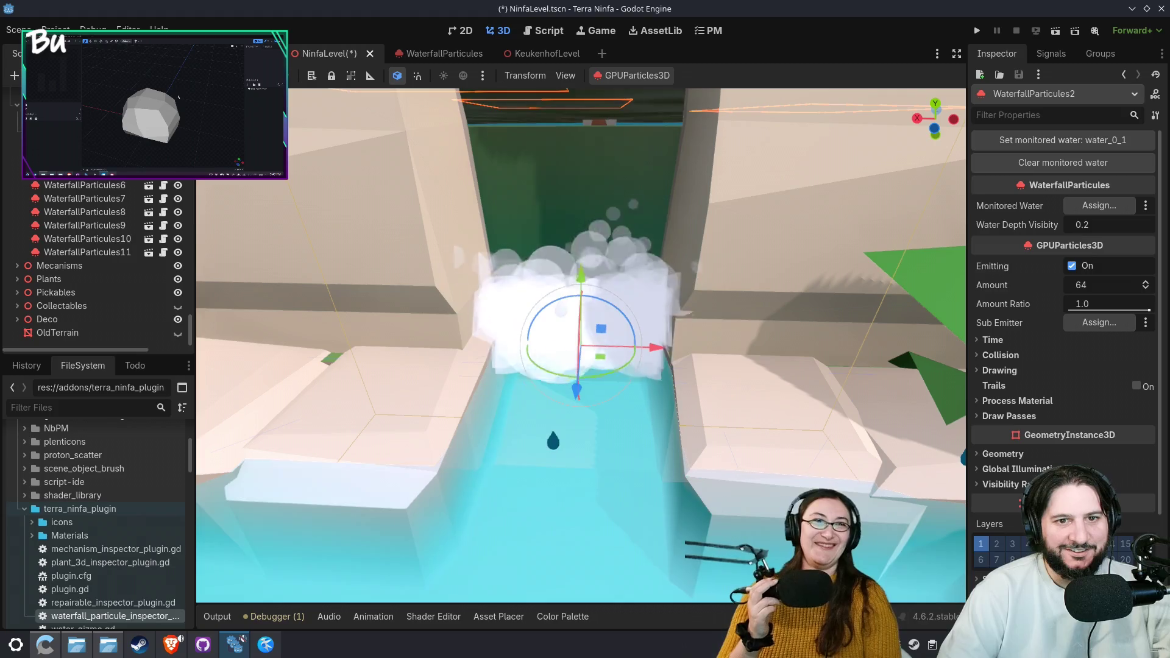
pyautogui.moveTo(595, 276); pyautogui.dragTo(280, 221)
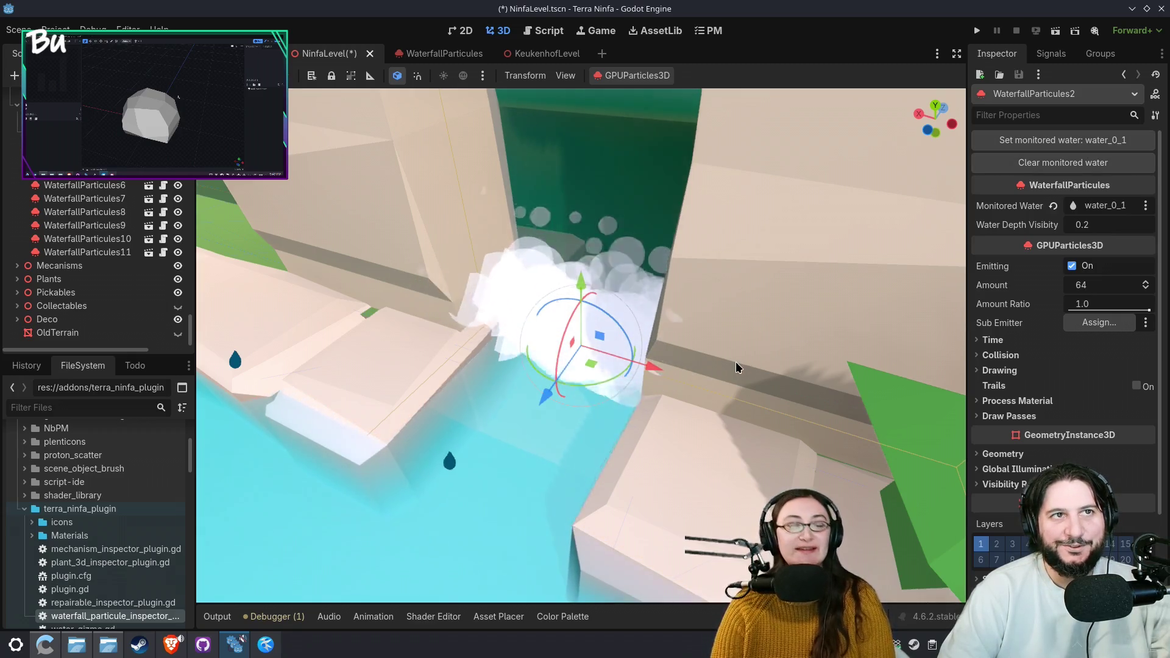
pyautogui.scroll(-3, 737, 366)
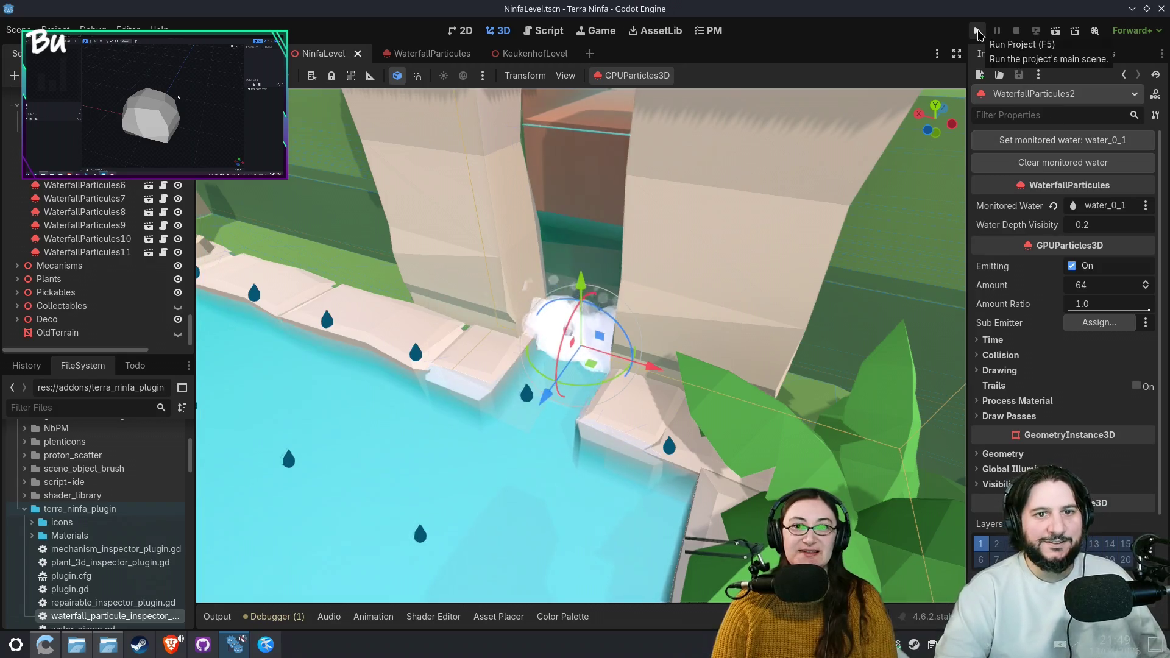
pyautogui.scroll(10, 98, 262)
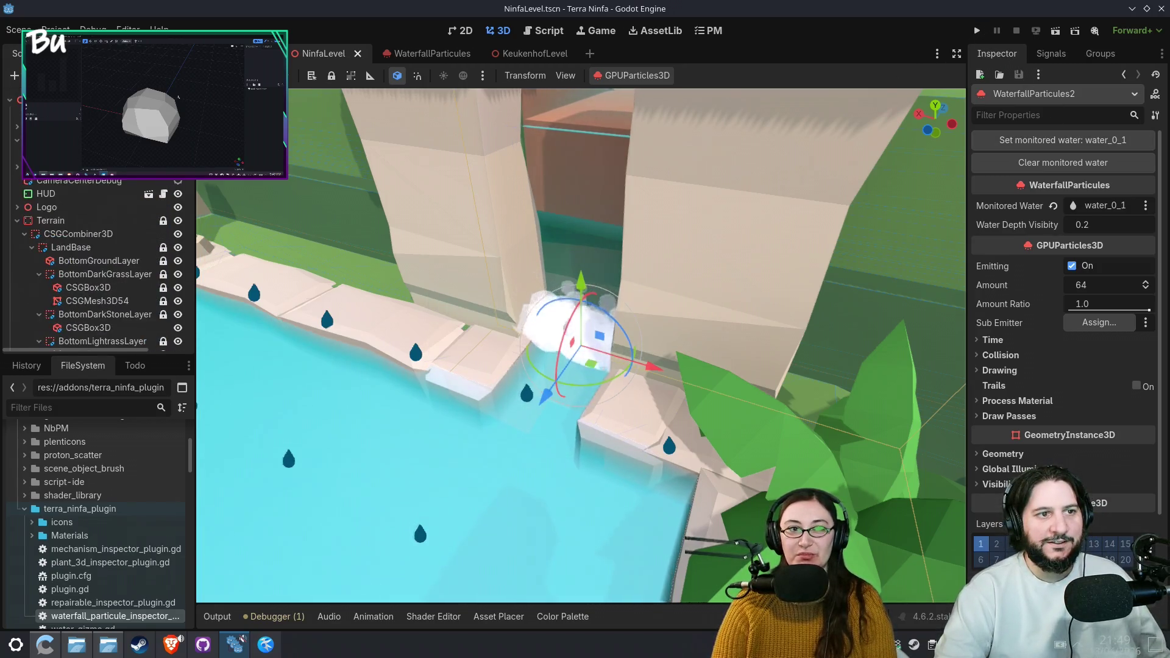
pyautogui.click(79, 152)
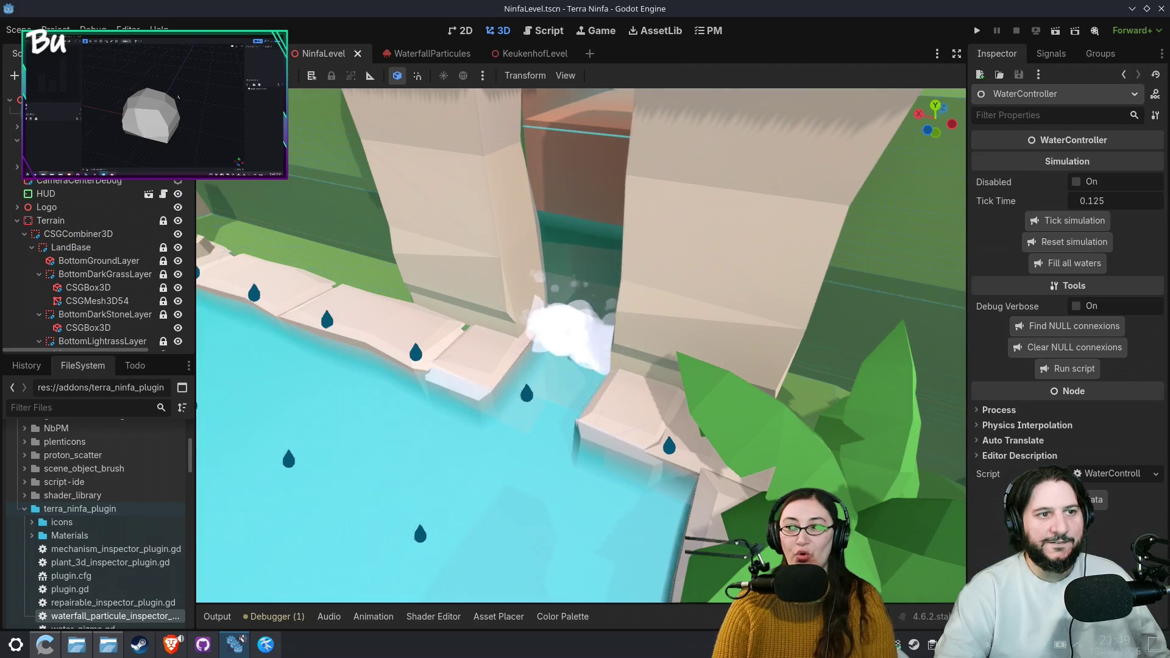
# Reset the water simulation so the channels empty
pyautogui.click(1077, 243)
pyautogui.scroll(5, 579, 396)
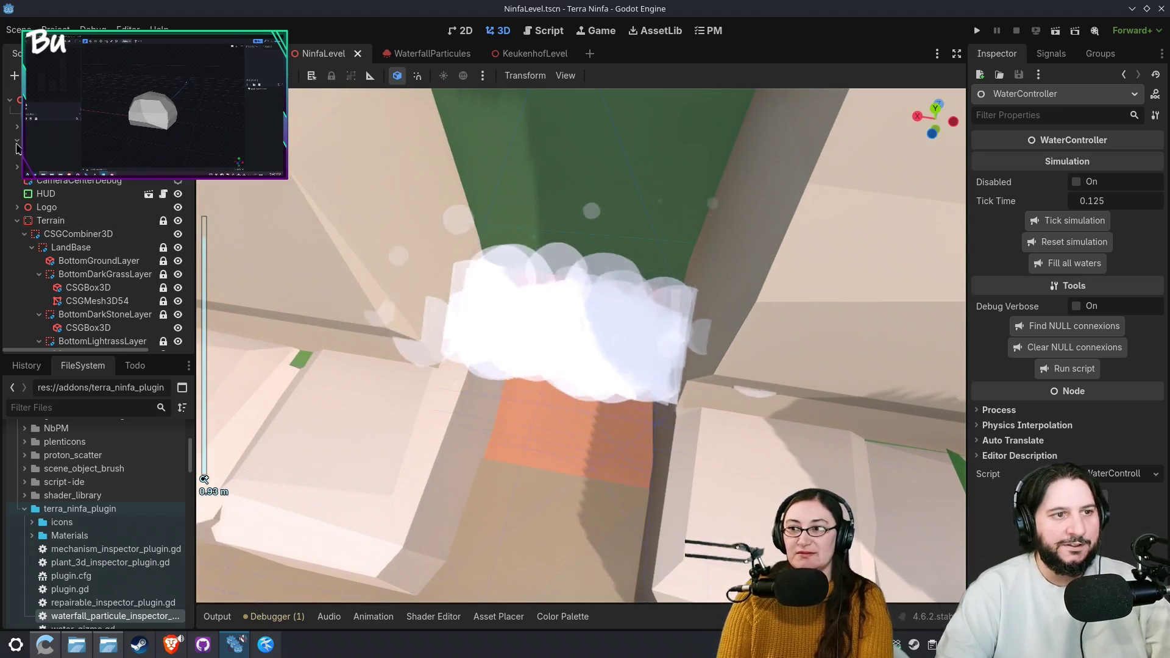
pyautogui.scroll(-3, 88, 283)
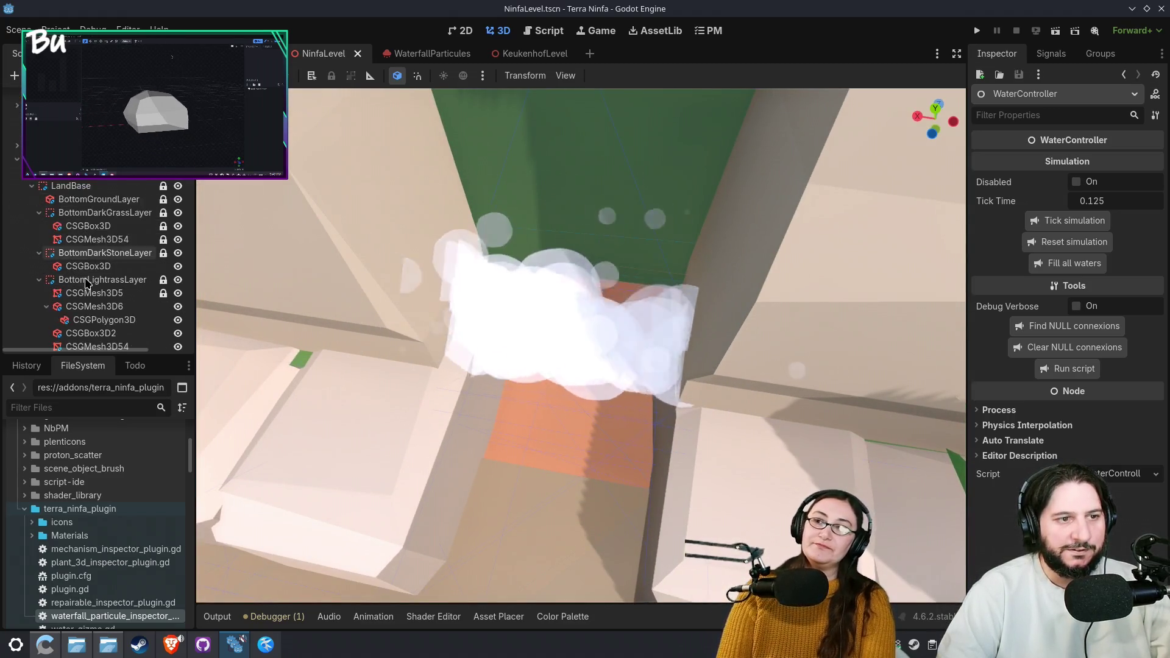
pyautogui.scroll(-5, 88, 283)
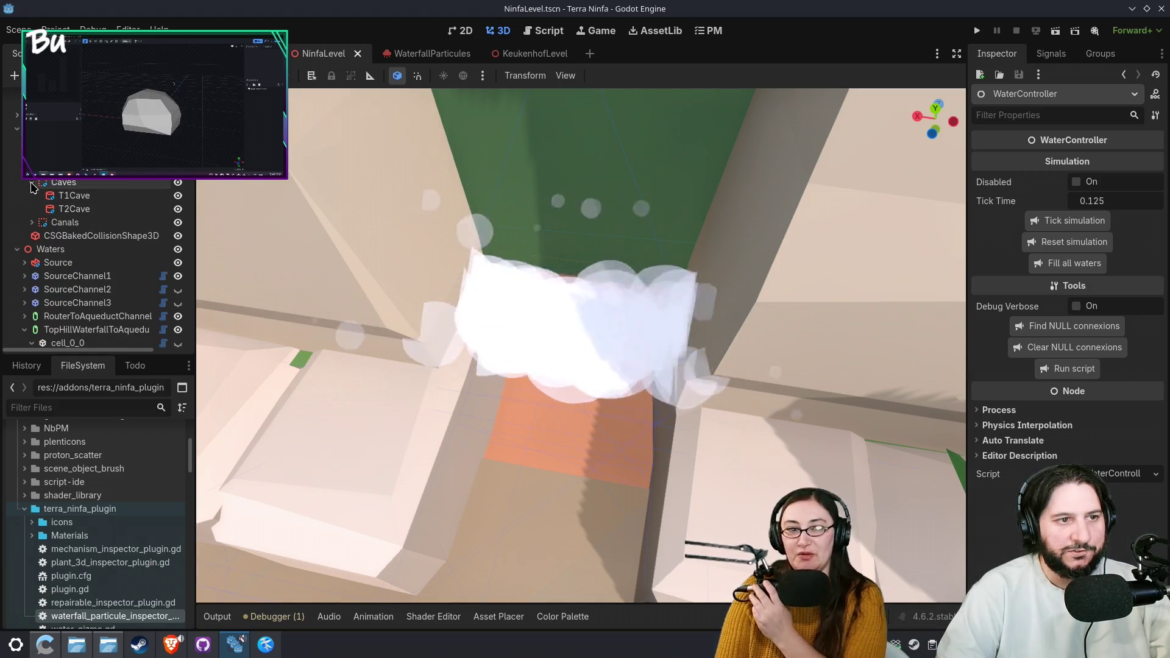
# Expand the Canals group and select canal box CSGBox3D34 under the waterfall
pyautogui.click(31, 182)
pyautogui.click(32, 195)
pyautogui.click(103, 209)
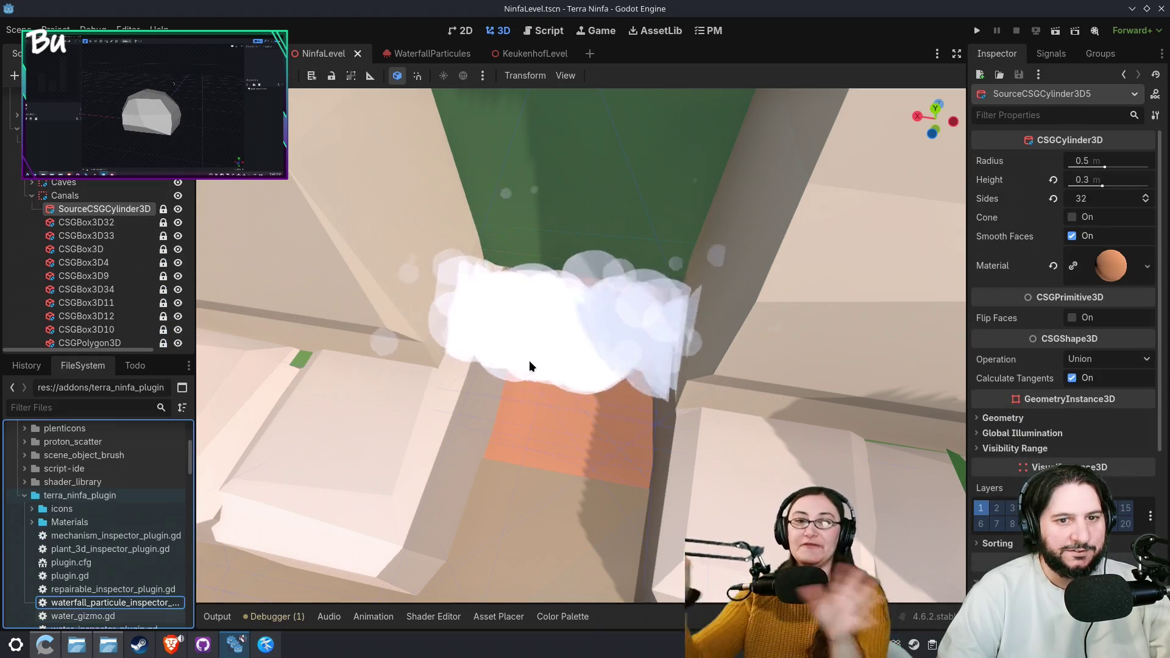
pyautogui.click(117, 238)
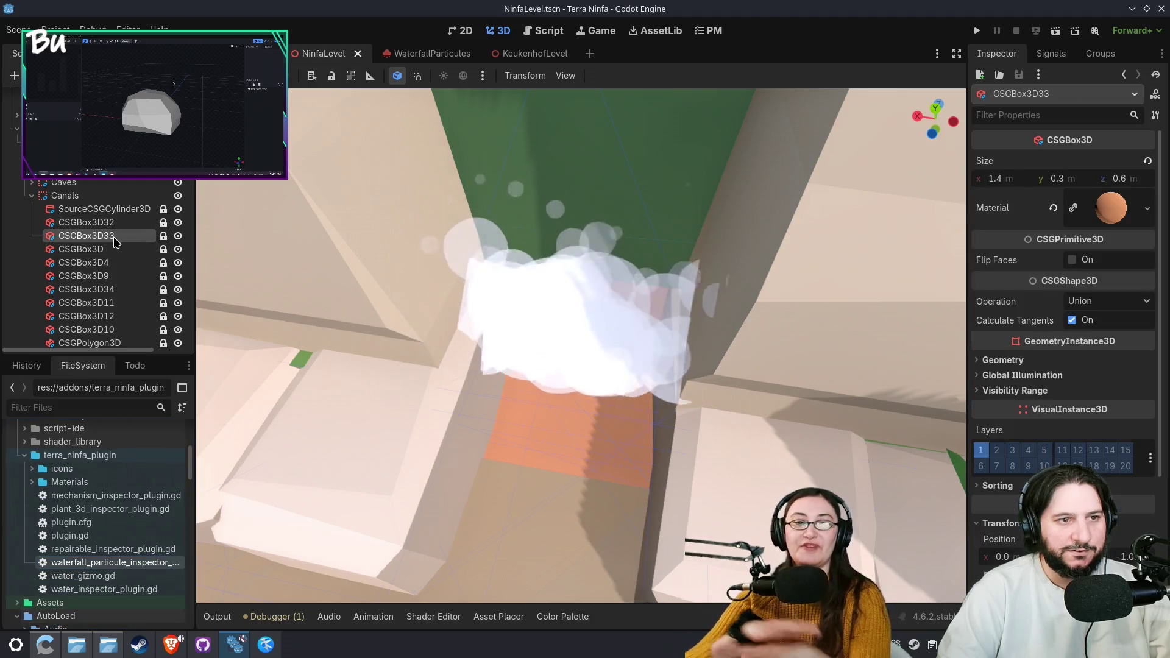
pyautogui.press('Down')
pyautogui.press('Down')
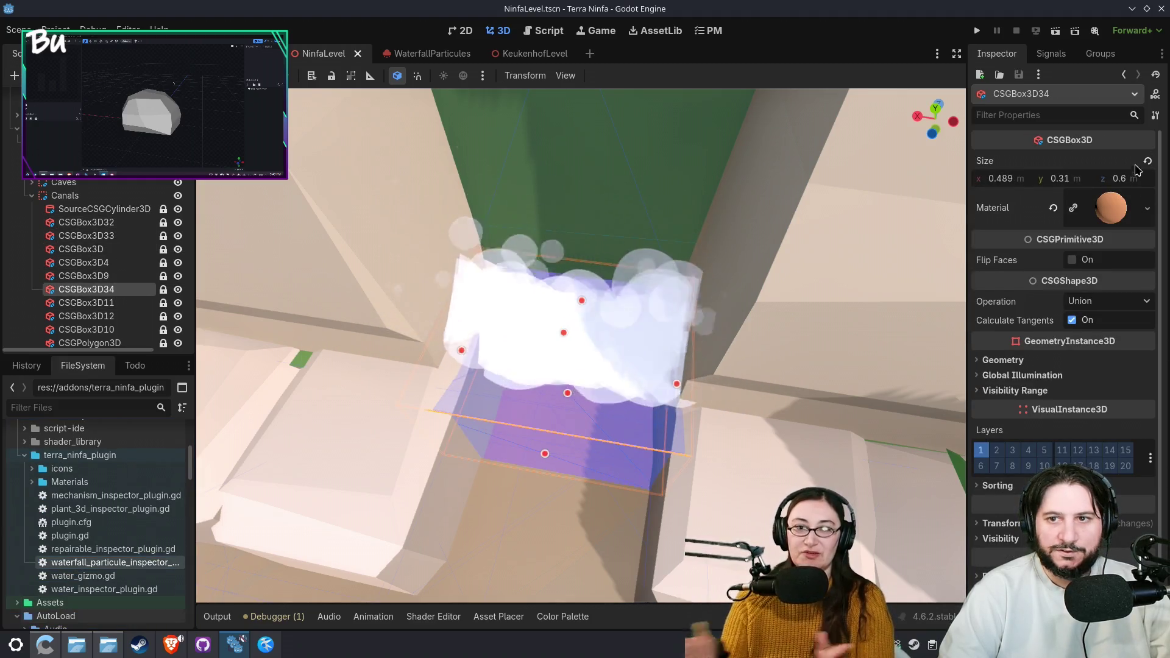
# Quick-load a pale stone material onto CSGBox3D34 in place of the orange clay
pyautogui.click(1147, 208)
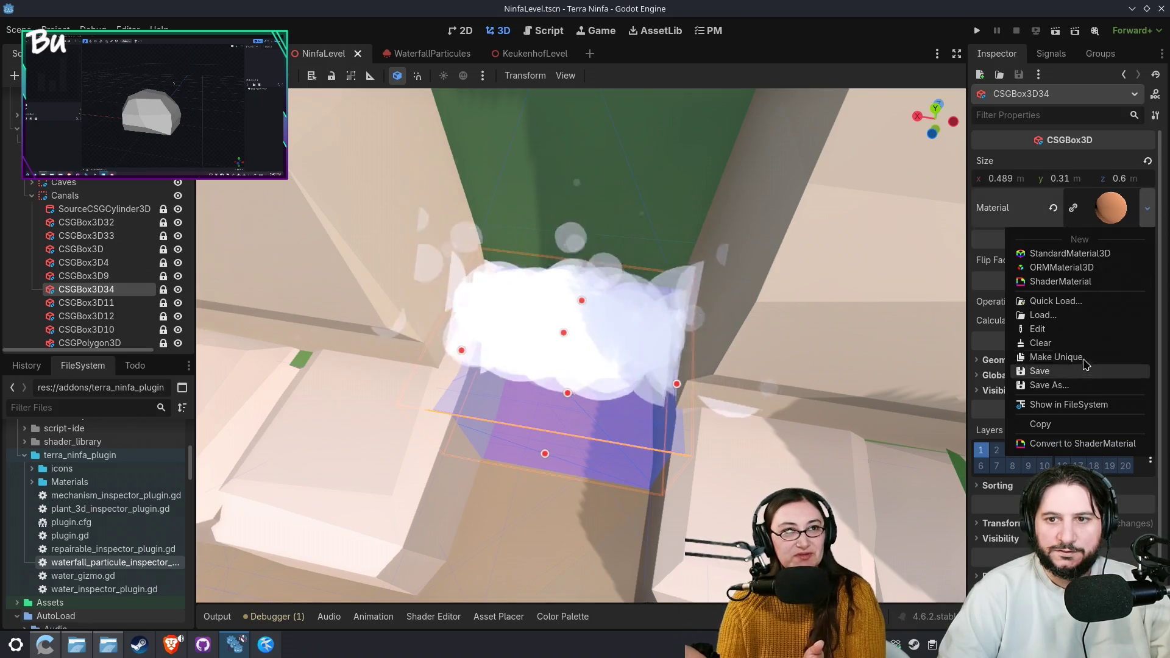
pyautogui.click(1061, 301)
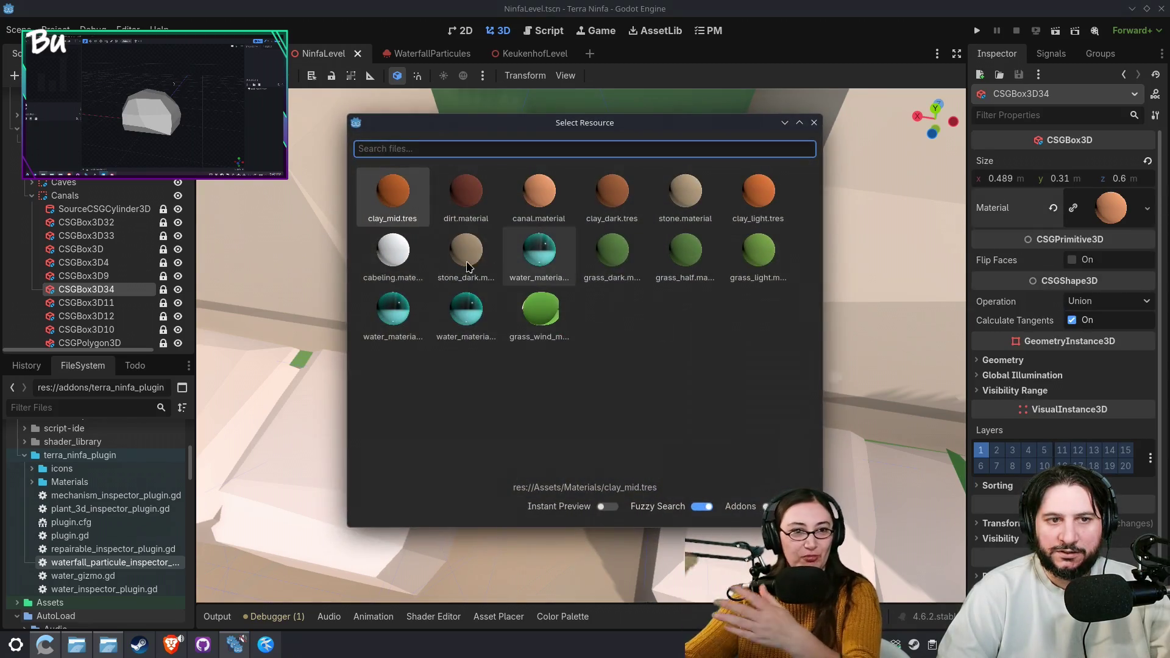
pyautogui.doubleClick(682, 205)
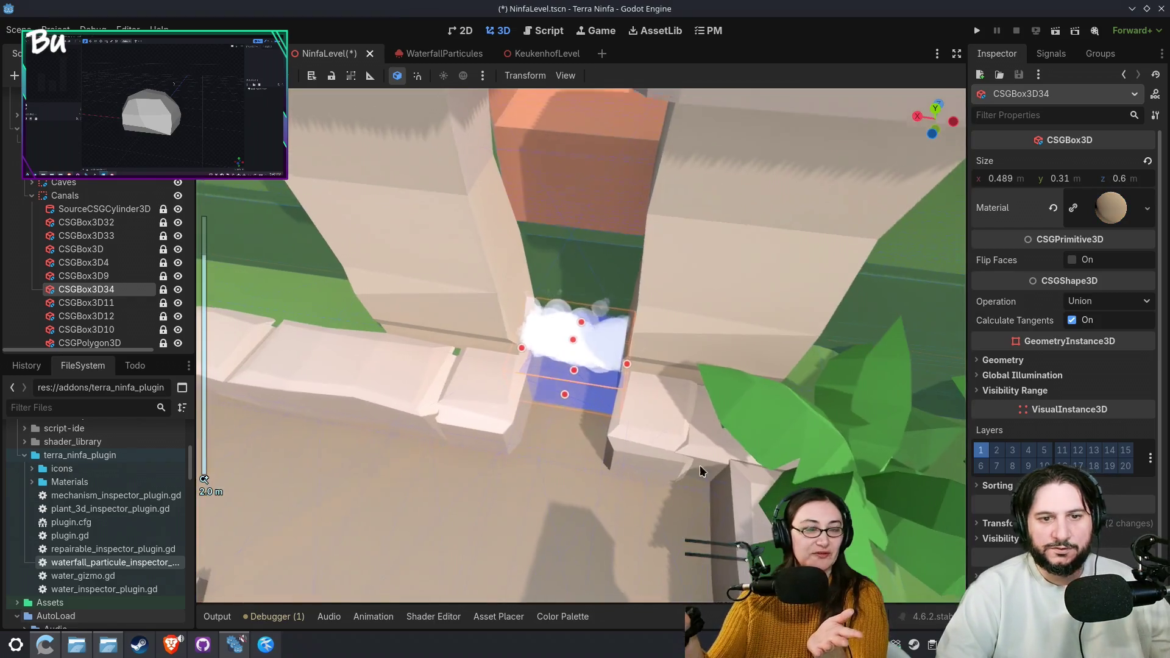
# Save the level scene and run the project to test the waterfalls
pyautogui.click(595, 488)
pyautogui.scroll(-4, 595, 488)
pyautogui.hotkey('ctrl', 's')
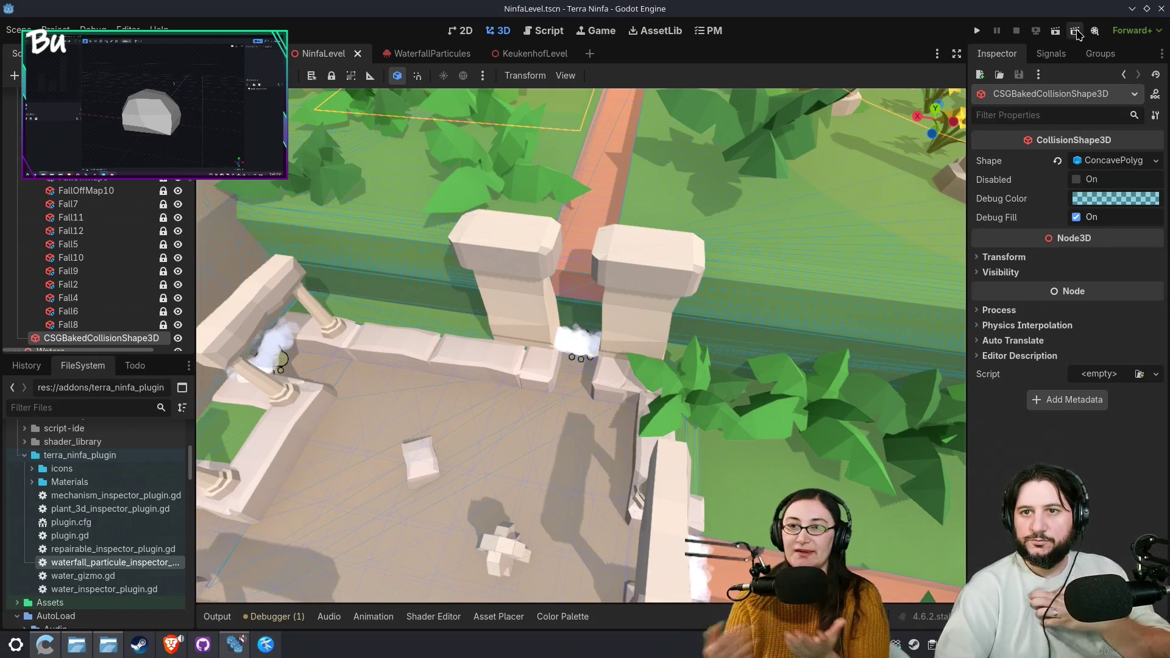
pyautogui.click(1056, 31)
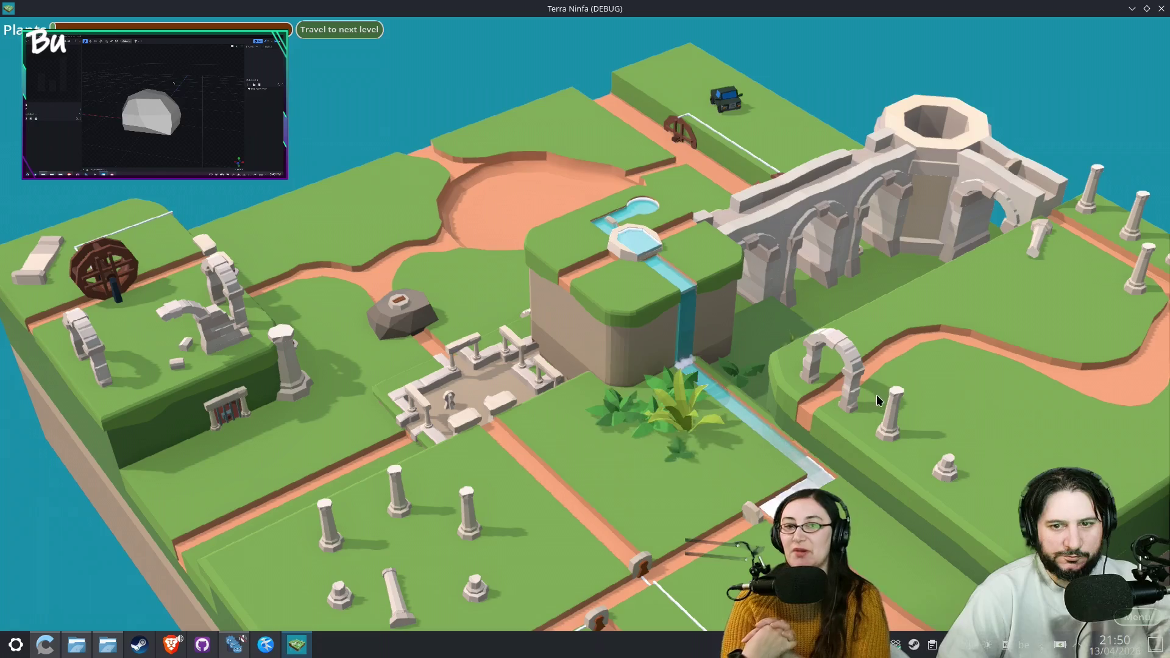
# Orbit and zoom over the island in the game to watch the fountain pool fill
pyautogui.moveTo(707, 532); pyautogui.dragTo(752, 438)
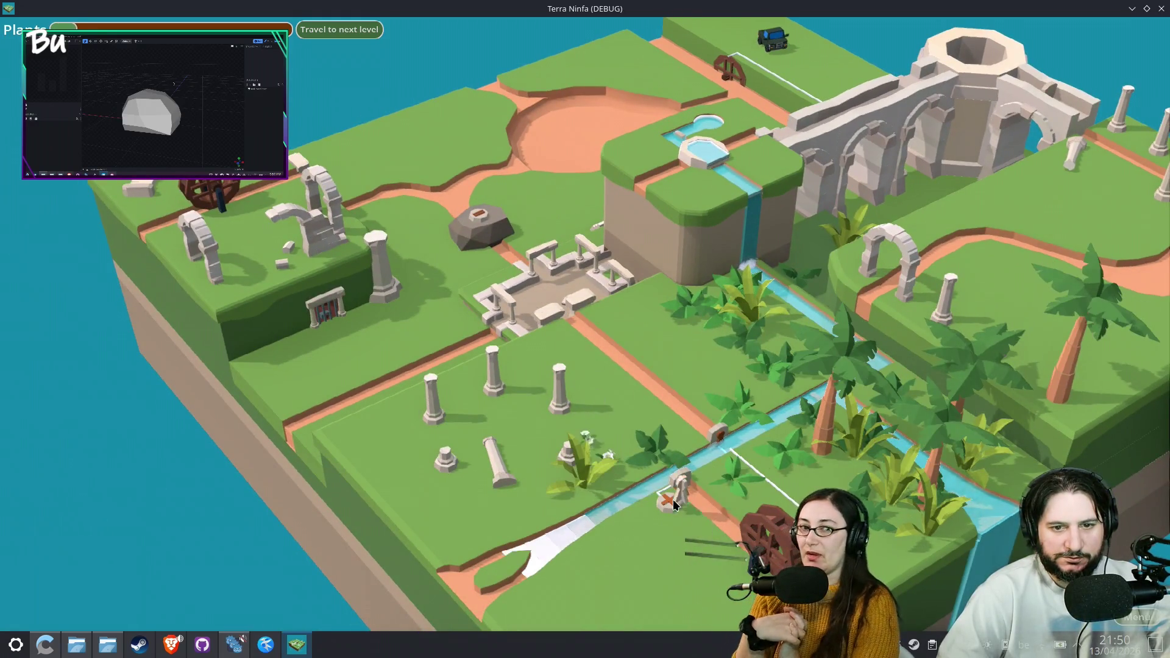
pyautogui.moveTo(715, 510)
pyautogui.mouseDown()
pyautogui.moveTo(649, 424)
pyautogui.moveTo(817, 356)
pyautogui.mouseUp()
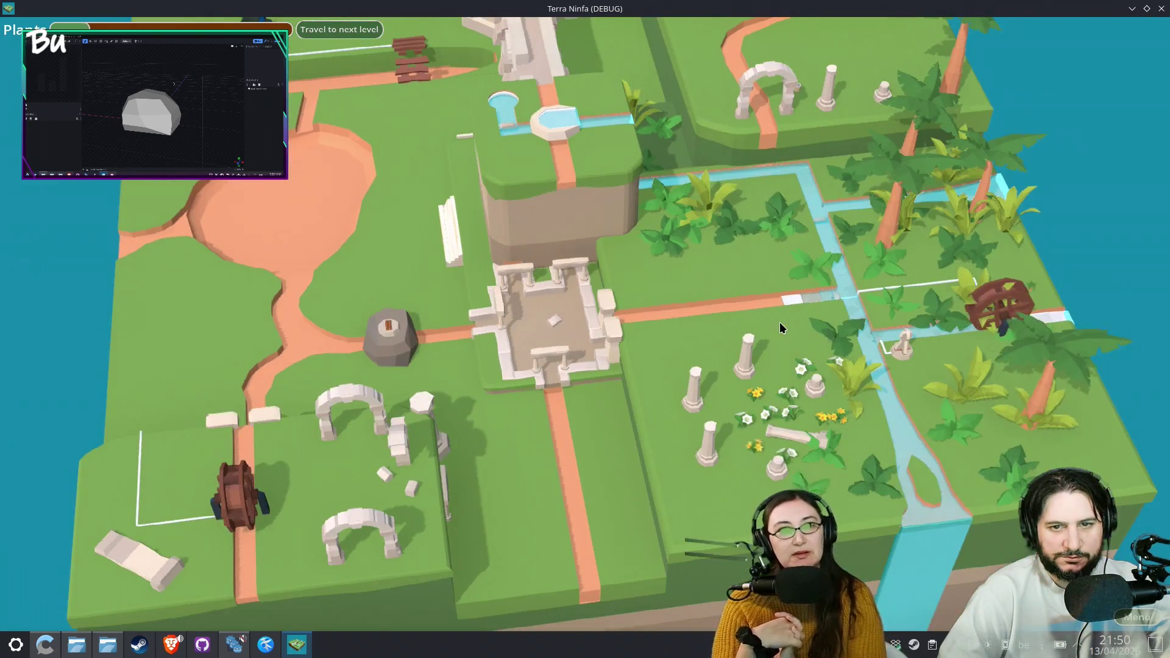
pyautogui.moveTo(780, 322); pyautogui.dragTo(1052, 315)
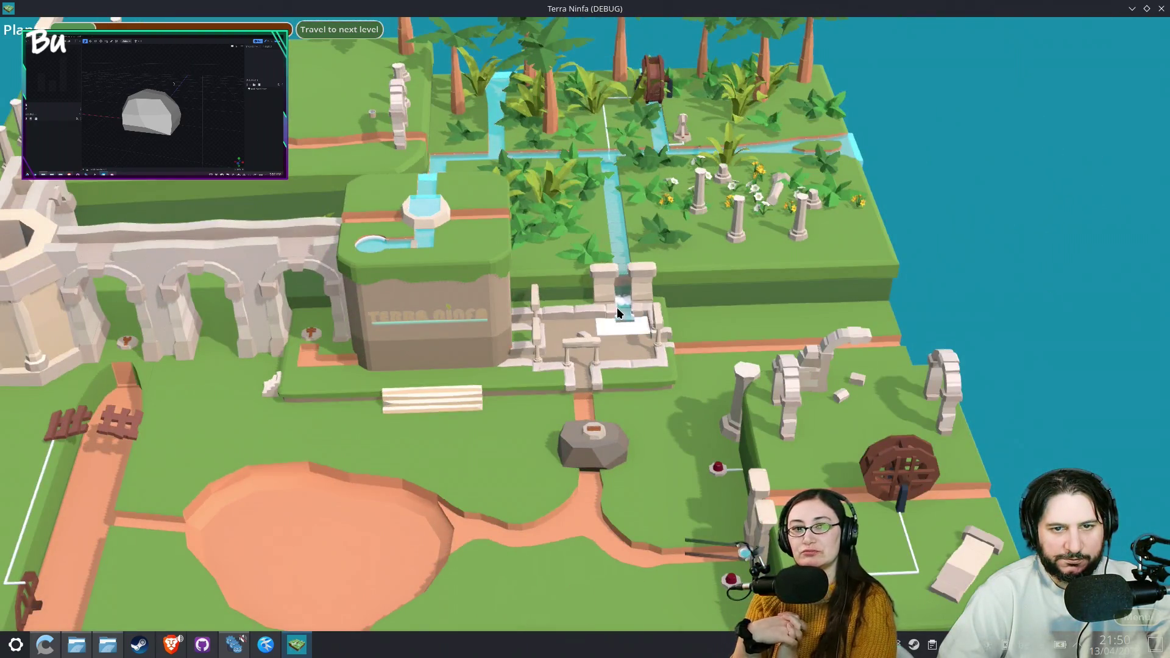
pyautogui.scroll(3, 617, 308)
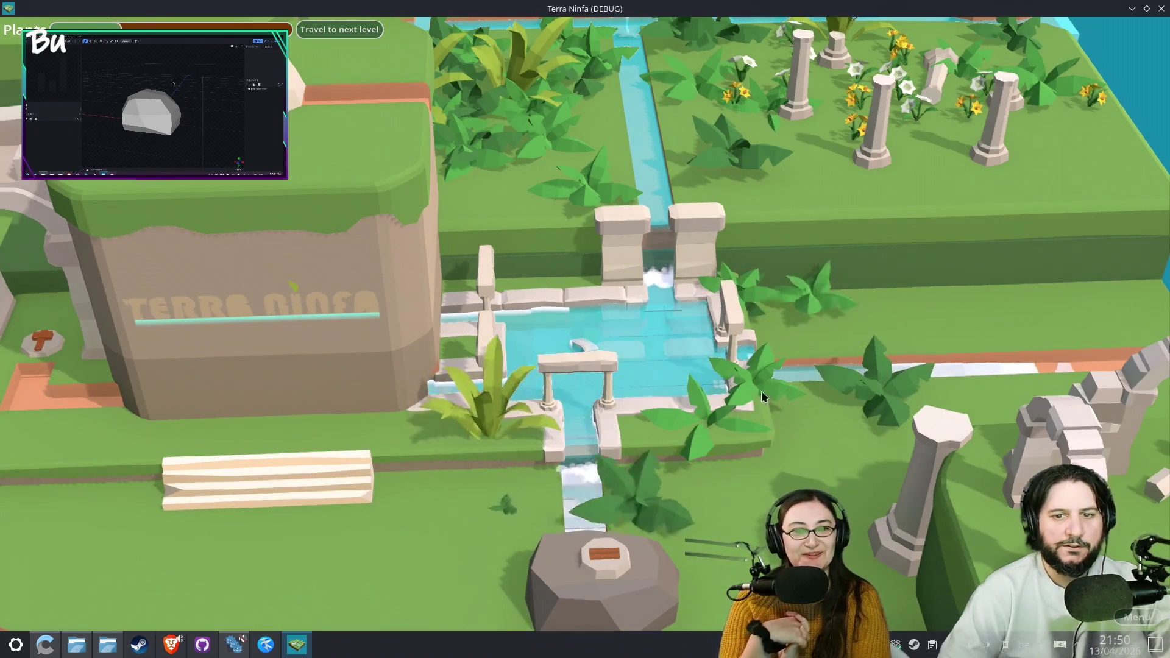
pyautogui.moveTo(640, 308); pyautogui.dragTo(590, 373)
pyautogui.scroll(-3, 591, 373)
pyautogui.moveTo(718, 380); pyautogui.dragTo(744, 378)
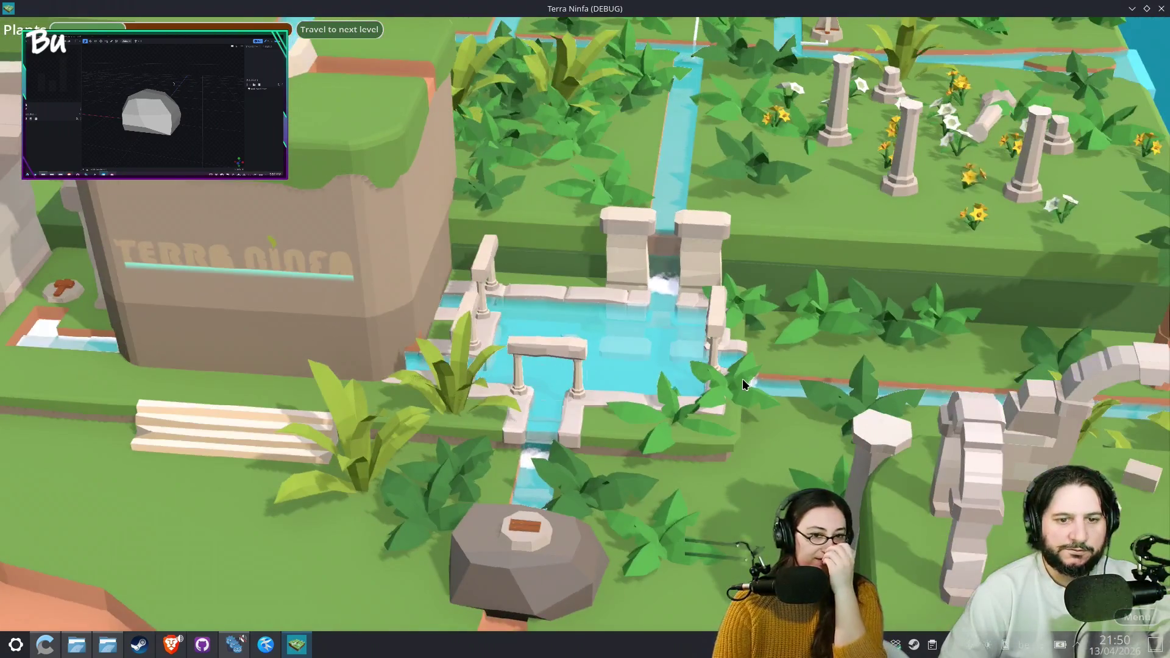
pyautogui.scroll(4, 744, 378)
pyautogui.scroll(-3, 628, 384)
pyautogui.scroll(3, 323, 18)
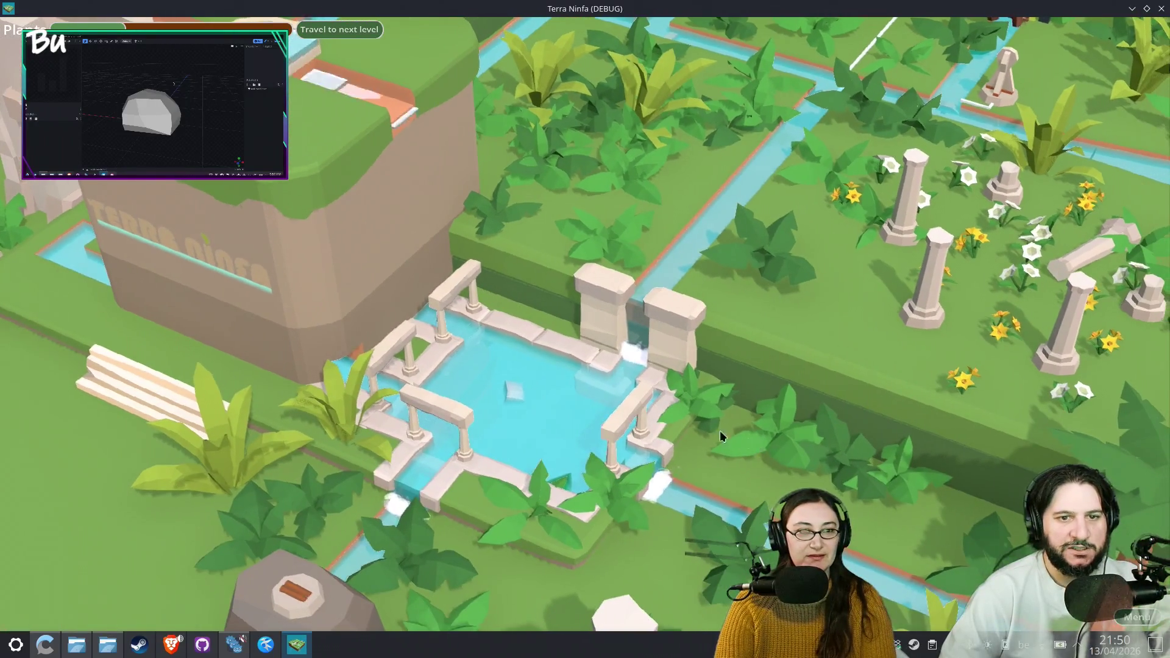
# Turn toward the cliff waterfall, then close the game and stop debugging
pyautogui.moveTo(738, 434); pyautogui.dragTo(667, 418)
pyautogui.scroll(3, 572, 410)
pyautogui.scroll(-3, 598, 418)
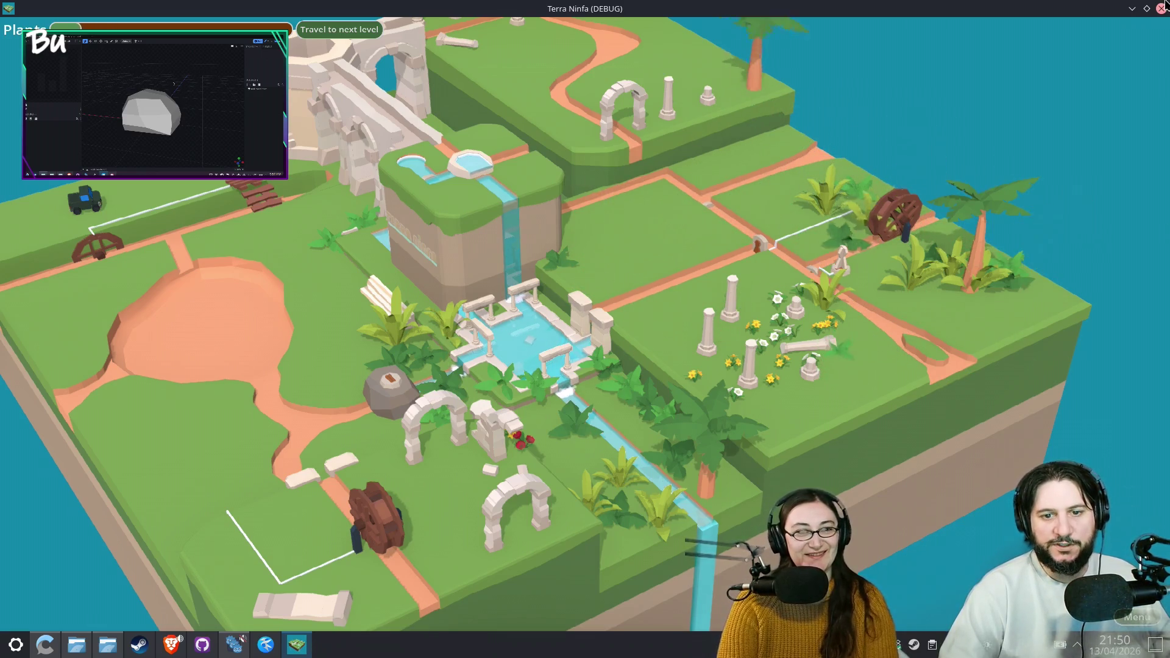
pyautogui.scroll(-3, 766, 421)
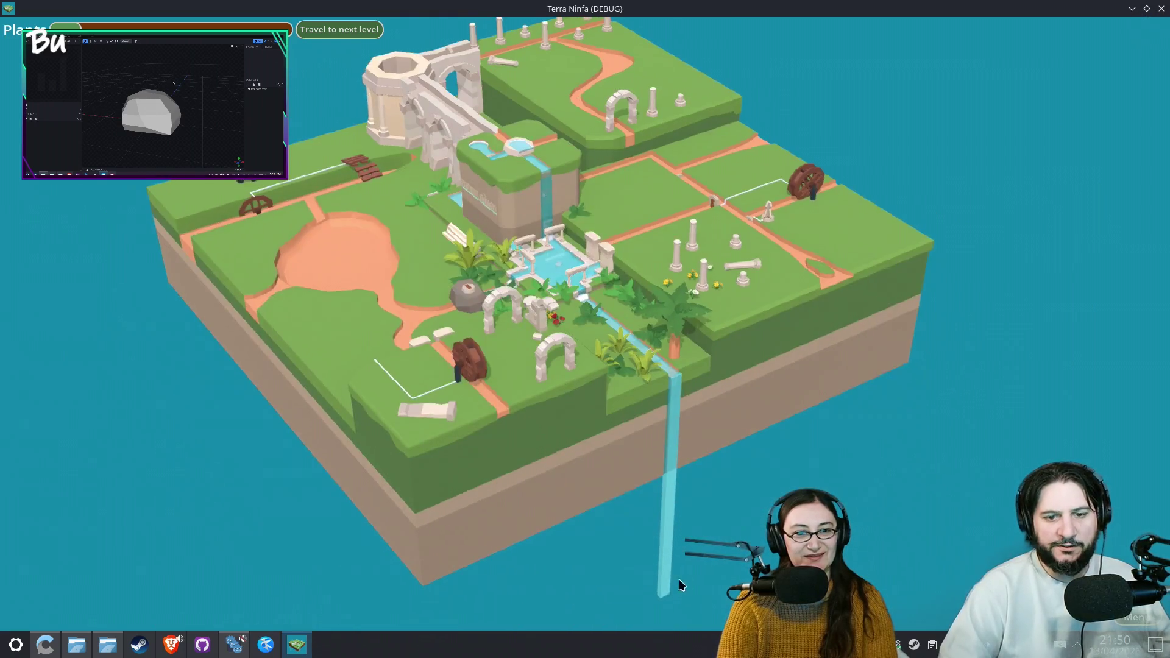
pyautogui.click(1162, 8)
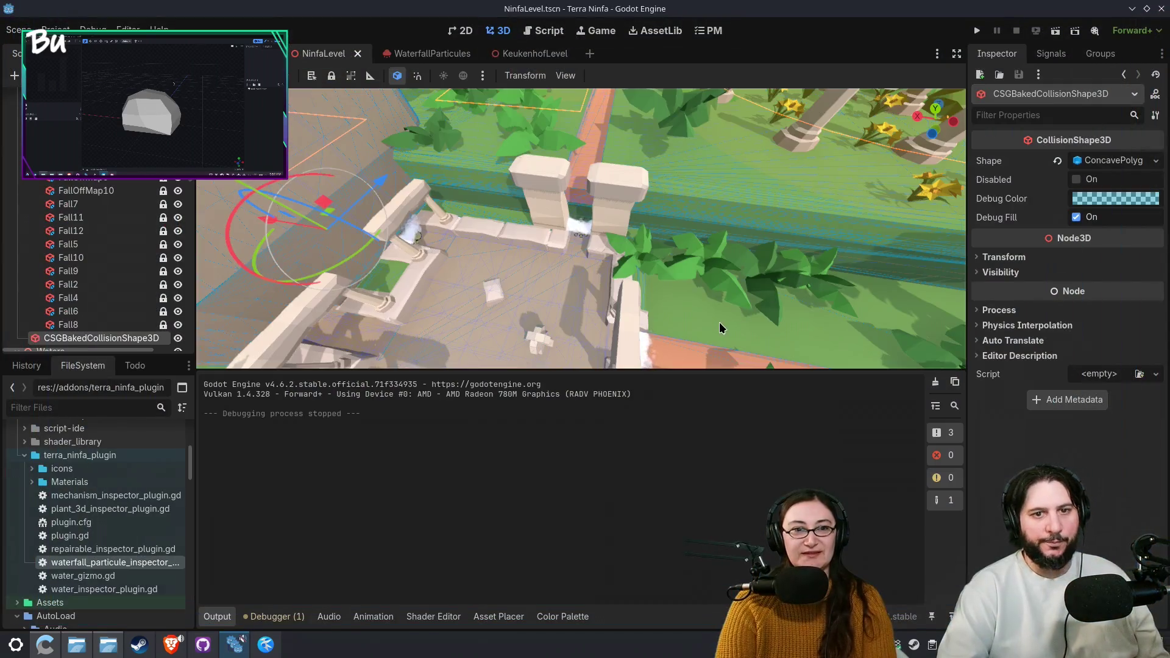
# Hide the output log, zoom out, and fill every water channel in the level
pyautogui.click(218, 617)
pyautogui.scroll(-8, 517, 353)
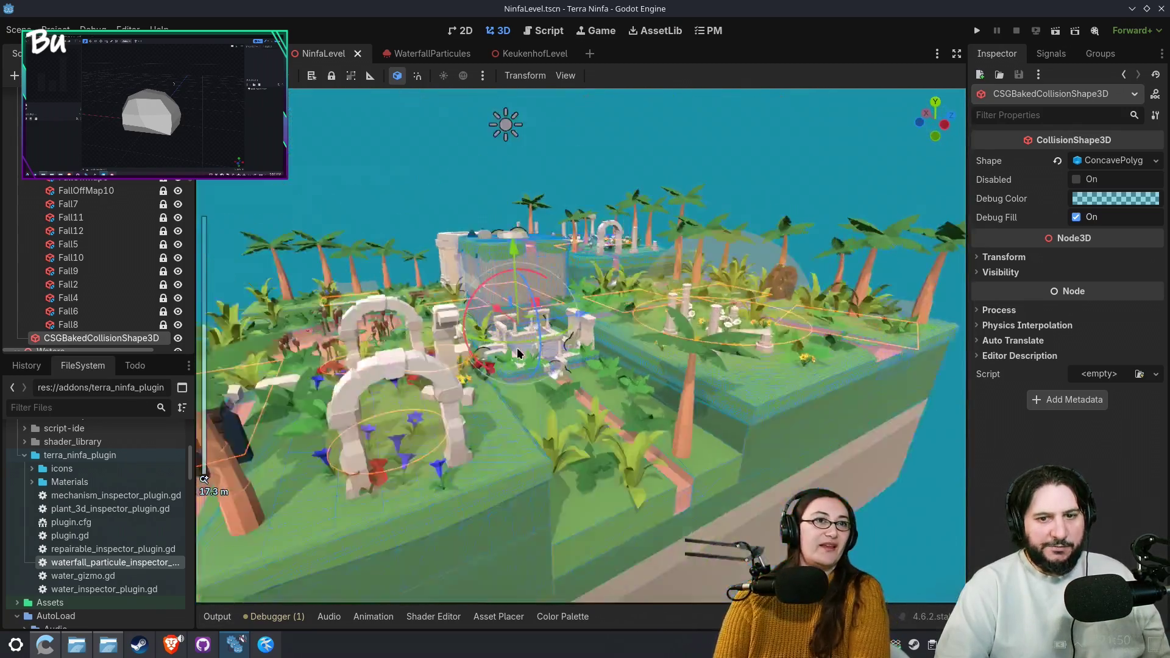
pyautogui.scroll(-8, 518, 354)
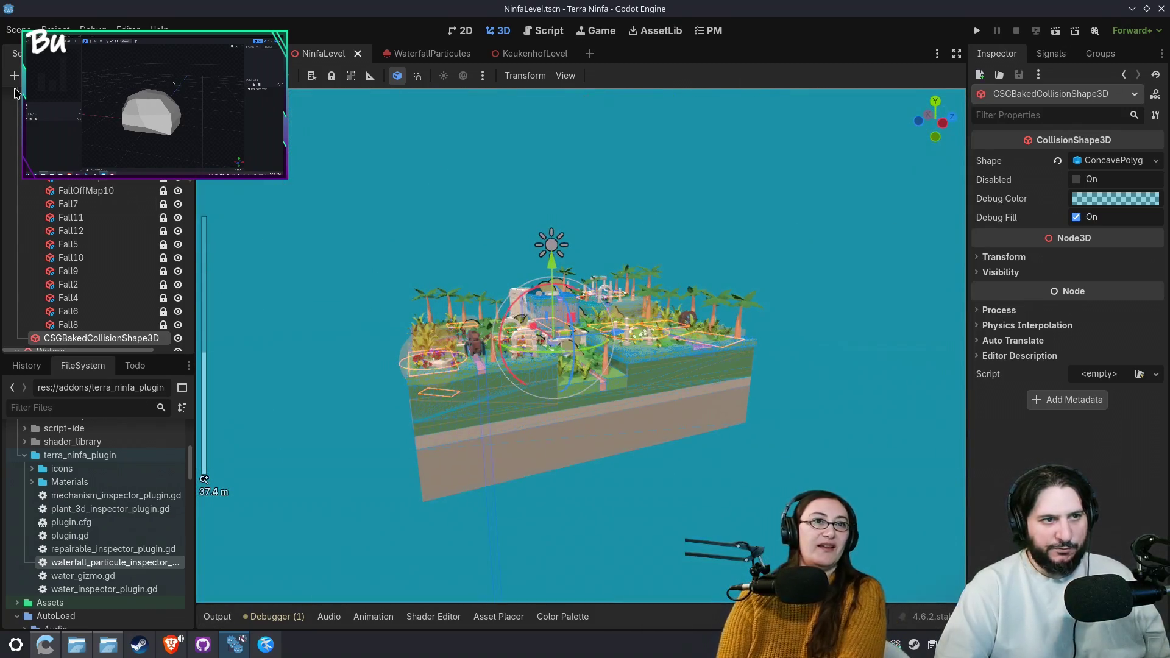
pyautogui.scroll(10, 91, 262)
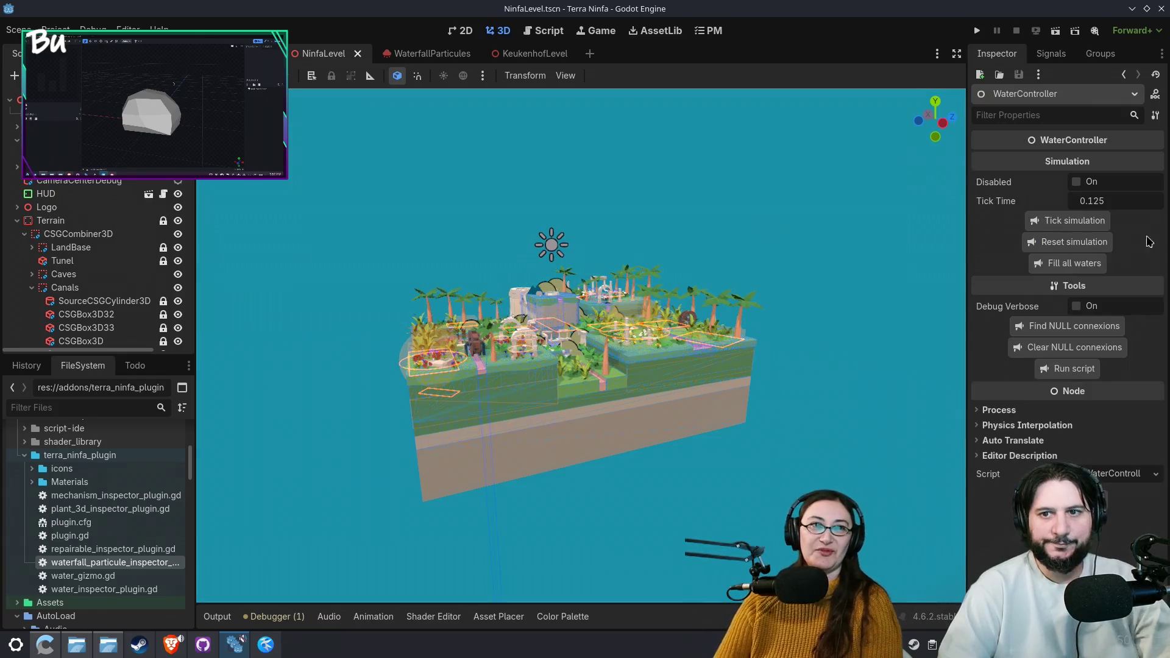
pyautogui.click(1092, 269)
# Orbit to a low side view of the island and collapse the CSGCombiner3D branch
pyautogui.moveTo(776, 437)
pyautogui.mouseDown()
pyautogui.moveTo(391, 426)
pyautogui.moveTo(692, 477)
pyautogui.moveTo(883, 439)
pyautogui.moveTo(201, 452)
pyautogui.mouseUp()
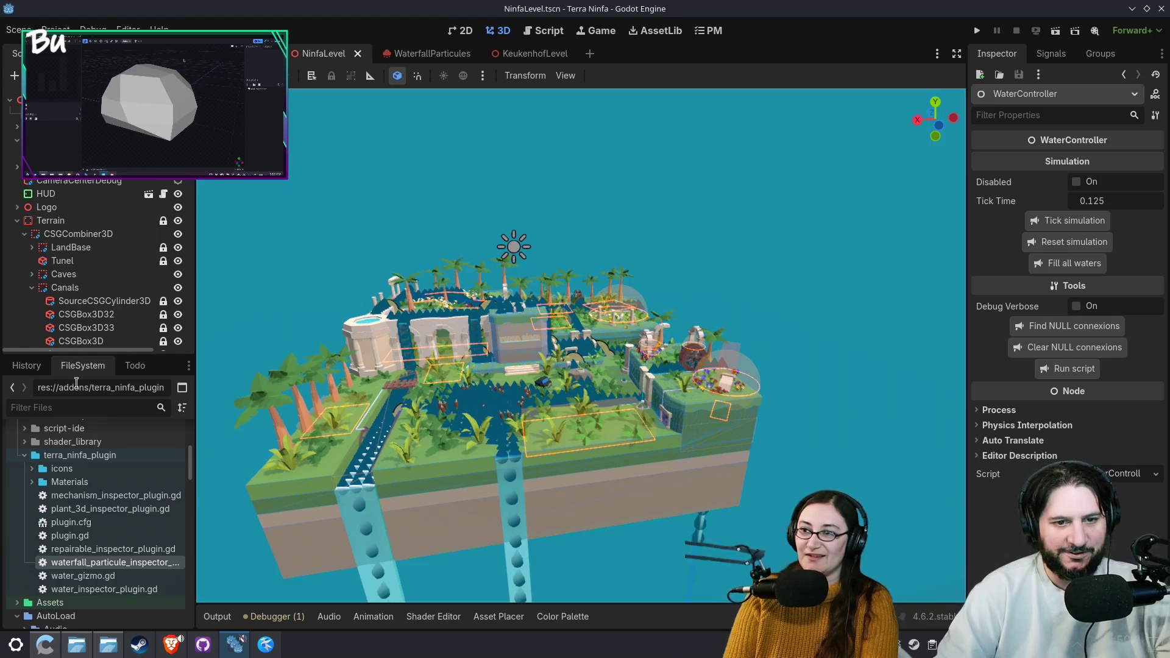
pyautogui.moveTo(434, 500); pyautogui.dragTo(597, 366)
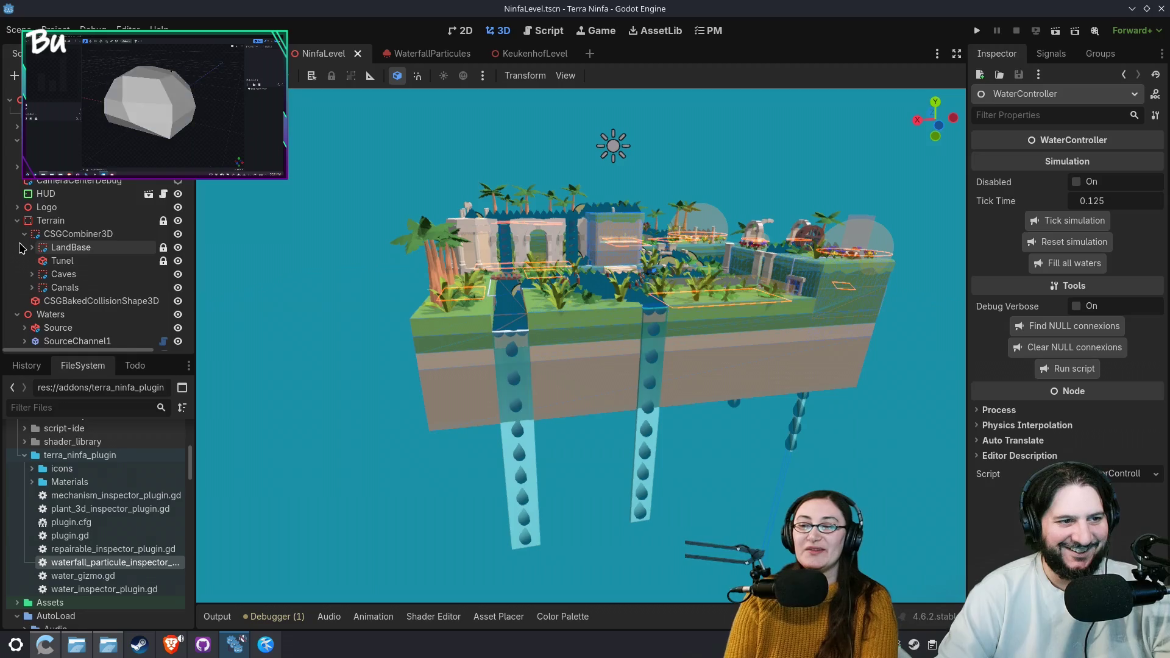
pyautogui.click(25, 234)
pyautogui.scroll(-4, 61, 269)
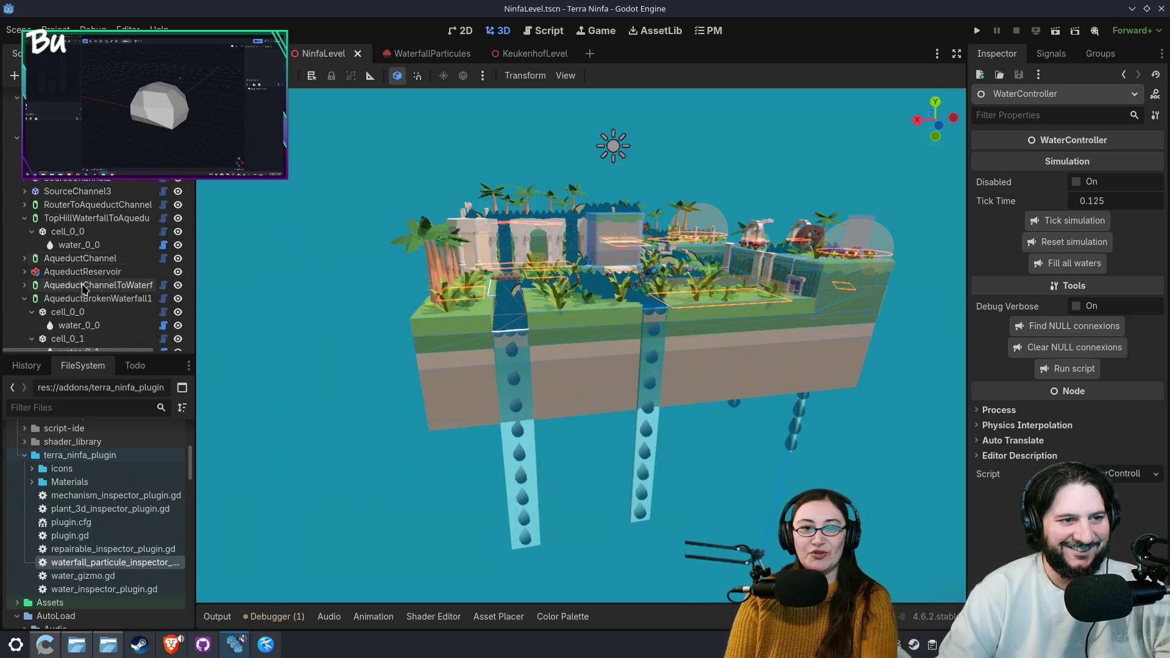
# Collapse the expanded aqueduct, BackHill and TopHillWaterfallToPlateau water nodes in the Scene tree
pyautogui.click(24, 218)
pyautogui.click(25, 272)
pyautogui.click(24, 285)
pyautogui.click(24, 299)
pyautogui.click(24, 301)
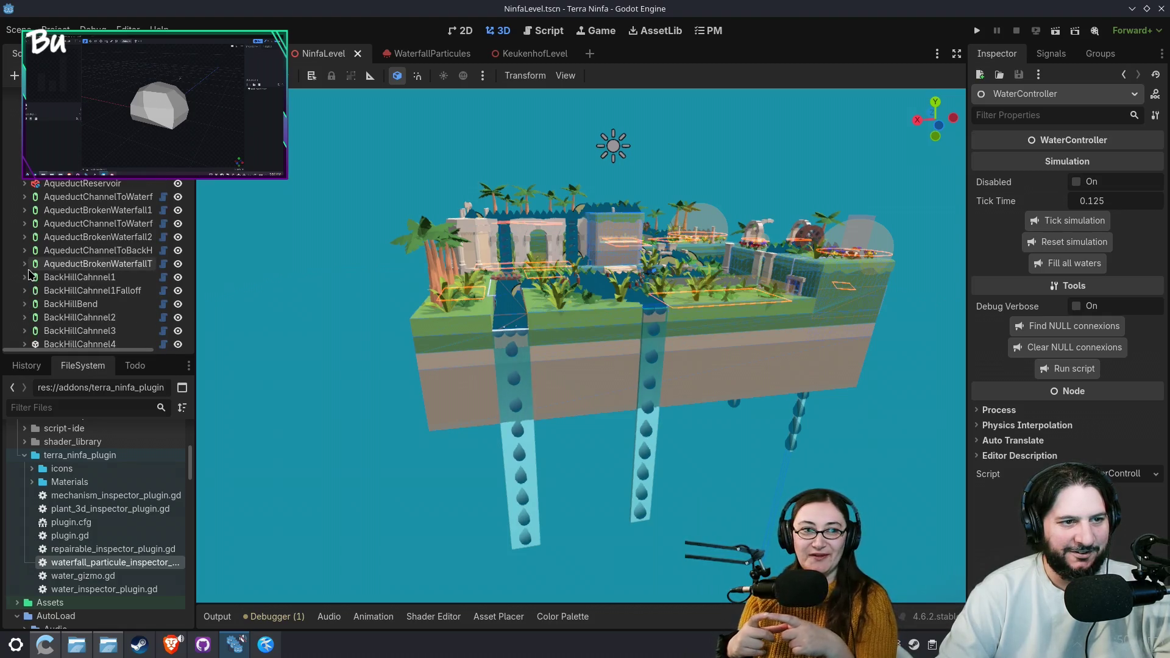
pyautogui.click(24, 272)
pyautogui.click(24, 266)
pyautogui.click(24, 266)
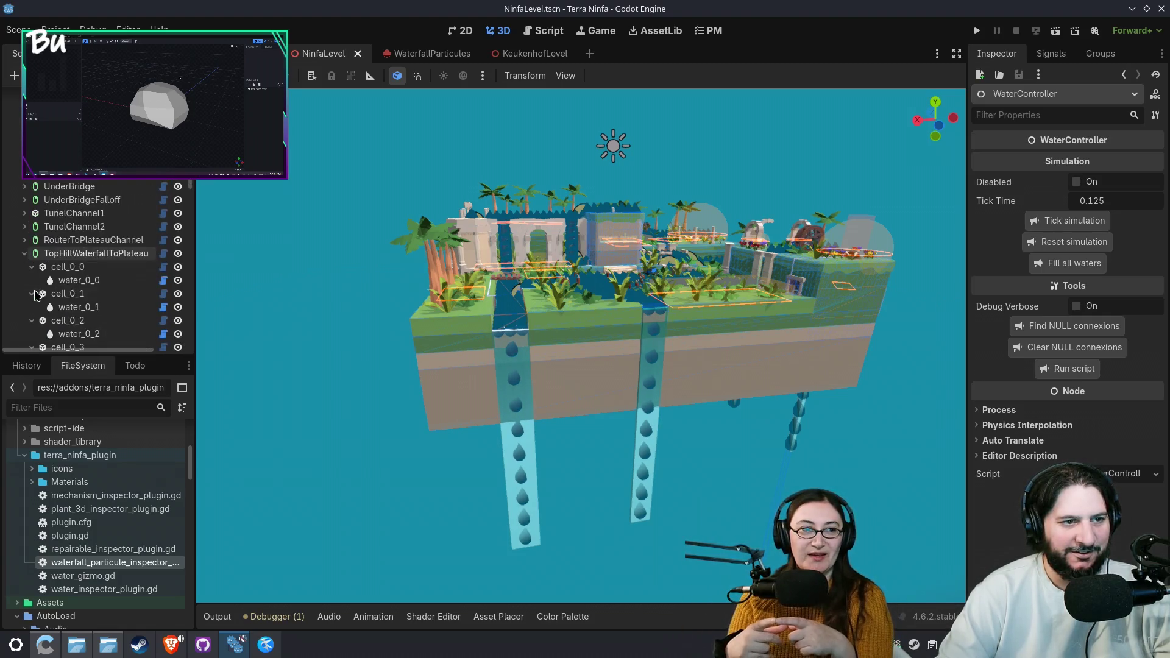
pyautogui.click(24, 253)
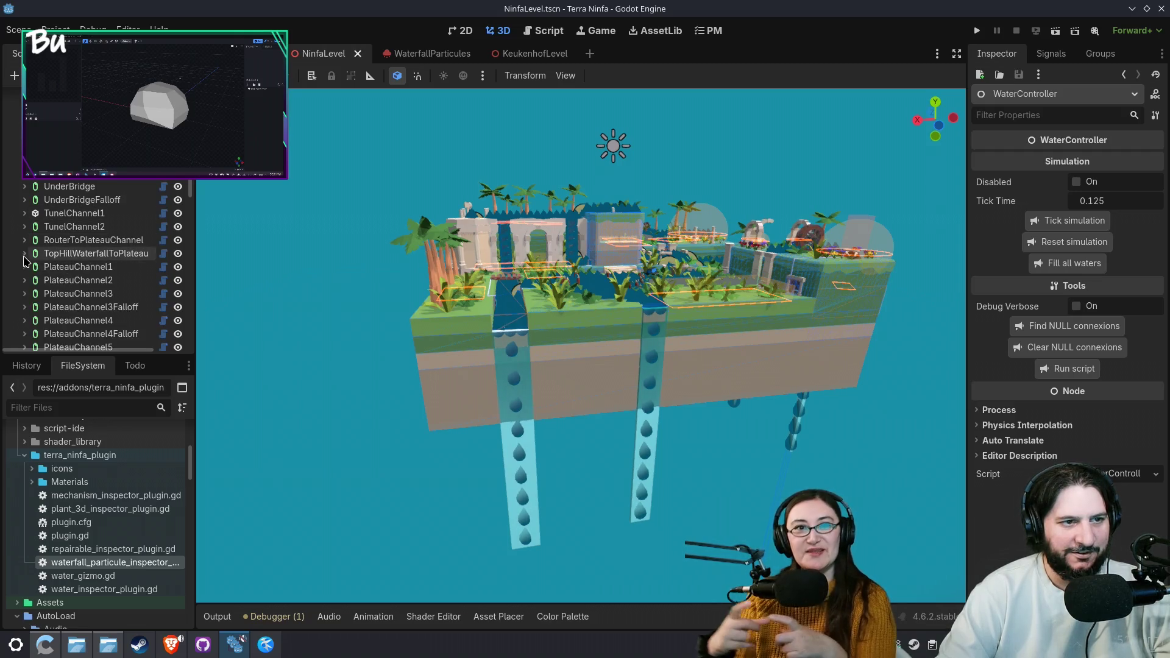
# Change the UnderBridgeFalloff waterfall grid's Columns from 9 to 5
pyautogui.click(77, 201)
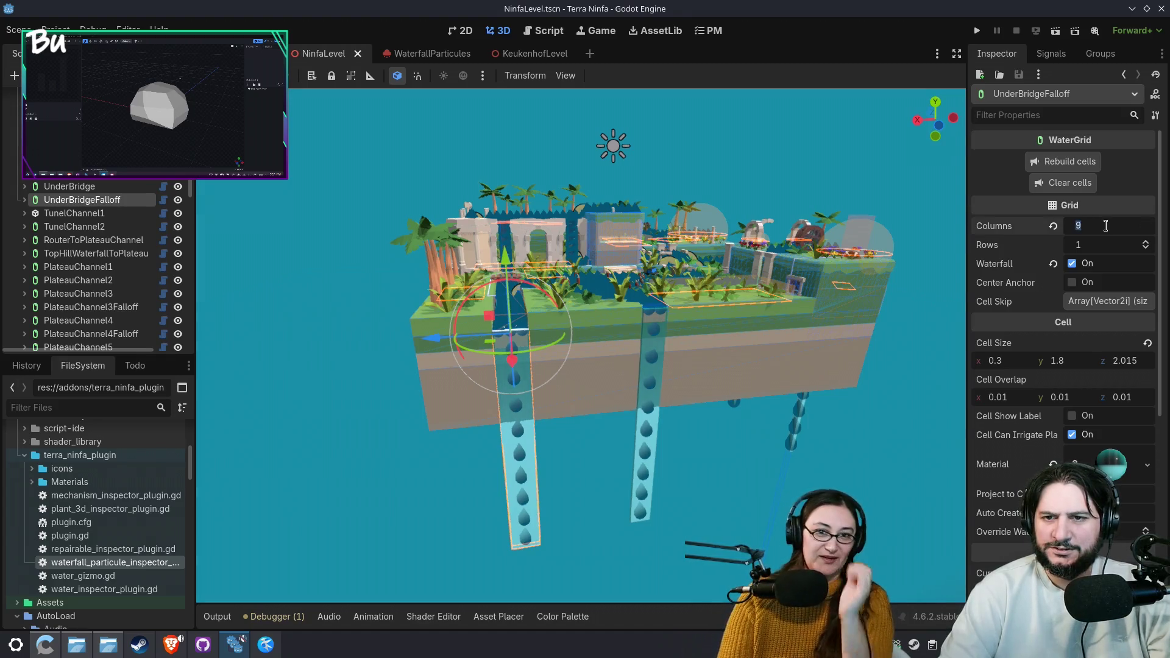
pyautogui.write('5')
pyautogui.press('Return')
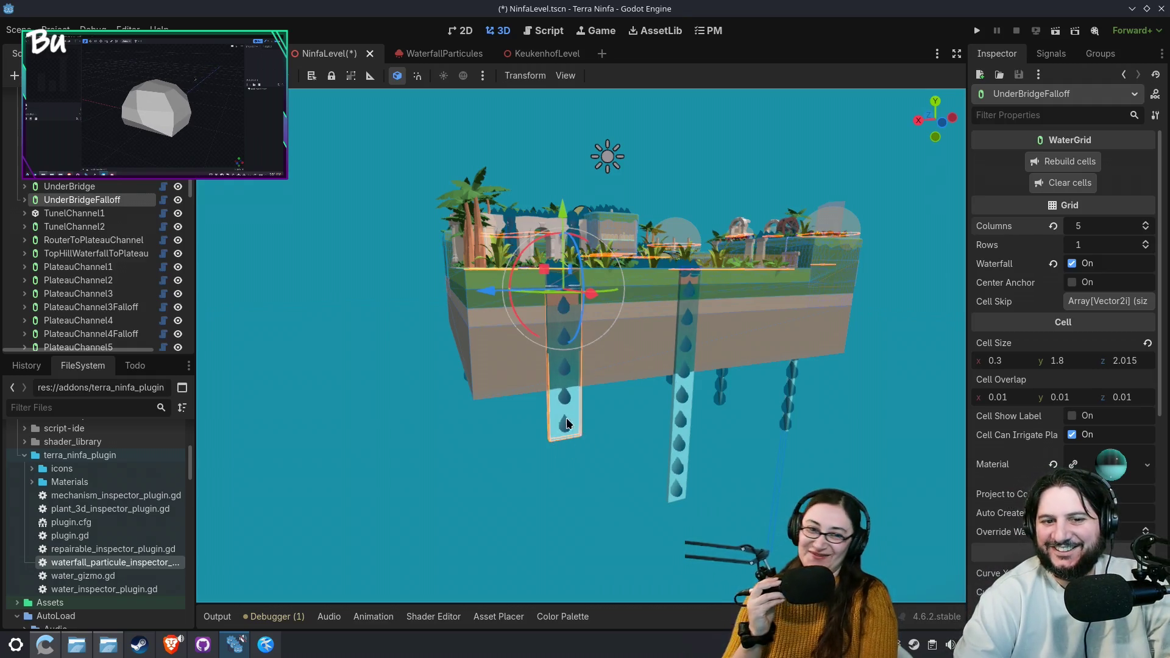
# Orbit in to inspect the shortened waterfall from the side, then select WaterController
pyautogui.moveTo(582, 455)
pyautogui.mouseDown()
pyautogui.moveTo(533, 452)
pyautogui.moveTo(659, 486)
pyautogui.moveTo(616, 491)
pyautogui.moveTo(659, 492)
pyautogui.moveTo(647, 491)
pyautogui.mouseUp()
pyautogui.scroll(-5, 549, 451)
pyautogui.click(666, 495)
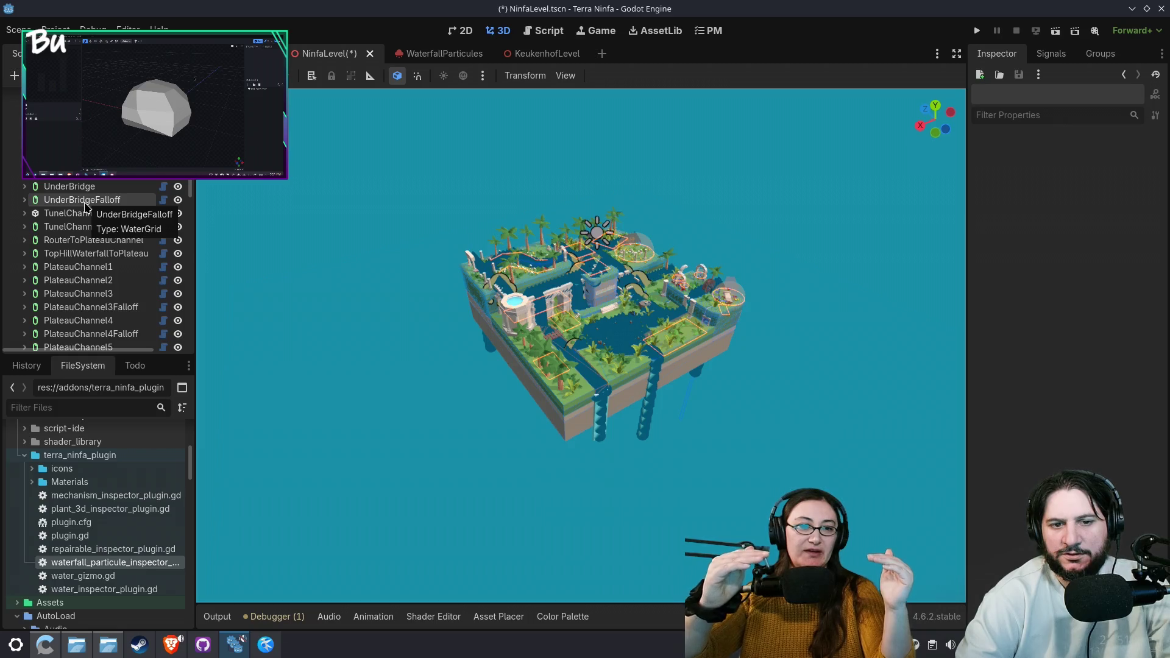
pyautogui.scroll(10, 544, 436)
pyautogui.moveTo(497, 523)
pyautogui.mouseDown()
pyautogui.moveTo(483, 473)
pyautogui.moveTo(429, 486)
pyautogui.mouseUp()
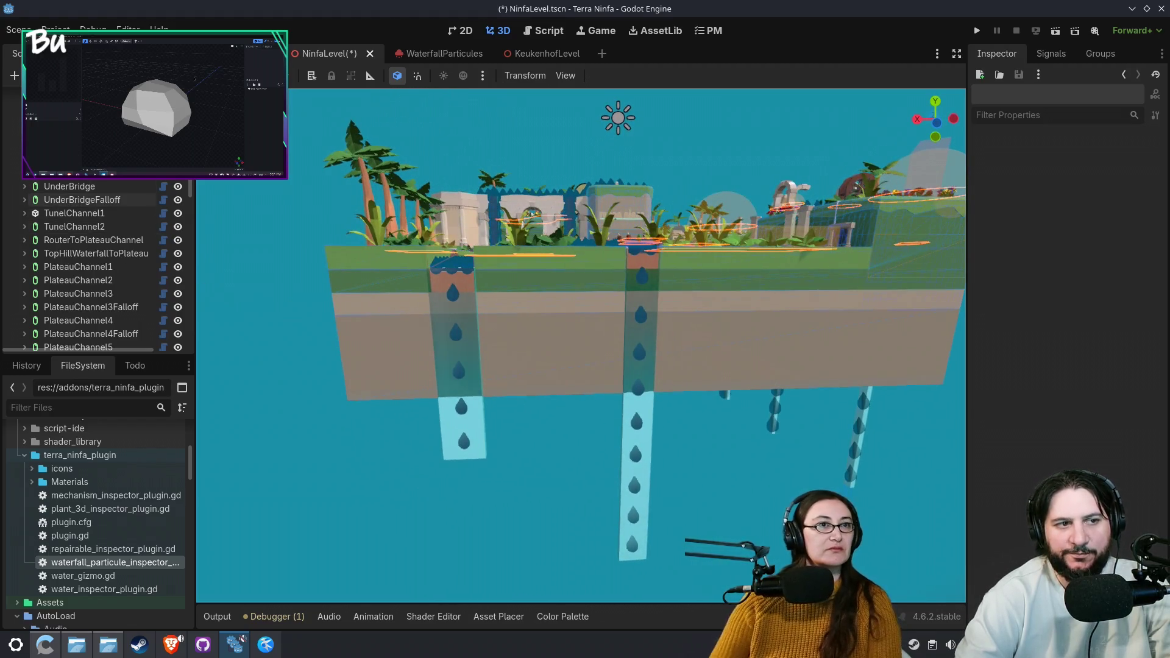
pyautogui.scroll(10, 88, 182)
pyautogui.click(79, 112)
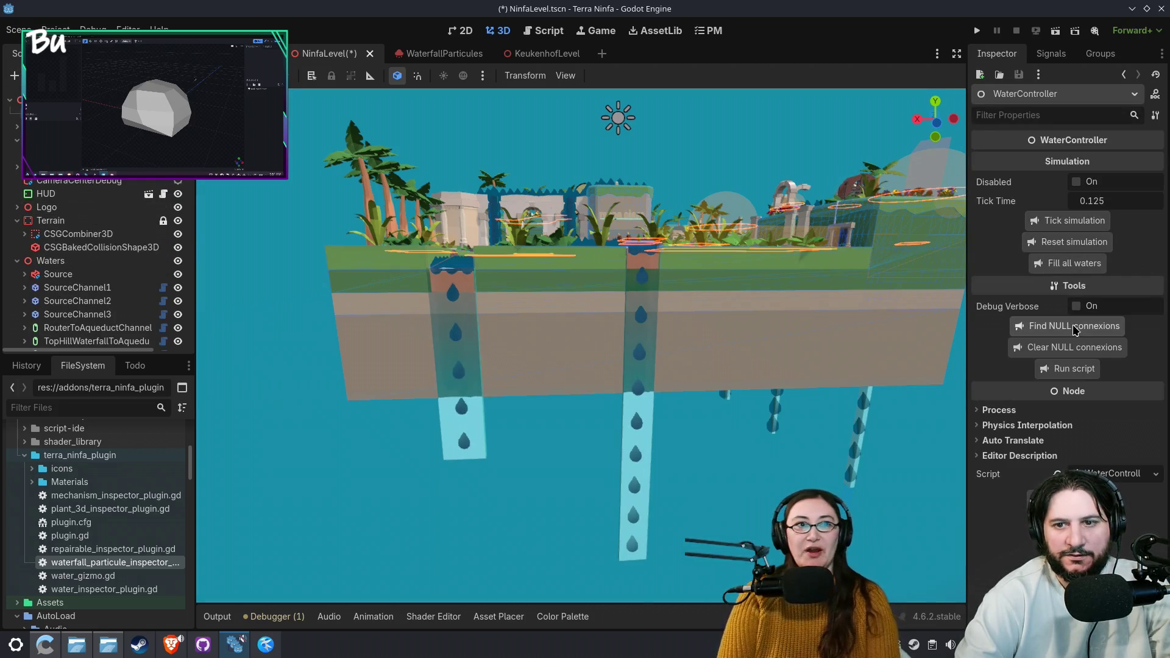
# Read the NULL-connection report in the Output log, then select the PoundExitChannelS2Falloff waterfall grid
pyautogui.click(215, 620)
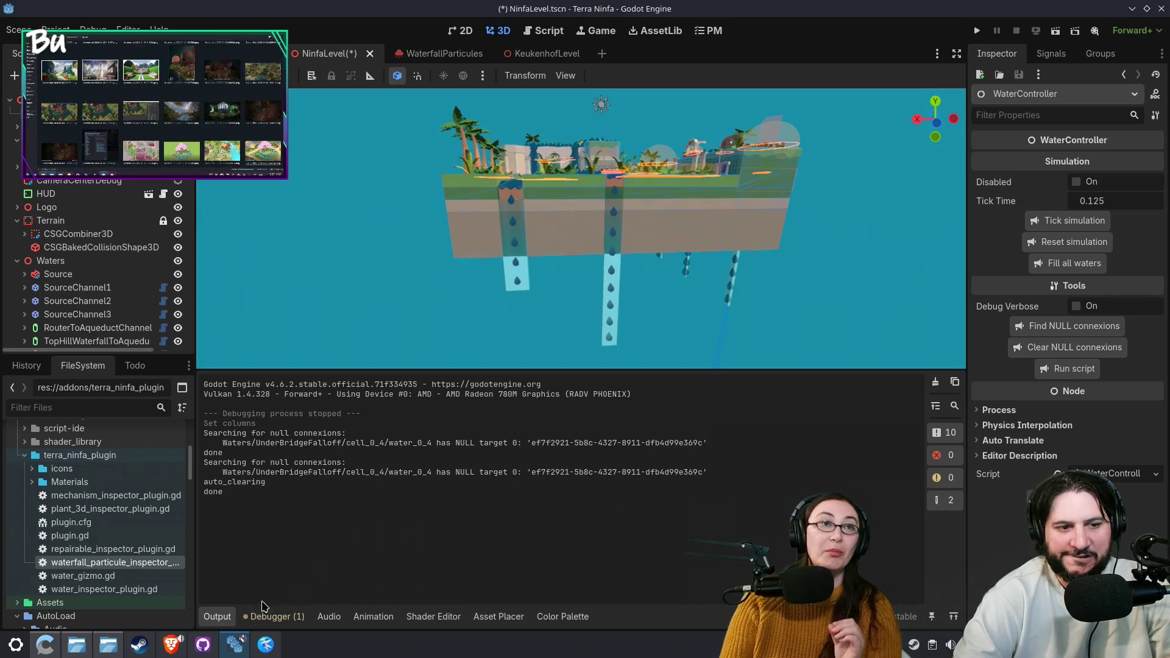
pyautogui.click(223, 618)
pyautogui.moveTo(390, 463); pyautogui.dragTo(483, 423)
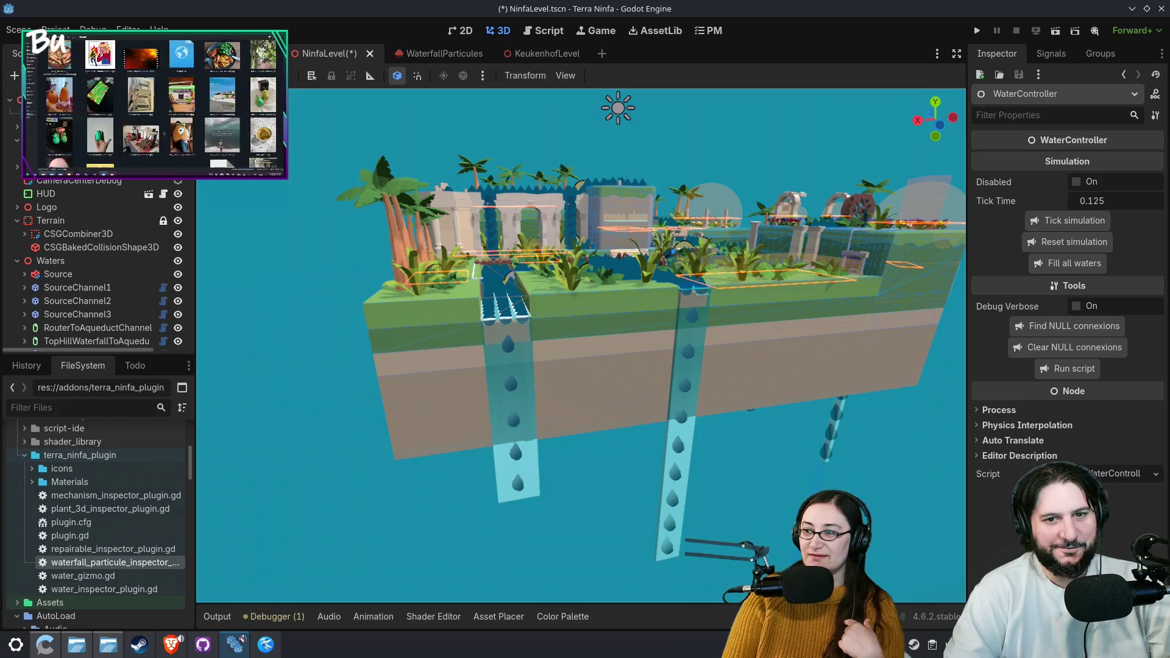
pyautogui.click(691, 320)
pyautogui.click(84, 326)
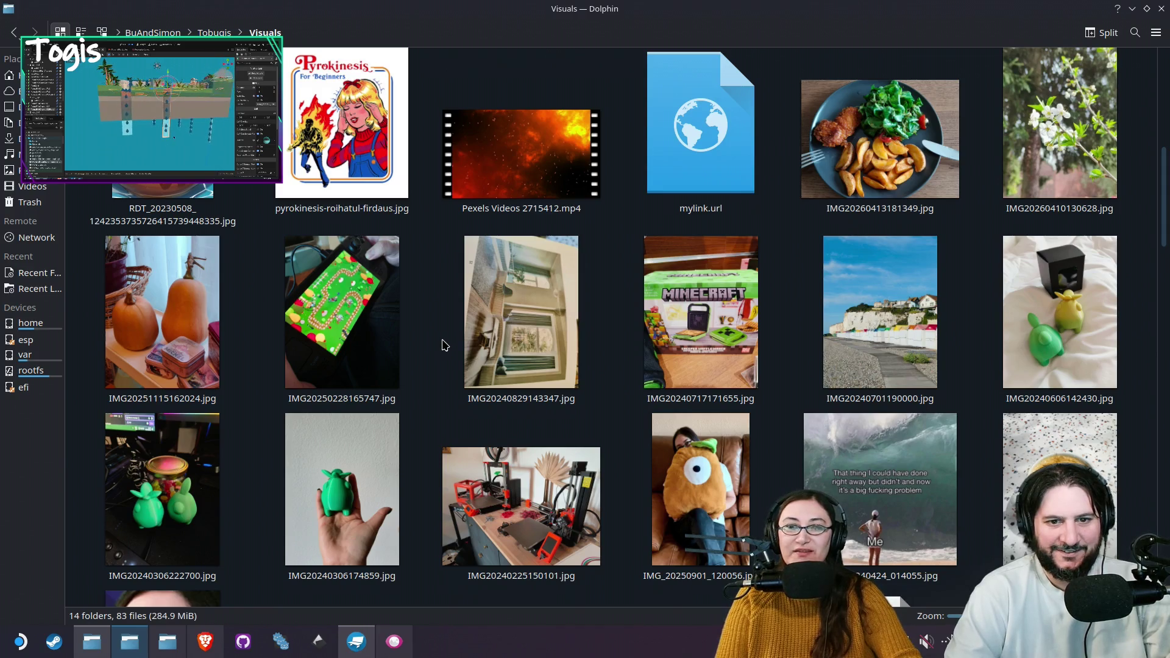
# View the ramen bowl artwork in the image viewer, then close it
pyautogui.scroll(3, 443, 346)
pyautogui.scroll(3, 443, 345)
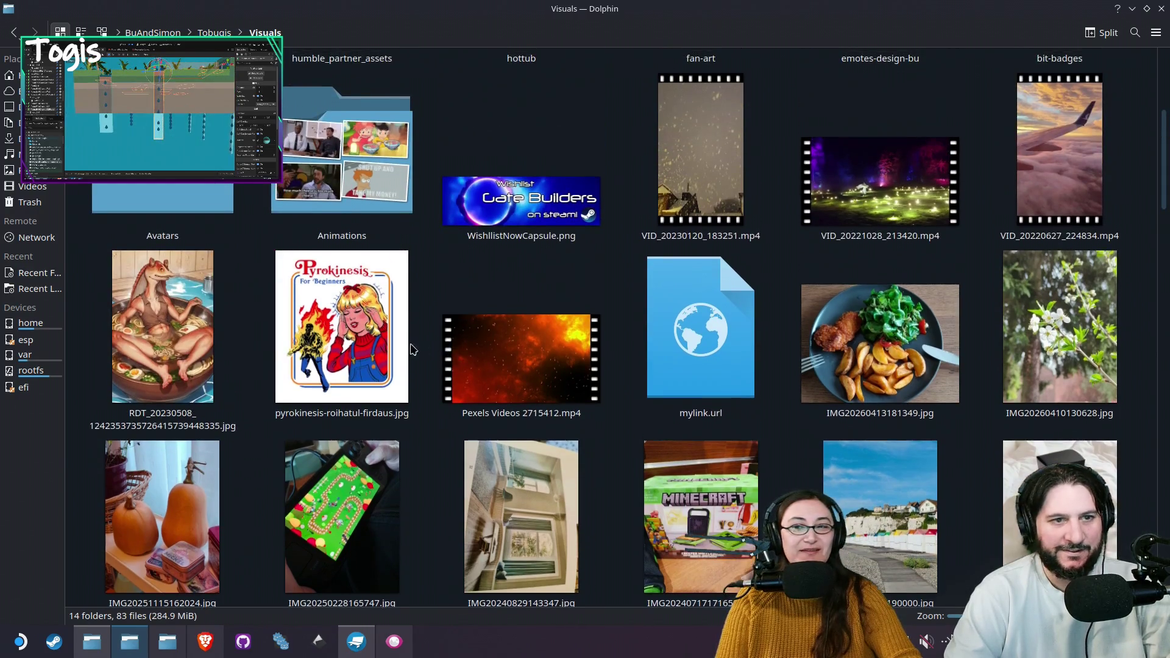
pyautogui.click(161, 353)
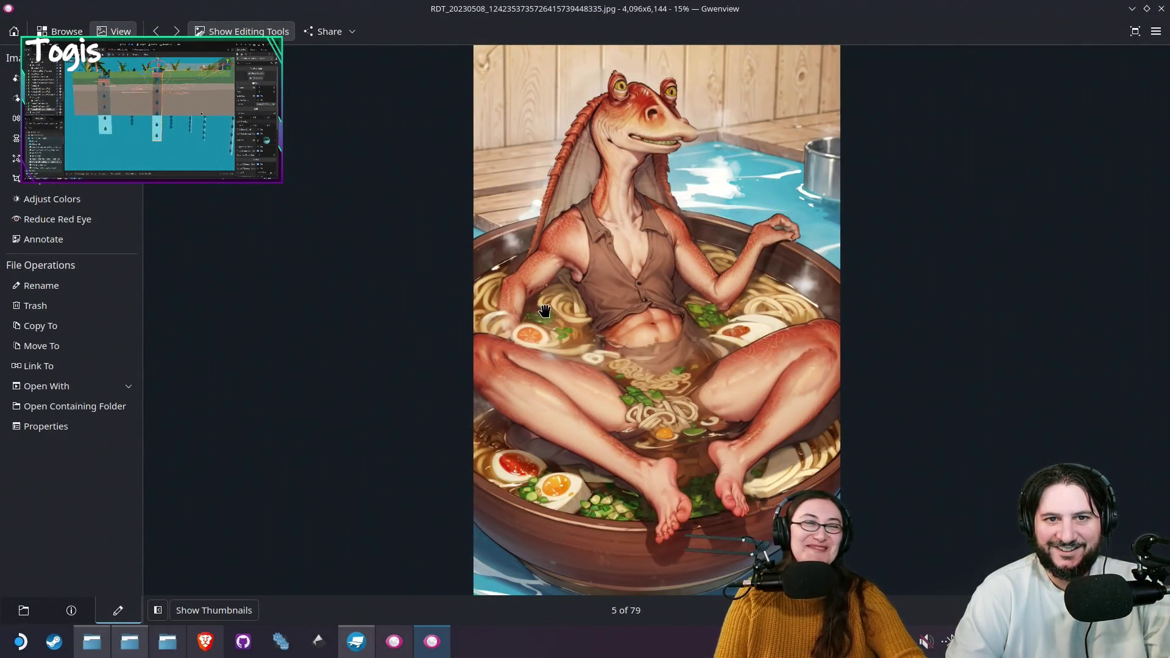
pyautogui.click(1162, 10)
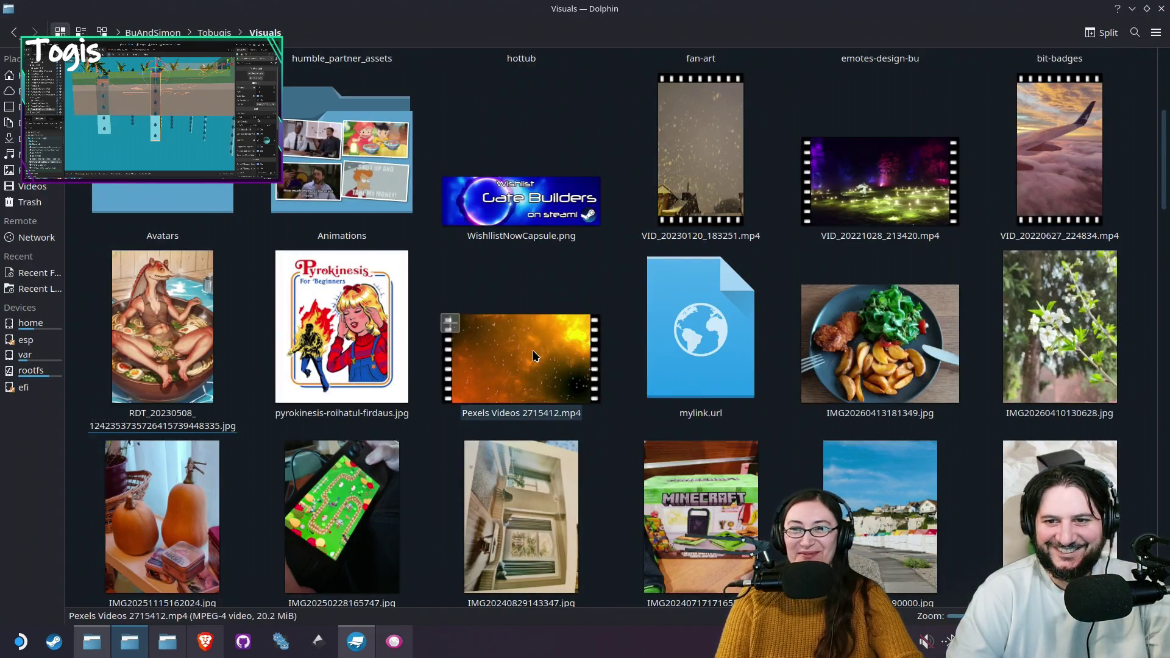
# Scroll down the Visuals folder and open the latte-art photo IMG_6071.jpg in Gwenview
pyautogui.scroll(-5, 532, 350)
pyautogui.scroll(-3, 479, 217)
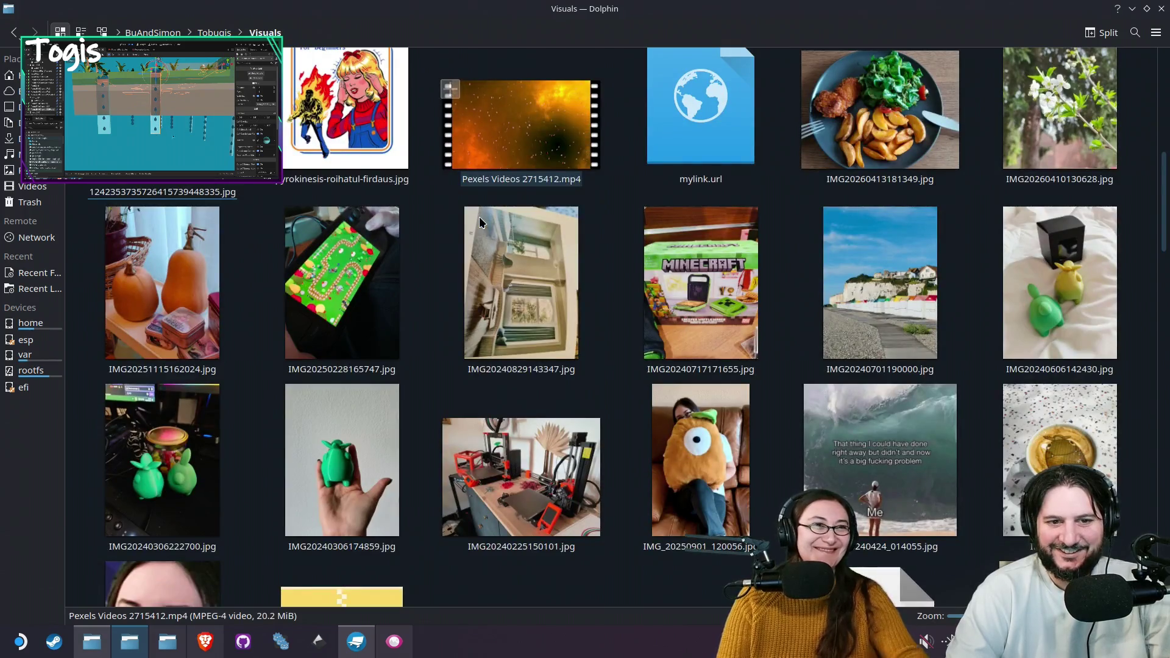
pyautogui.scroll(-3, 477, 195)
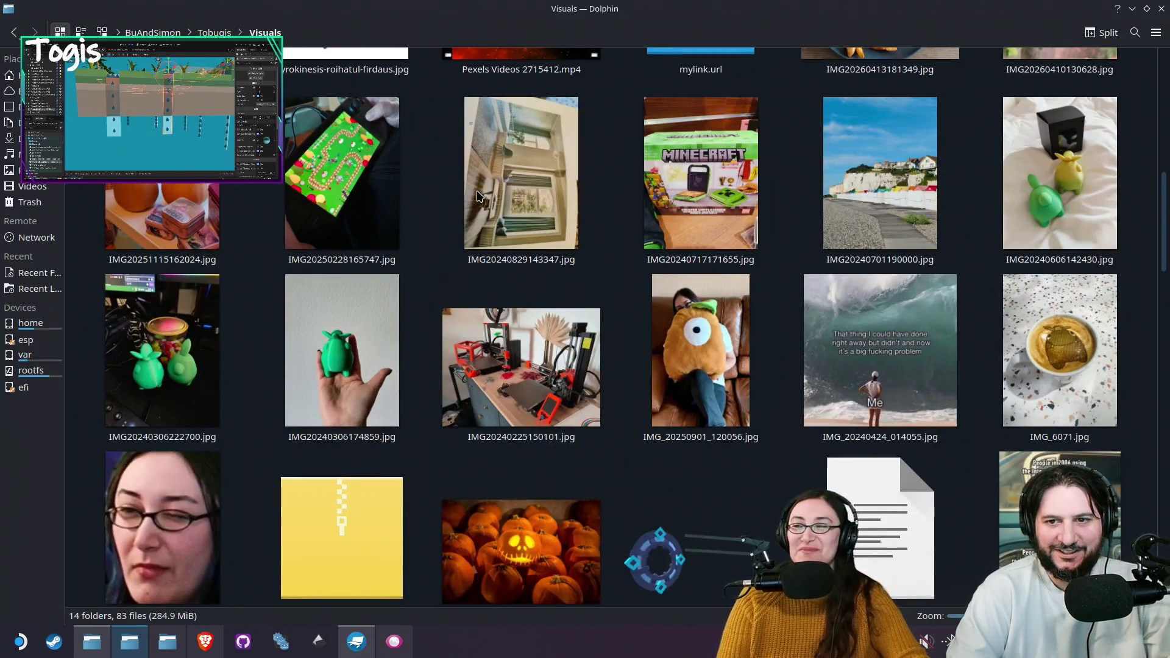
pyautogui.click(1030, 367)
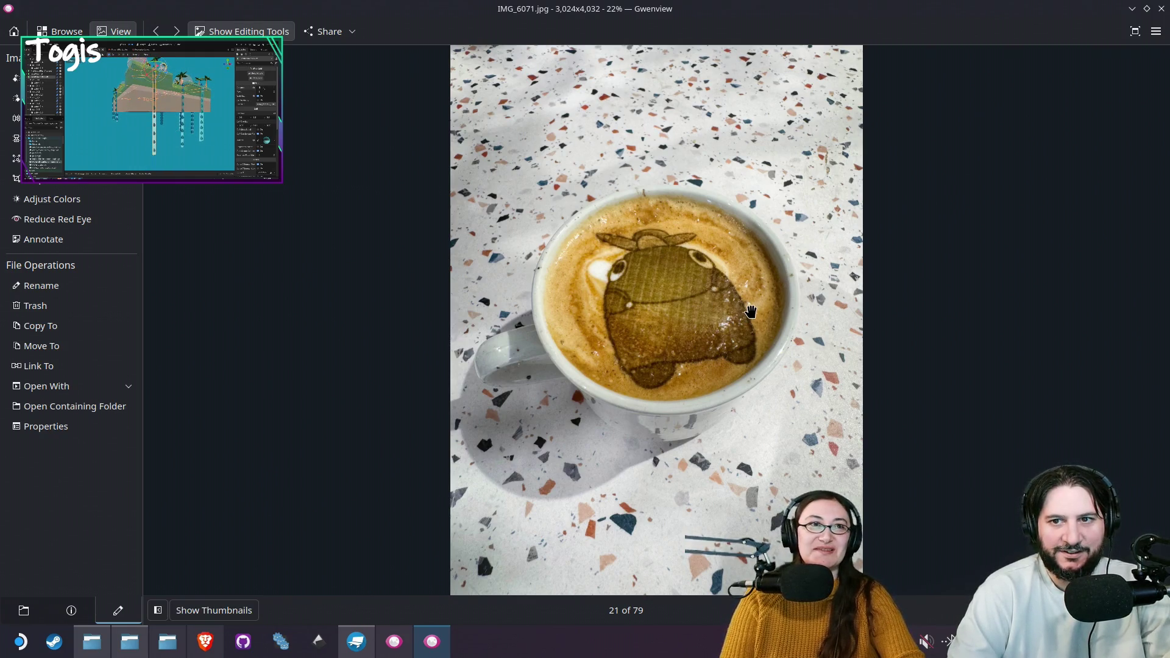
# View IMG_20250901_120056.jpg and the green figurine photo IMG20240306174859.jpg, closing Gwenview after each
pyautogui.click(1162, 9)
pyautogui.click(729, 345)
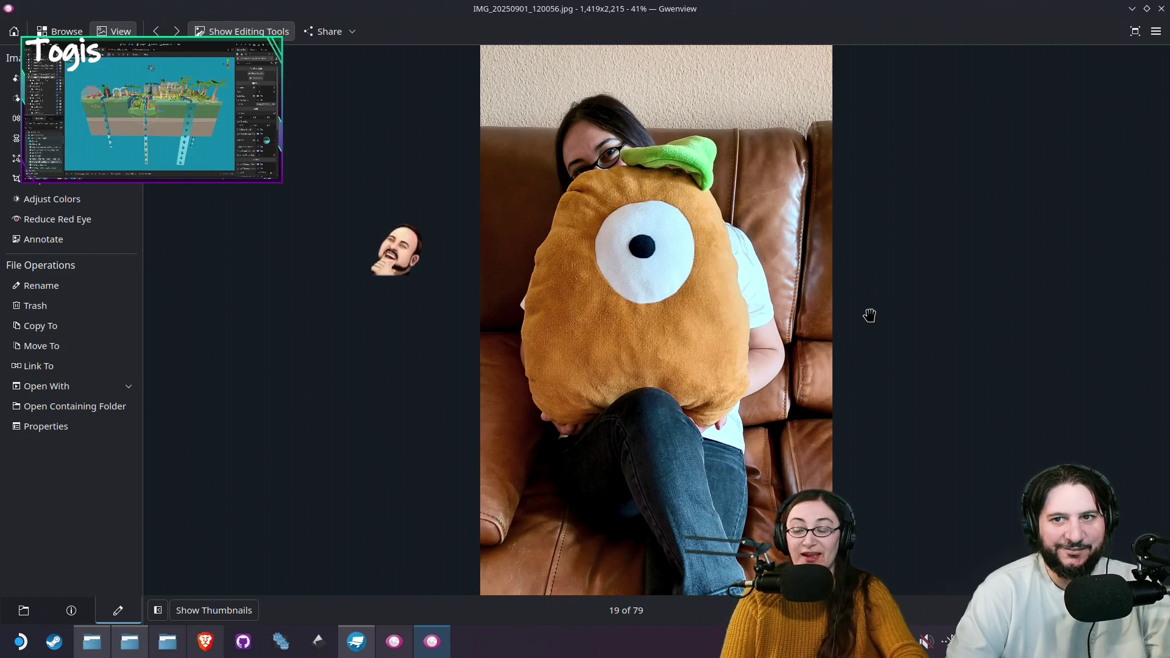
pyautogui.click(1161, 8)
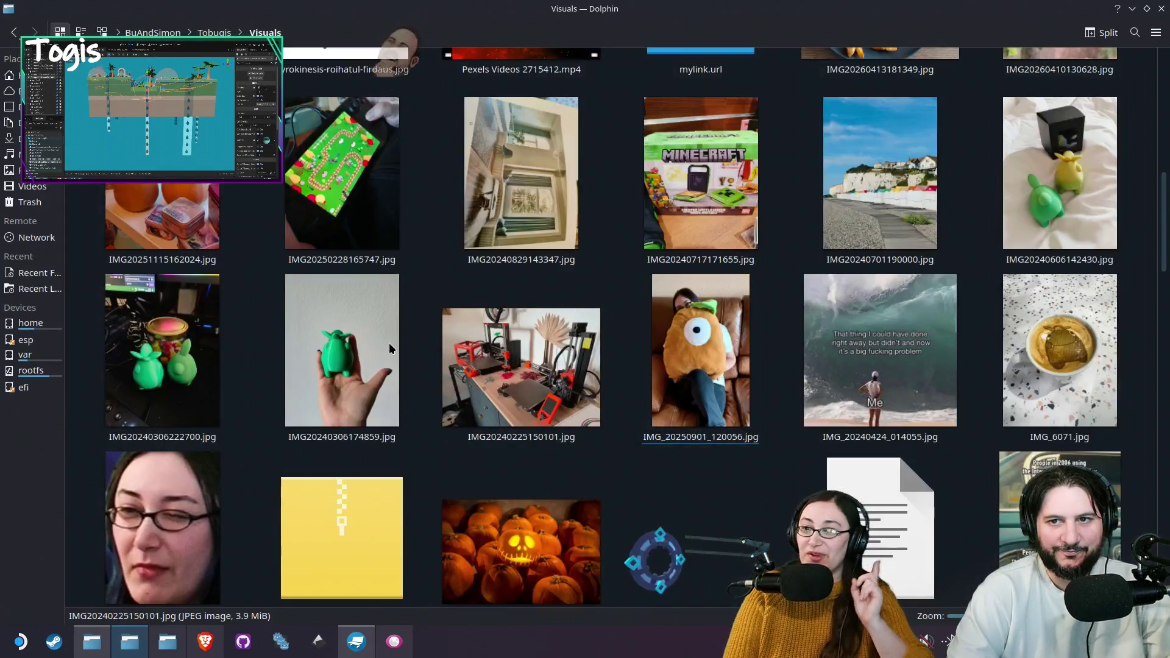
pyautogui.doubleClick(349, 358)
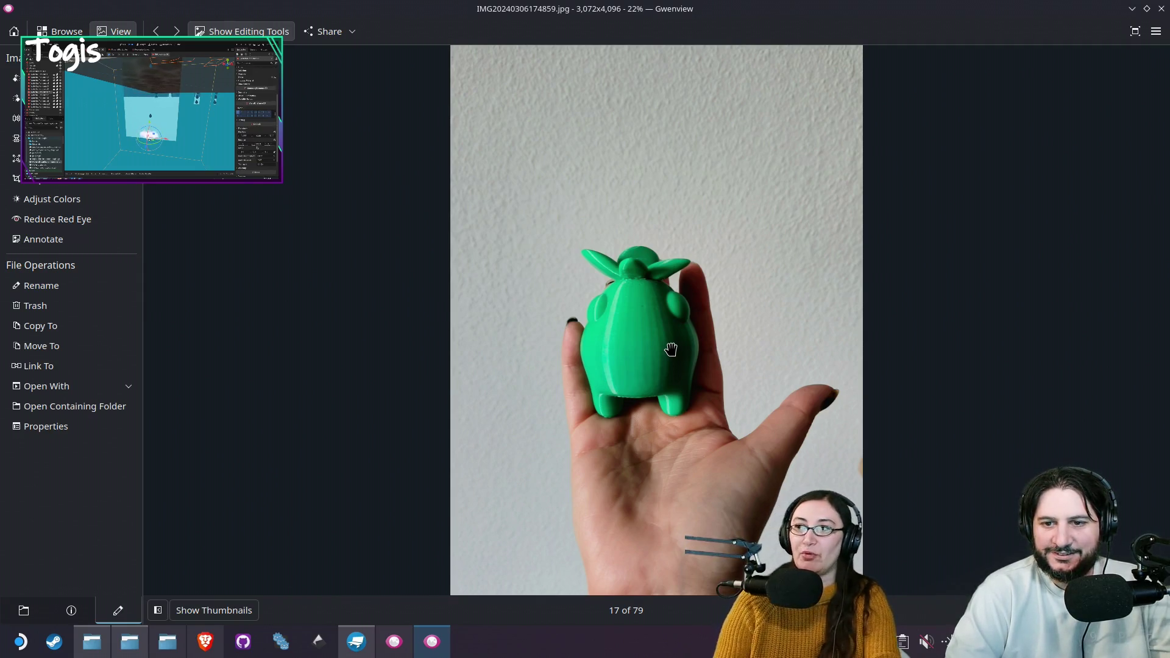
pyautogui.click(1162, 8)
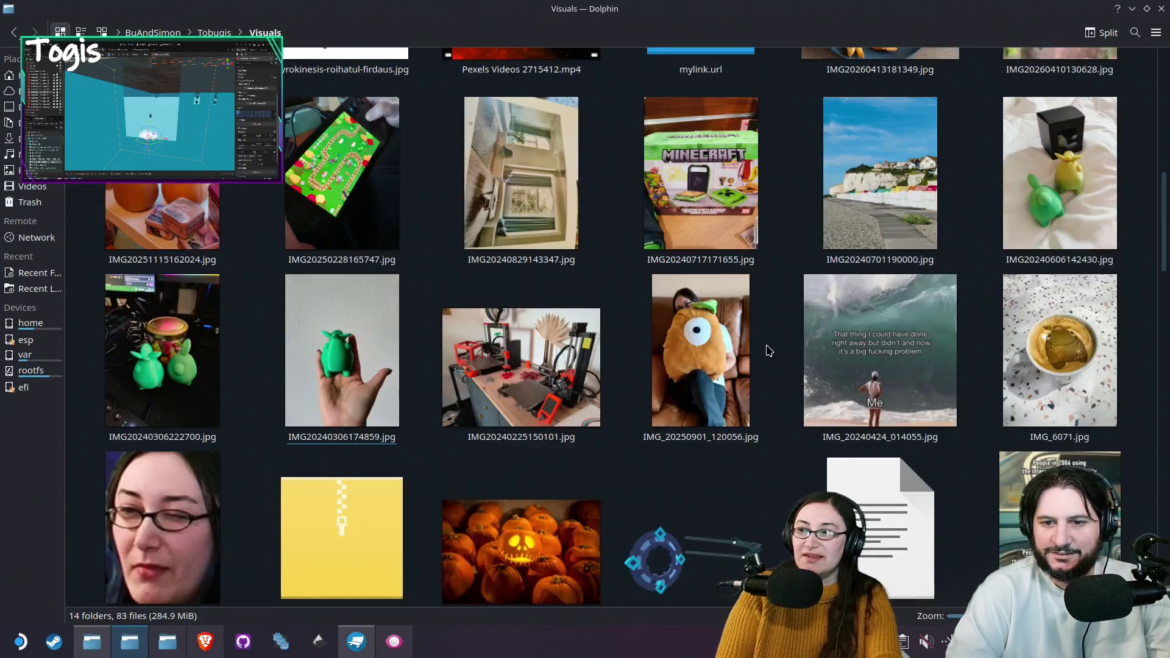
# Reopen IMG_6071.jpg in Gwenview, then bring the Brave browser back to the front
pyautogui.click(1049, 335)
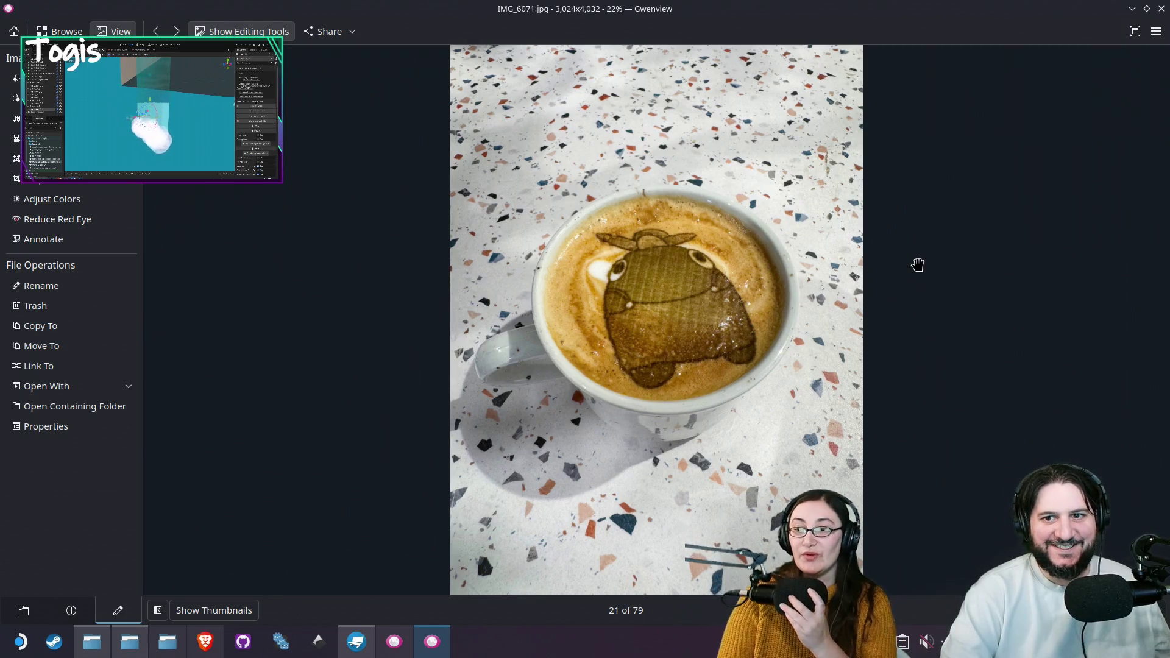
pyautogui.click(194, 656)
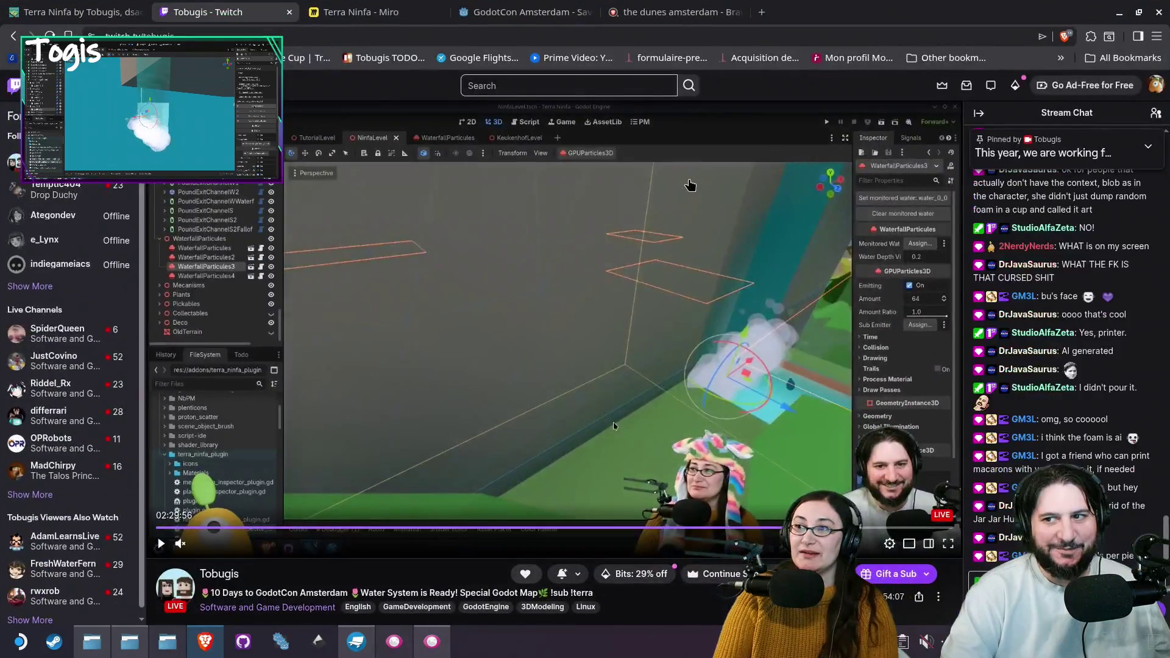
# Search 'baisers de malmedy' in a new Brave tab and switch to image results
pyautogui.click(763, 17)
pyautogui.write('baisers de')
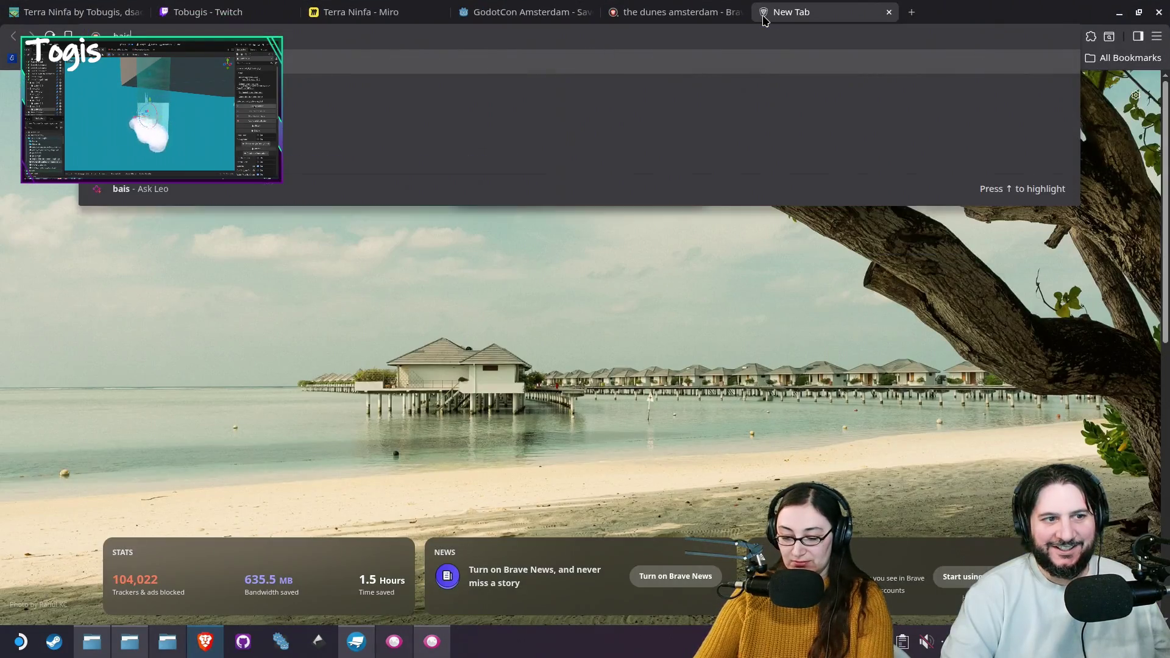
pyautogui.write(' malmedy')
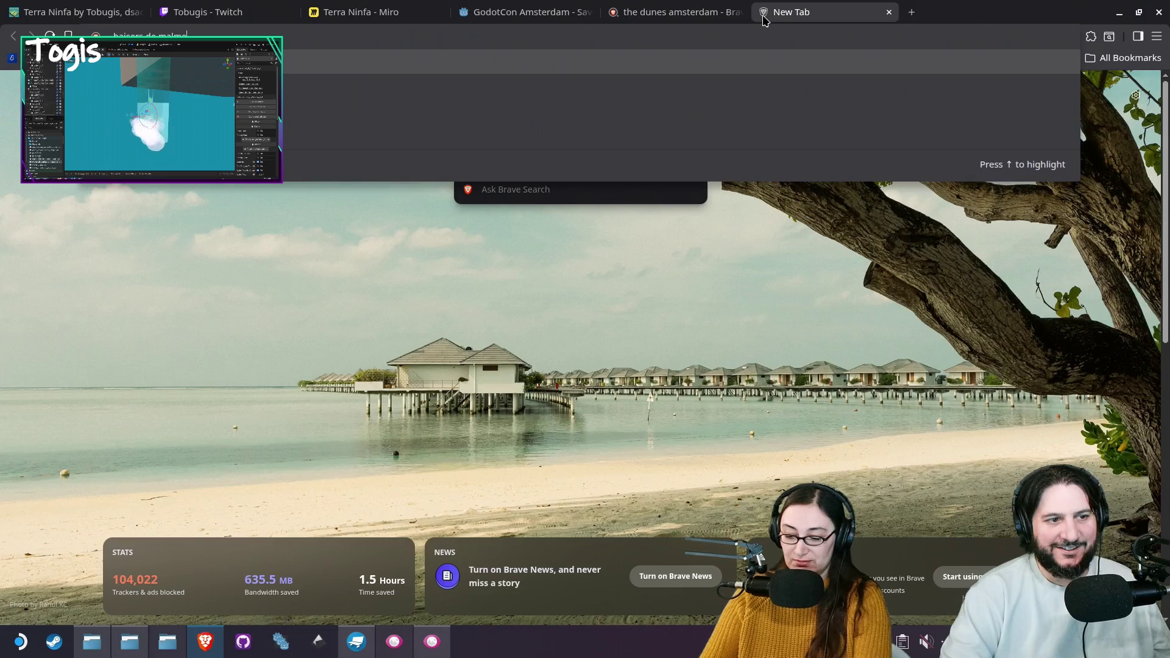
pyautogui.press('Return')
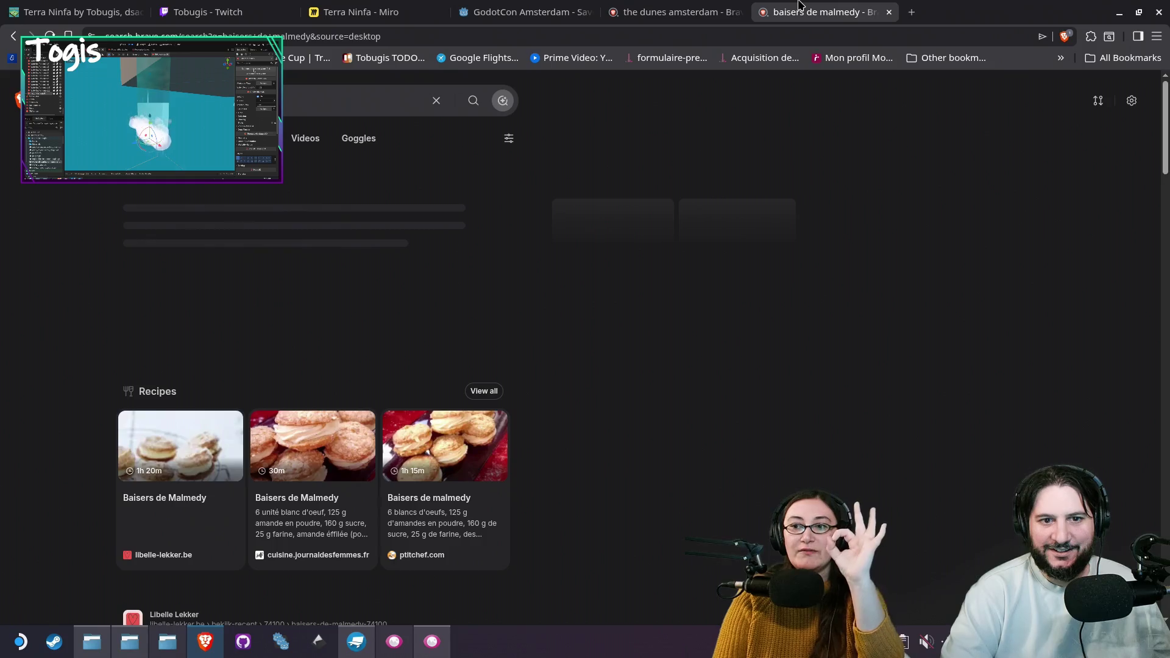
pyautogui.click(205, 138)
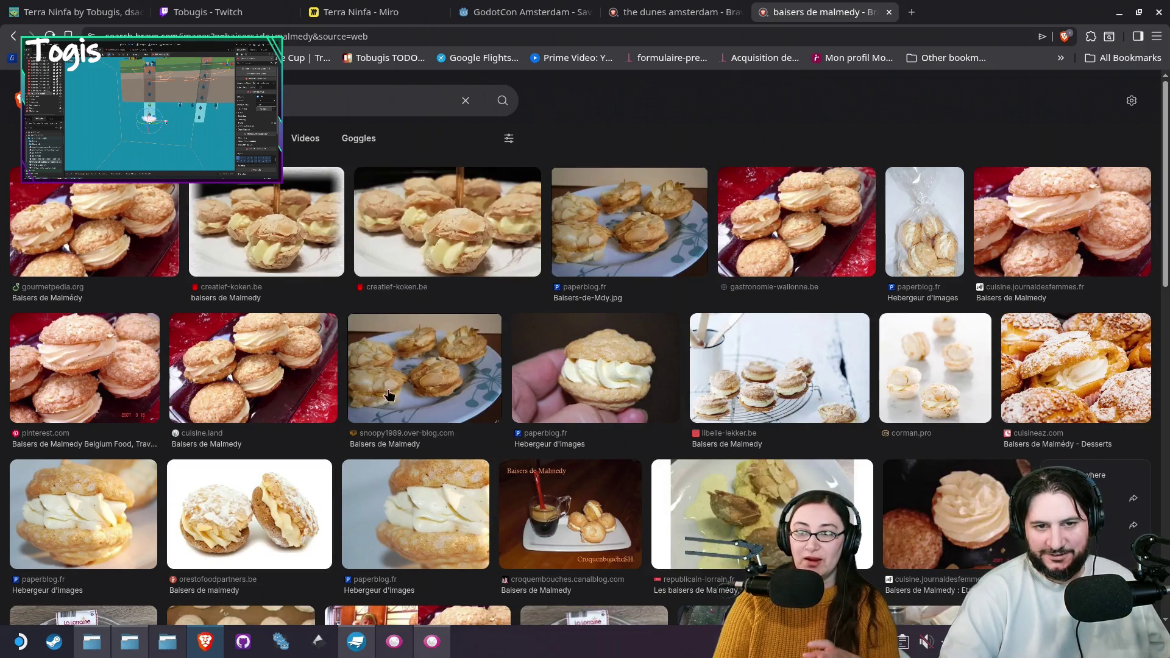
# Preview the paperblog.fr photo, browse the results, and preview the gooey meringue kisses photo
pyautogui.click(396, 500)
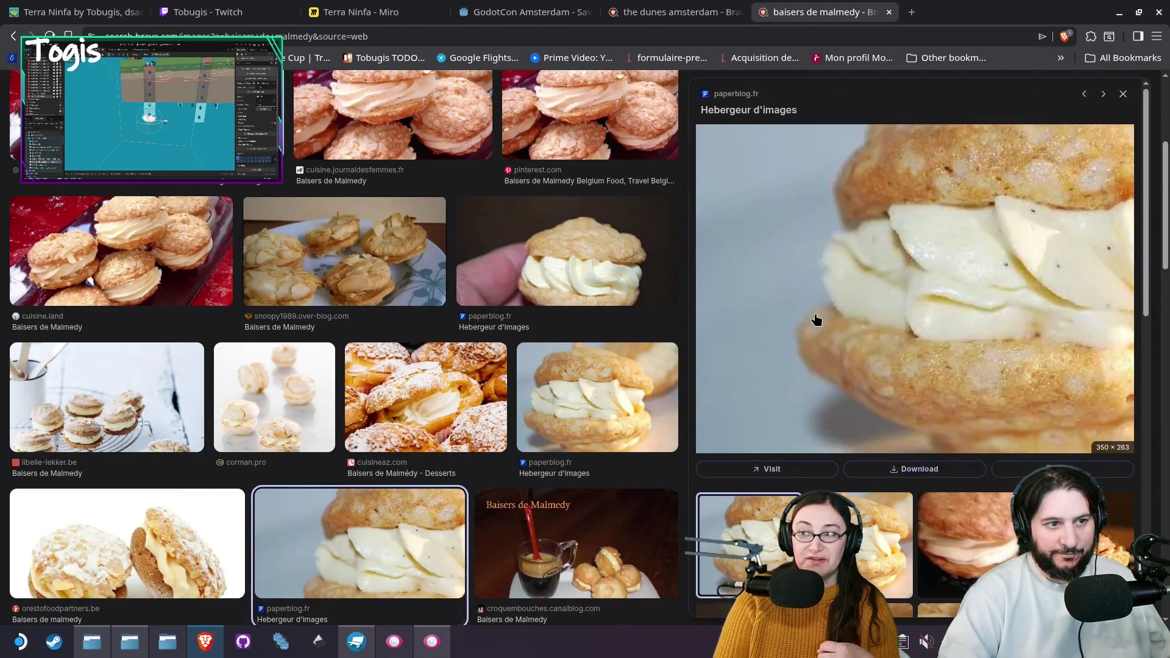
pyautogui.scroll(4, 582, 308)
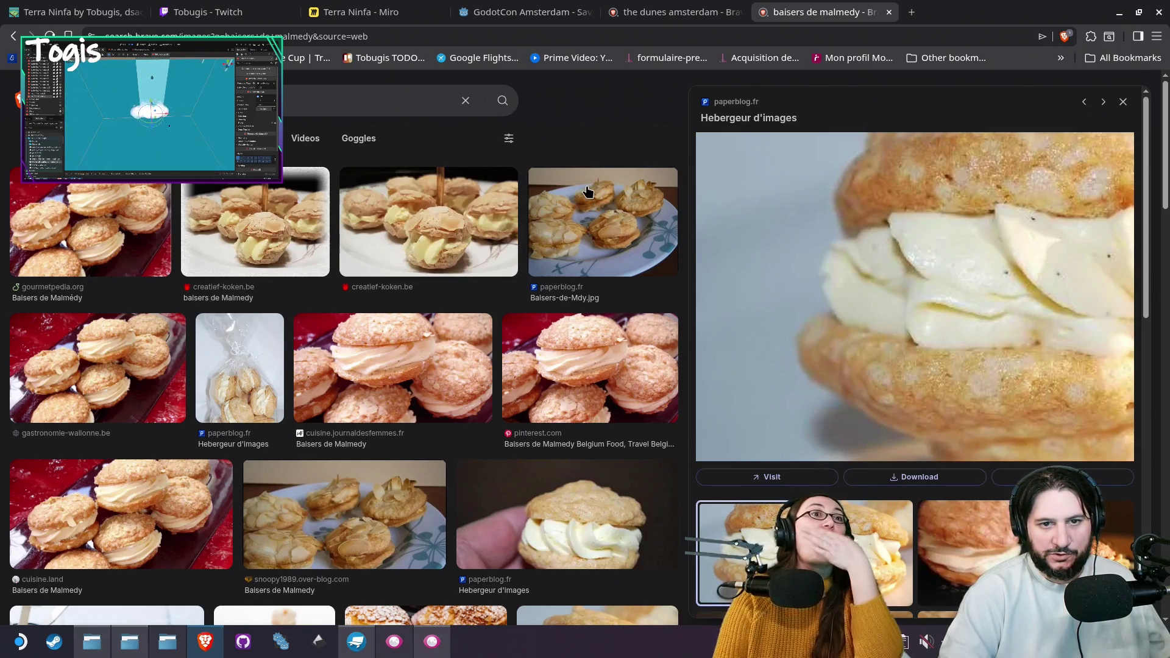
pyautogui.scroll(-5, 601, 300)
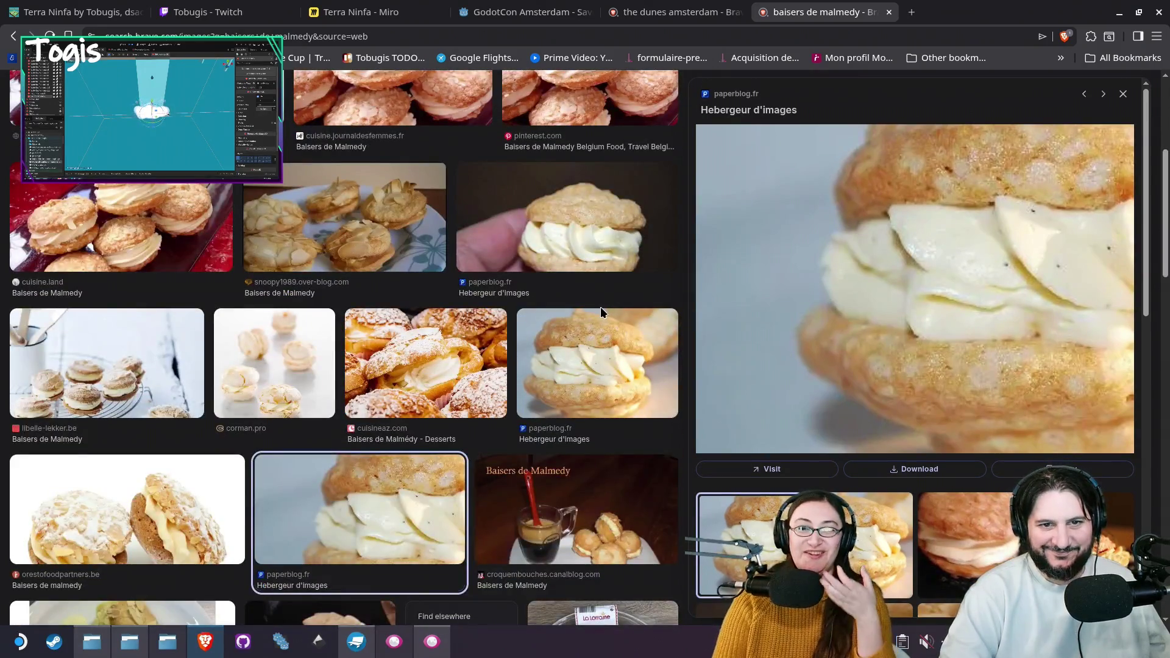
pyautogui.scroll(-3, 598, 305)
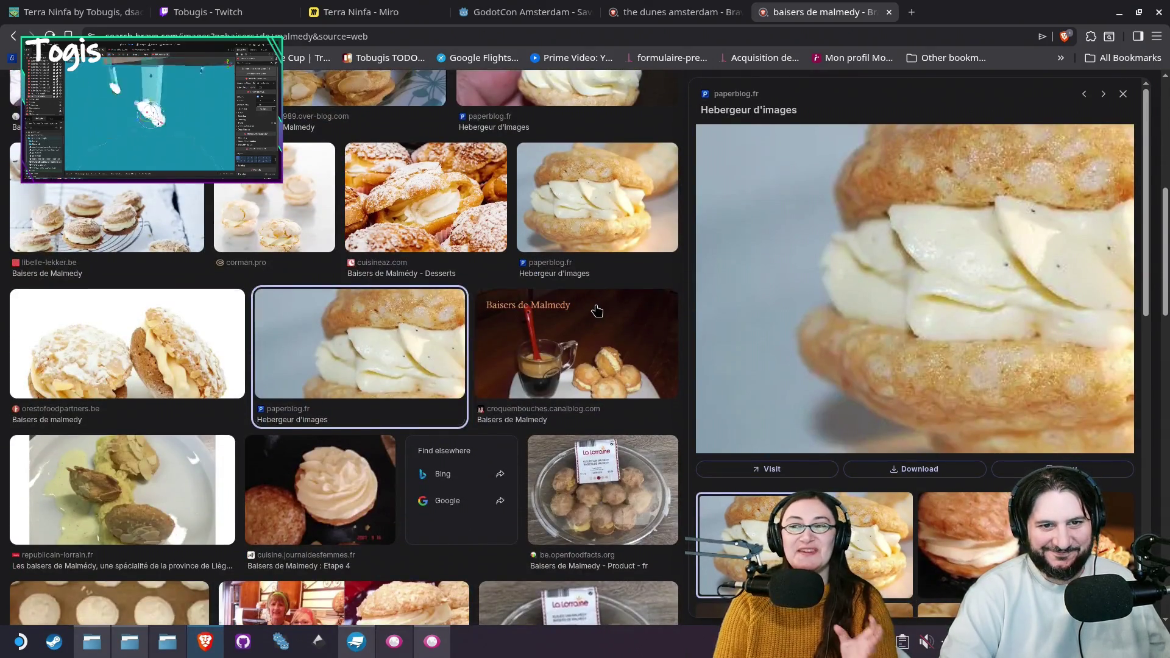
pyautogui.scroll(-4, 592, 330)
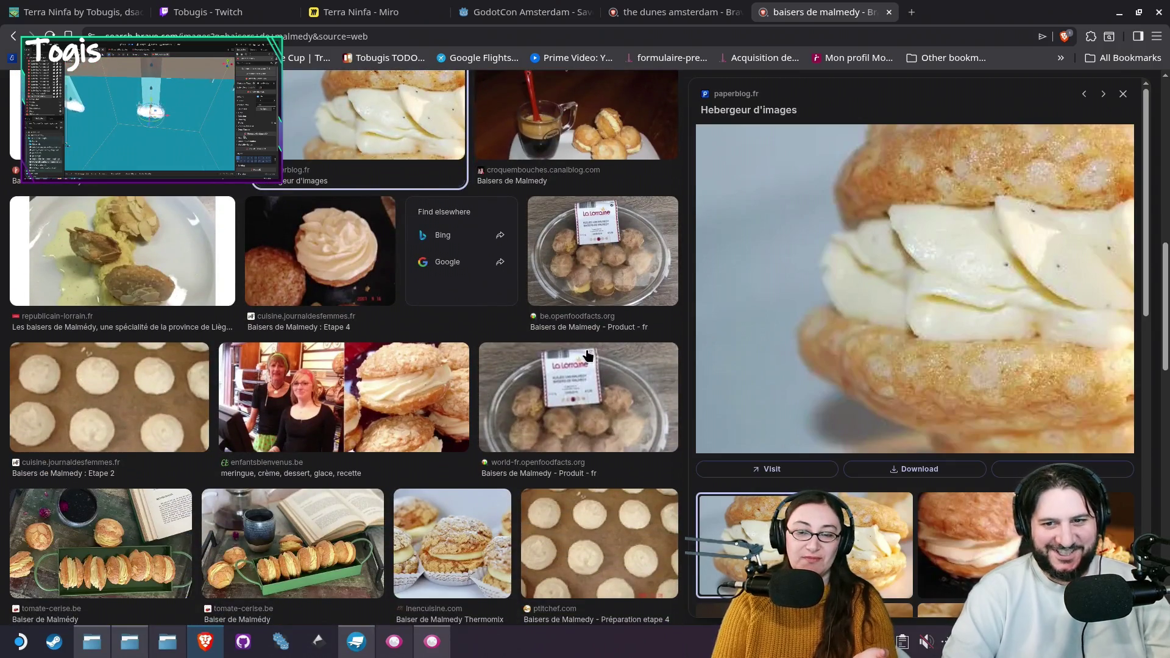
pyautogui.scroll(1, 567, 265)
pyautogui.scroll(2, 567, 264)
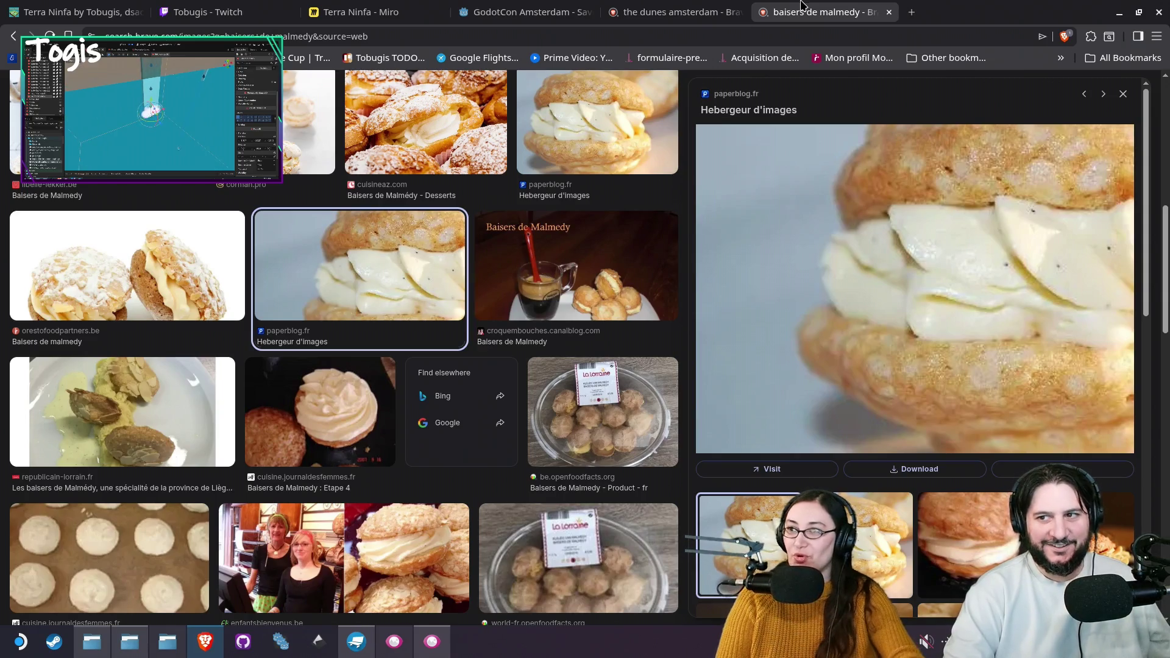
pyautogui.scroll(-3, 600, 236)
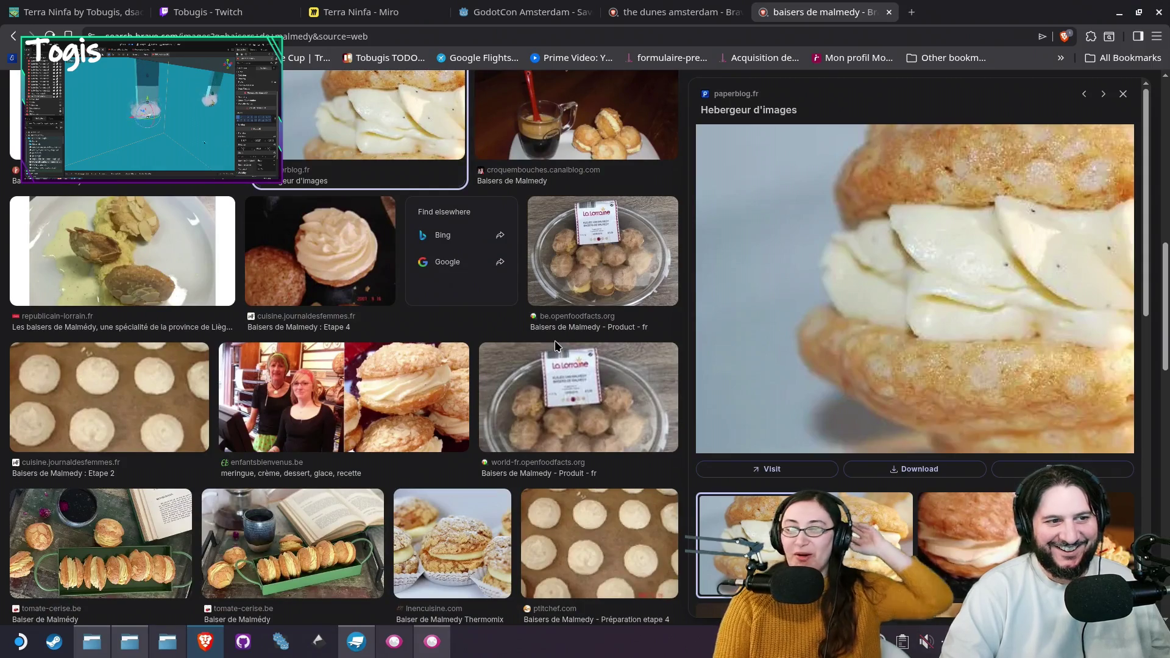
pyautogui.scroll(-5, 547, 357)
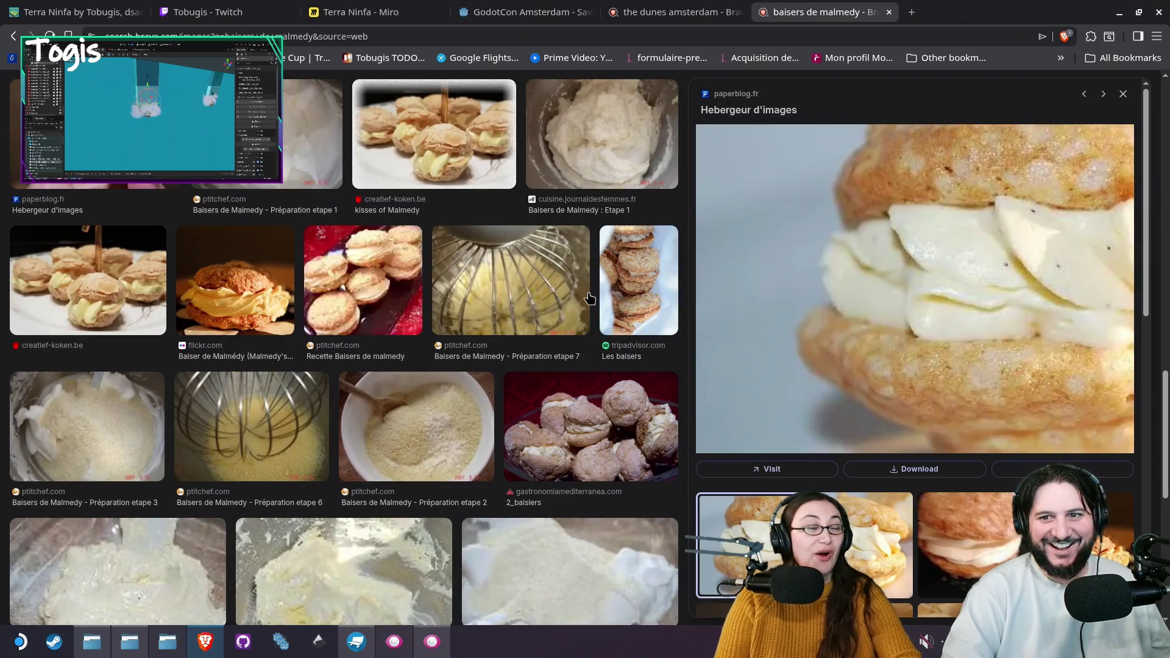
pyautogui.scroll(-4, 582, 317)
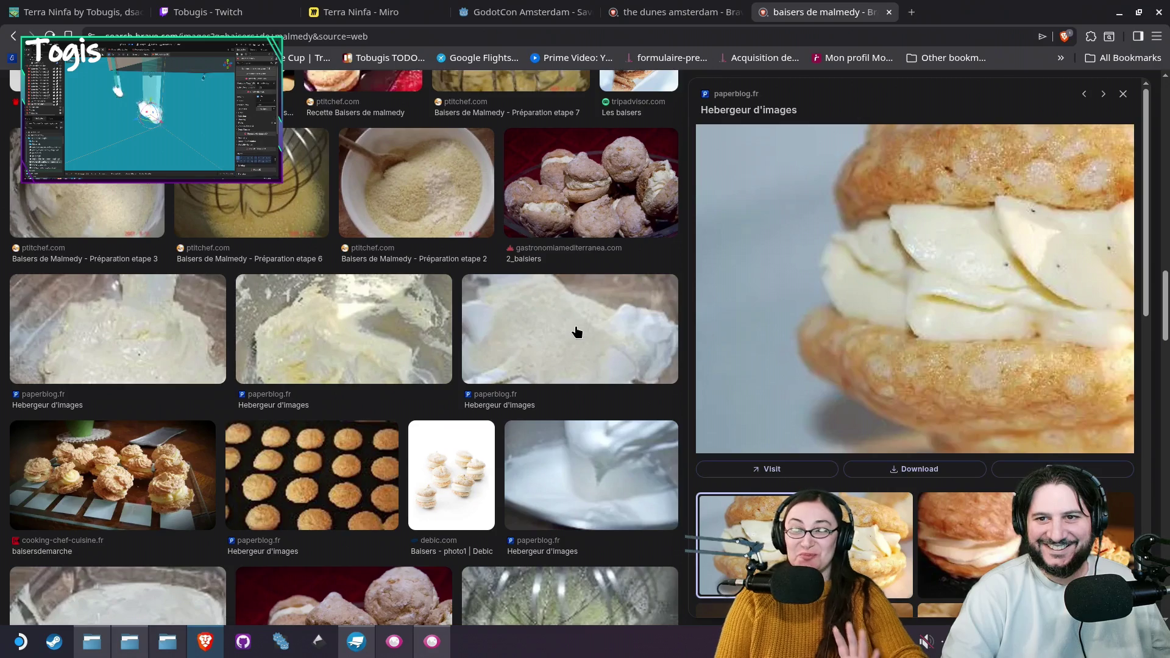
pyautogui.scroll(-5, 577, 331)
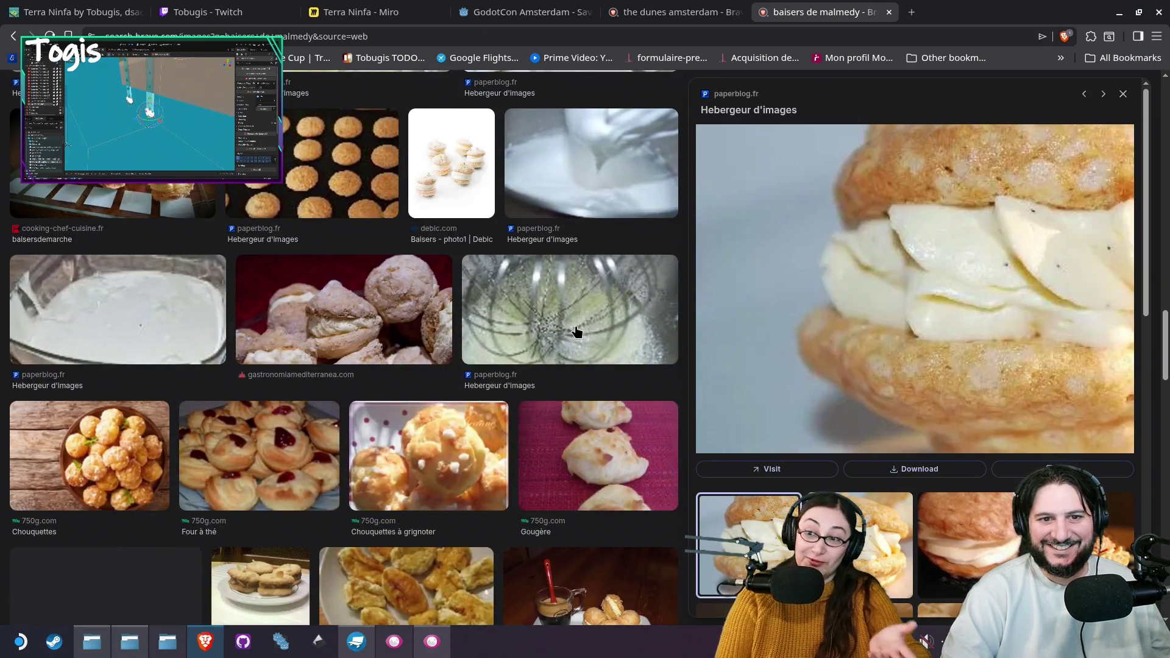
pyautogui.scroll(-5, 576, 334)
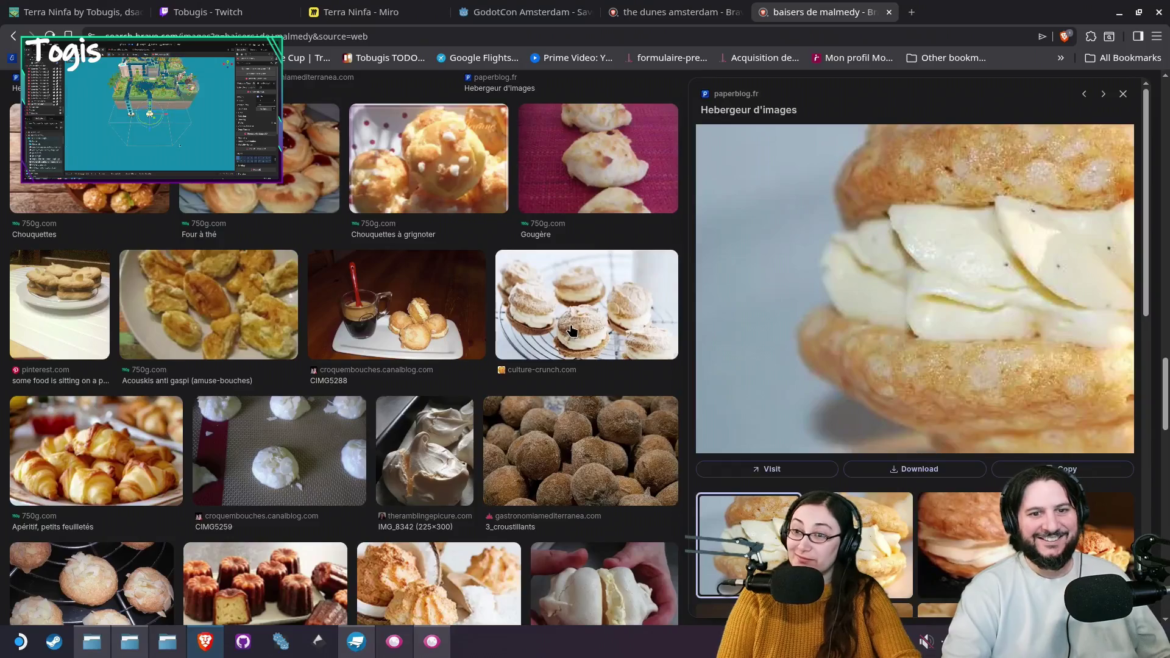
pyautogui.scroll(-3, 573, 337)
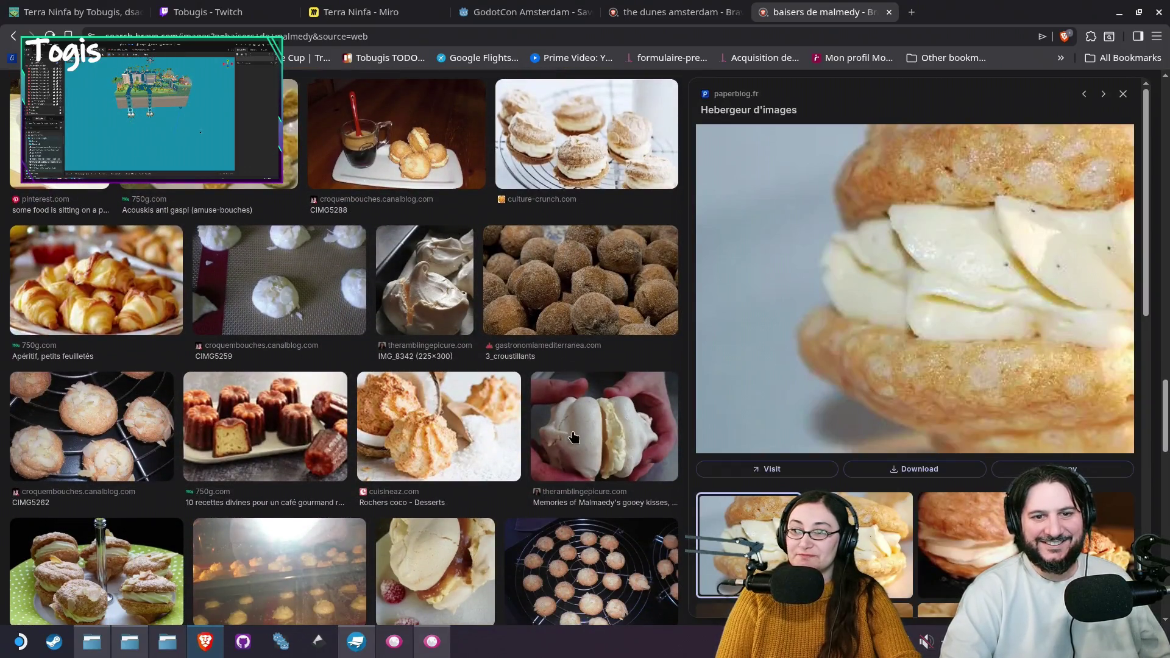
pyautogui.click(573, 436)
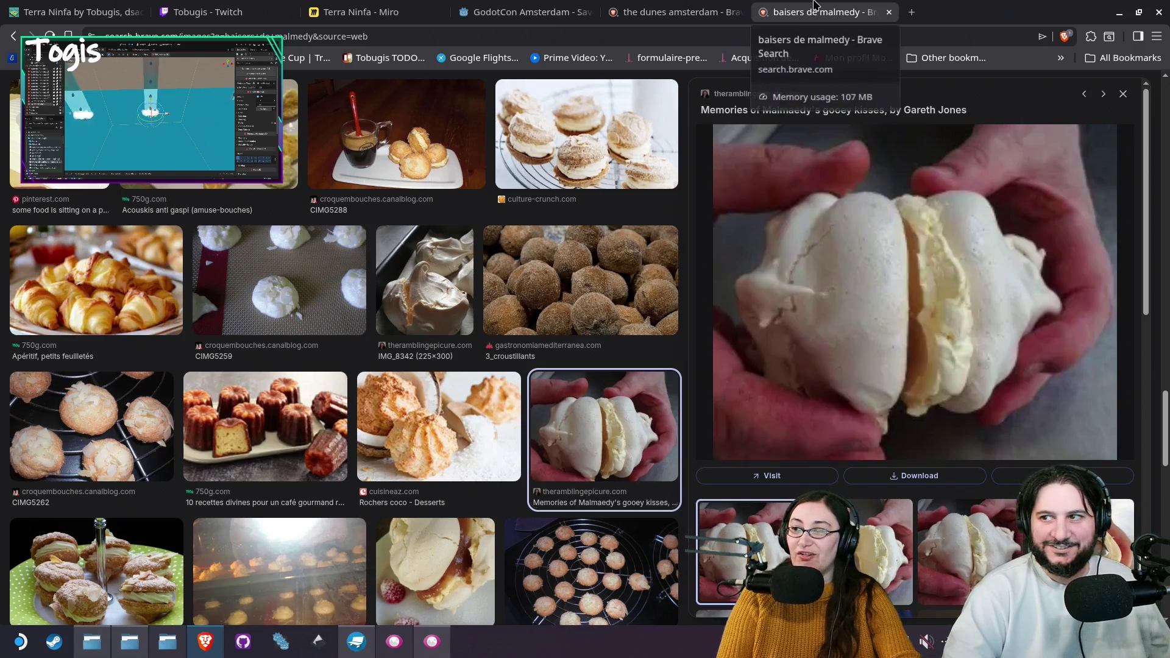
pyautogui.scroll(-5, 773, 338)
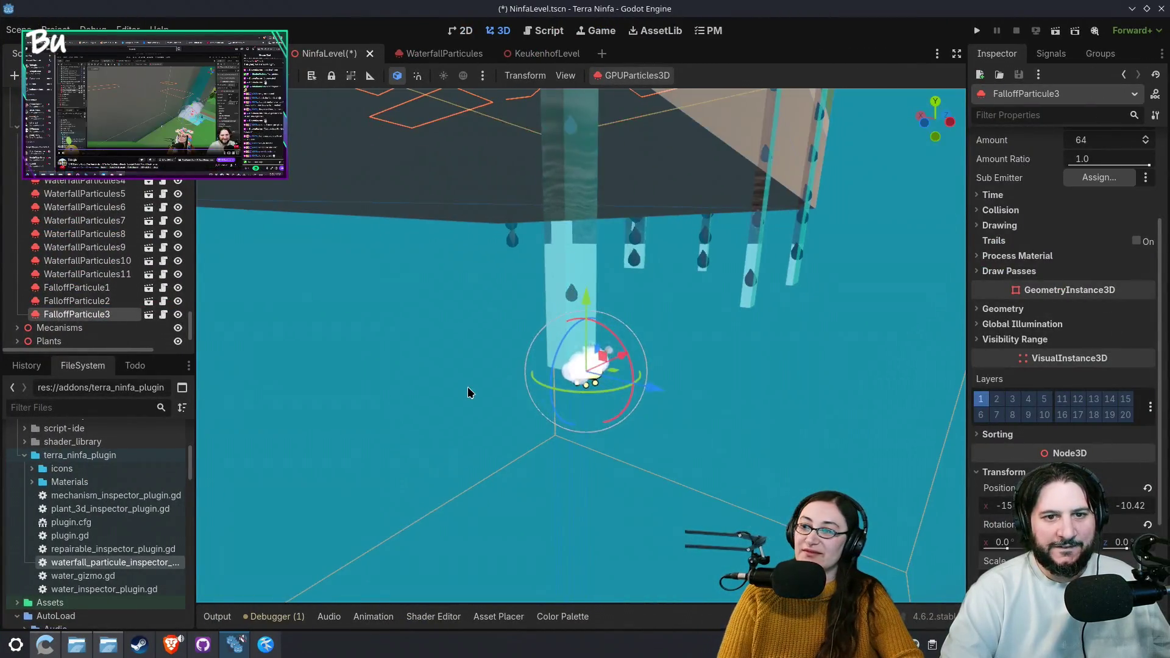
# Nudge FalloffParticule3 slightly along X under the cell_0_6 water column
pyautogui.click(570, 305)
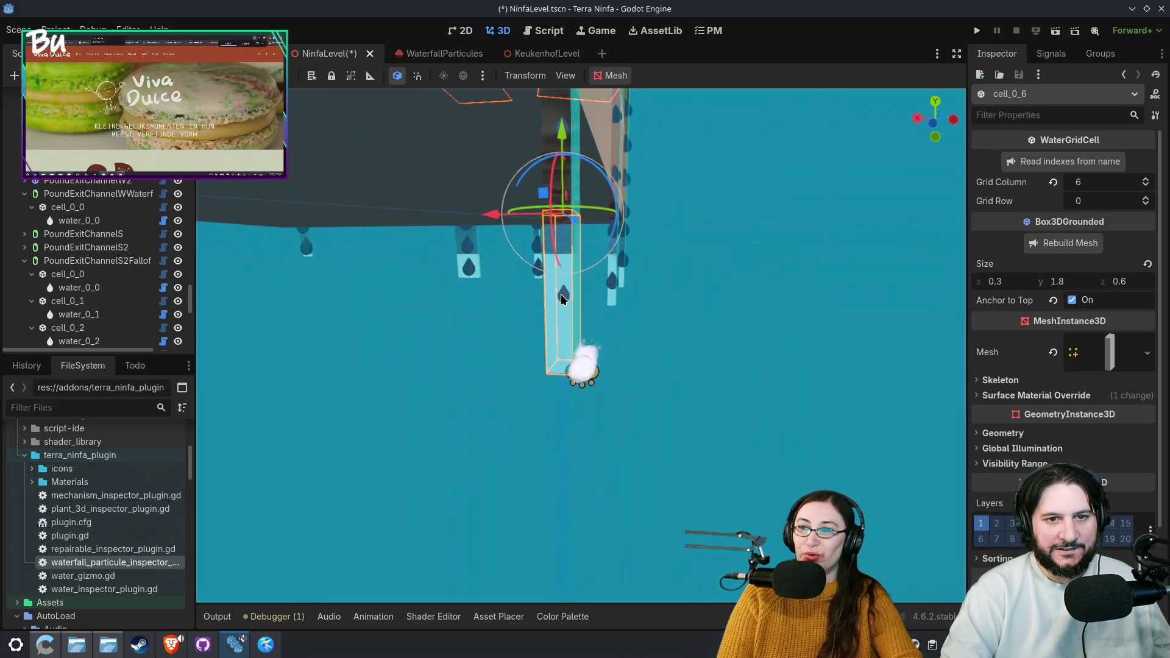
pyautogui.click(590, 378)
pyautogui.moveTo(637, 374); pyautogui.dragTo(620, 397)
# Pick water_0_6 as the source cell and assign it as FalloffParticule3's monitored water
pyautogui.scroll(2, 567, 408)
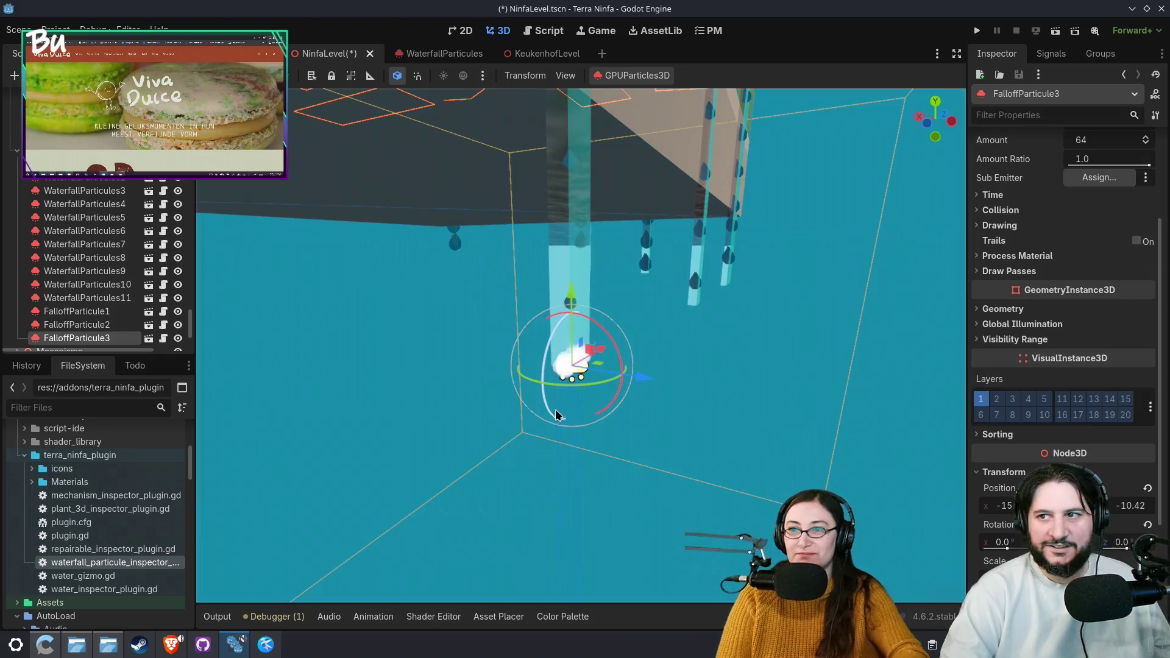
pyautogui.scroll(5, 715, 335)
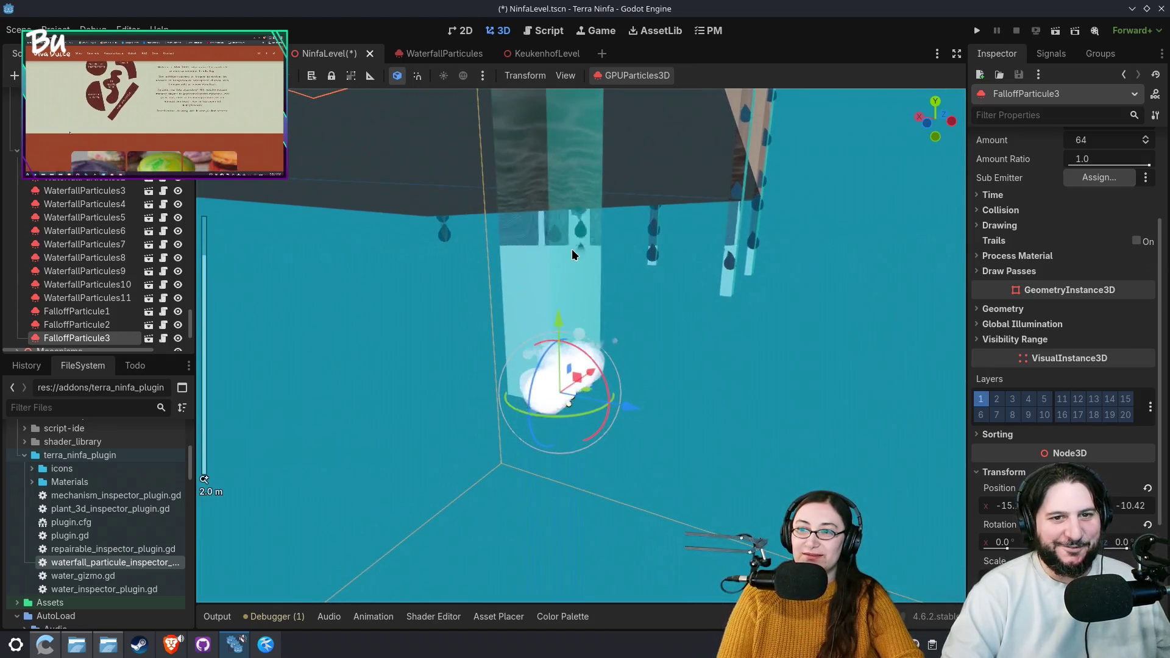
pyautogui.click(572, 255)
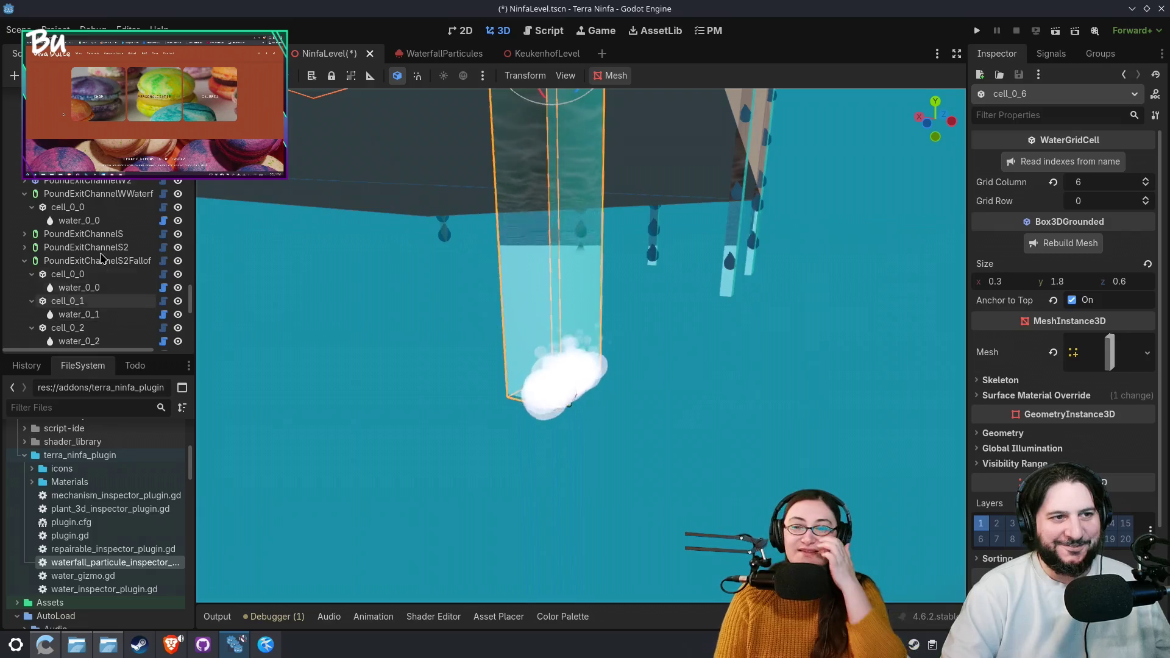
pyautogui.click(1058, 289)
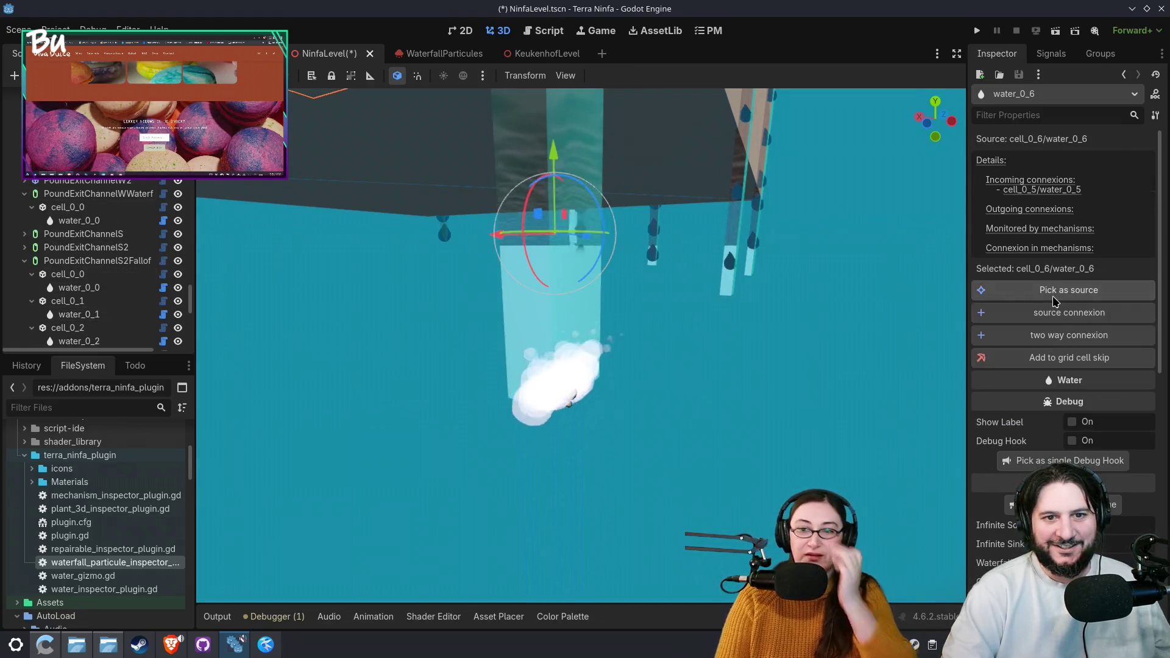
pyautogui.scroll(-10, 111, 289)
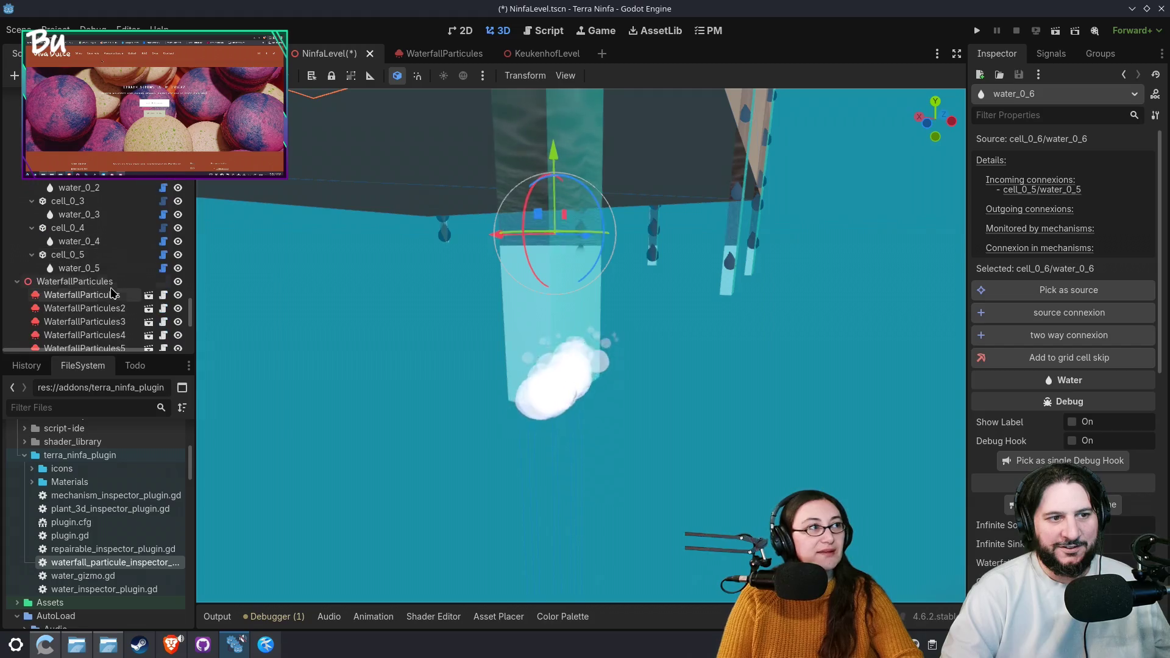
pyautogui.click(118, 255)
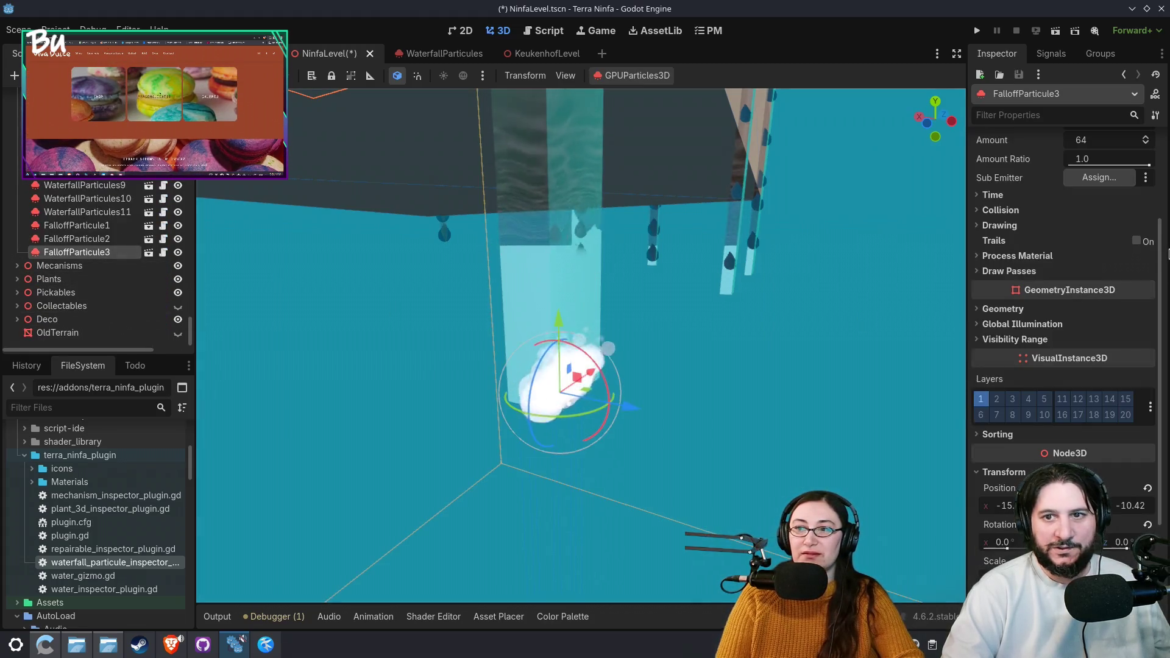
pyautogui.scroll(5, 1063, 213)
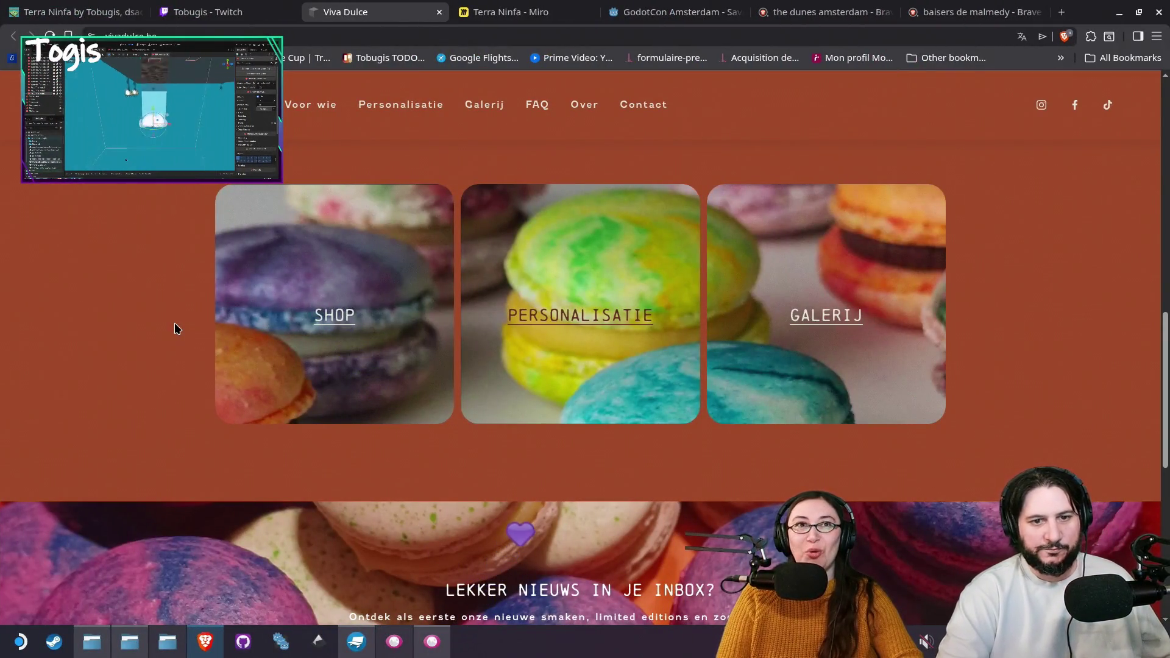
# Scroll the Viva Dulce page down to its footer, then jump back to the top
pyautogui.scroll(-5, 174, 323)
pyautogui.scroll(-2, 174, 323)
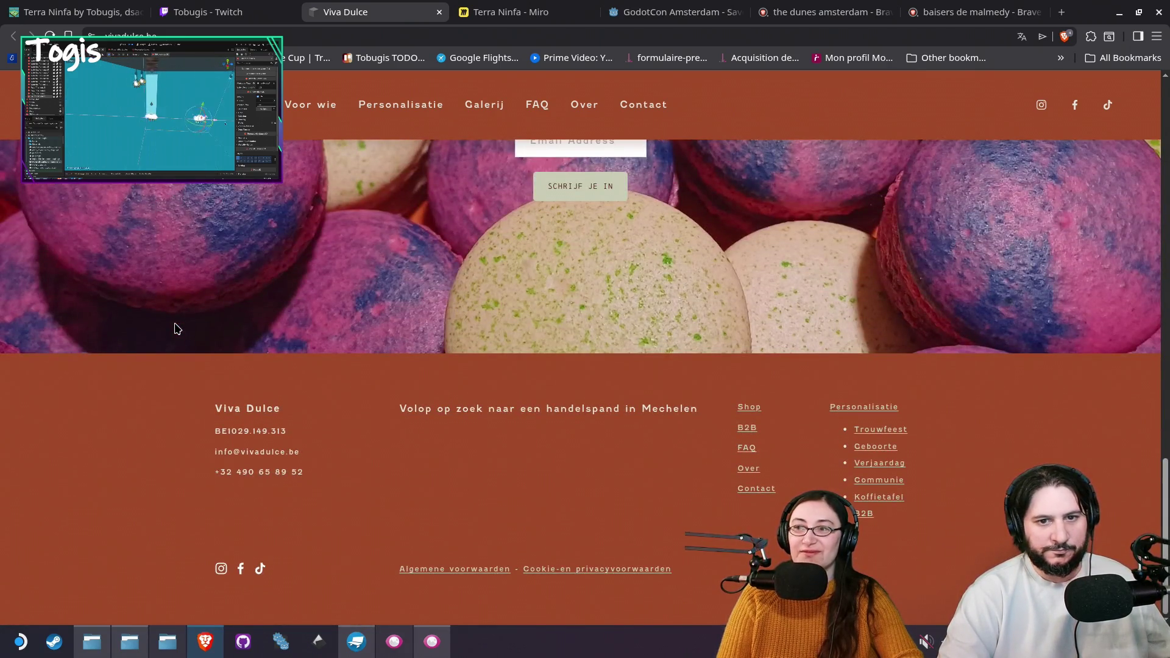
pyautogui.press('Home')
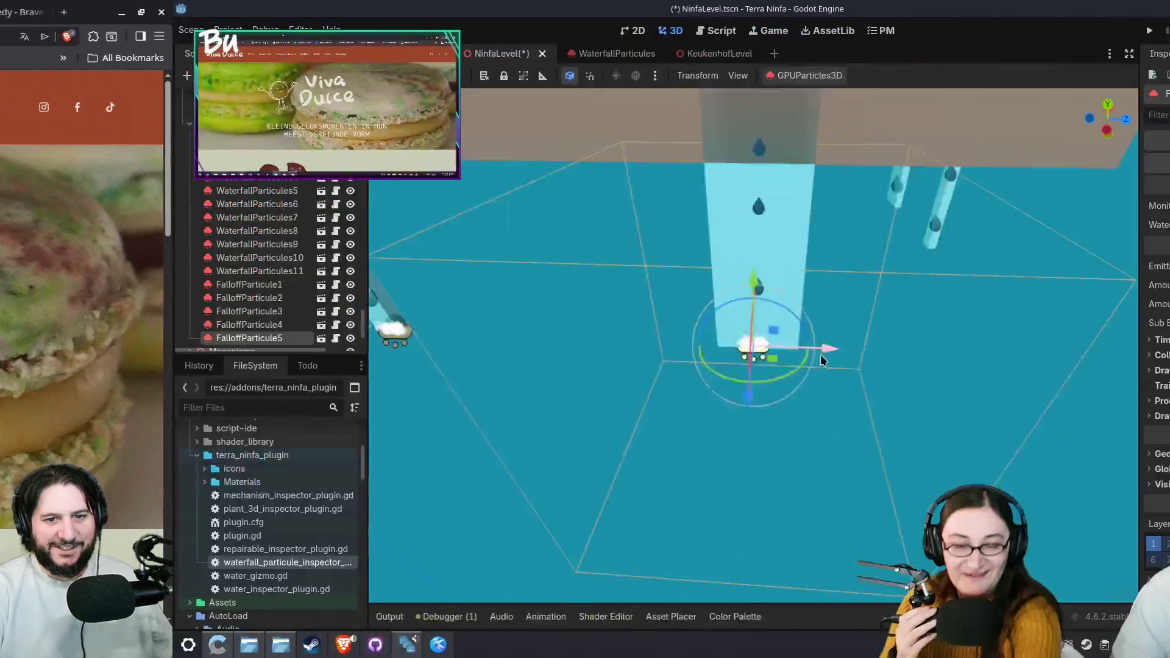
# Set FalloffParticule5's transform scale to 3.5 on every axis
pyautogui.scroll(2, 640, 413)
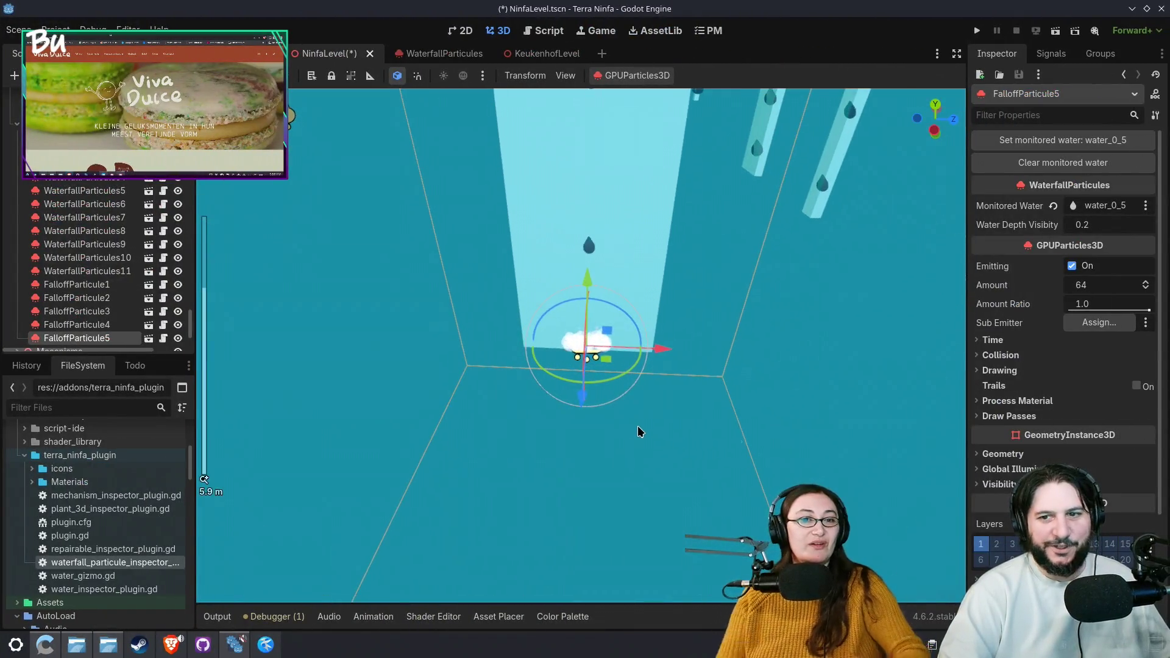
pyautogui.scroll(-4, 1036, 426)
pyautogui.click(1003, 473)
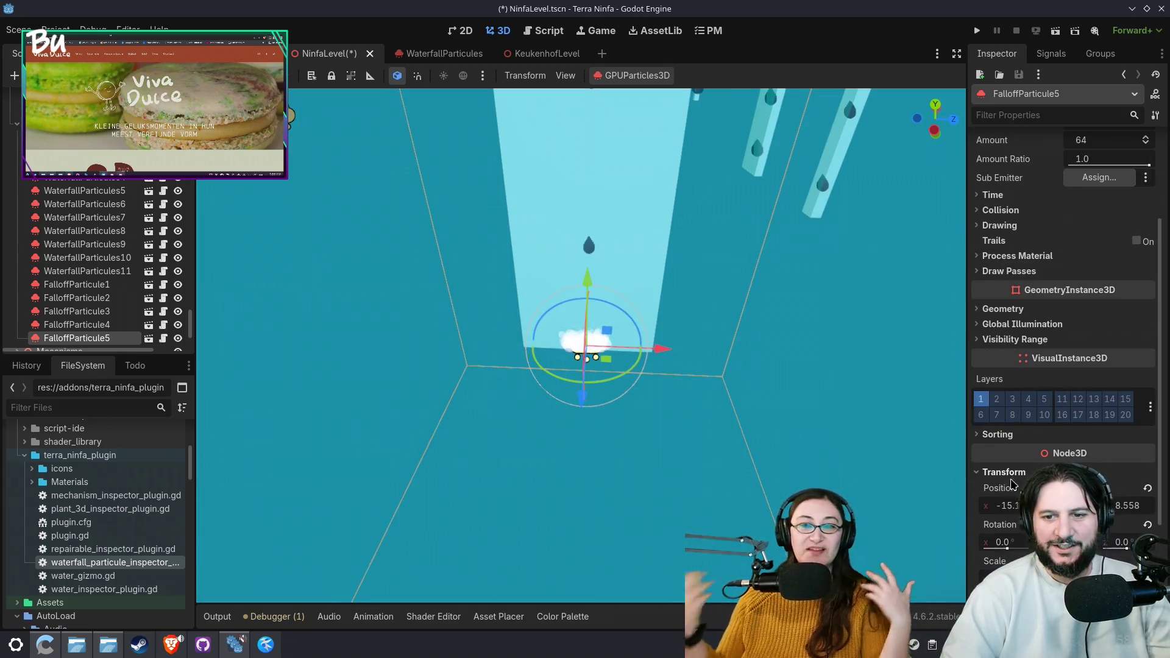
pyautogui.scroll(-2, 1002, 473)
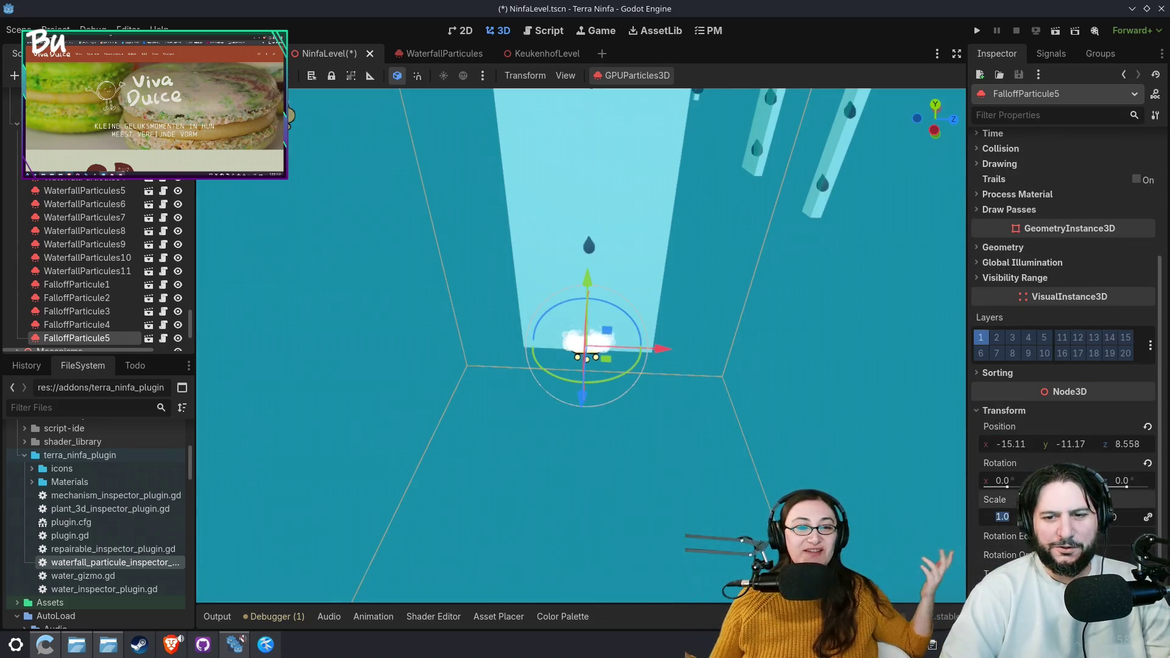
pyautogui.press('Return')
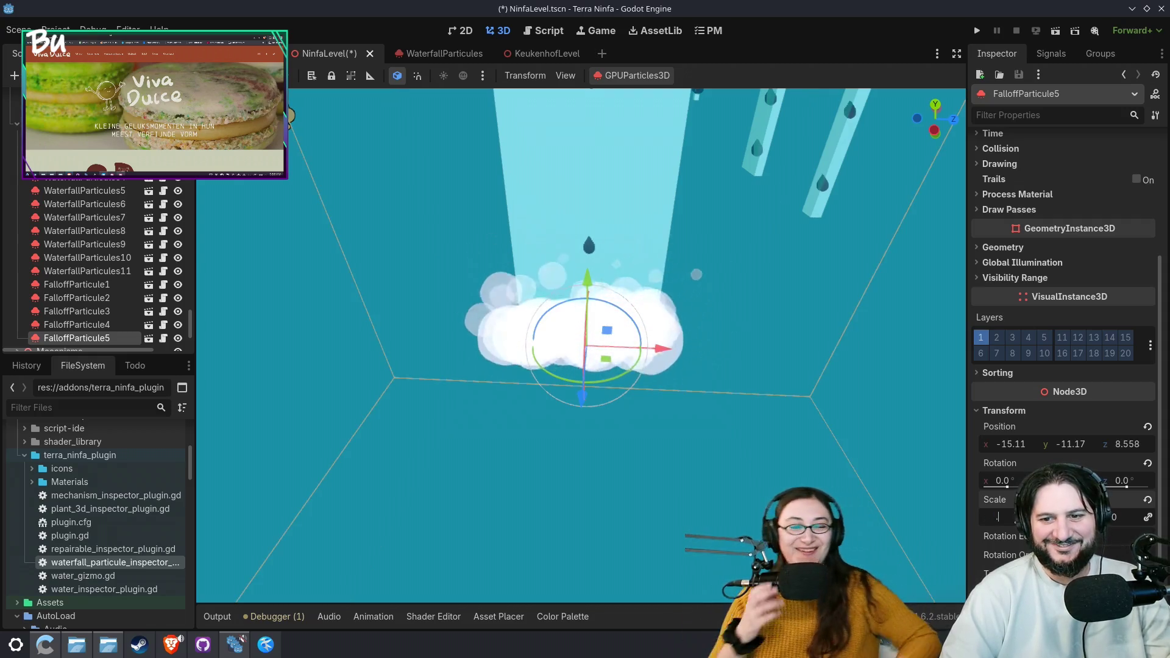
pyautogui.write('3.5')
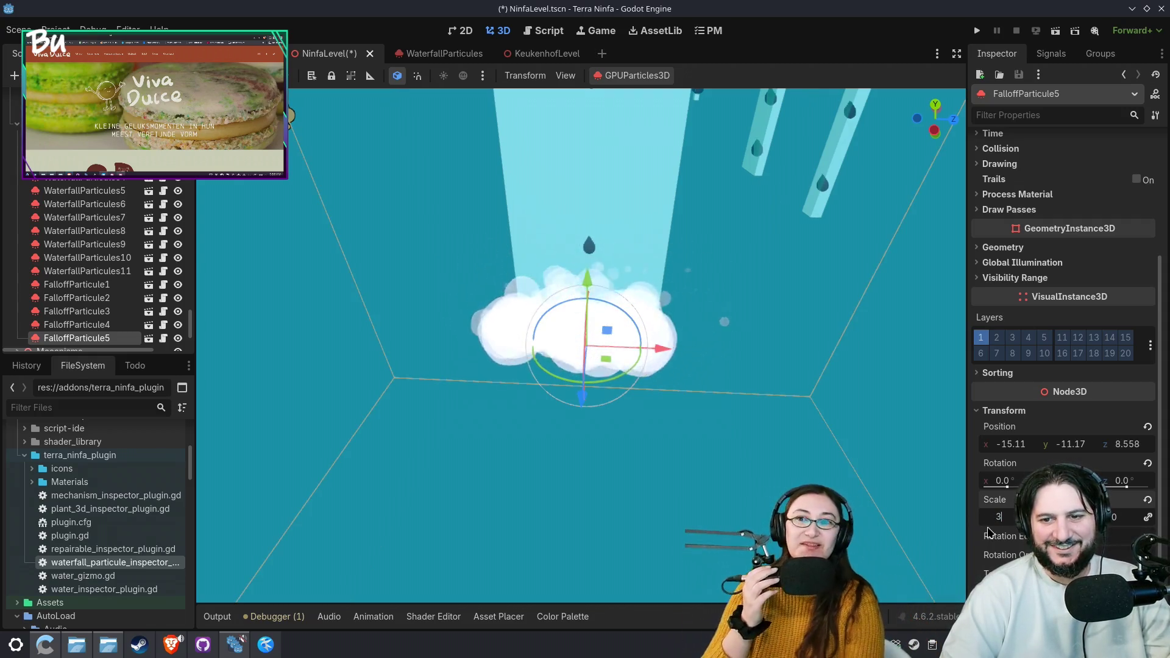
pyautogui.press('Return')
# Pick water_0_6 as the source cell and assign it as FalloffParticule5's monitored water
pyautogui.moveTo(734, 439); pyautogui.dragTo(838, 449)
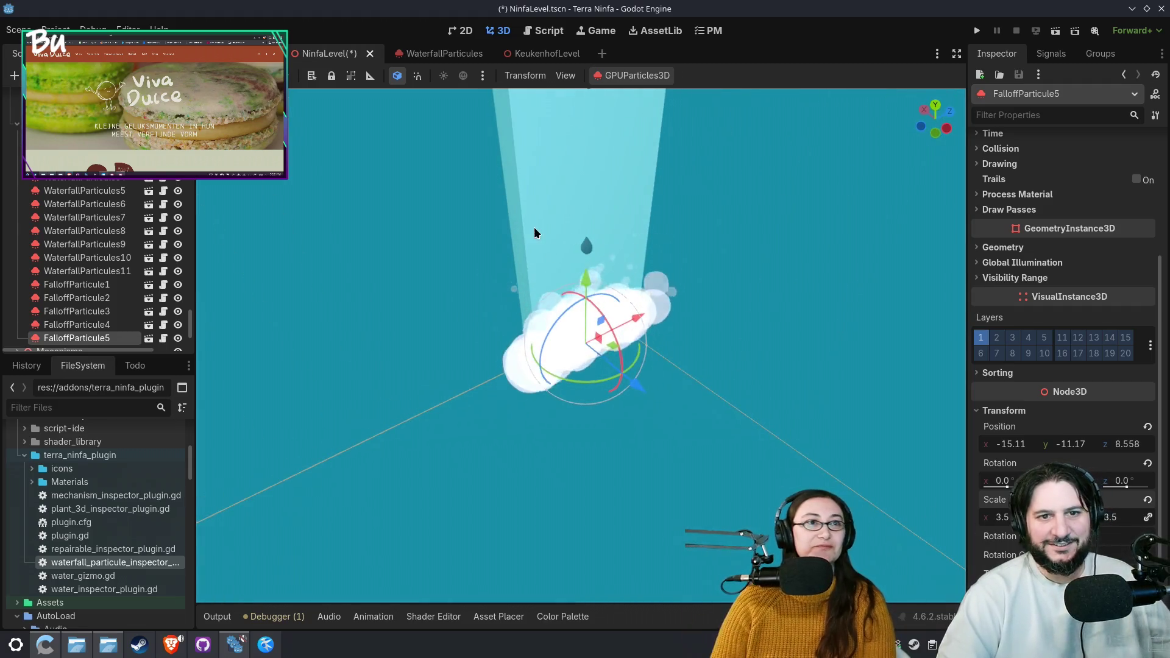
pyautogui.click(580, 217)
pyautogui.click(595, 347)
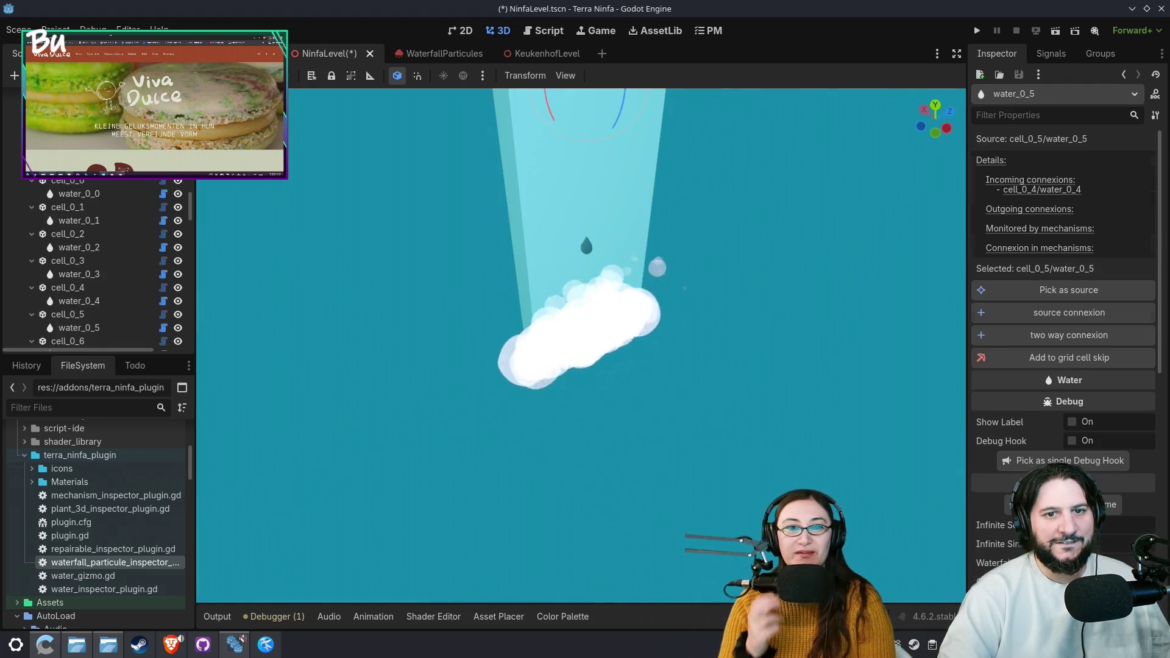
pyautogui.click(587, 246)
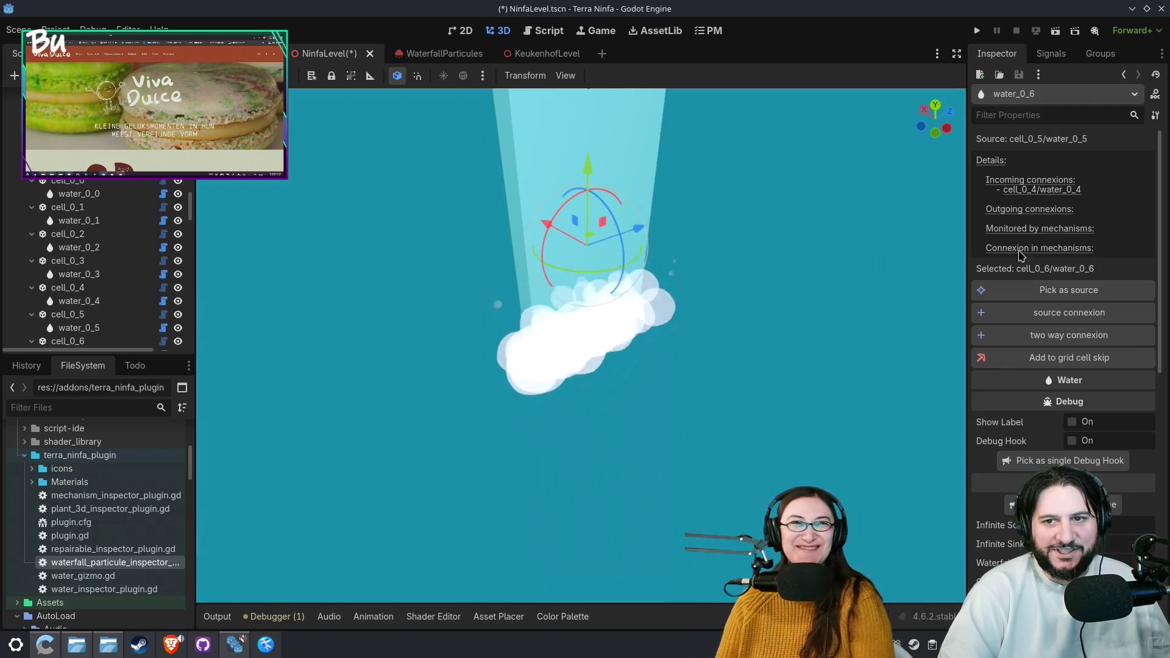
pyautogui.click(1100, 300)
pyautogui.scroll(-10, 120, 259)
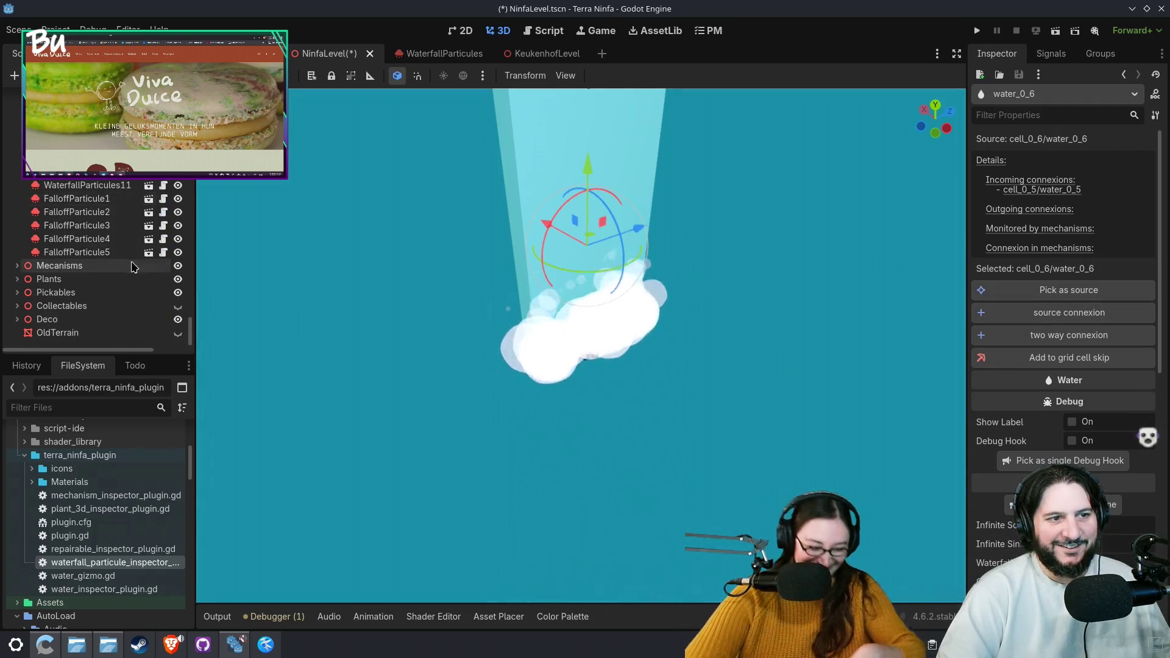
pyautogui.click(118, 255)
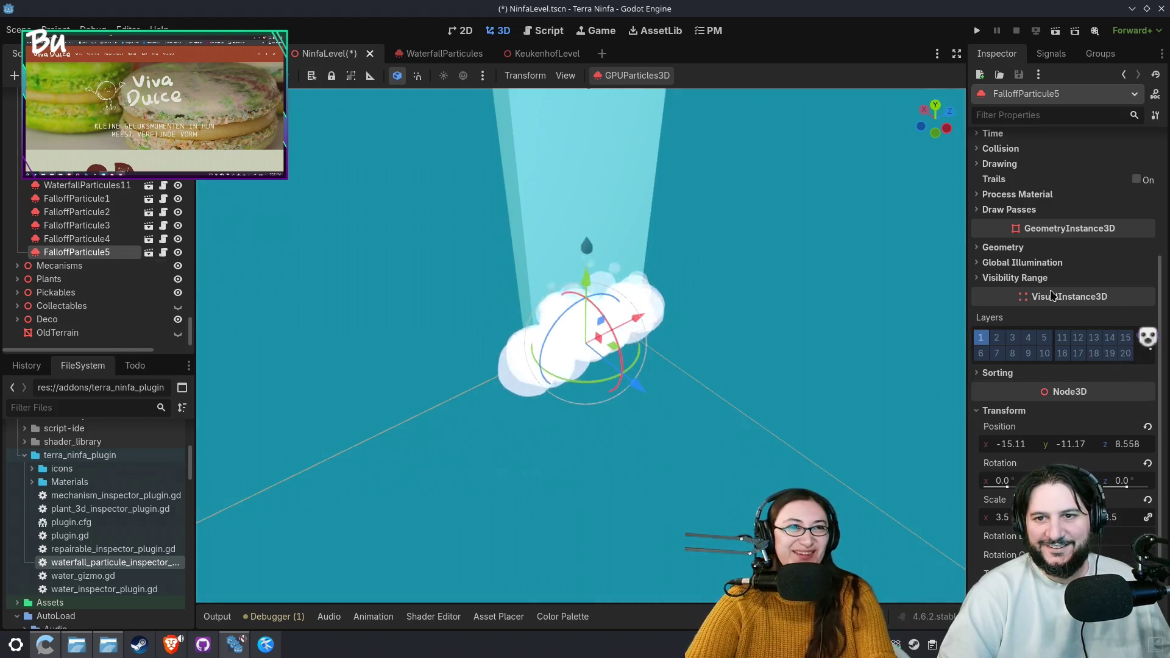
pyautogui.scroll(5, 1040, 439)
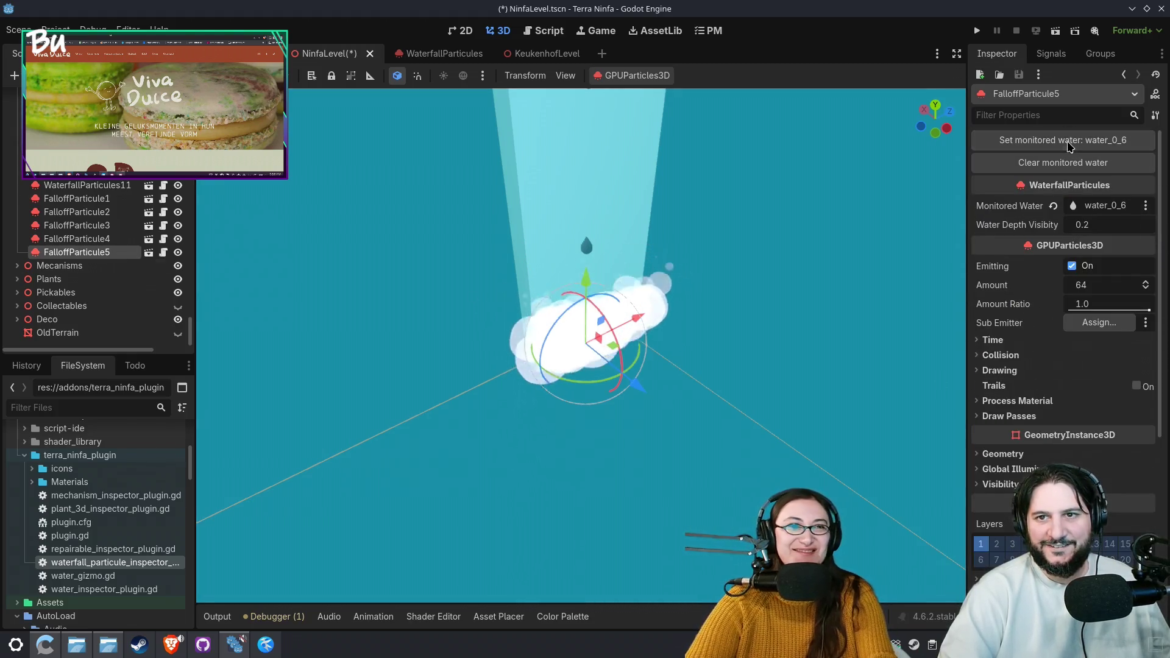
pyautogui.scroll(-10, 853, 345)
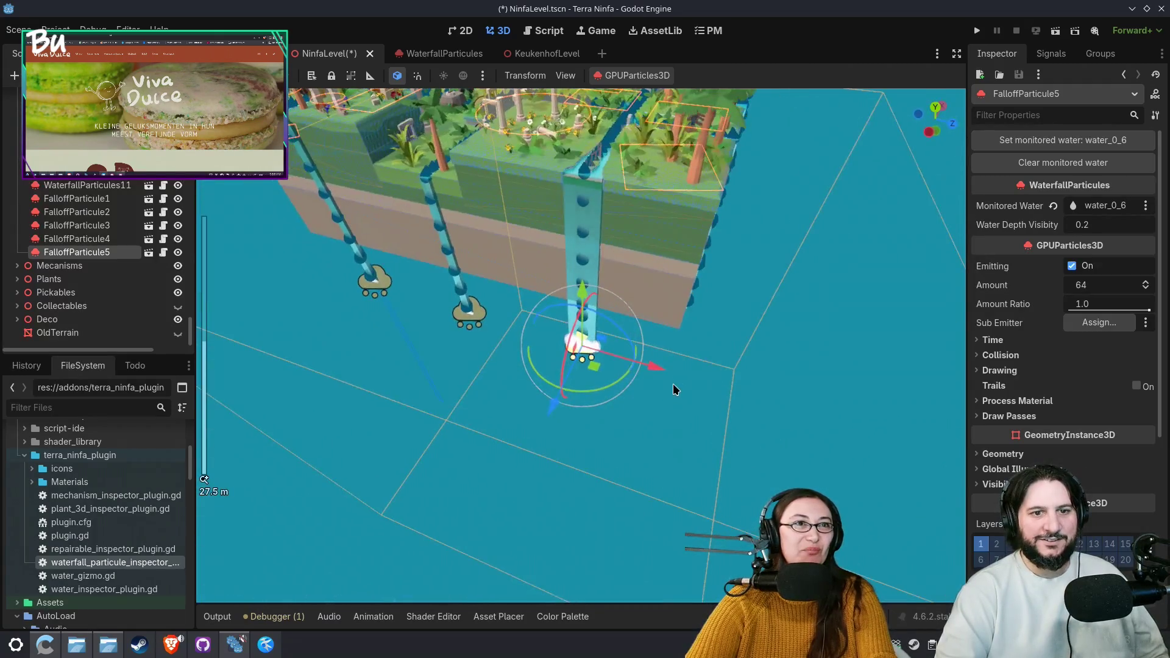
# Orbit around the waterfalls and briefly inspect FalloffParticule4 under its waterfall
pyautogui.scroll(5, 685, 342)
pyautogui.click(718, 353)
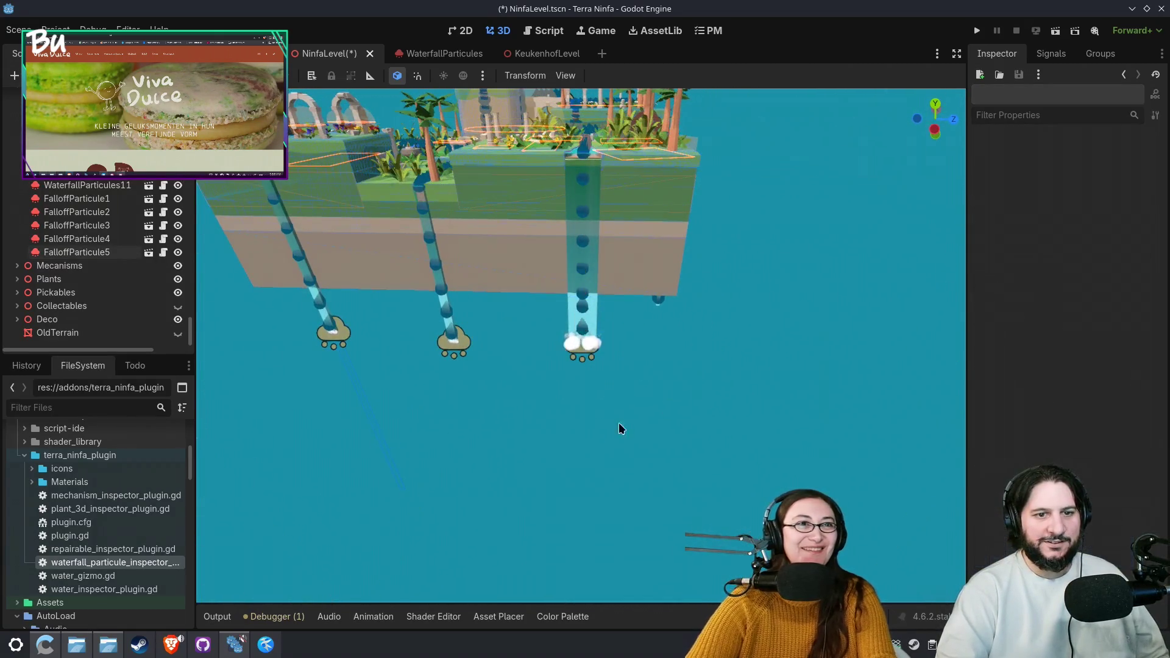
pyautogui.moveTo(658, 431); pyautogui.dragTo(738, 404)
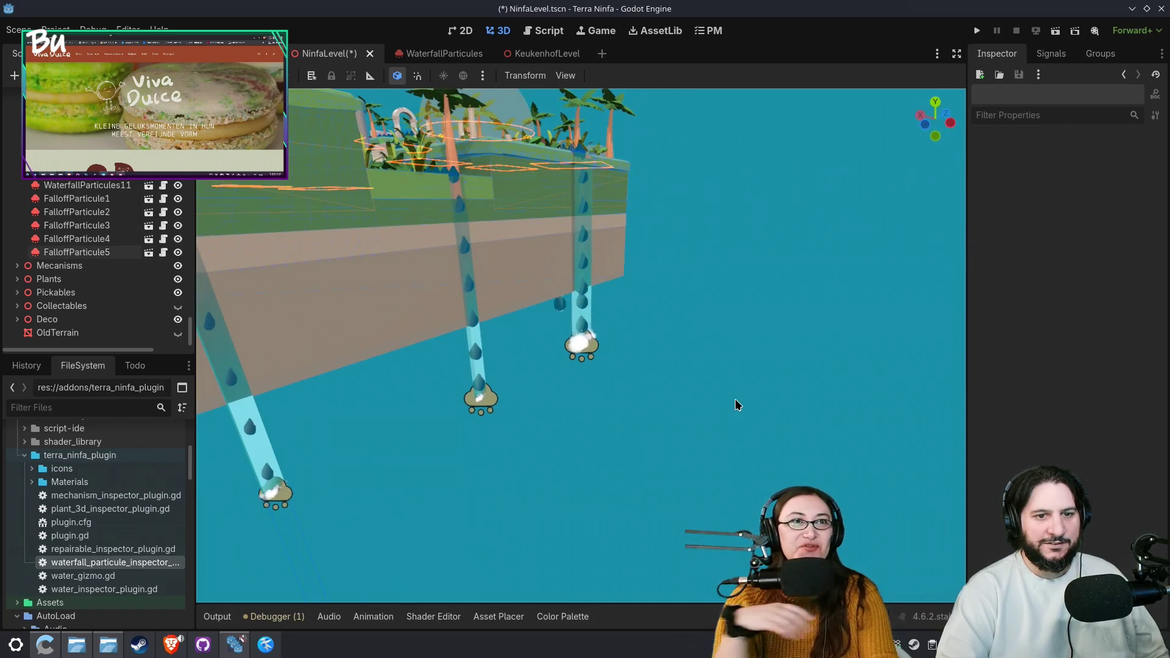
pyautogui.scroll(3, 514, 470)
pyautogui.click(424, 431)
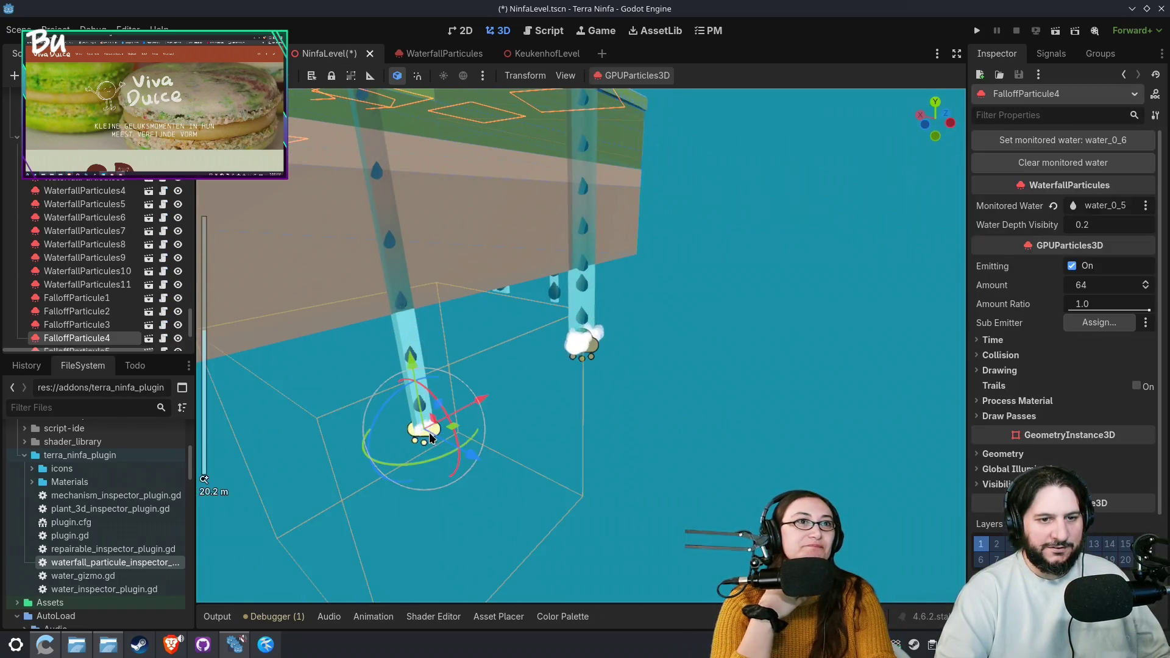
pyautogui.scroll(-3, 1064, 305)
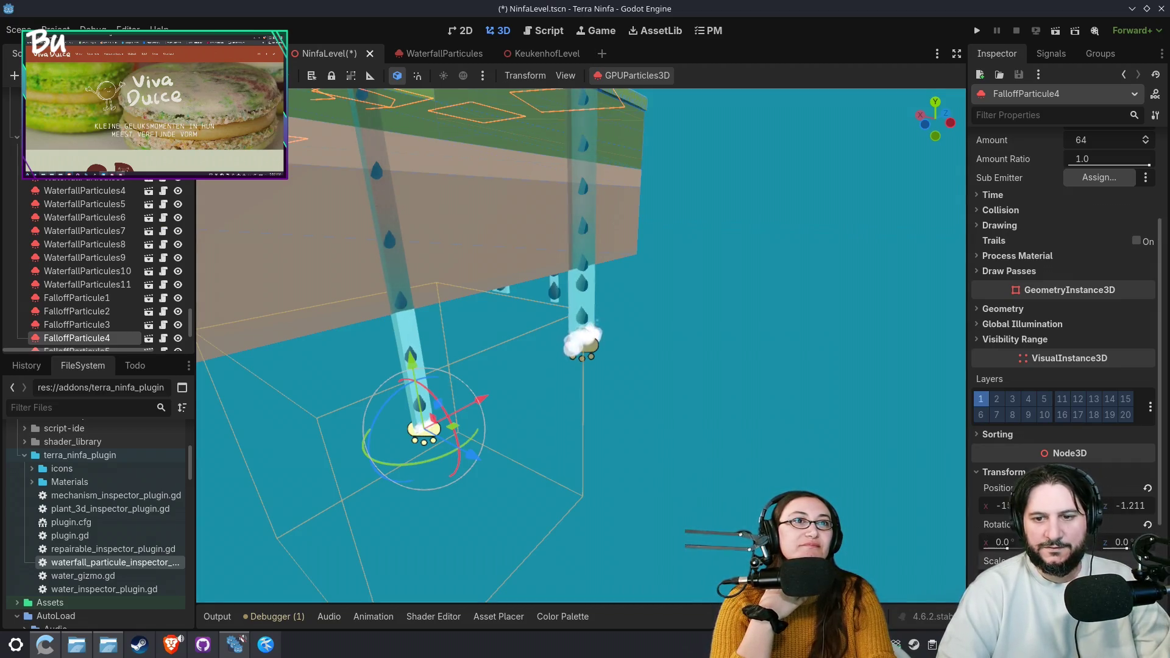
pyautogui.click(676, 445)
pyautogui.scroll(-5, 645, 475)
pyautogui.scroll(3, 574, 470)
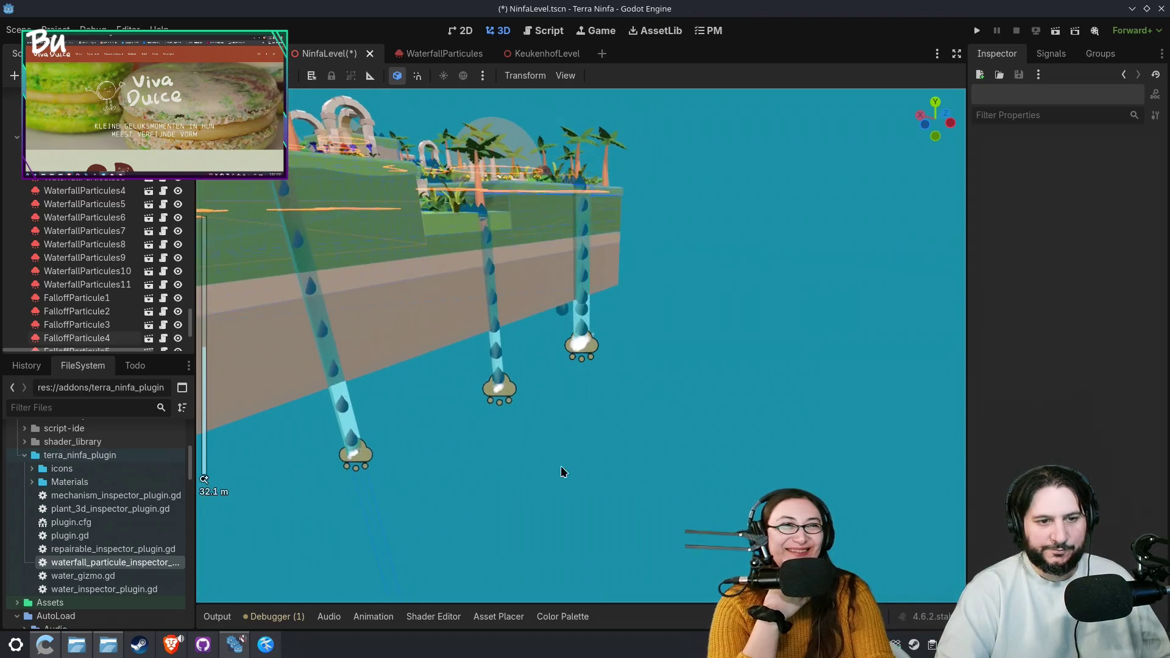
# Scale FalloffParticule3 under the leftmost waterfall uniformly to 1.5
pyautogui.click(366, 462)
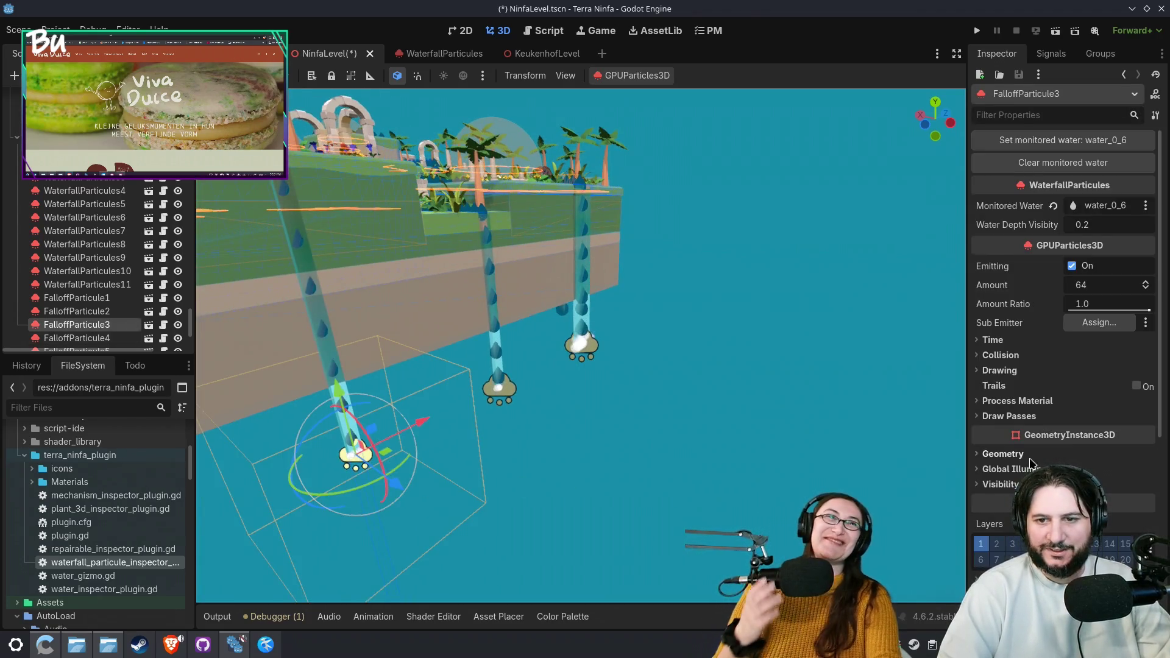
pyautogui.scroll(-6, 1034, 381)
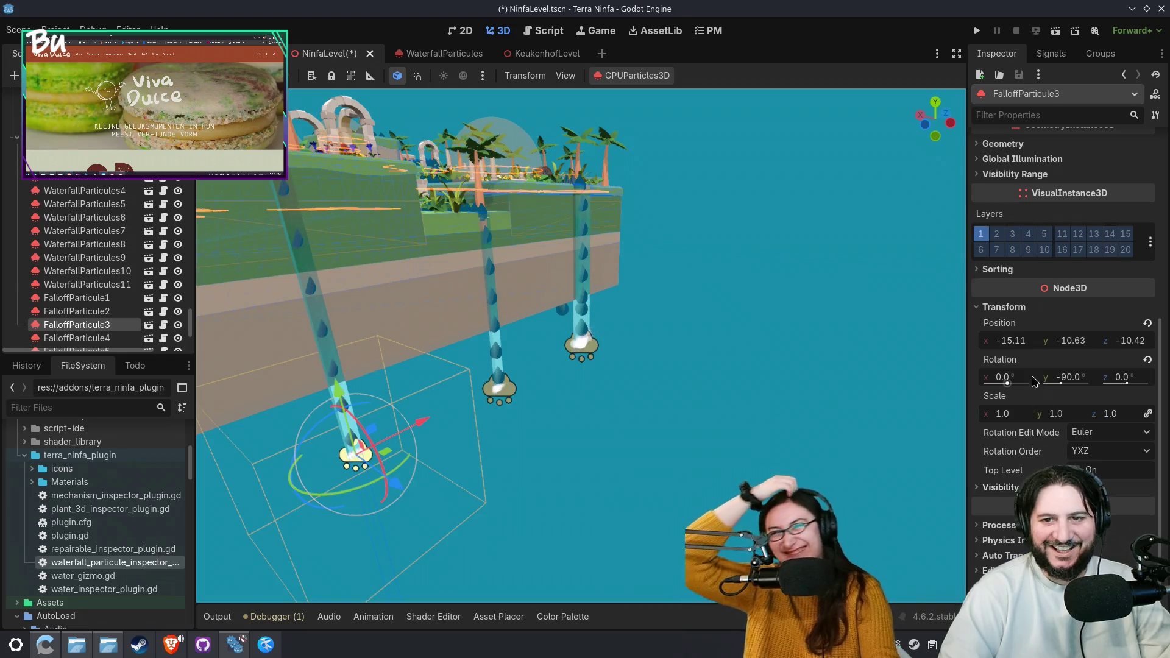
pyautogui.click(1012, 416)
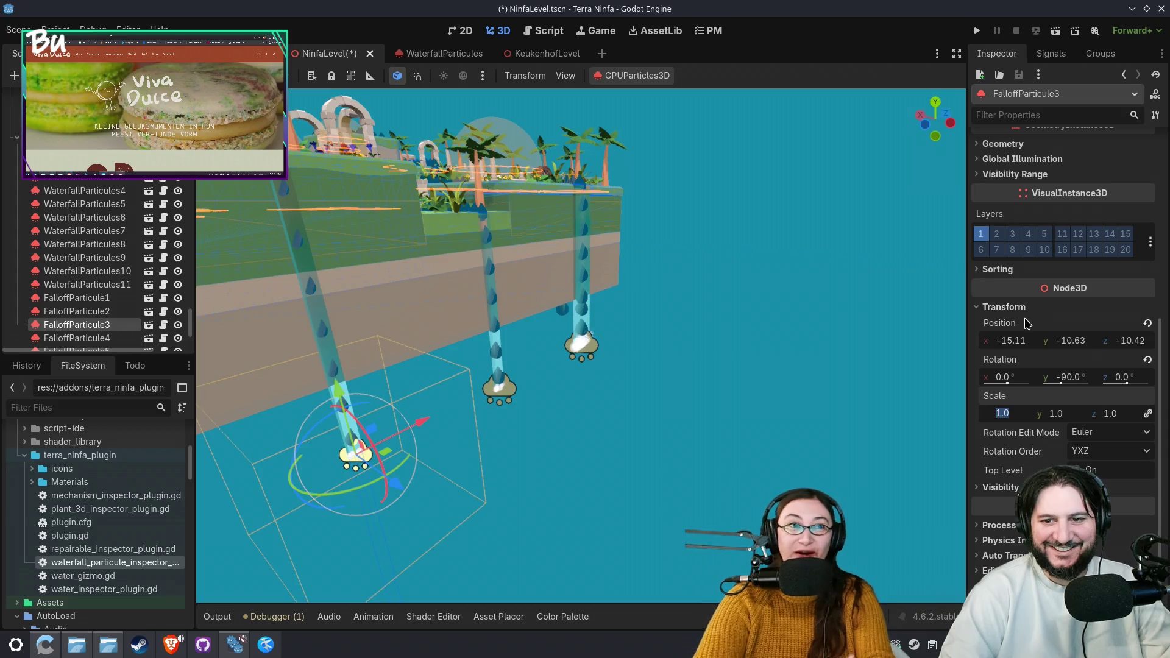
pyautogui.write('1.5')
pyautogui.press('Return')
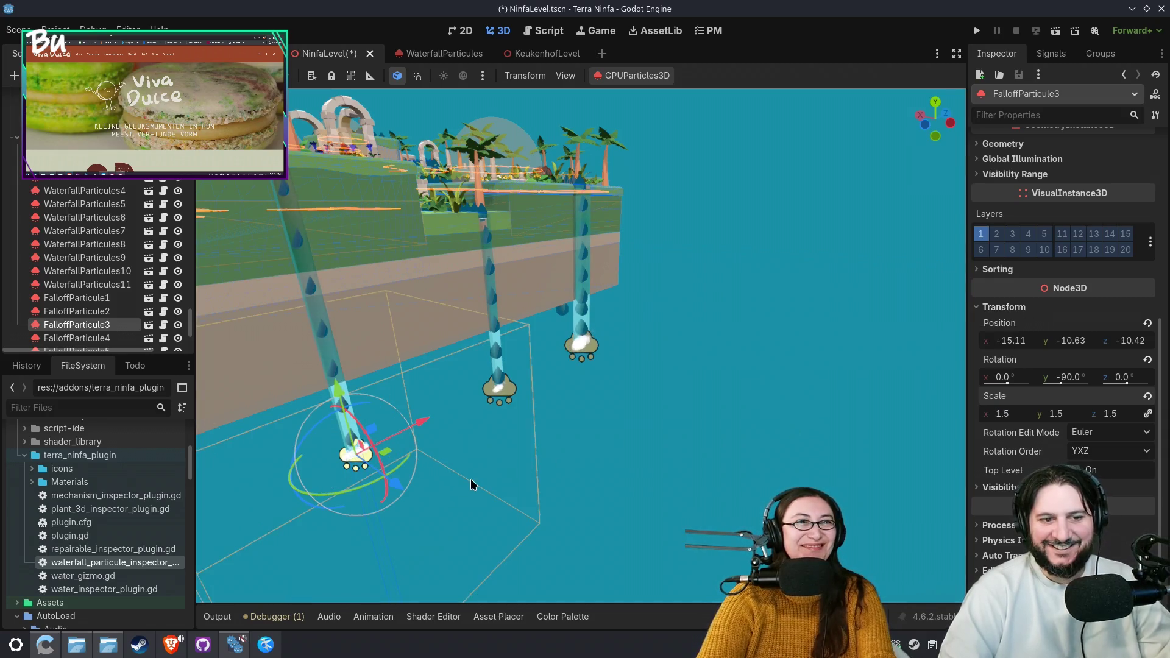
# Orbit around the island level and select FalloffParticule5
pyautogui.click(648, 452)
pyautogui.scroll(-5, 555, 530)
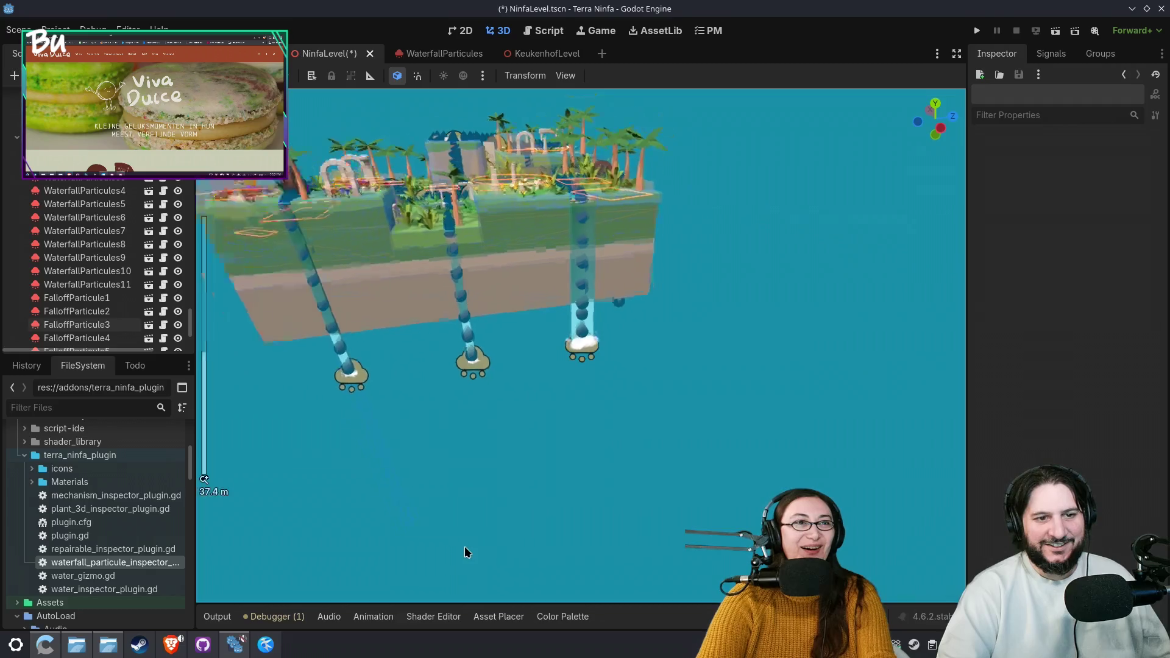
pyautogui.moveTo(479, 514)
pyautogui.mouseDown()
pyautogui.moveTo(601, 486)
pyautogui.moveTo(340, 487)
pyautogui.mouseUp()
pyautogui.scroll(10, 624, 443)
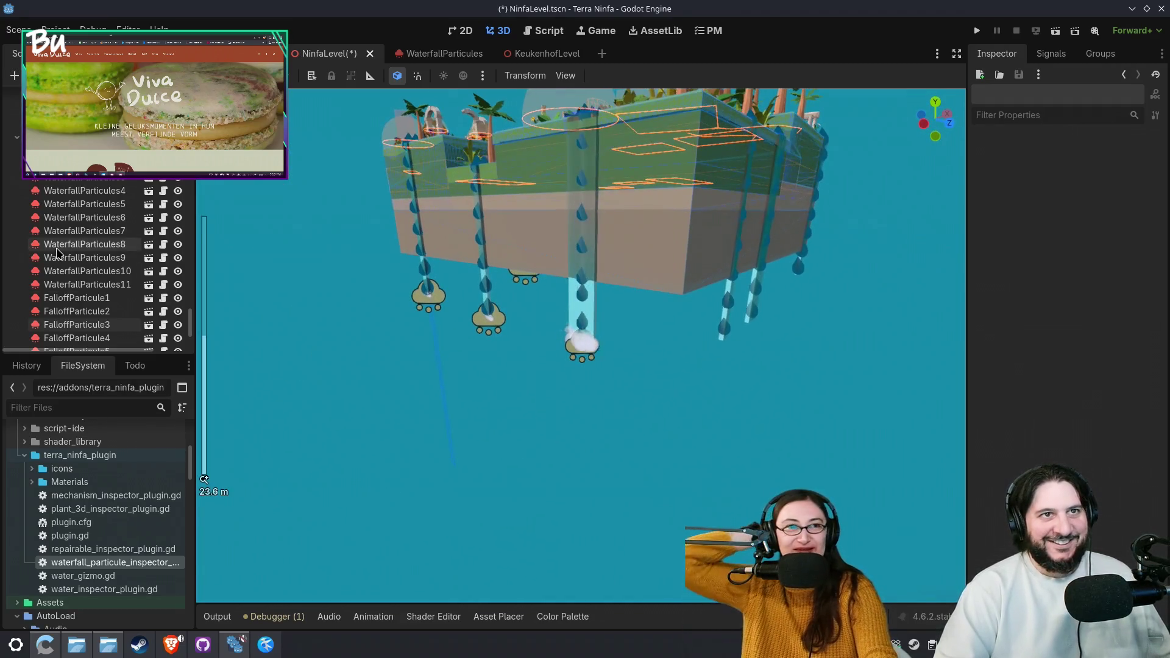
pyautogui.scroll(-3, 79, 267)
pyautogui.click(77, 252)
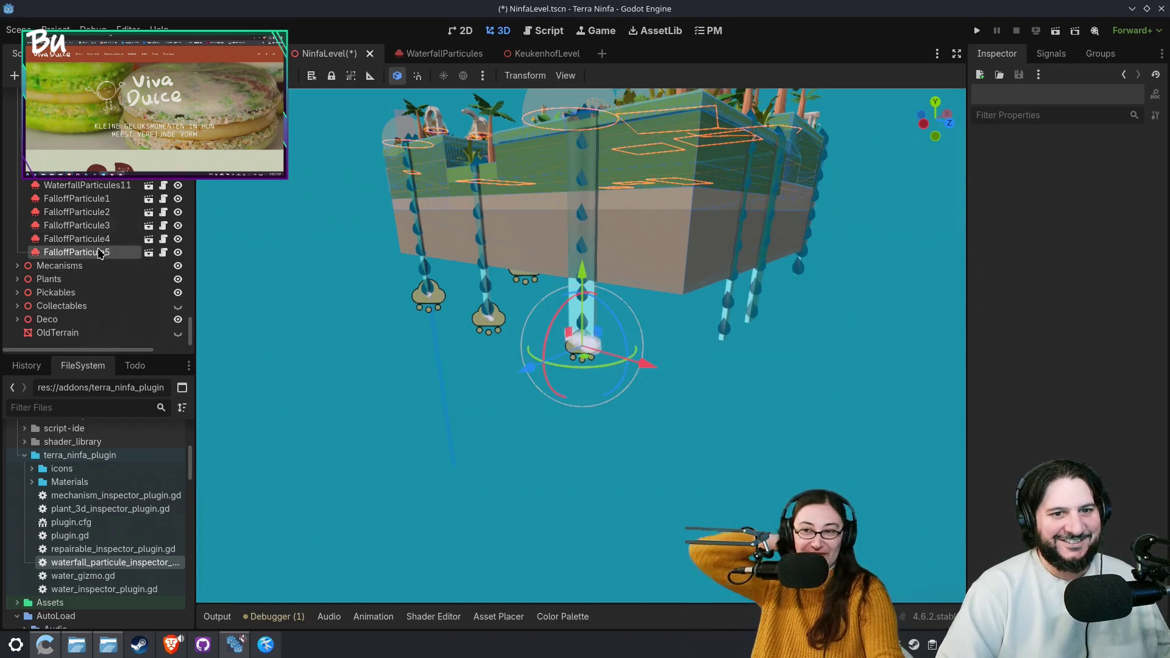
# Duplicate FalloffParticule5 into FalloffParticule6 and rotate the new copy
pyautogui.hotkey('ctrl', 'd')
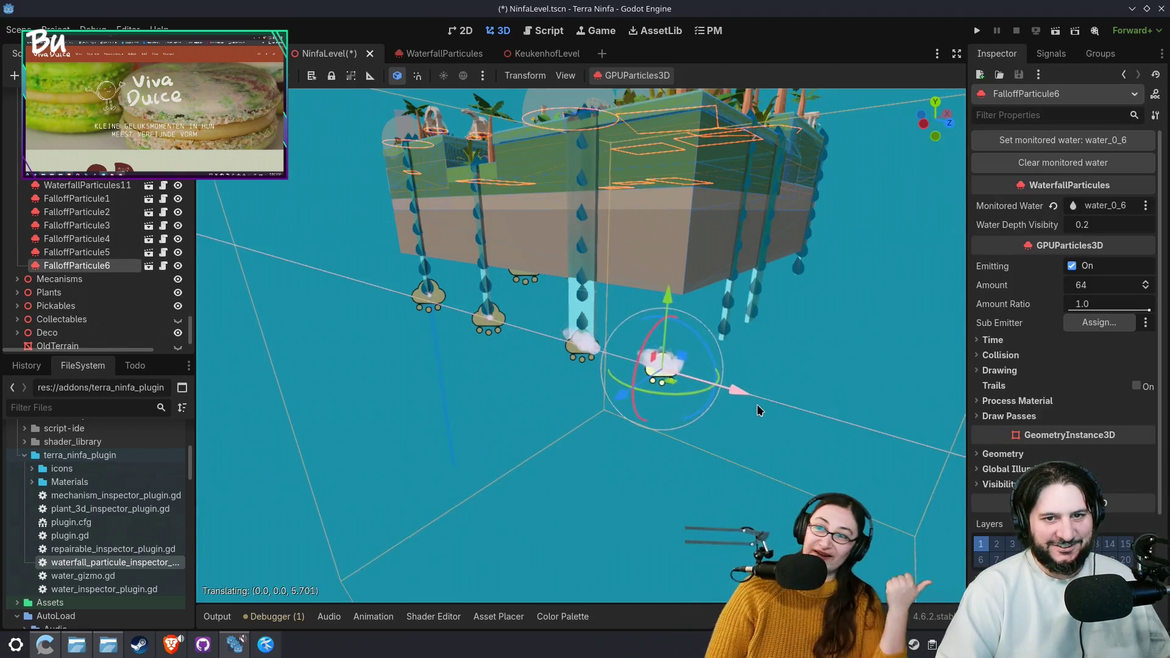
pyautogui.scroll(6, 680, 433)
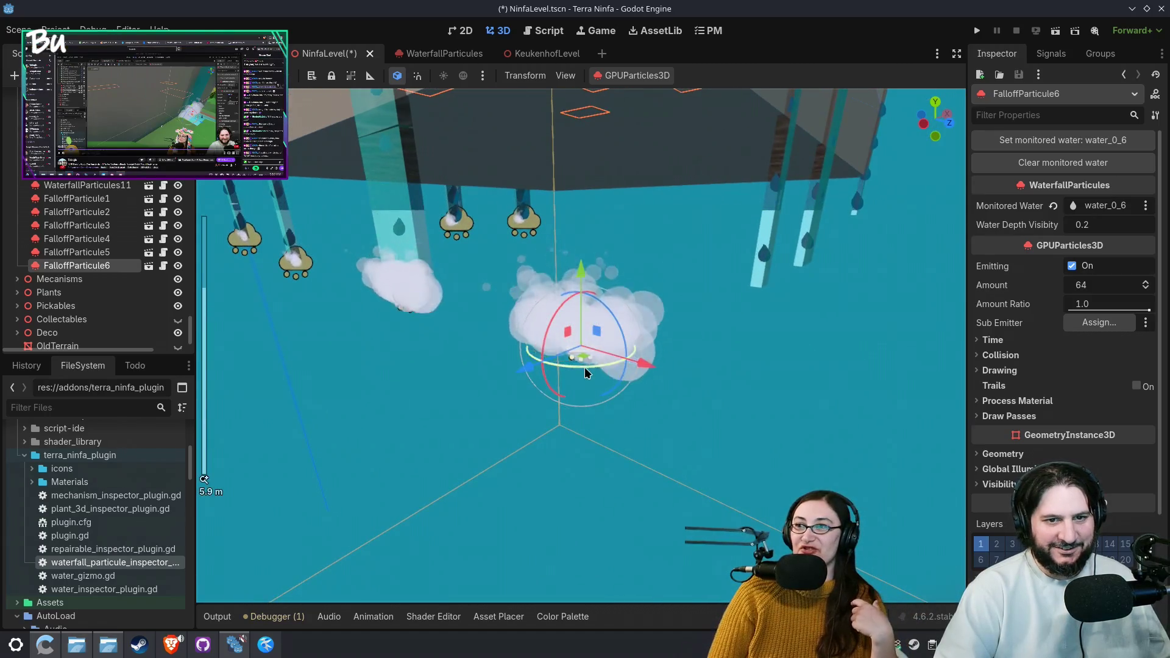
pyautogui.press('r')
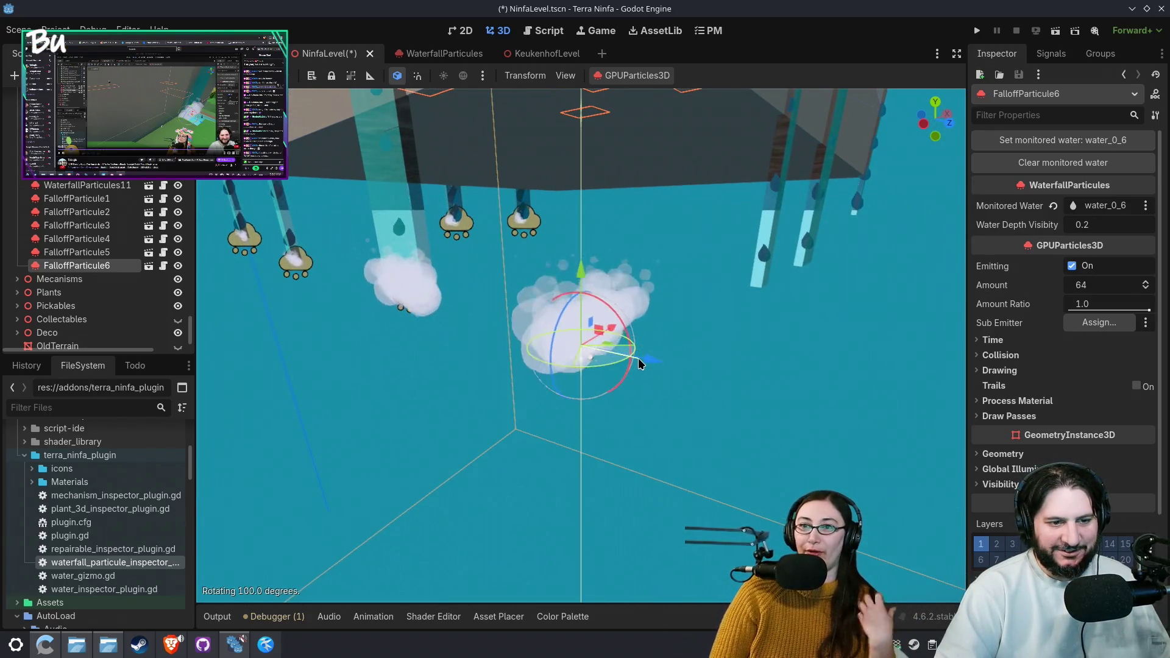
pyautogui.click(634, 369)
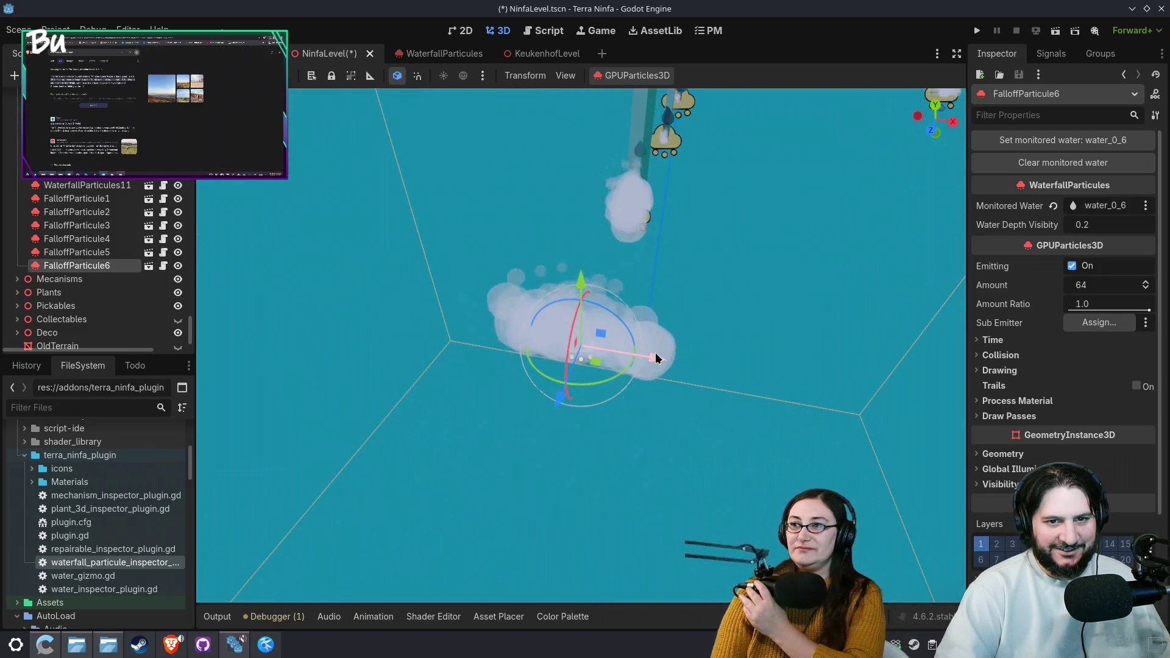
# Move FalloffParticule6 along X to its new spot and show its Transform values
pyautogui.press('g')
pyautogui.press('x')
pyautogui.click(588, 396)
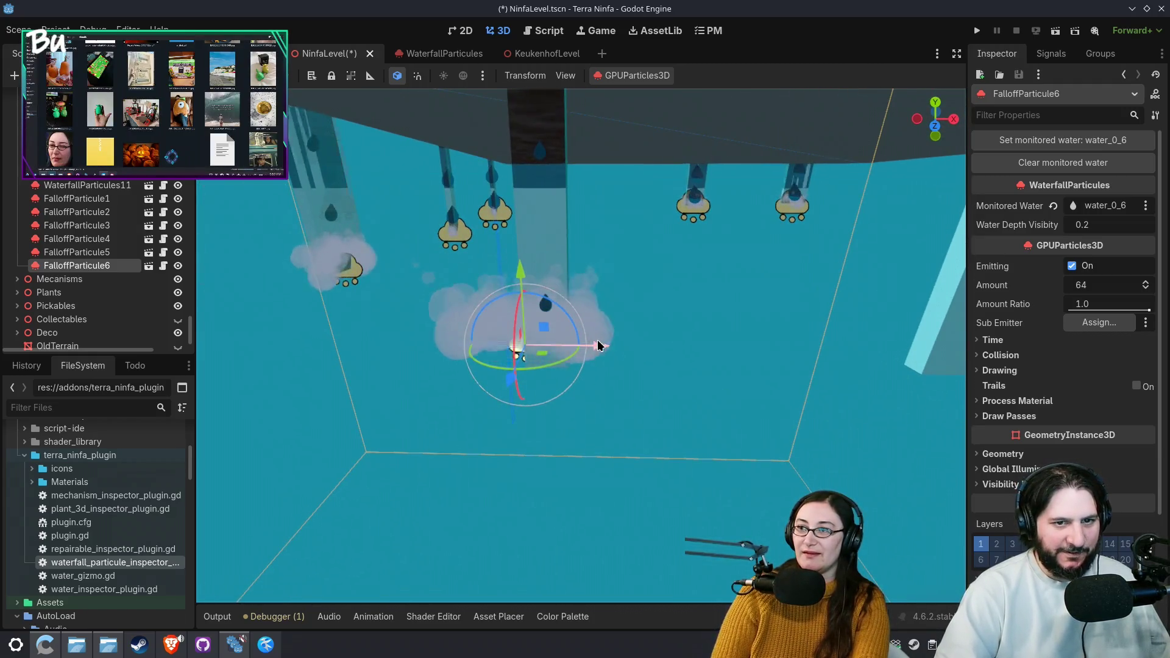
pyautogui.press('g')
pyautogui.press('x')
pyautogui.click(619, 345)
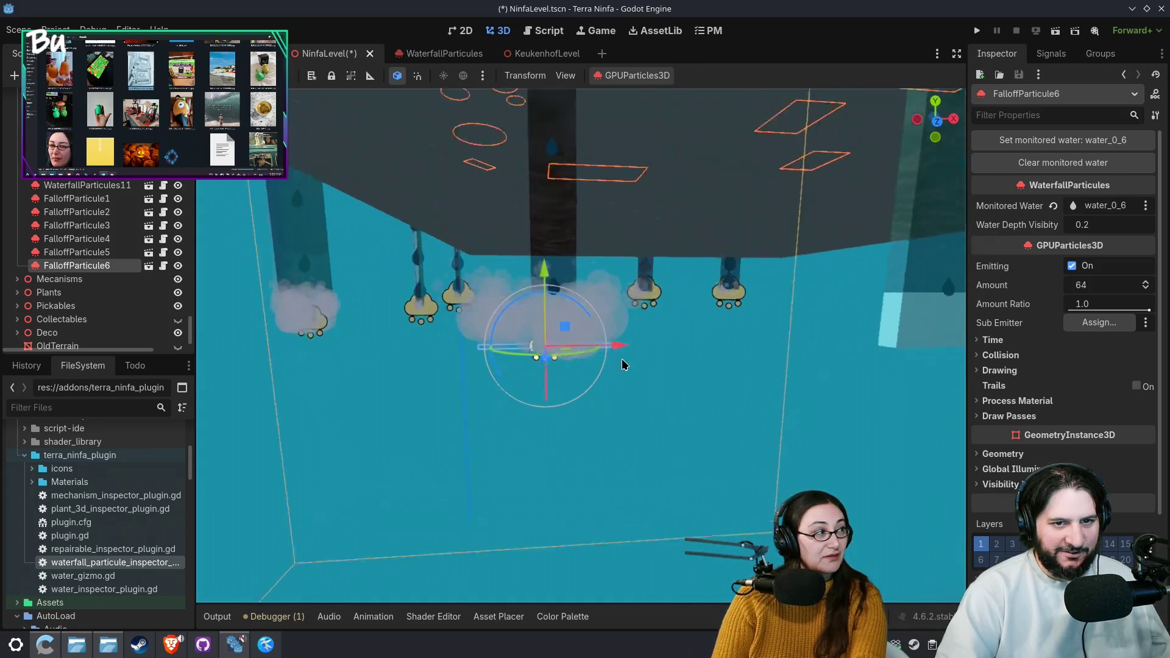
pyautogui.moveTo(522, 291); pyautogui.dragTo(1168, 433)
pyautogui.scroll(-5, 1146, 433)
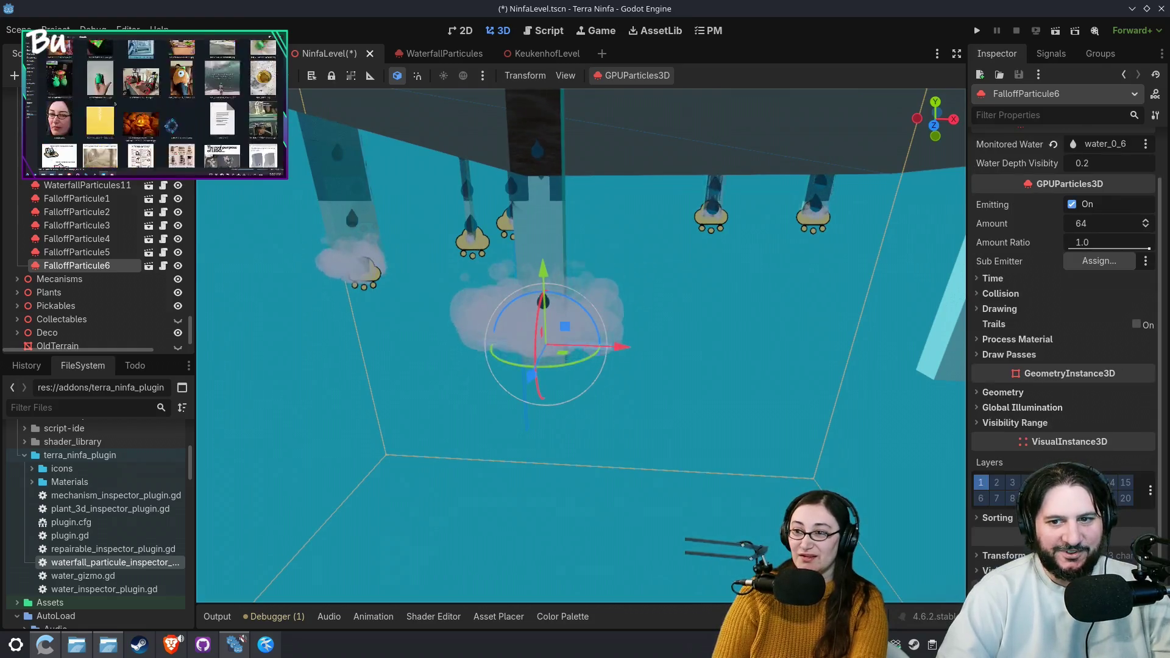
pyautogui.click(1004, 472)
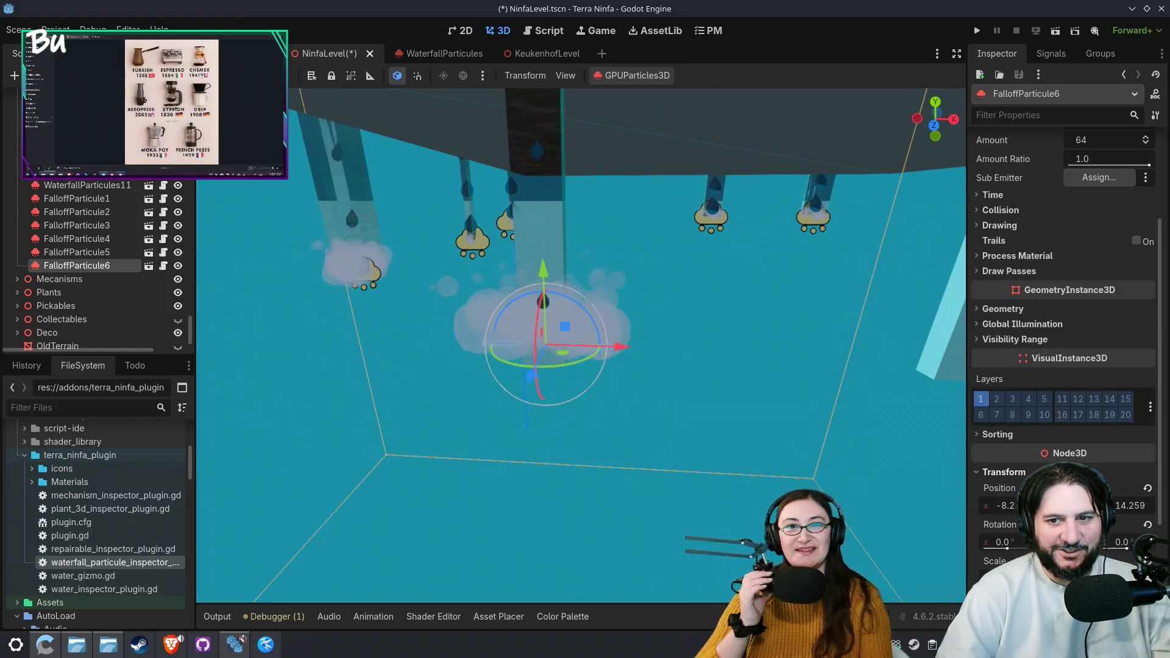
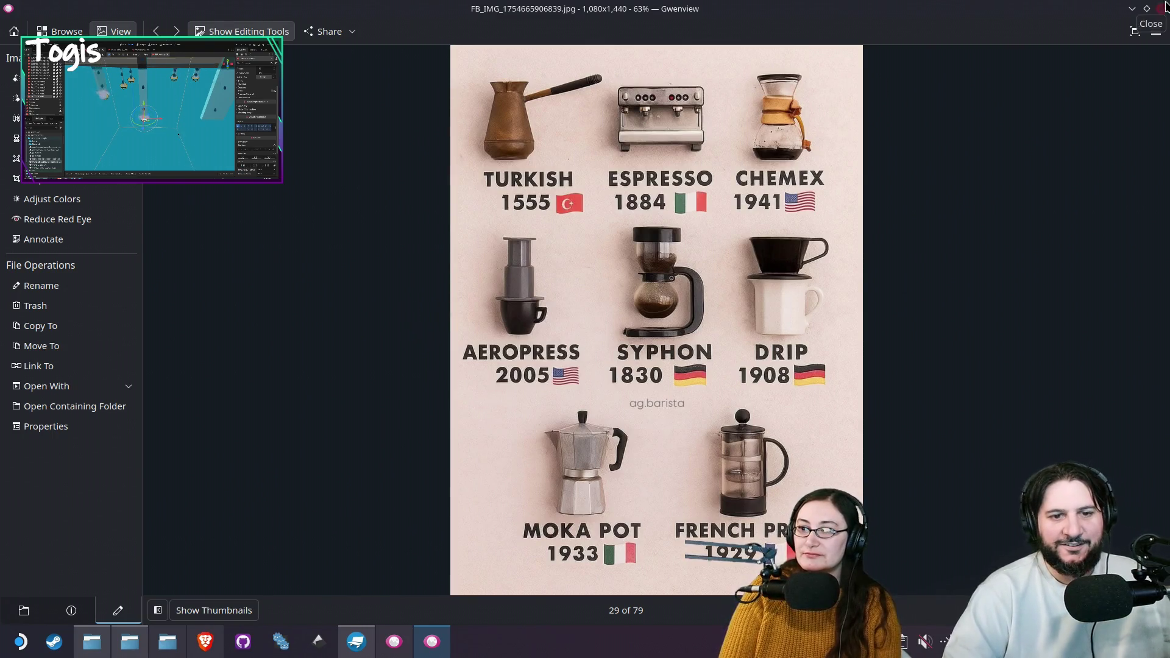
# Close the image viewer and scroll through the Visuals folder in Dolphin
pyautogui.click(1163, 7)
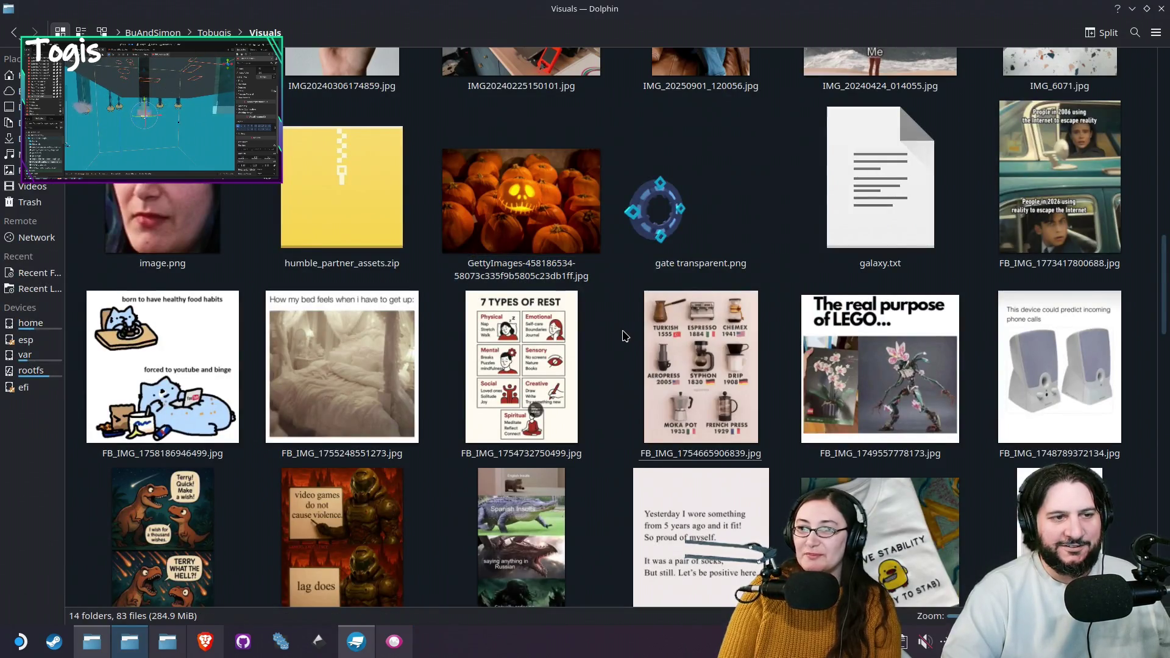
pyautogui.scroll(-2, 625, 336)
pyautogui.scroll(-4, 468, 248)
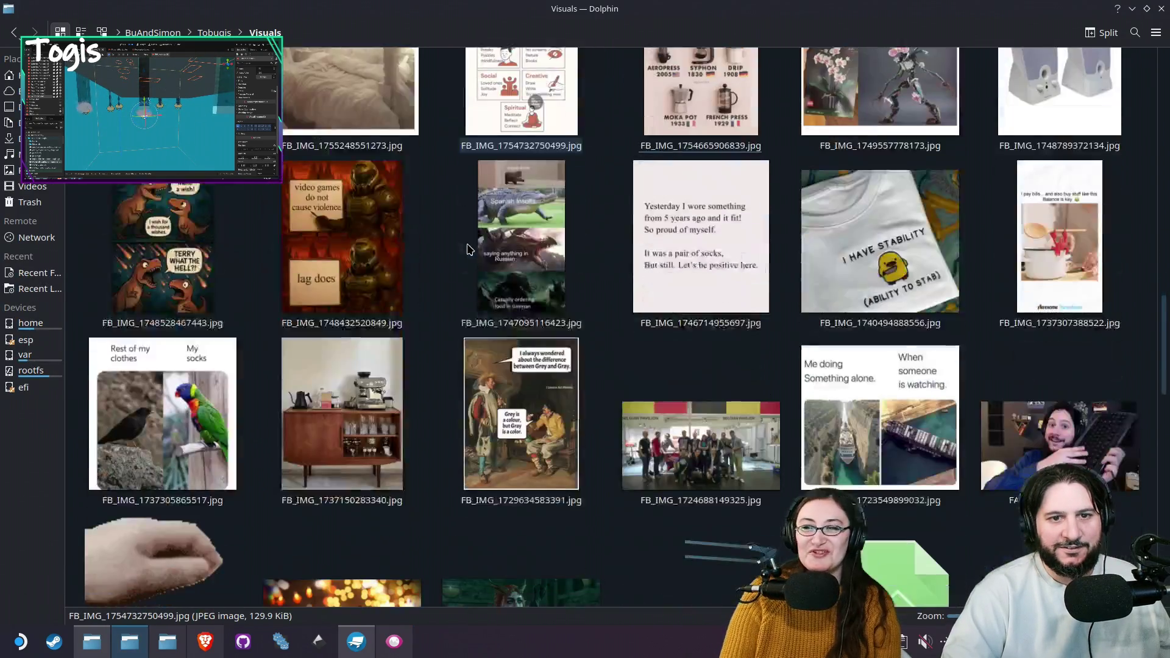
pyautogui.scroll(3, 517, 300)
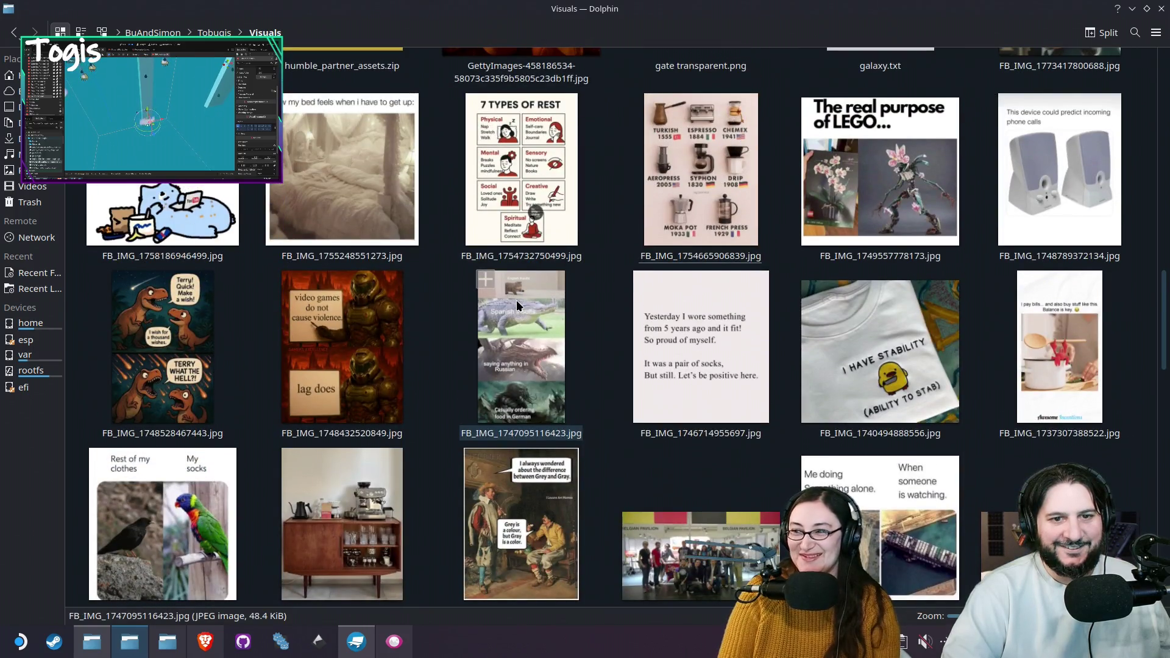
pyautogui.scroll(10, 517, 300)
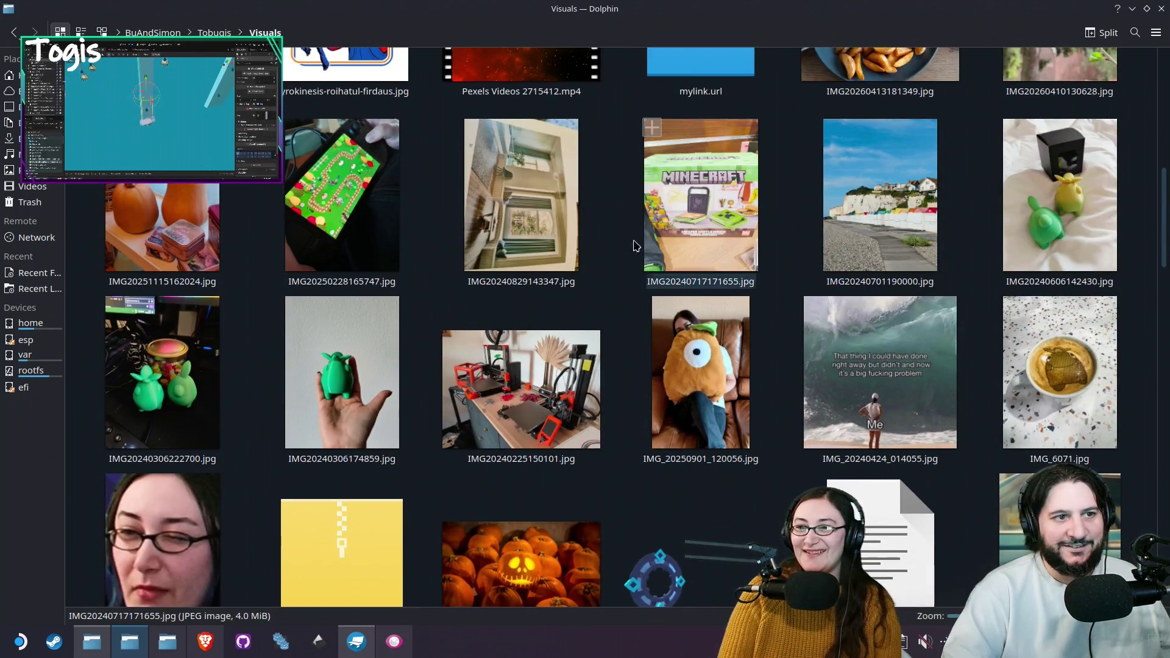
# View photo IMG20240606142430.jpg, close it, and bring back the Blockbench rock model
pyautogui.click(522, 396)
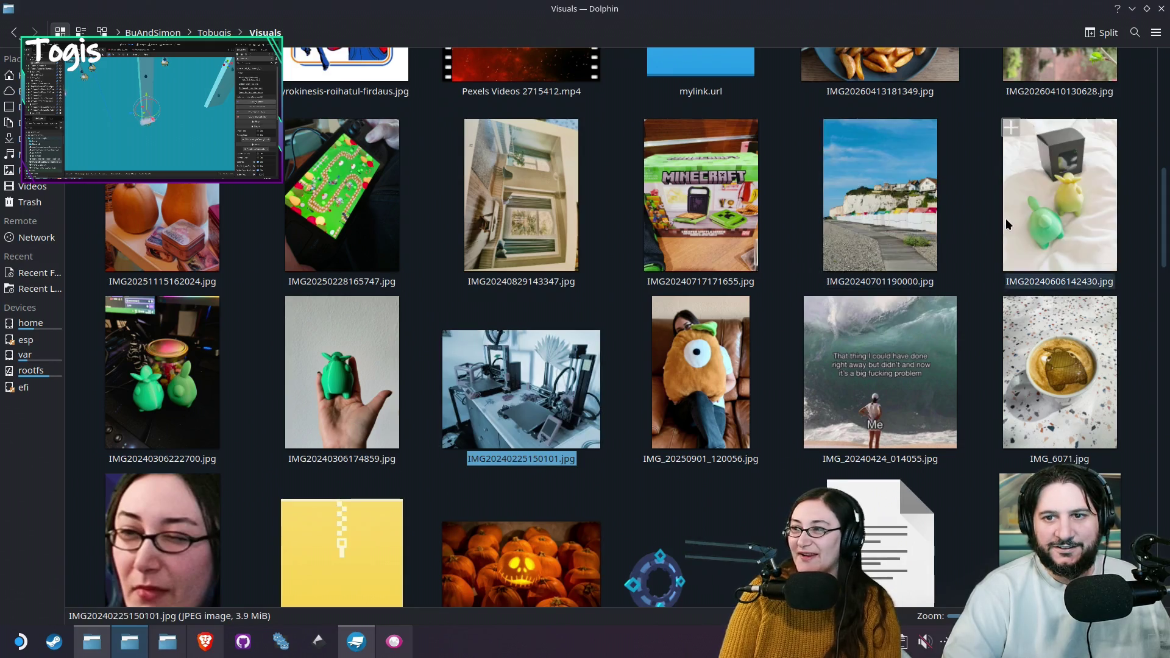
pyautogui.click(1060, 196)
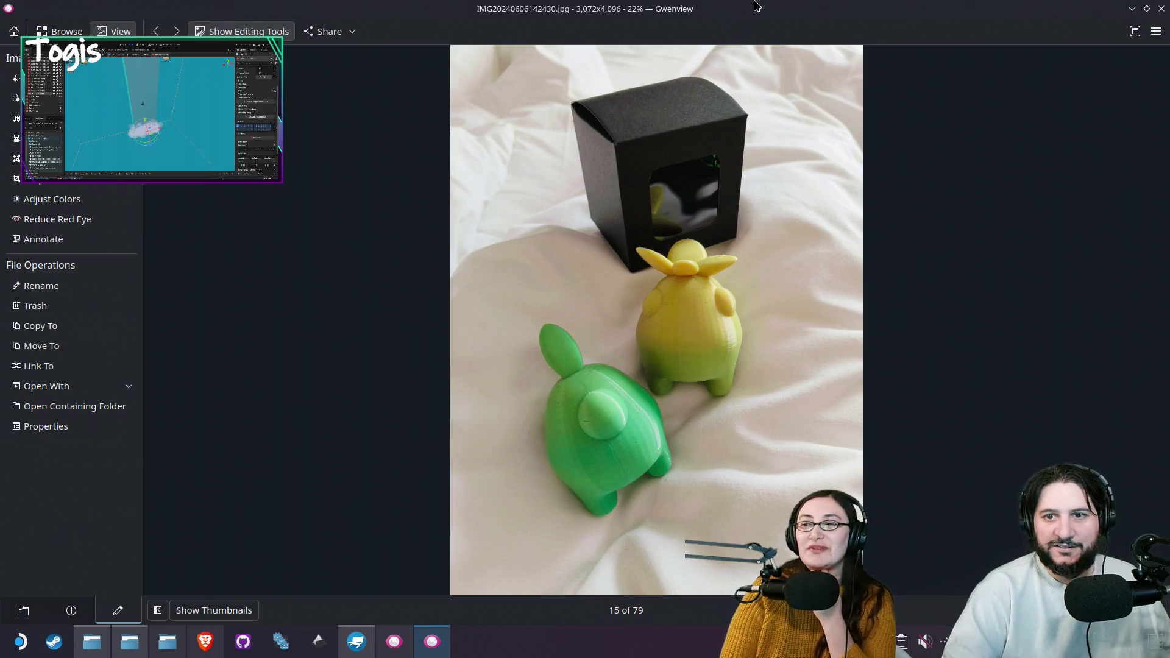
pyautogui.click(1162, 8)
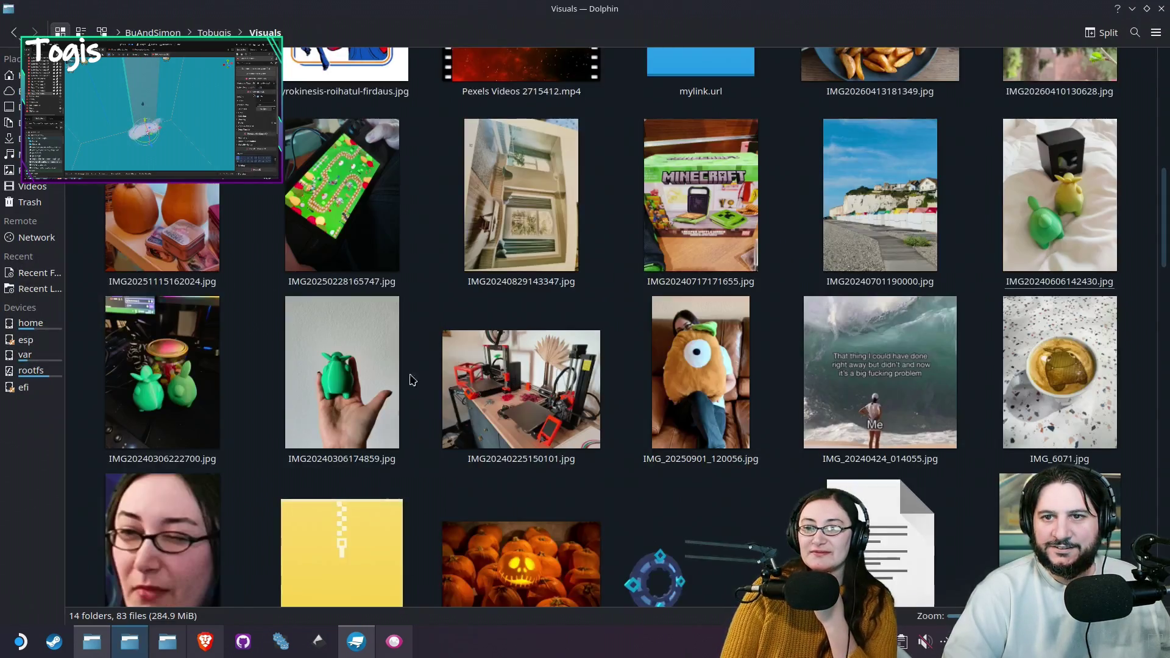
pyautogui.click(364, 644)
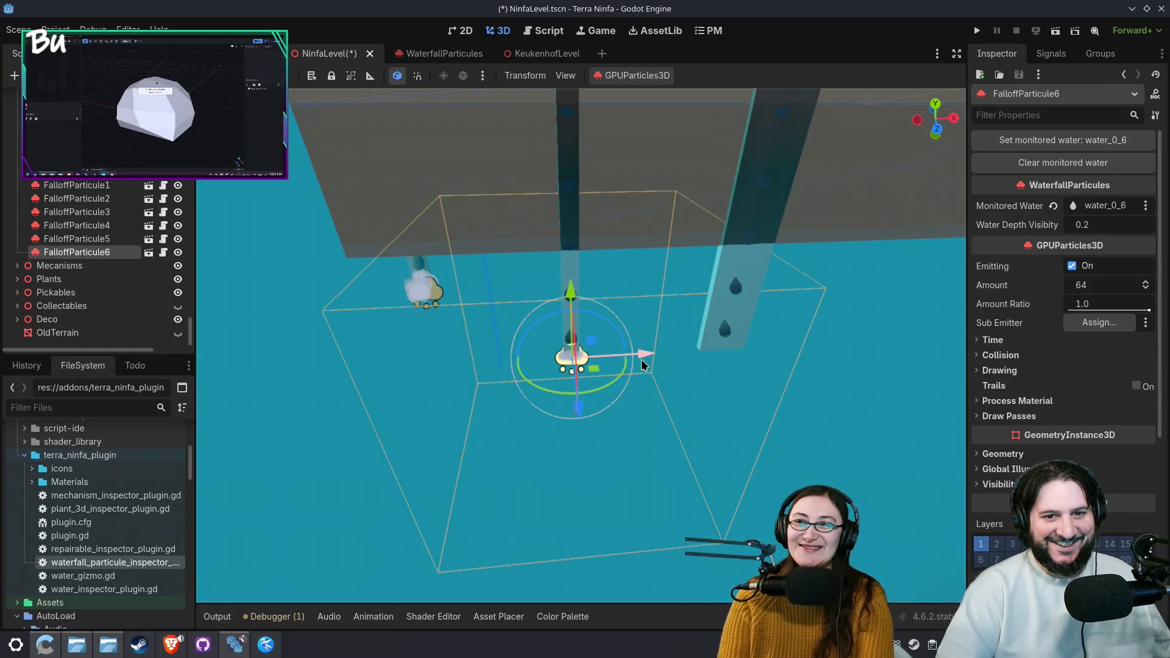
# Duplicate FalloffParticule6 into FalloffParticule7 and move it along X under the next waterfall
pyautogui.hotkey('ctrl', 'd')
pyautogui.moveTo(642, 361)
pyautogui.mouseDown()
pyautogui.moveTo(808, 369)
pyautogui.moveTo(785, 366)
pyautogui.mouseUp()
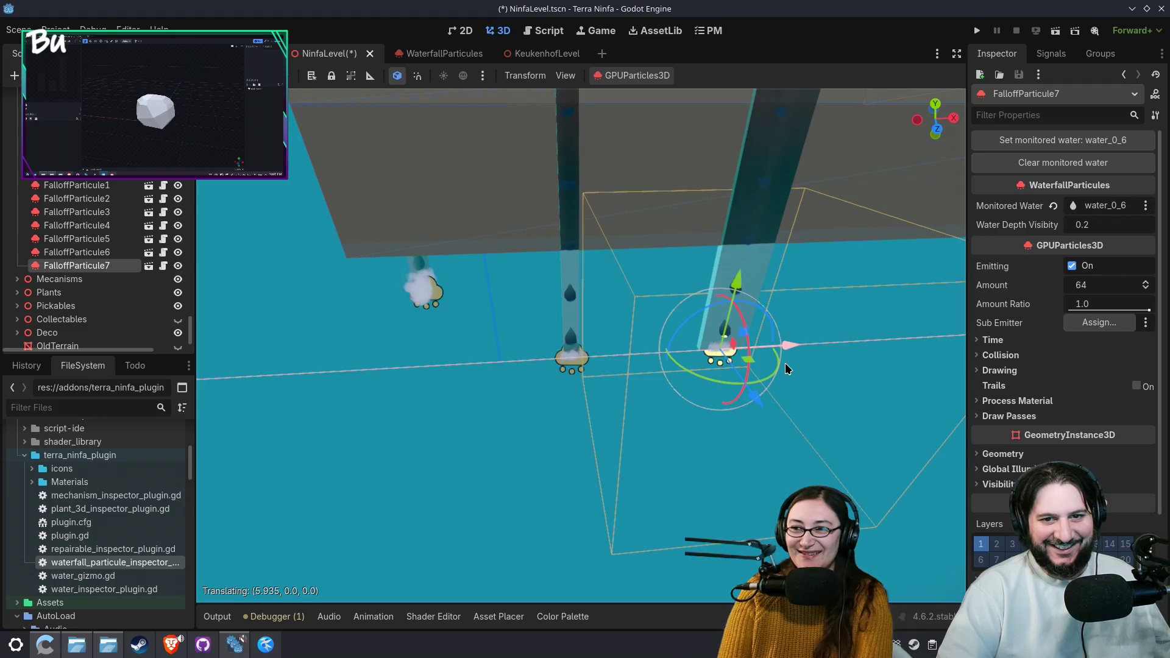
pyautogui.press('f')
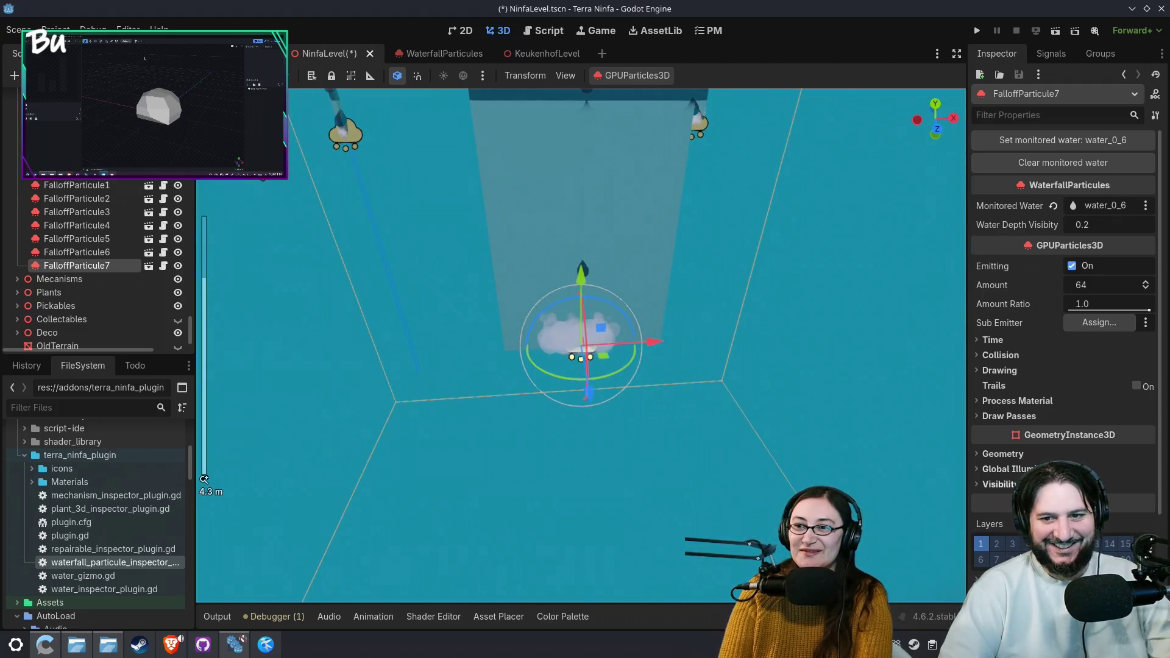
pyautogui.scroll(-4, 1064, 366)
pyautogui.click(1004, 472)
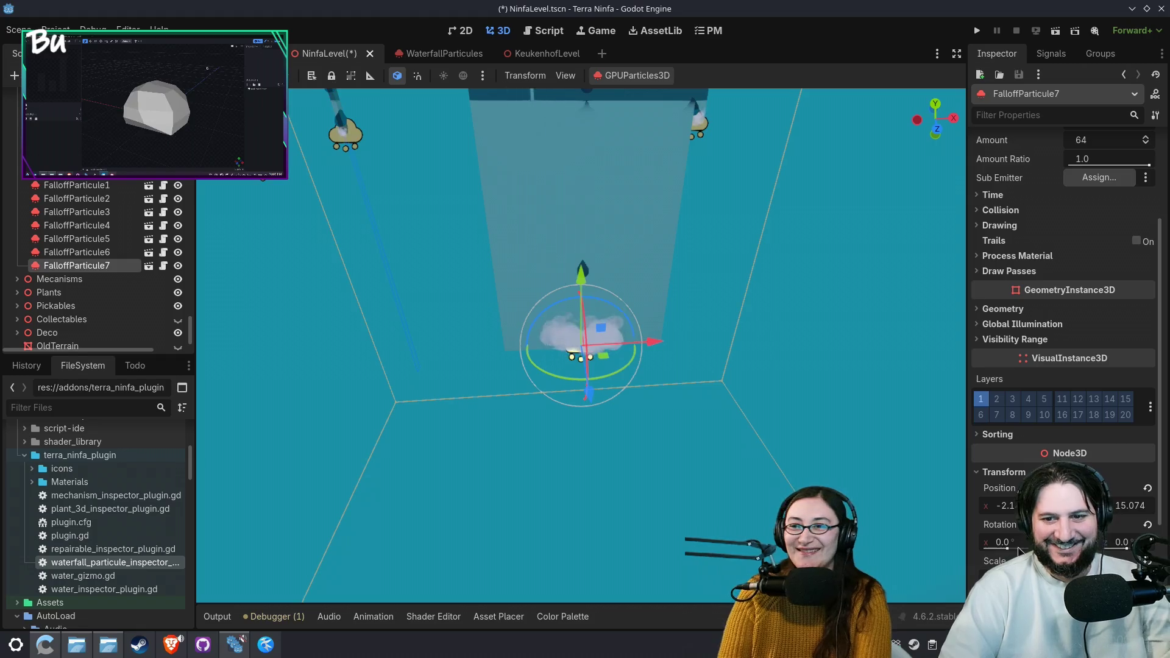
pyautogui.moveTo(716, 382)
pyautogui.mouseDown()
pyautogui.moveTo(641, 395)
pyautogui.moveTo(623, 428)
pyautogui.moveTo(565, 410)
pyautogui.moveTo(555, 418)
pyautogui.moveTo(778, 431)
pyautogui.mouseUp()
pyautogui.scroll(-4, 771, 414)
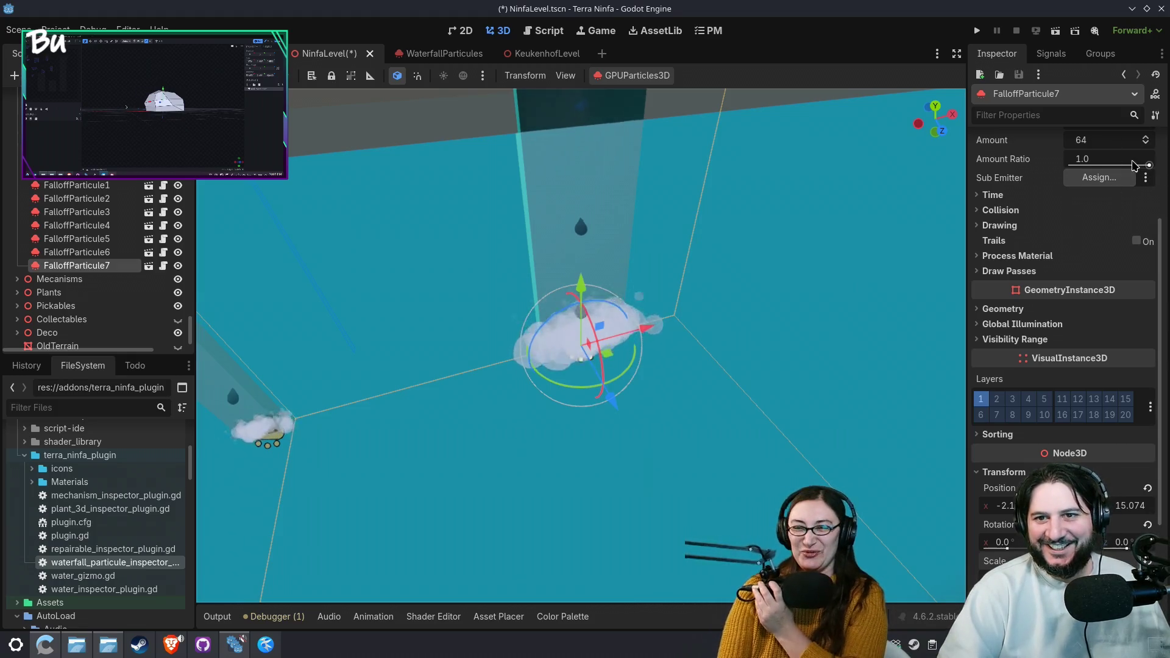
pyautogui.scroll(5, 1085, 264)
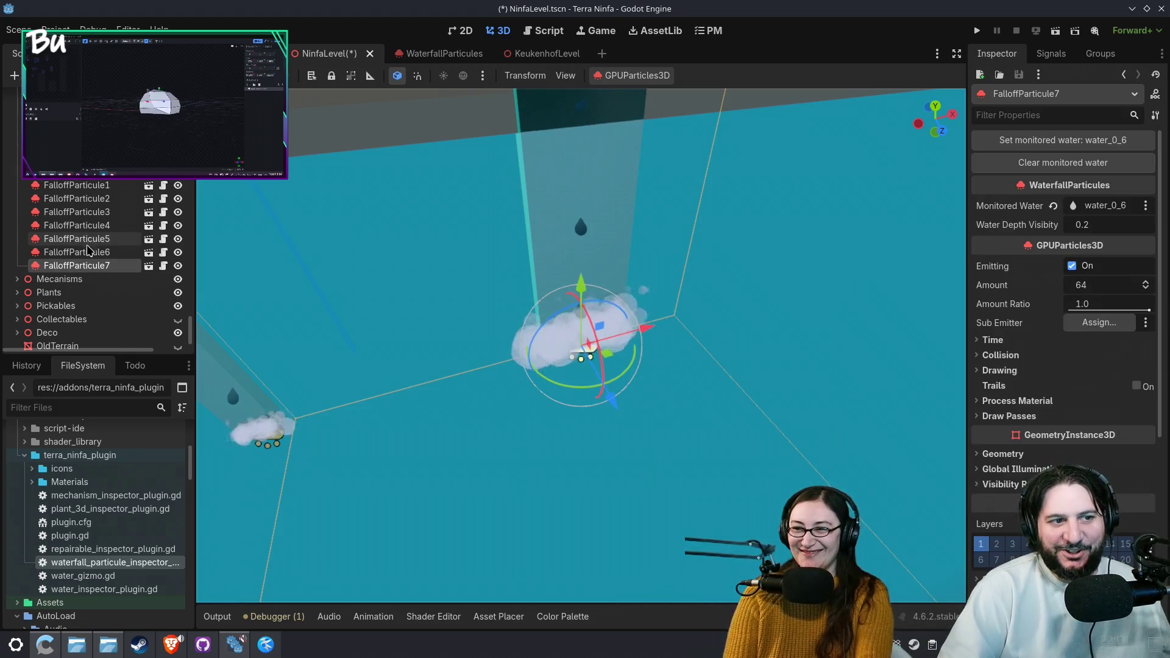
# Compare against FalloffParticule6 and water node water_0_6, then reselect FalloffParticule7
pyautogui.click(89, 252)
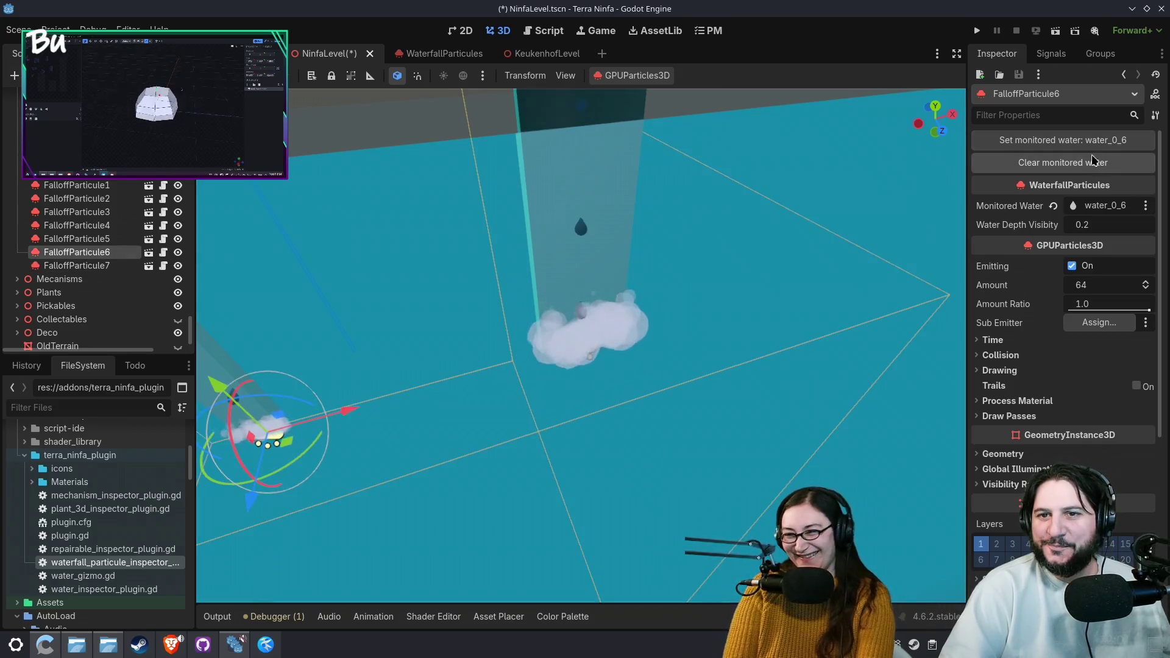
pyautogui.click(588, 243)
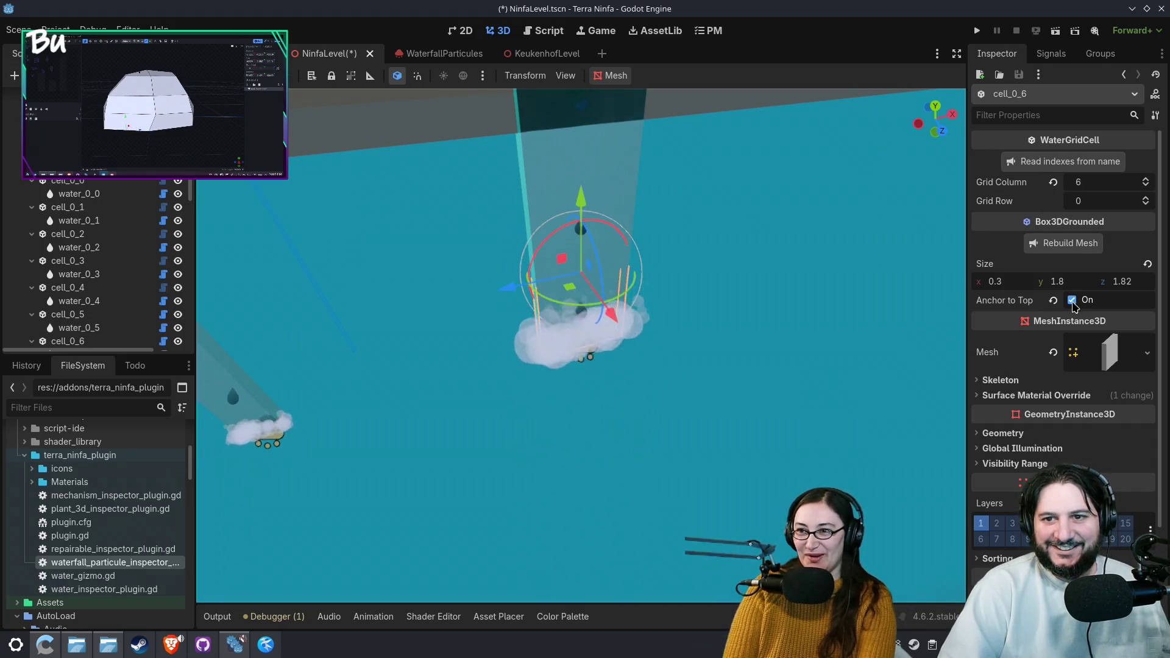
pyautogui.click(591, 357)
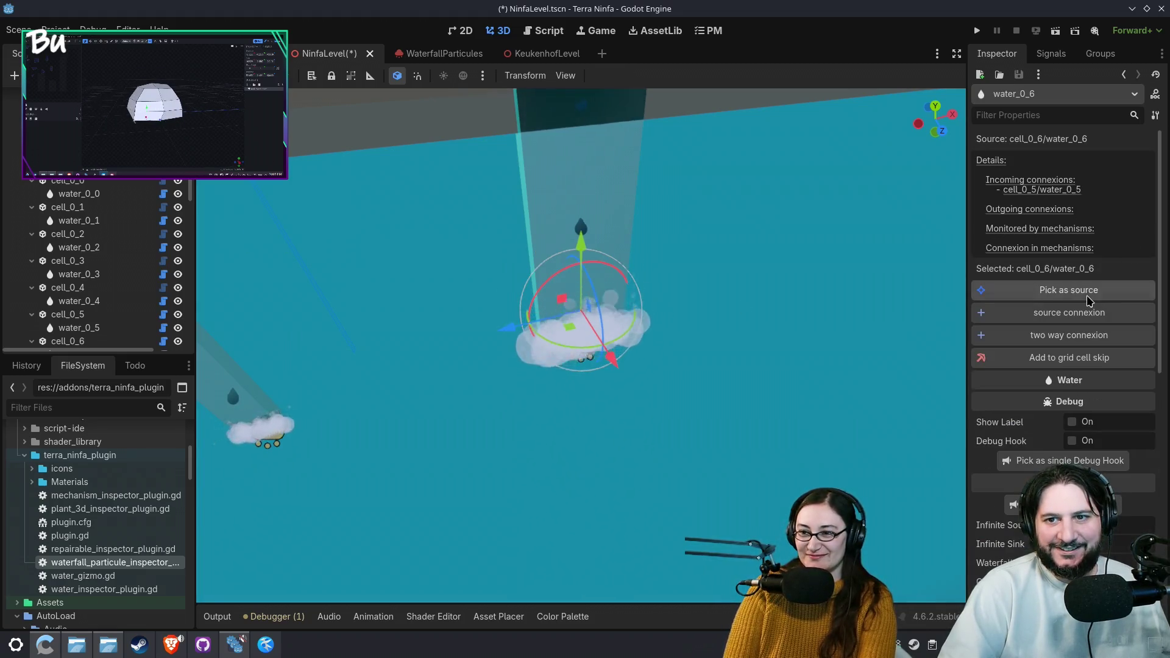
pyautogui.click(585, 338)
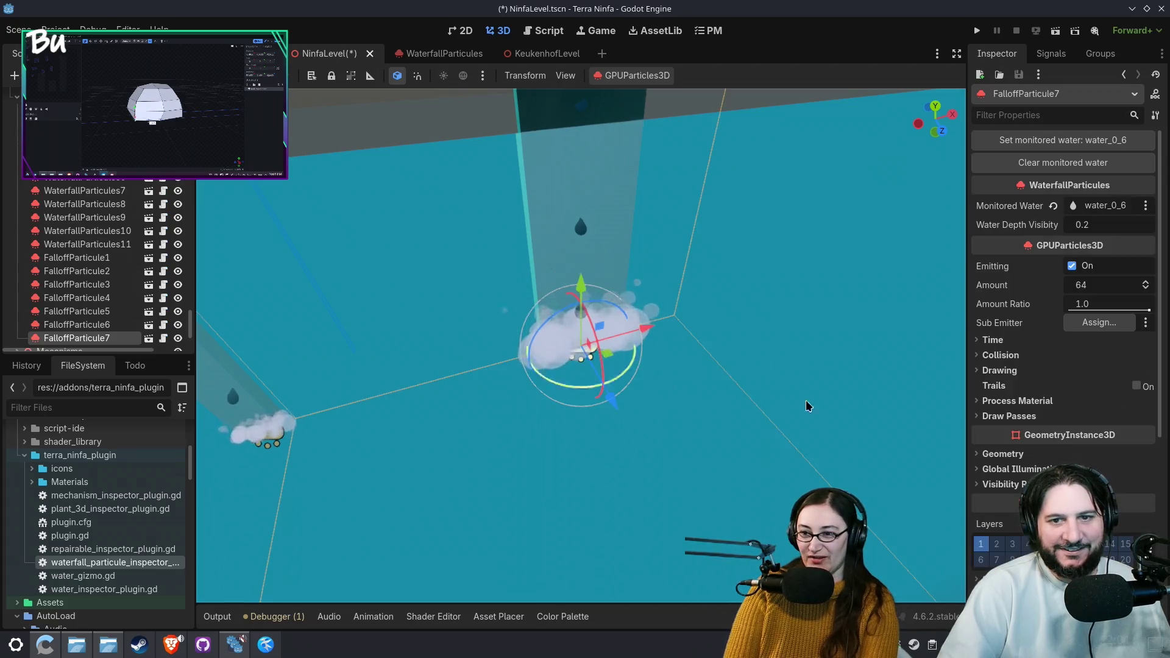
pyautogui.scroll(-5, 781, 342)
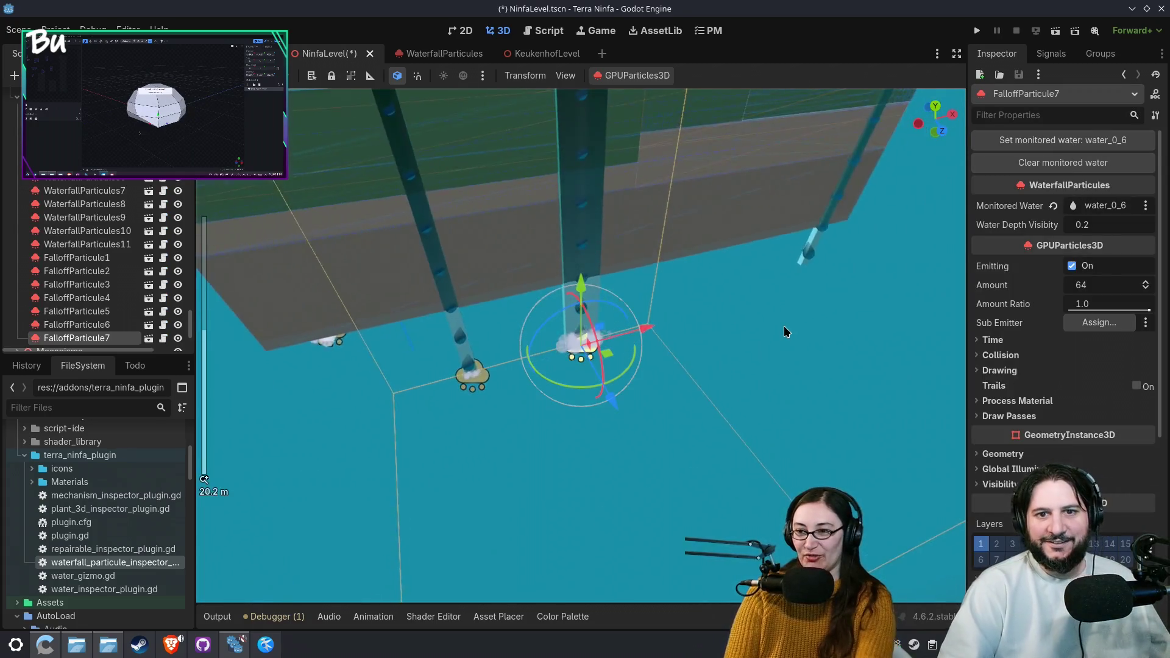
pyautogui.scroll(2, 762, 353)
pyautogui.scroll(-5, 732, 335)
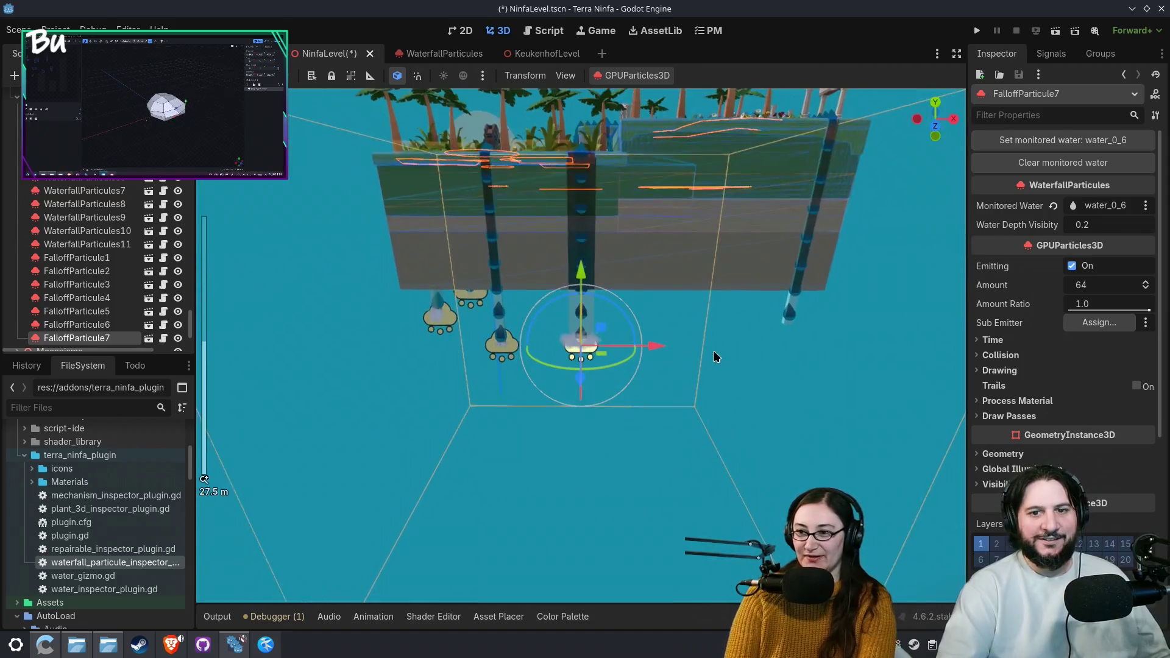
# Set the BackHillCahnnel1Falloff water grid's Columns to 8
pyautogui.click(812, 169)
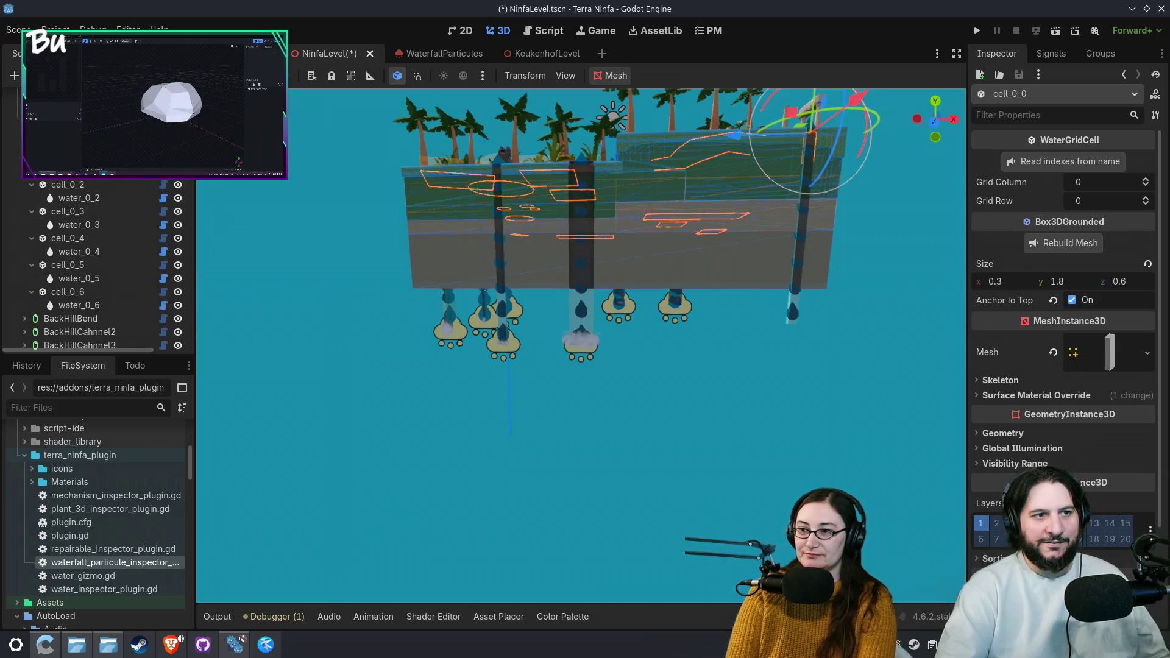
pyautogui.click(798, 183)
pyautogui.write('8')
pyautogui.press('Return')
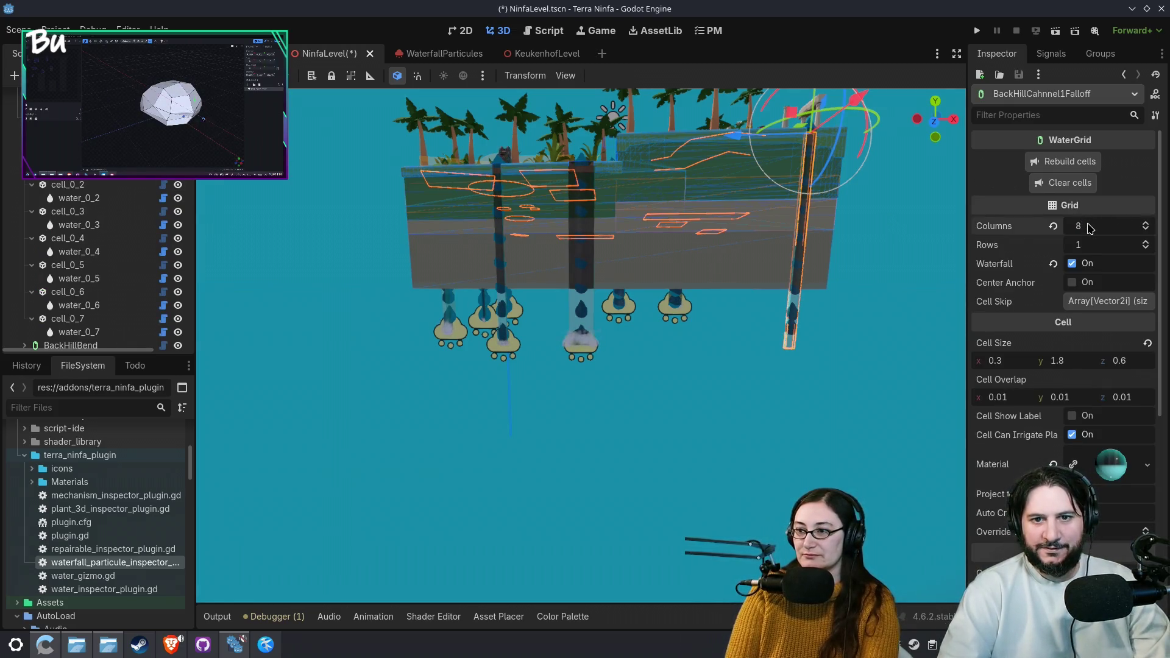
pyautogui.click(658, 370)
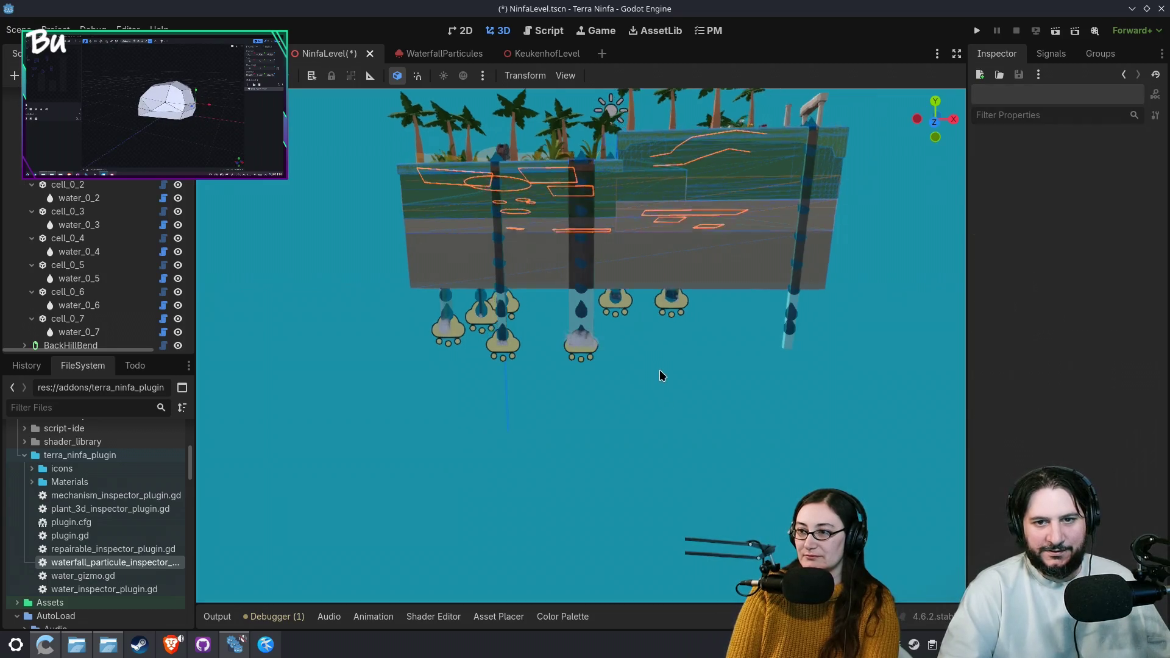
pyautogui.hotkey('ctrl', 'z')
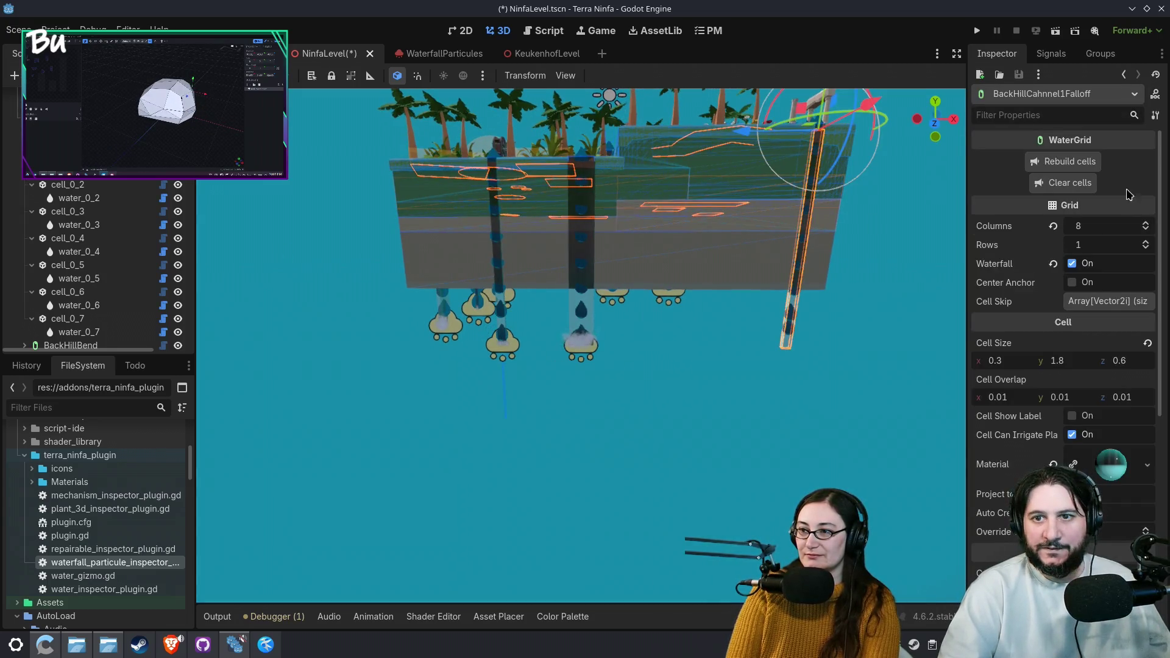
# Reselect the FalloffParticule7 cloud beneath cell_0_6
pyautogui.scroll(5, 674, 379)
pyautogui.click(578, 353)
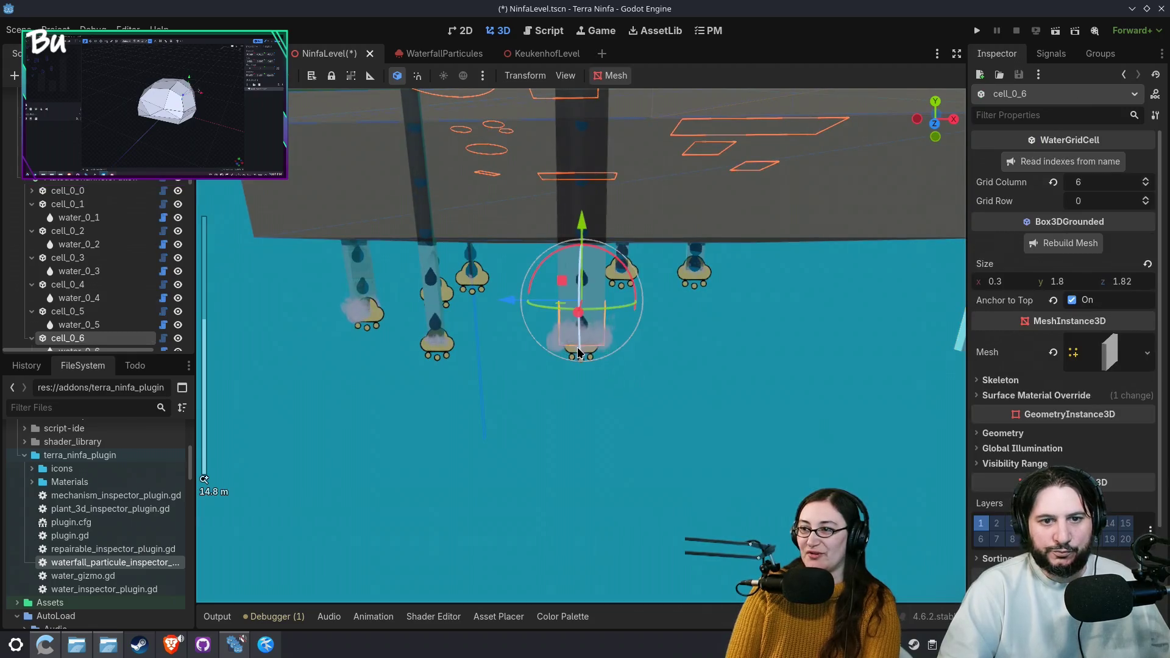
pyautogui.click(579, 356)
pyautogui.click(578, 357)
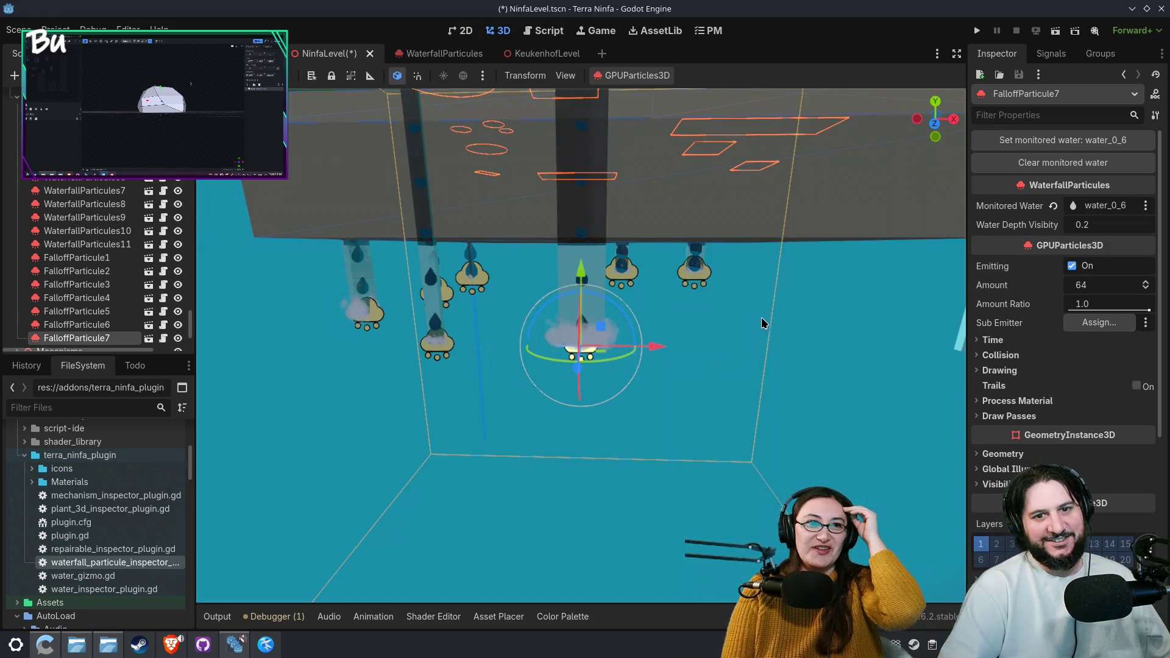
# Duplicate FalloffParticule7 into FalloffParticule8 and slide it along X under the next waterfall
pyautogui.moveTo(685, 375); pyautogui.dragTo(775, 380)
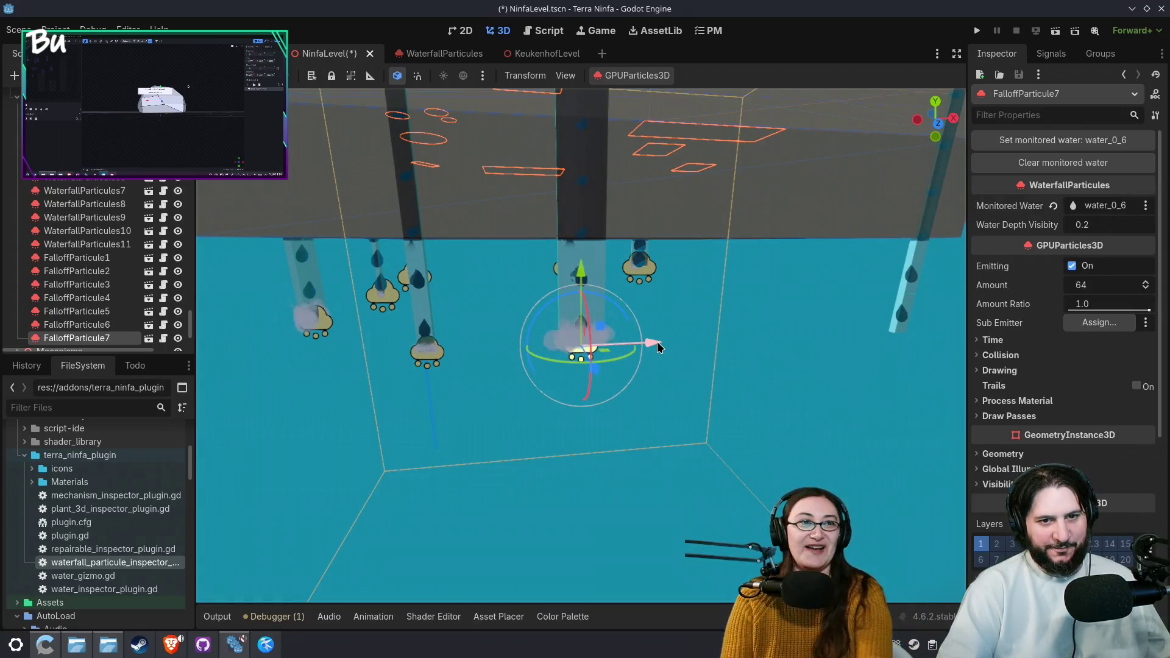
pyautogui.hotkey('ctrl', 'd')
pyautogui.moveTo(651, 341)
pyautogui.mouseDown()
pyautogui.moveTo(802, 350)
pyautogui.moveTo(949, 334)
pyautogui.moveTo(933, 362)
pyautogui.mouseUp()
pyautogui.press('f')
pyautogui.moveTo(648, 341); pyautogui.dragTo(690, 345)
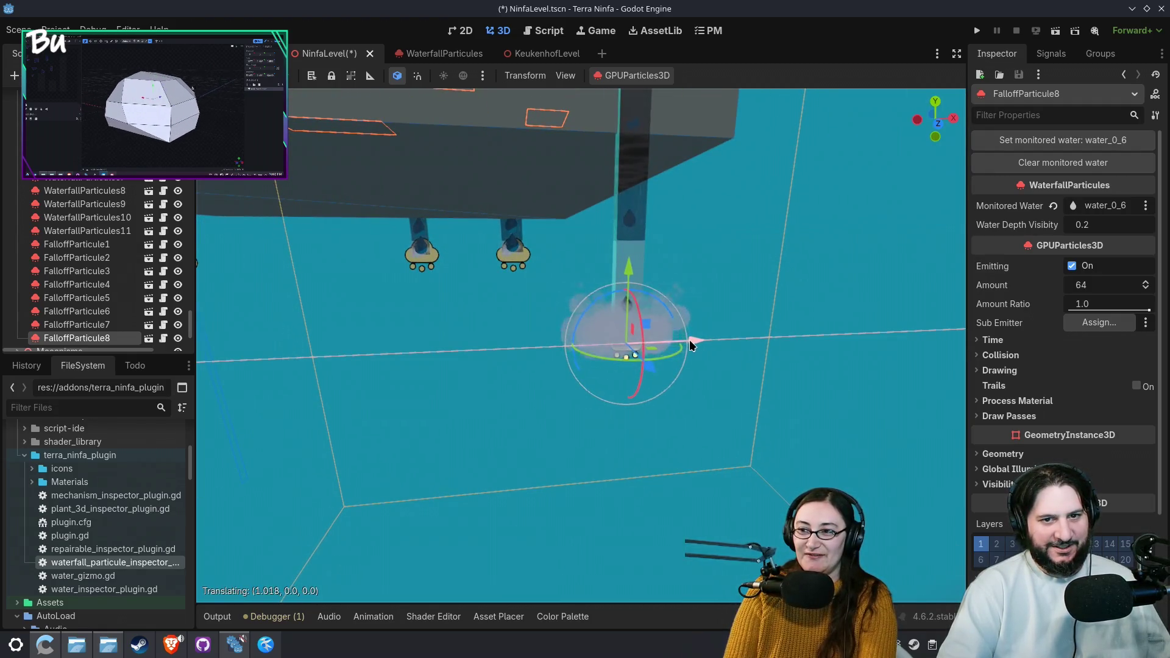
pyautogui.moveTo(619, 347)
pyautogui.mouseDown()
pyautogui.moveTo(593, 400)
pyautogui.moveTo(511, 412)
pyautogui.moveTo(737, 450)
pyautogui.mouseUp()
pyautogui.scroll(5, 693, 423)
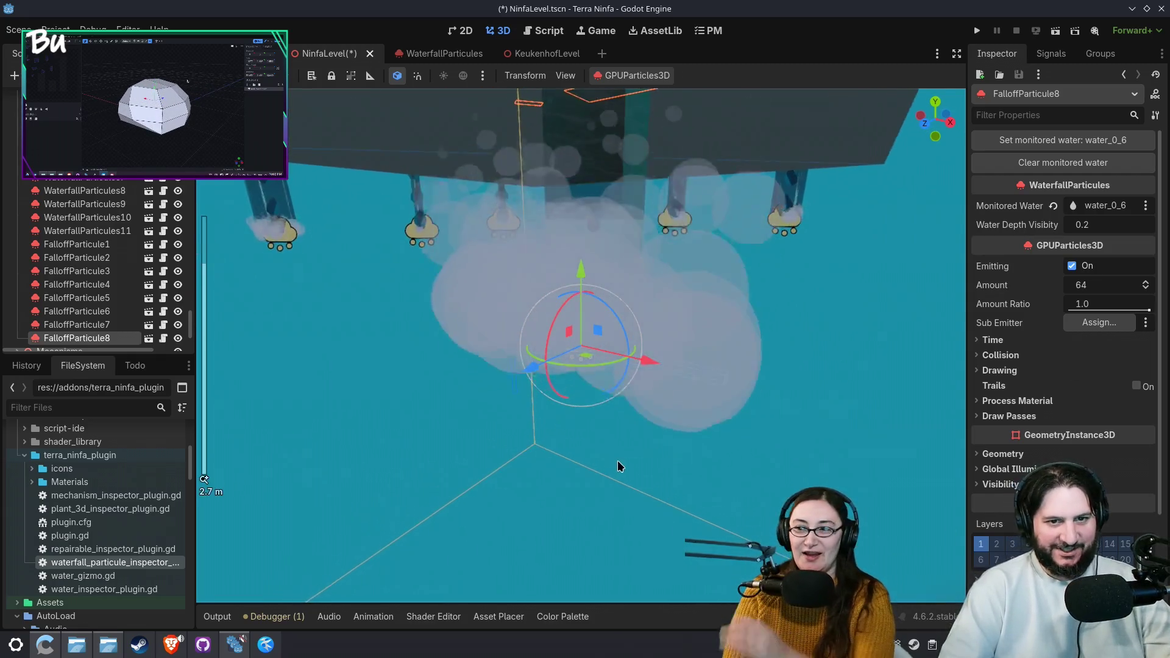
pyautogui.scroll(-5, 696, 483)
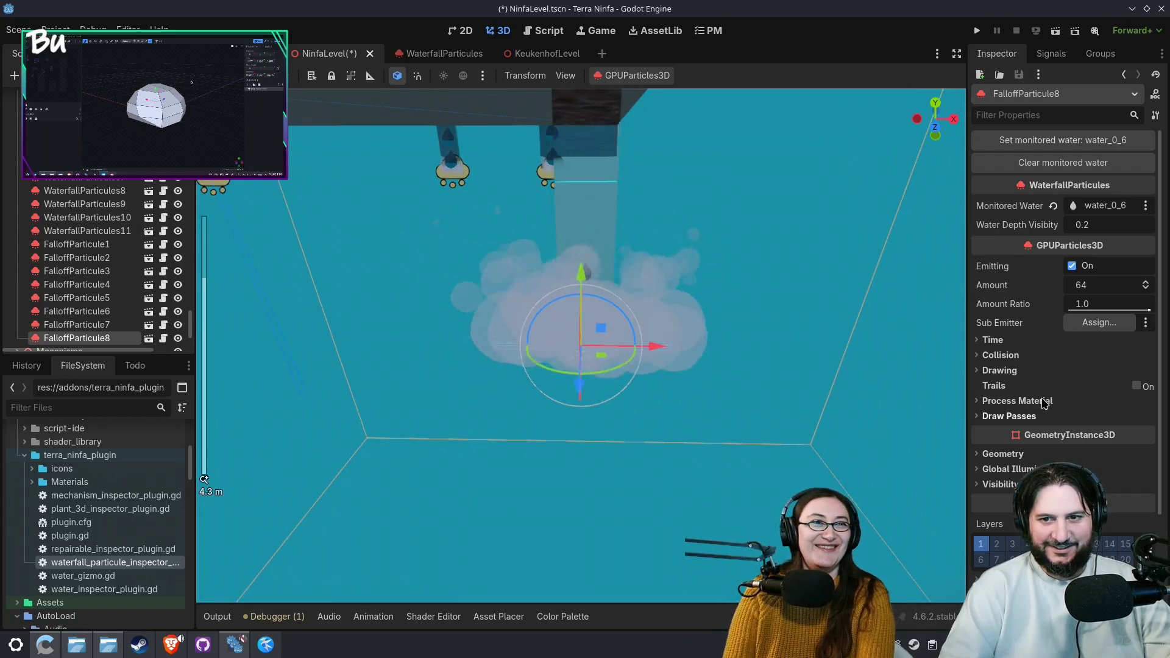
# Check the cloud's Drawing, Process Material and Draw Passes properties in the Inspector
pyautogui.click(1034, 373)
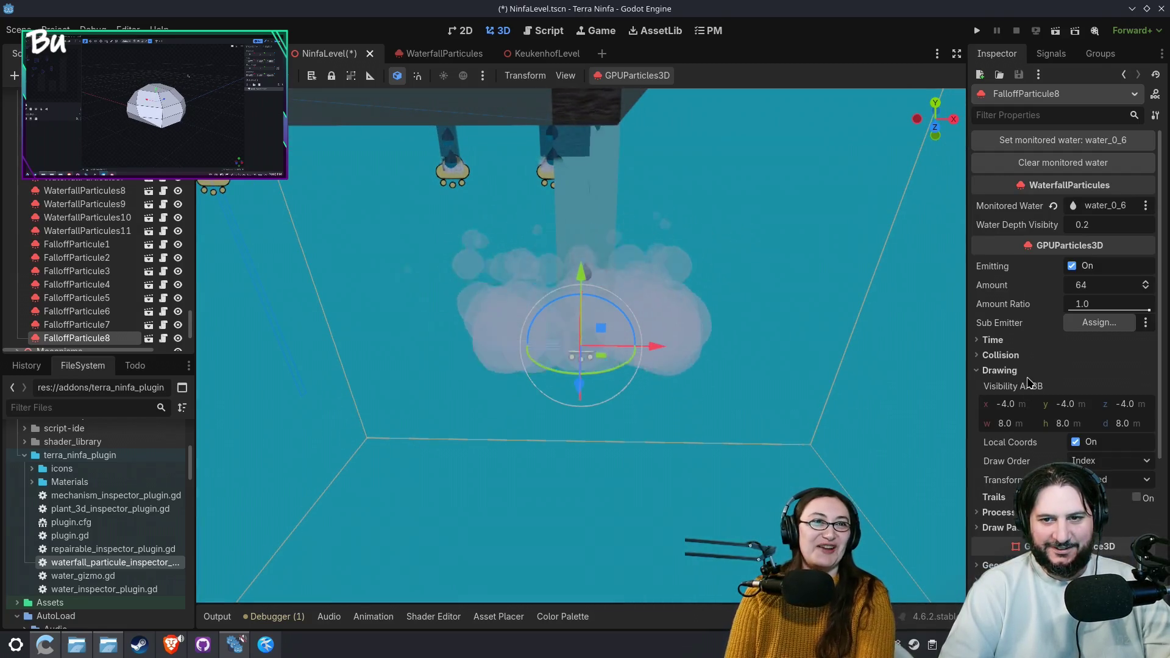
pyautogui.click(1028, 372)
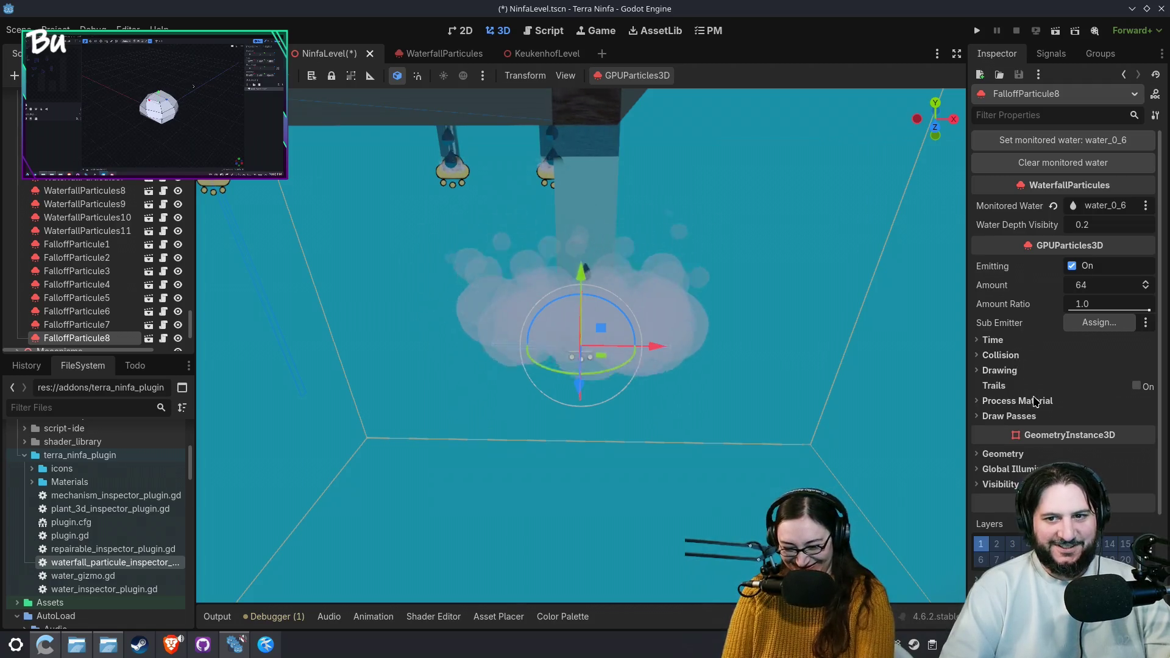
pyautogui.click(1034, 401)
pyautogui.click(1034, 402)
pyautogui.click(1034, 417)
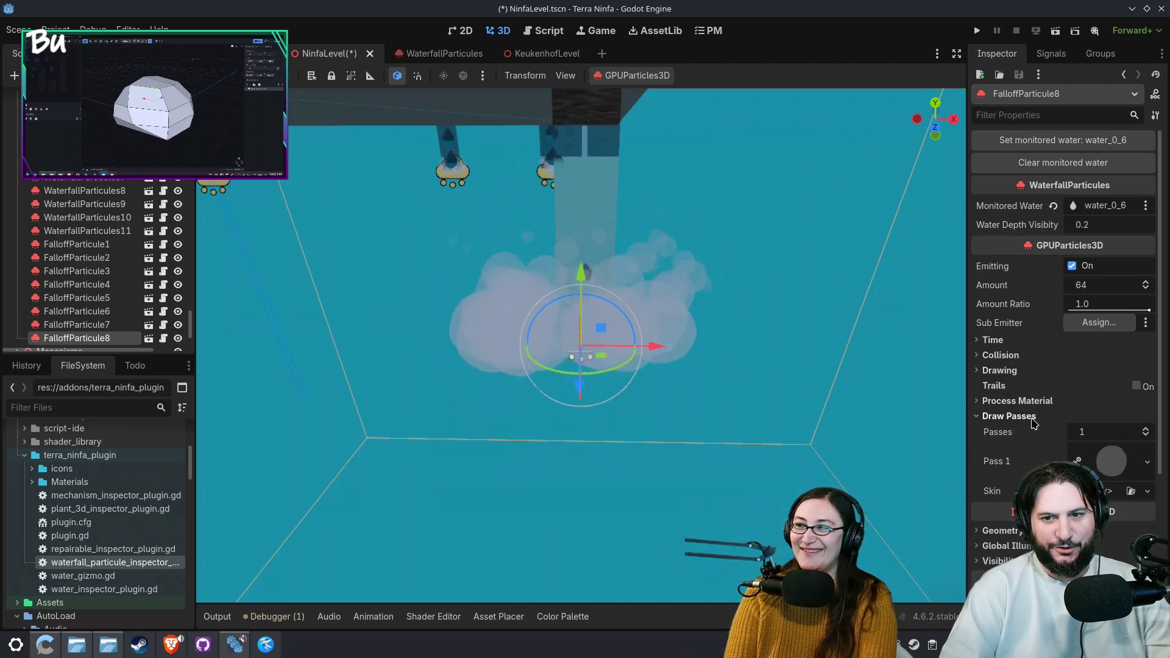
pyautogui.click(1034, 418)
# Set FalloffParticule8's Transform Scale to 1.5
pyautogui.scroll(-3, 1017, 343)
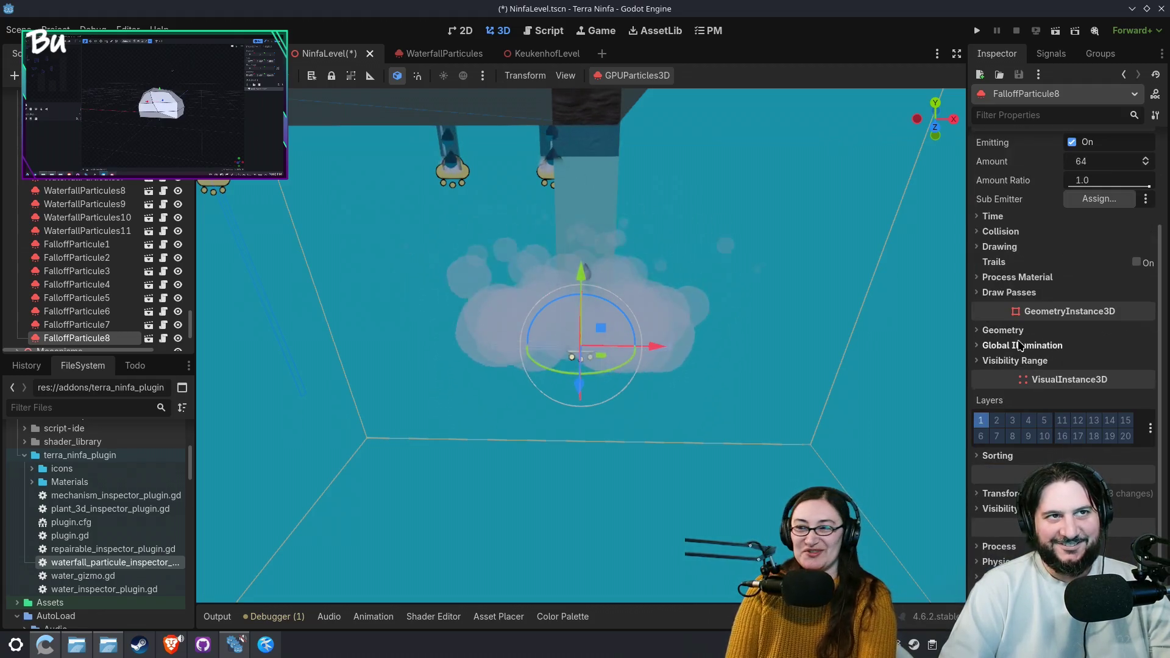
pyautogui.scroll(3, 1037, 323)
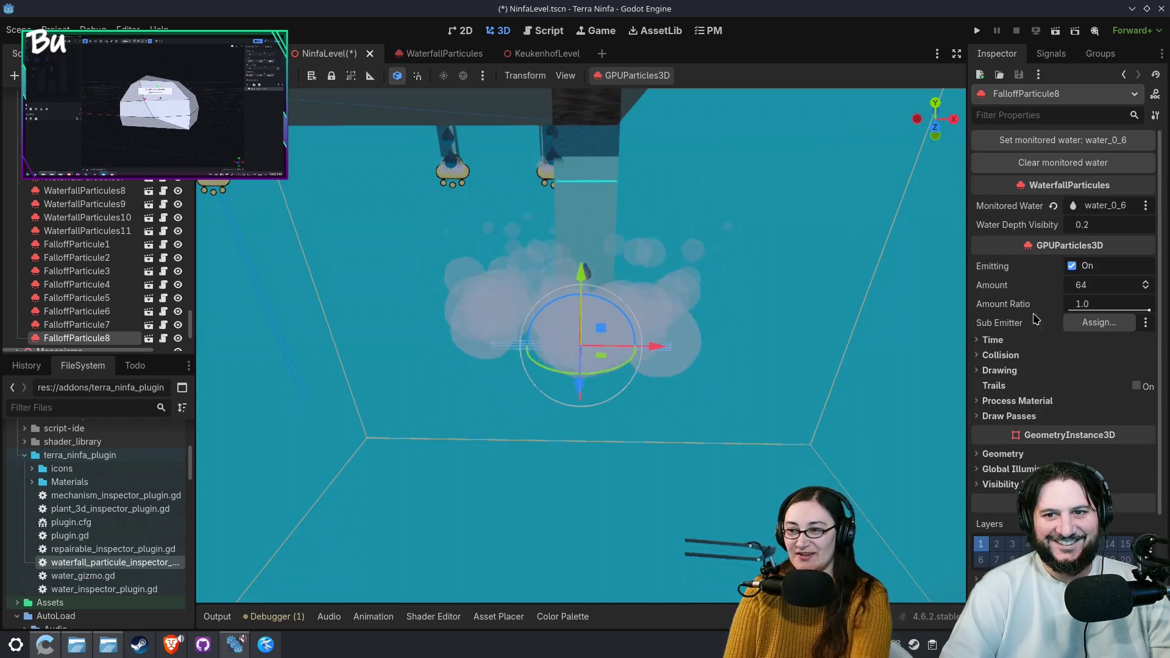
pyautogui.scroll(-3, 1026, 396)
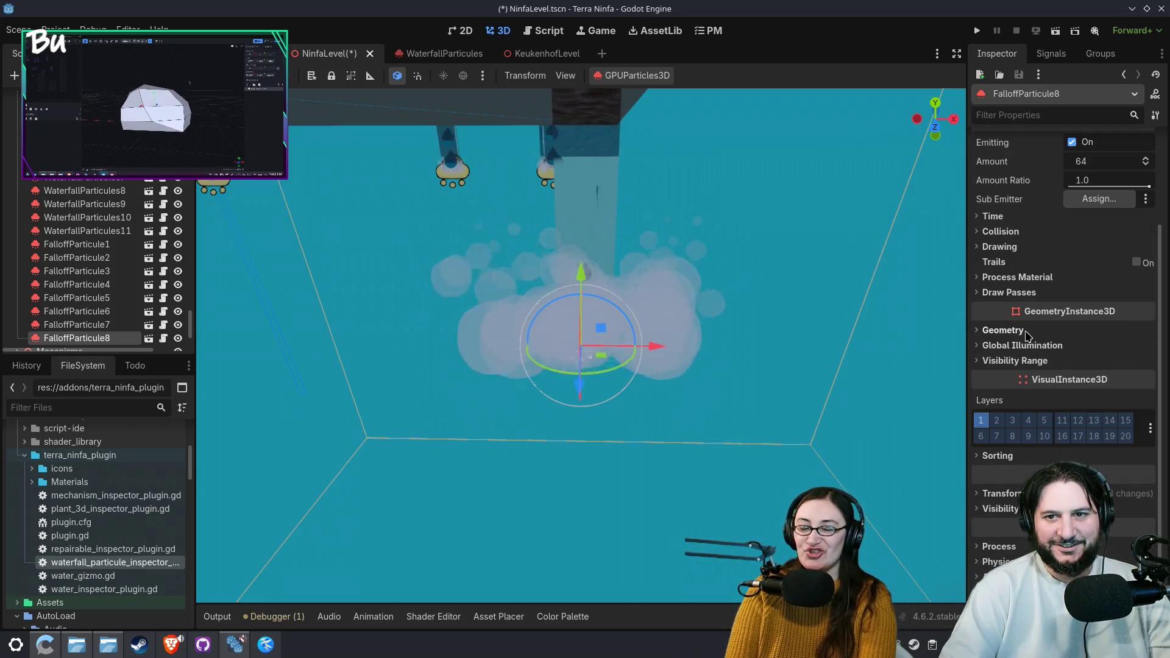
pyautogui.scroll(-2, 1021, 518)
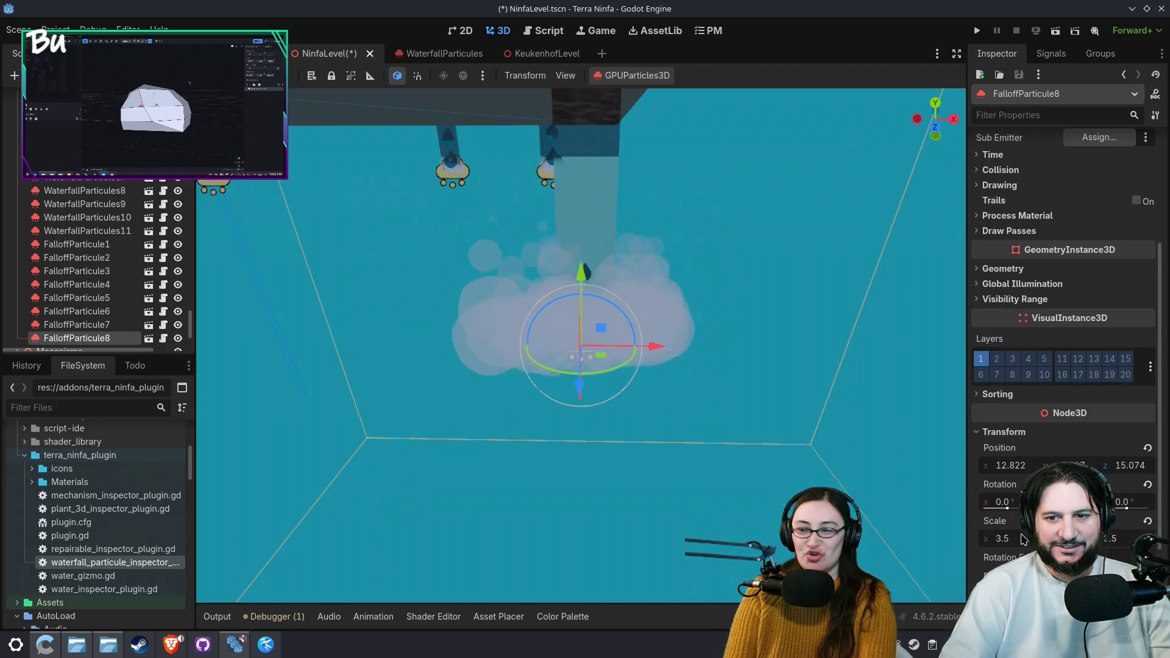
pyautogui.write('1')
pyautogui.press('Return')
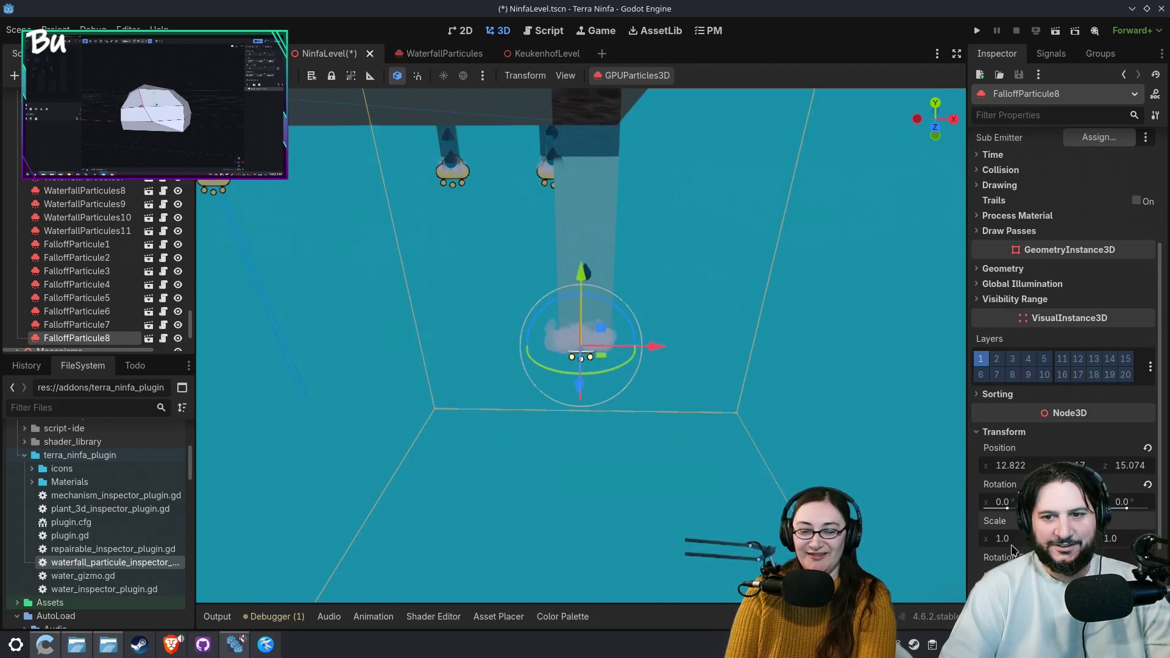
pyautogui.write('1.5')
pyautogui.press('Return')
pyautogui.moveTo(687, 374)
pyautogui.mouseDown()
pyautogui.moveTo(500, 361)
pyautogui.moveTo(750, 393)
pyautogui.mouseUp()
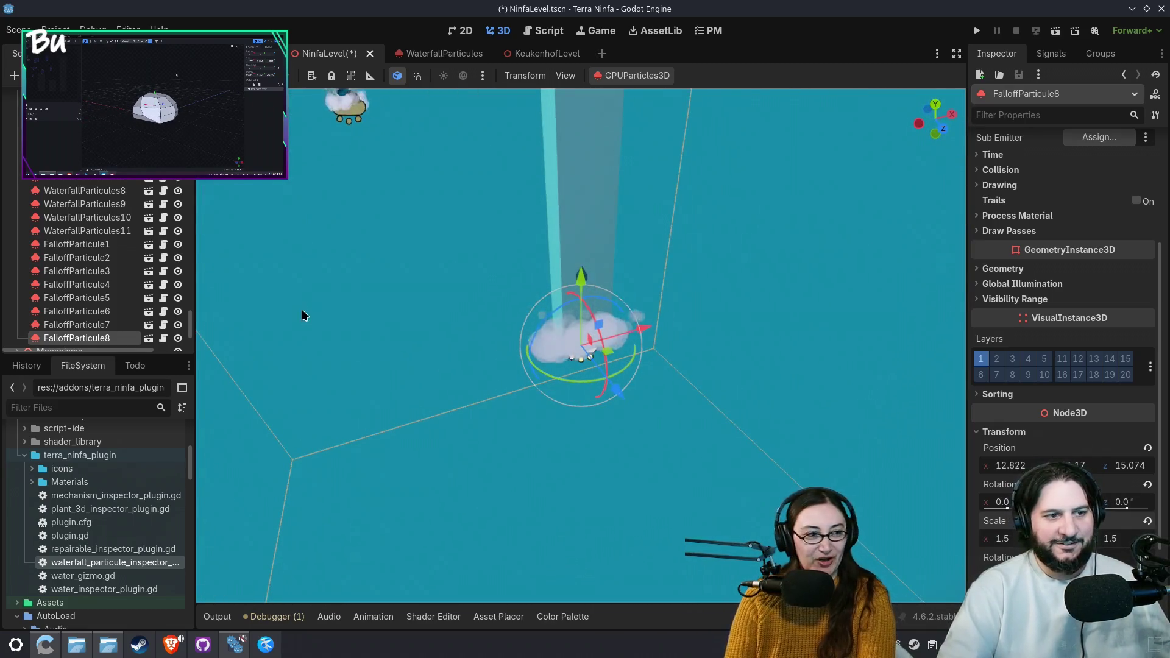
pyautogui.scroll(3, 92, 323)
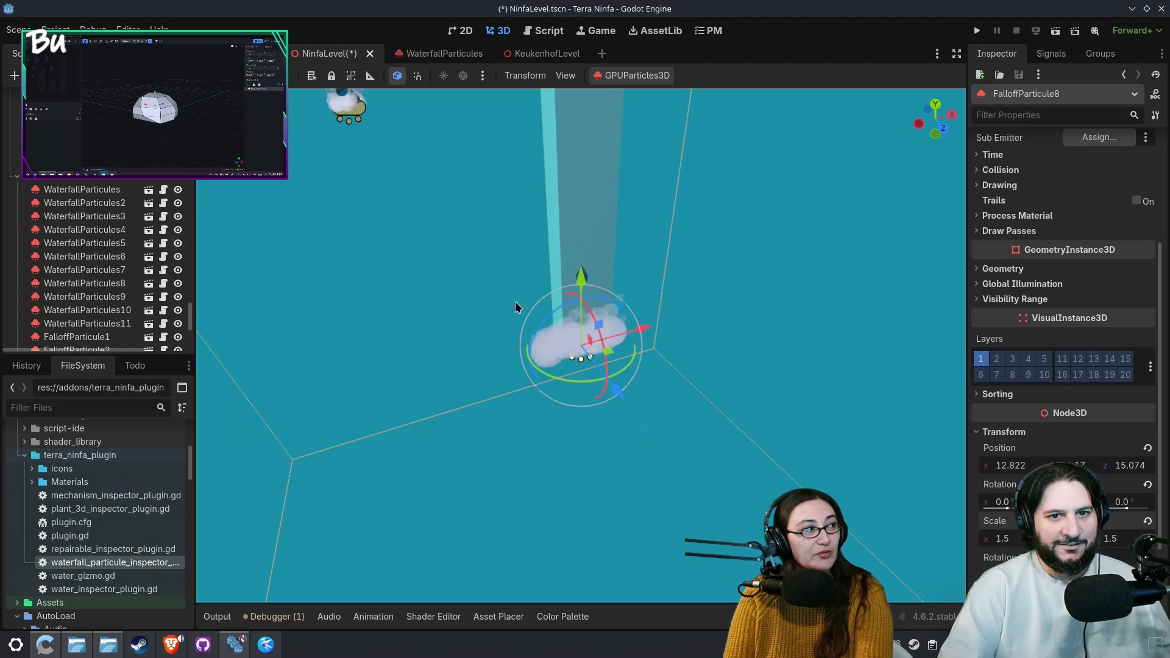
pyautogui.click(736, 282)
# Make water_0_7 in column cell_0_7 the picked water source, then reselect FalloffParticule8
pyautogui.click(608, 281)
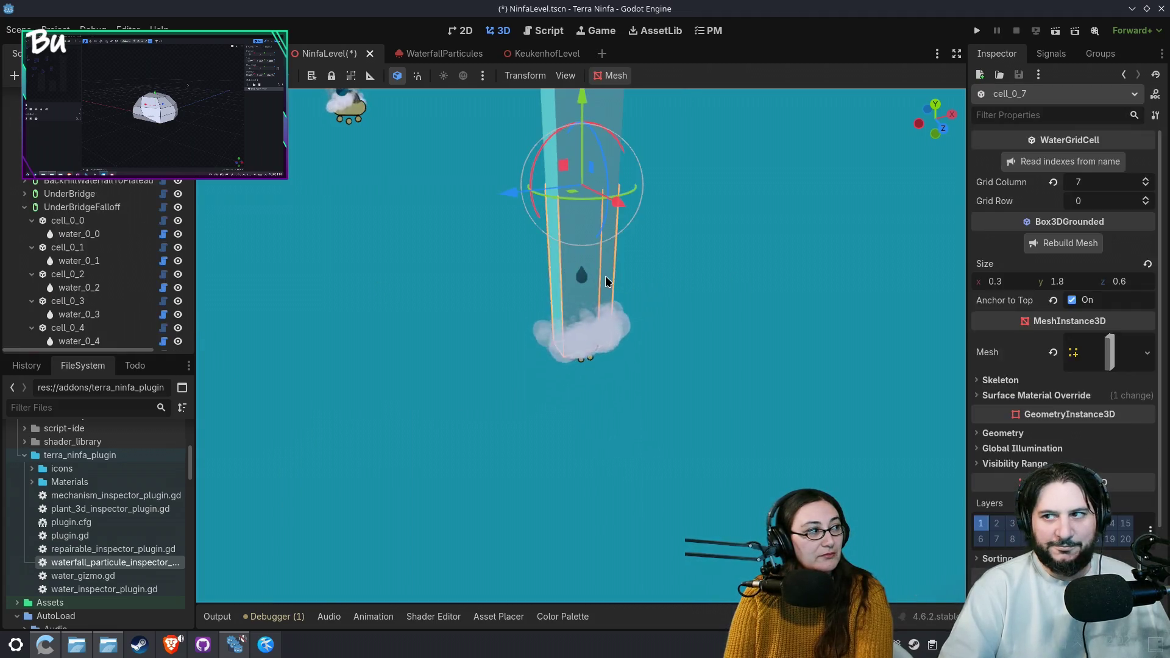
pyautogui.moveTo(736, 329); pyautogui.dragTo(609, 330)
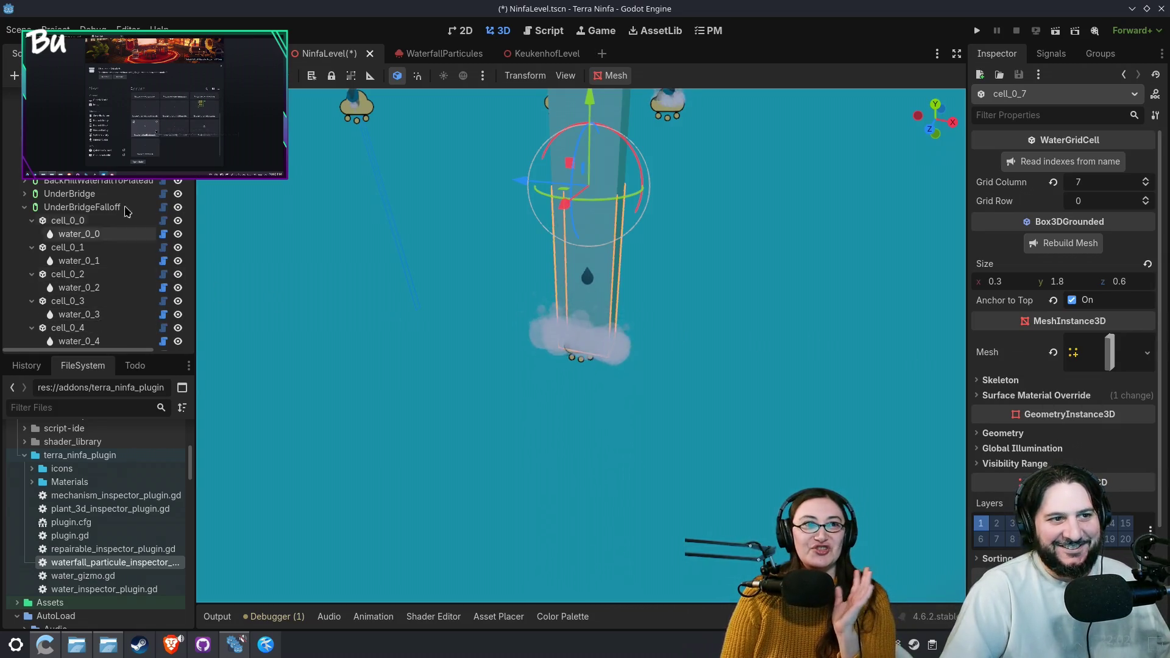
pyautogui.scroll(3, 113, 214)
pyautogui.click(587, 277)
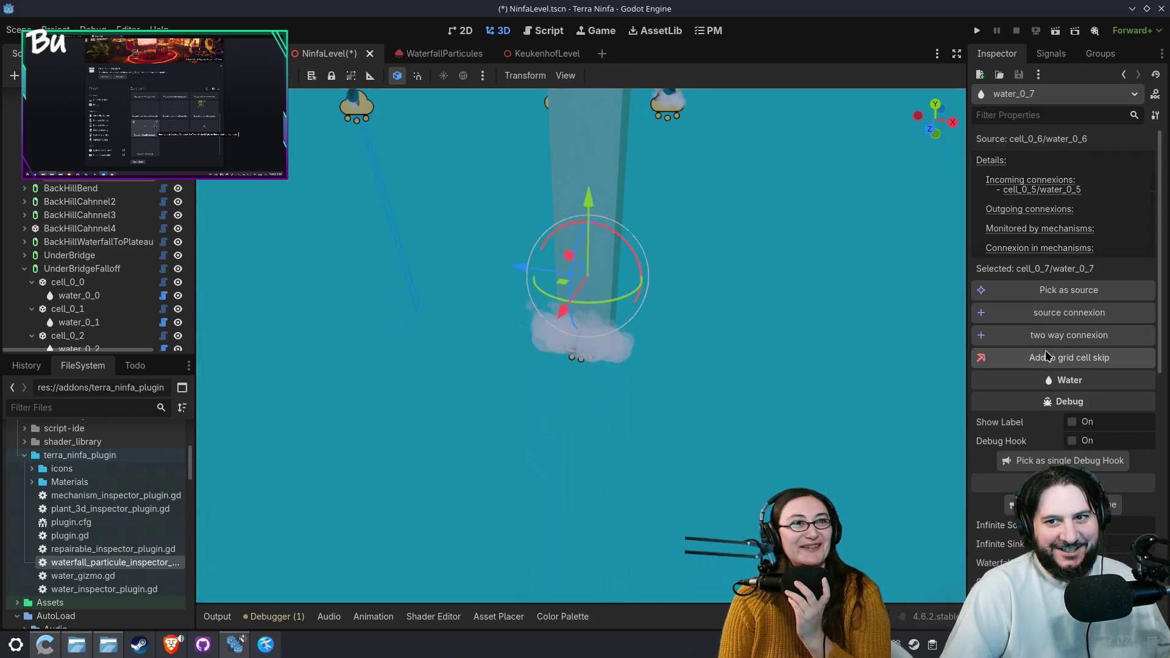
pyautogui.click(1049, 292)
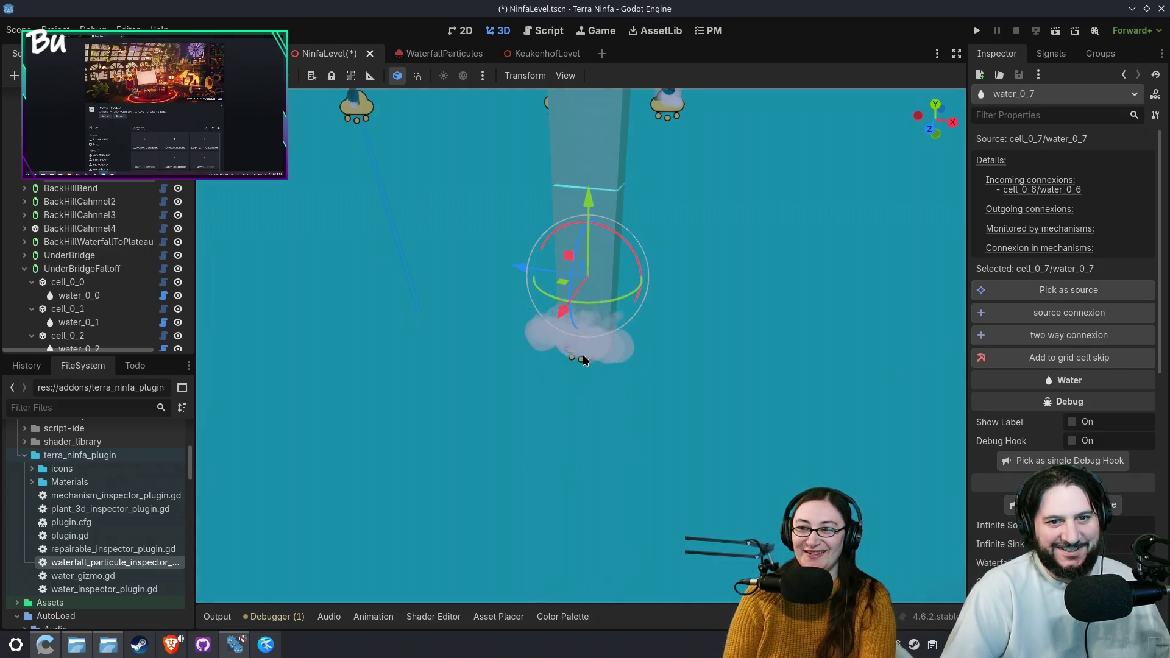
pyautogui.click(583, 360)
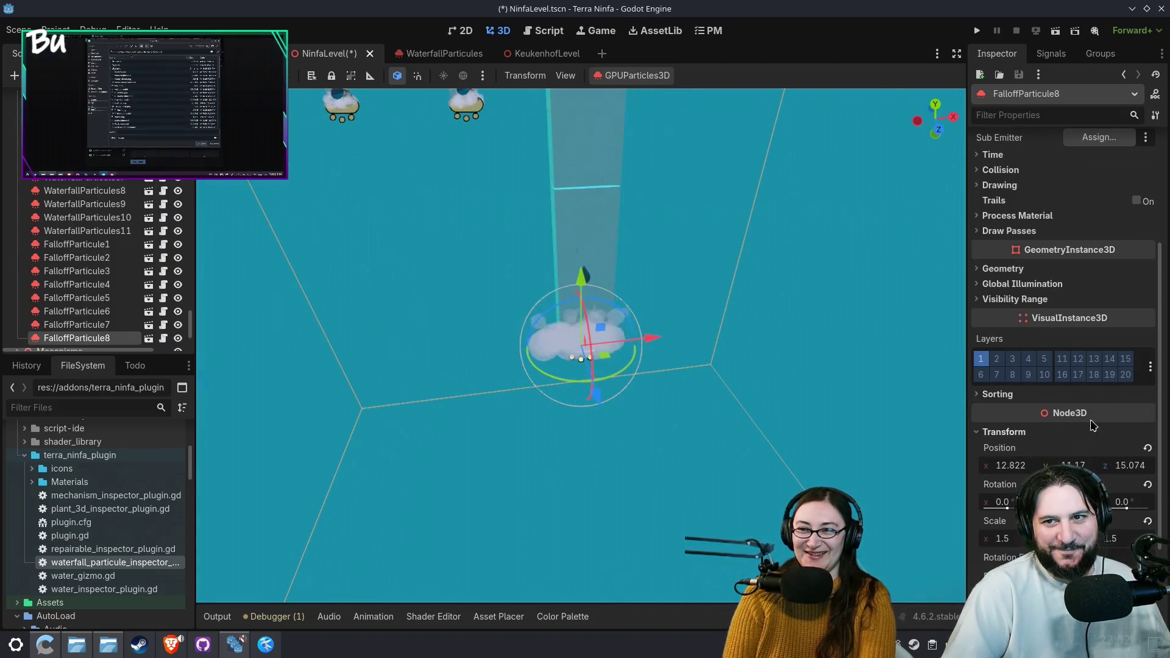
# Set FalloffParticule8's monitored water to water_0_7 from the top of the Inspector
pyautogui.scroll(5, 1087, 437)
pyautogui.scroll(-5, 1087, 437)
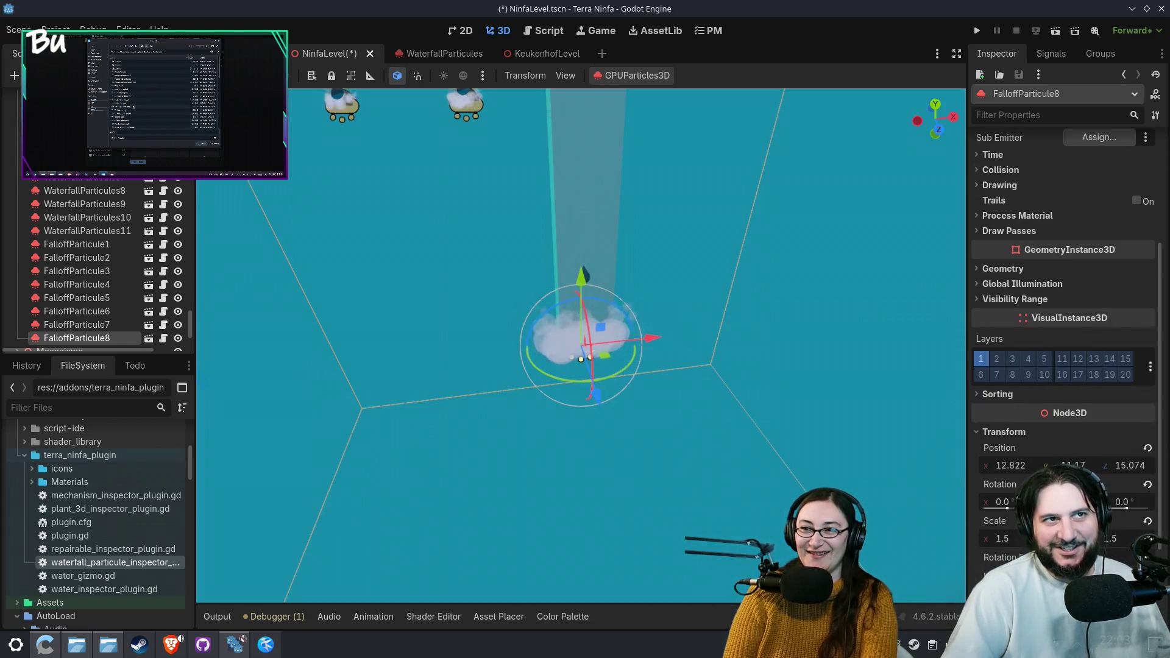
pyautogui.scroll(3, 1078, 378)
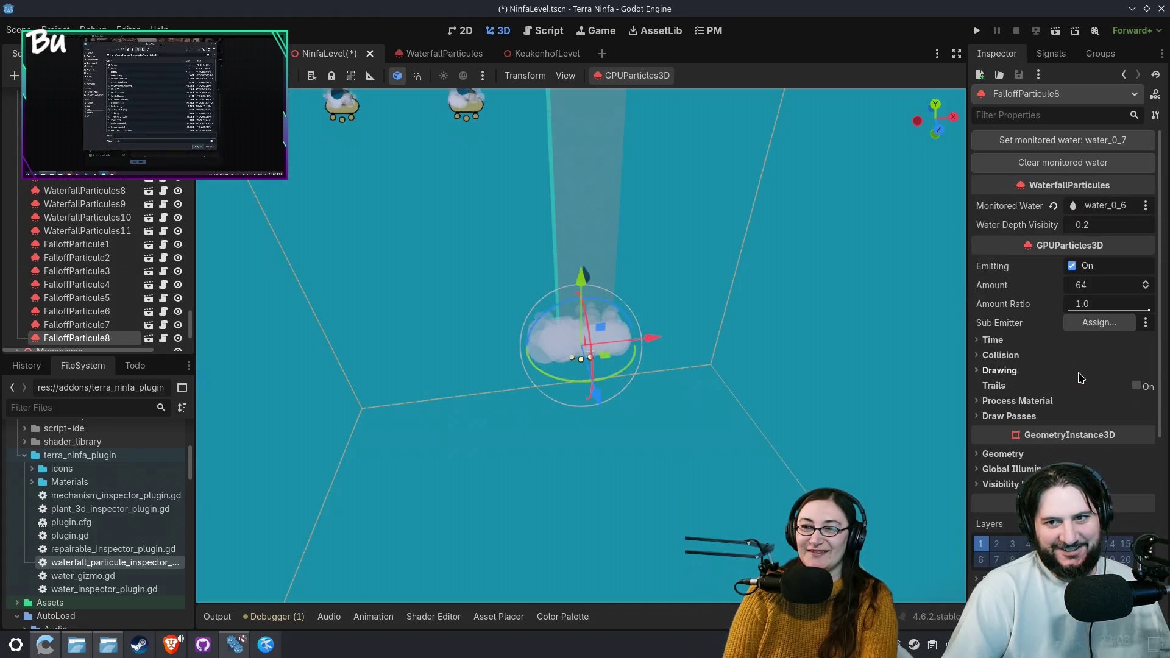
pyautogui.moveTo(1051, 385)
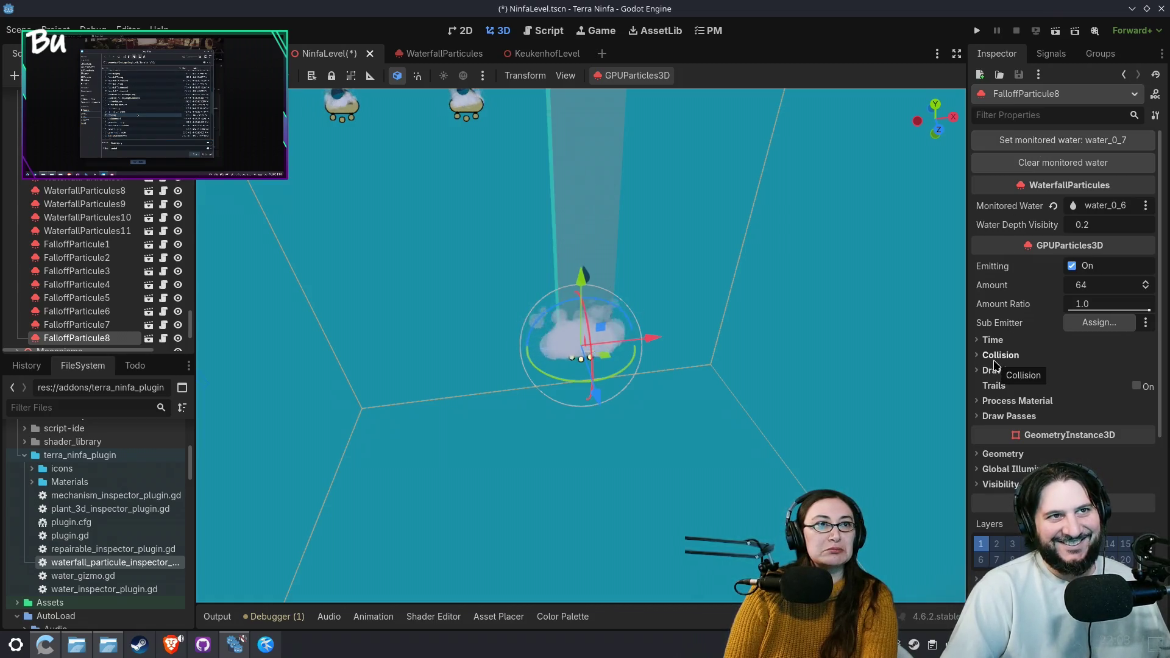
pyautogui.click(1067, 140)
pyautogui.scroll(5, 787, 334)
# Save the NinfaLevel scene, run Terra Ninfa, switch it to full screen and start the level
pyautogui.hotkey('ctrl', 's')
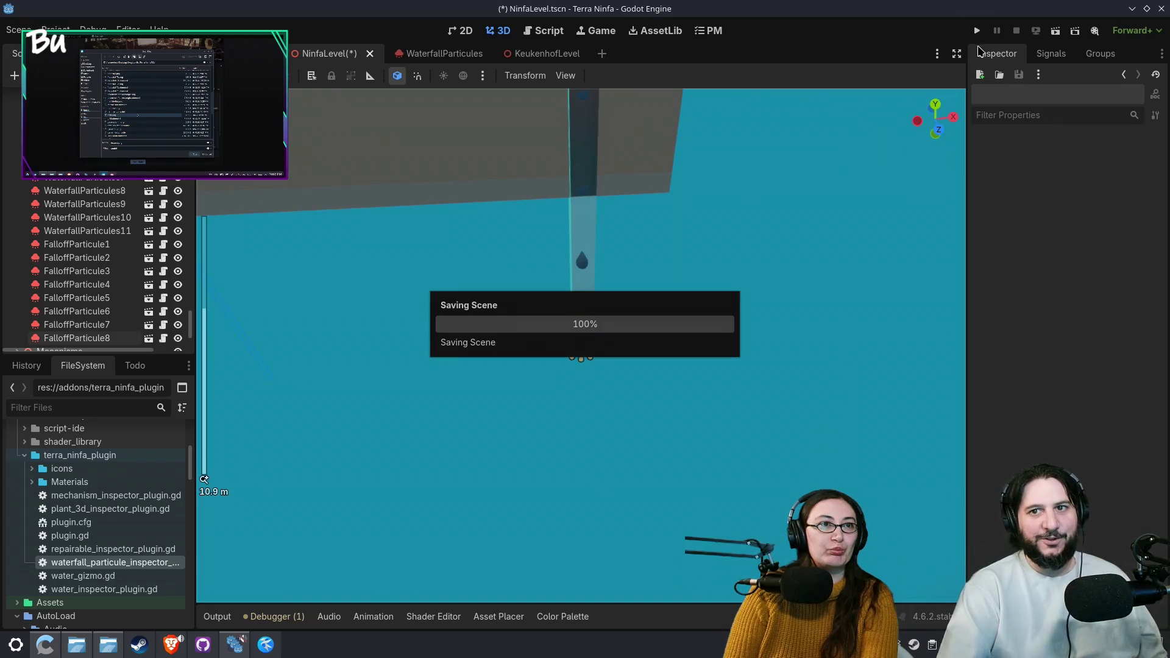
pyautogui.click(1056, 31)
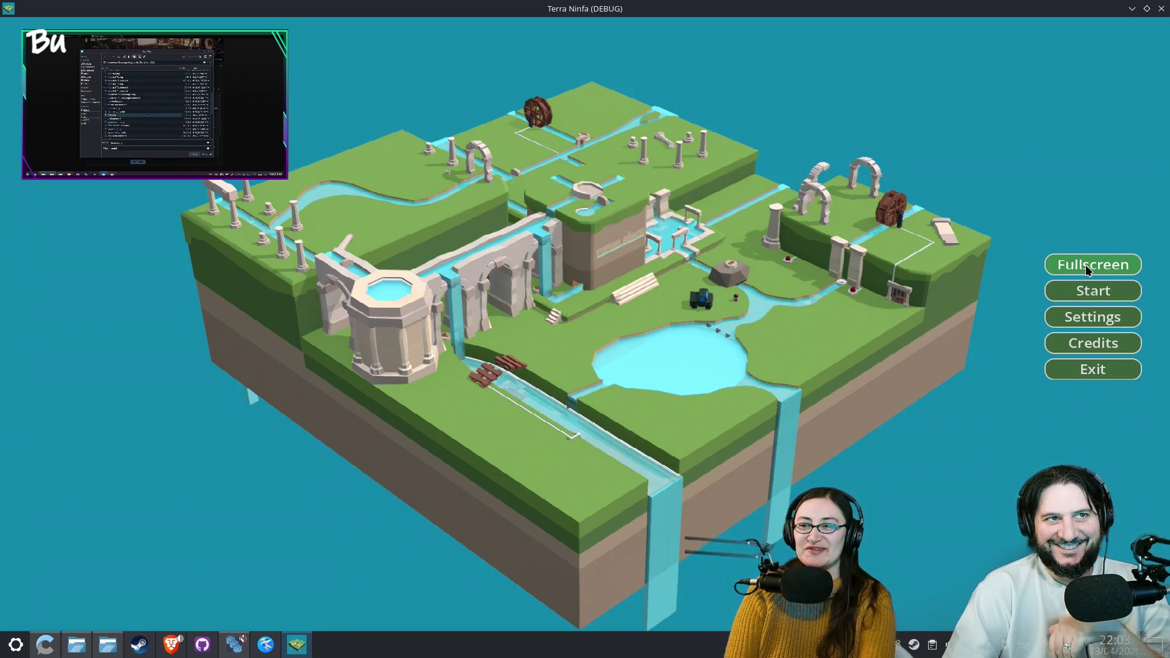
pyautogui.click(1089, 270)
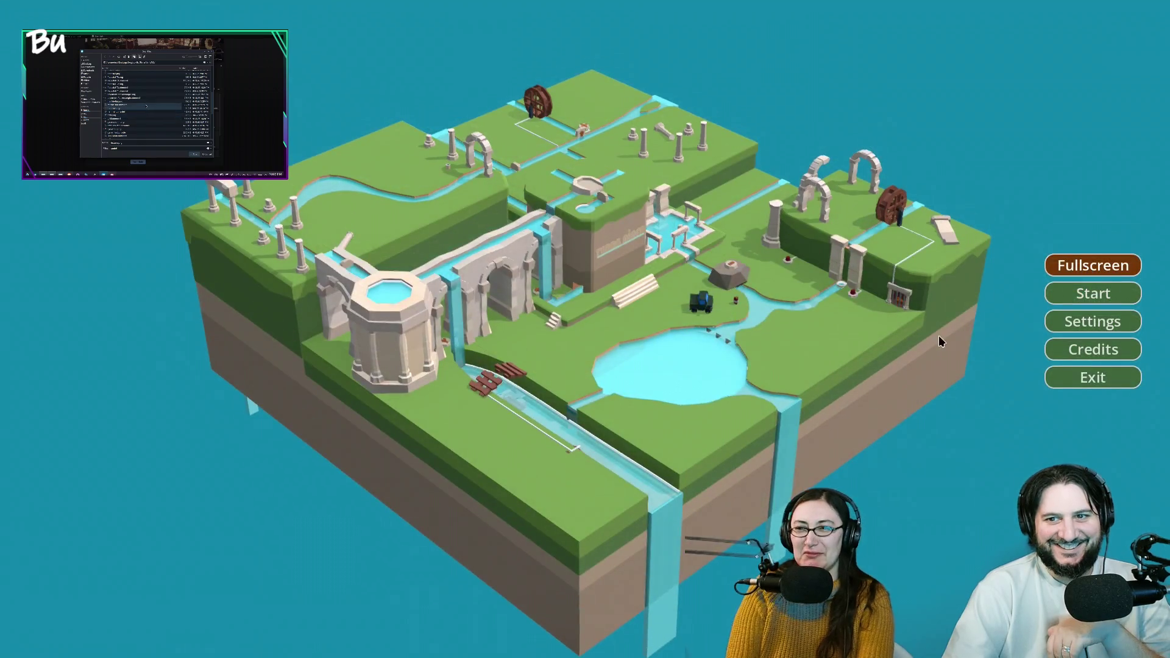
pyautogui.click(1091, 293)
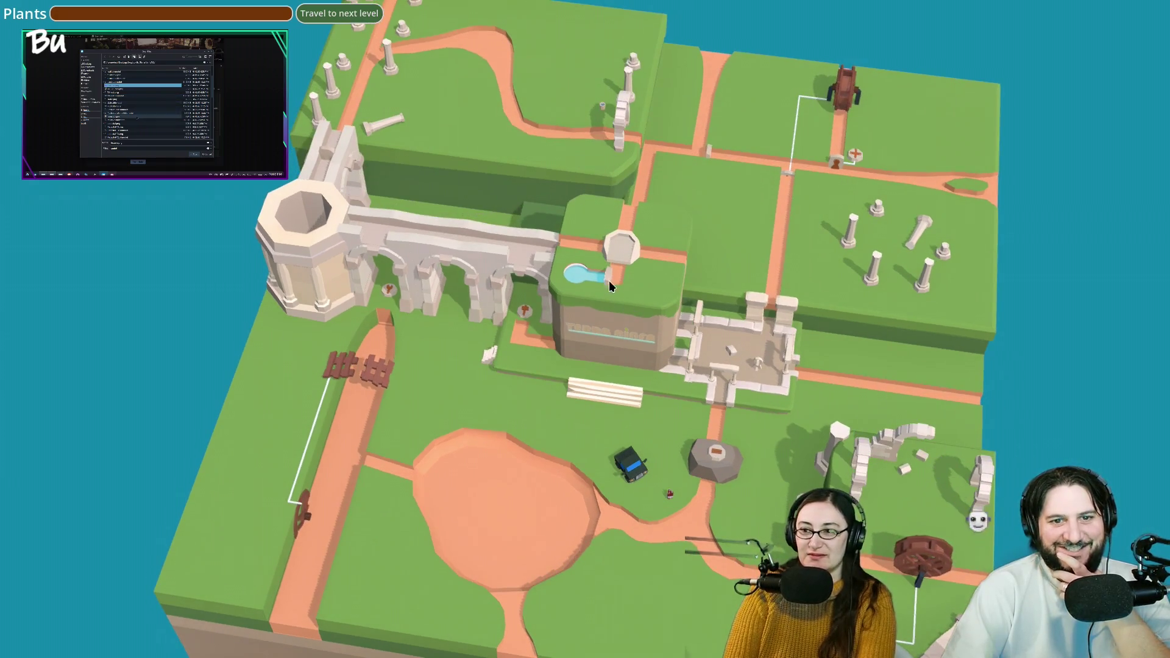
# Orbit and zoom the game camera around the aqueduct, ruins and waterfall spray clouds
pyautogui.scroll(2, 634, 344)
pyautogui.moveTo(656, 415); pyautogui.dragTo(733, 396)
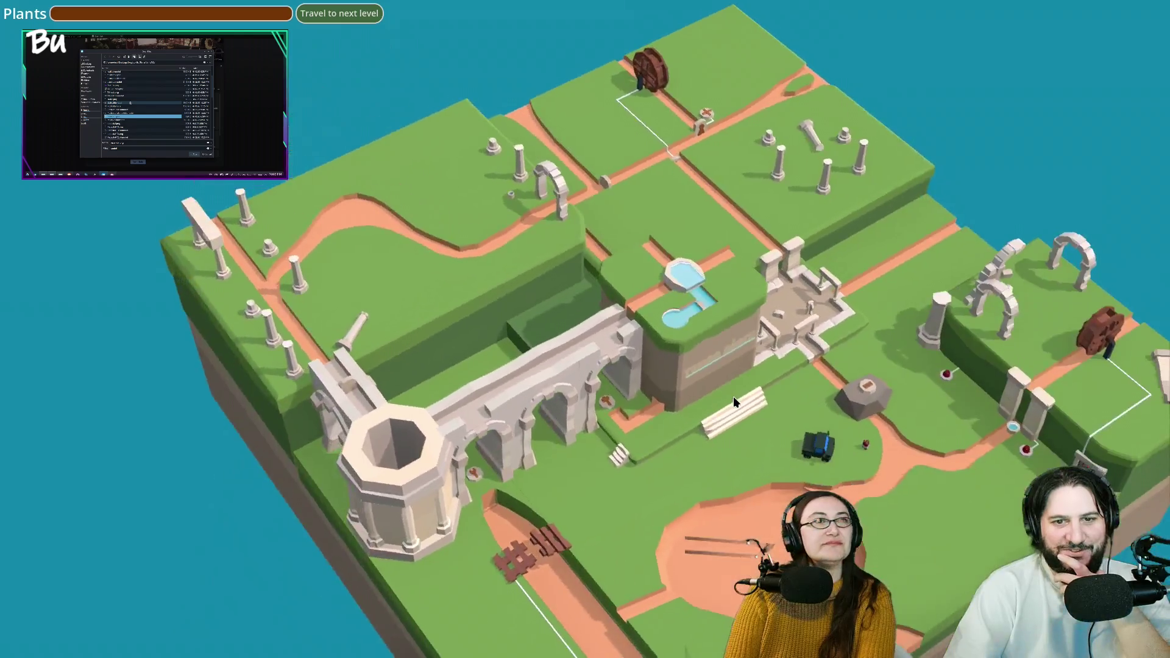
pyautogui.scroll(1, 707, 384)
pyautogui.moveTo(679, 465)
pyautogui.mouseDown()
pyautogui.moveTo(633, 439)
pyautogui.moveTo(567, 313)
pyautogui.moveTo(554, 434)
pyautogui.moveTo(433, 475)
pyautogui.mouseUp()
pyautogui.scroll(2, 568, 313)
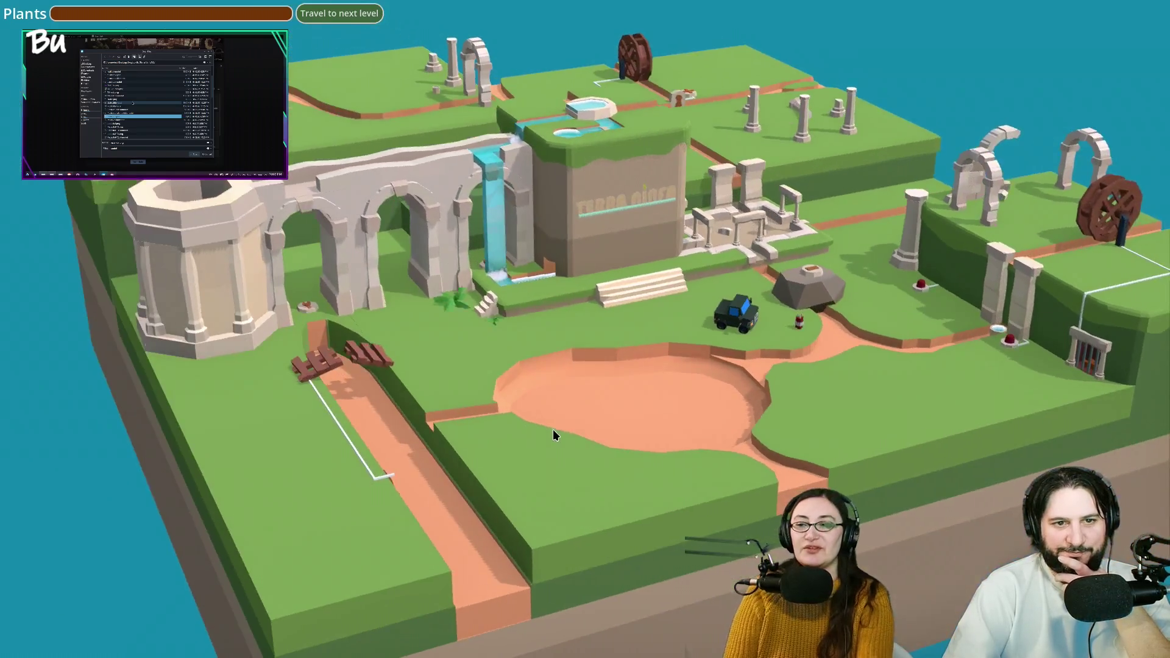
pyautogui.scroll(-3, 553, 434)
pyautogui.scroll(3, 565, 426)
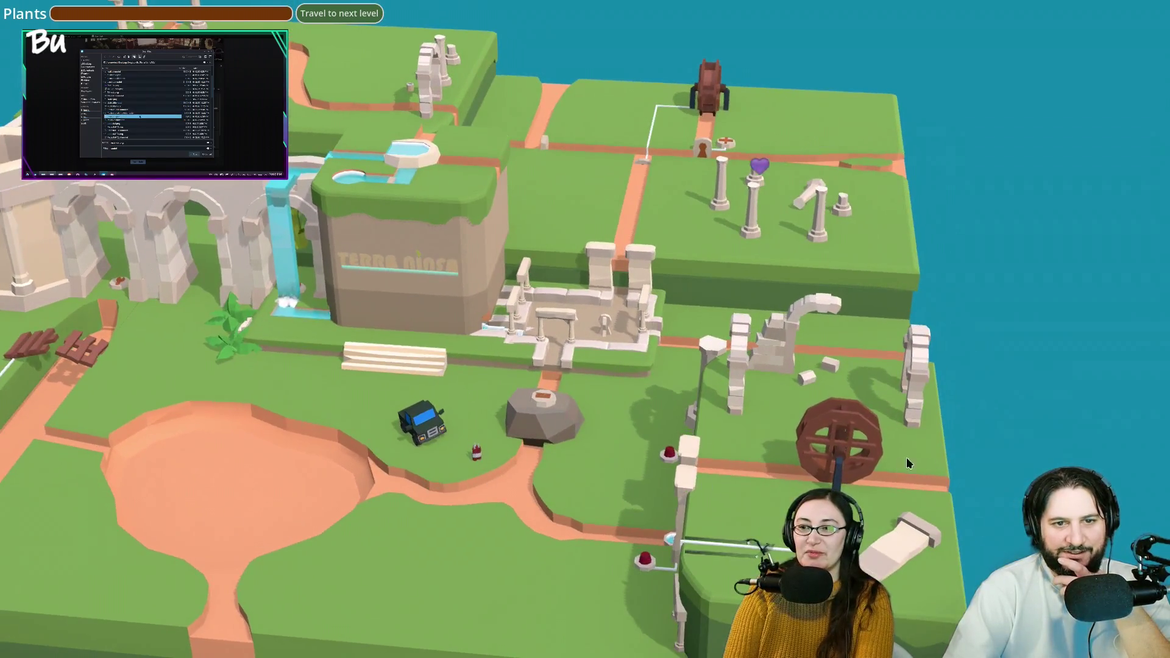
pyautogui.scroll(-3, 907, 463)
pyautogui.moveTo(932, 436)
pyautogui.mouseDown()
pyautogui.moveTo(966, 473)
pyautogui.moveTo(851, 455)
pyautogui.mouseUp()
pyautogui.scroll(3, 851, 455)
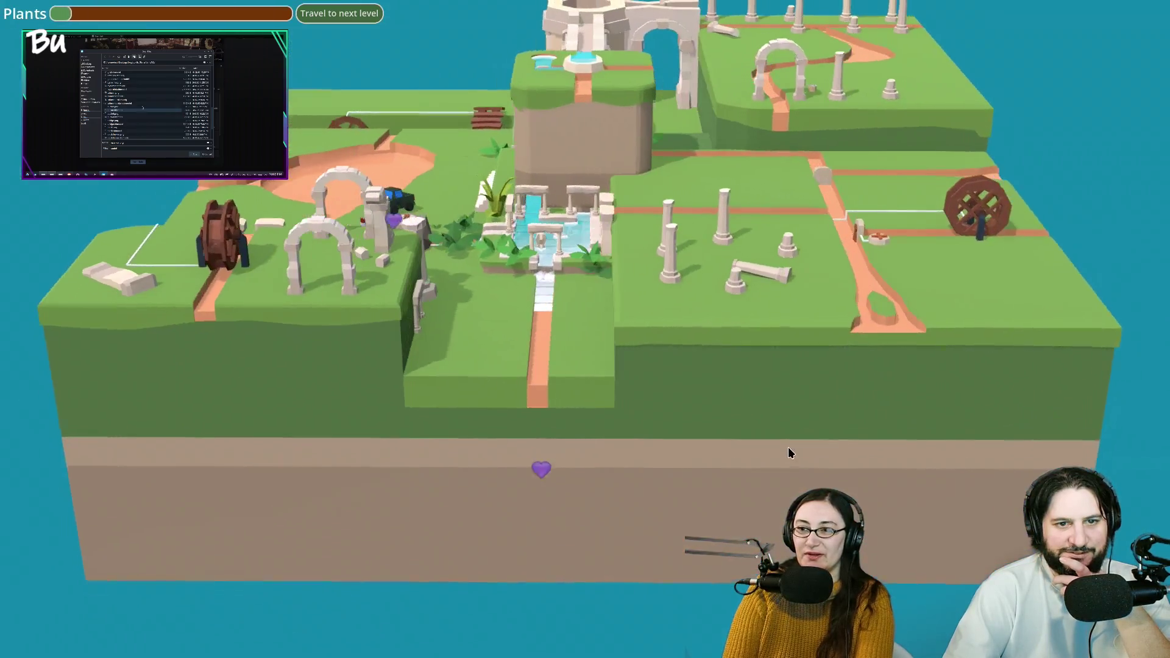
pyautogui.scroll(-3, 790, 453)
pyautogui.moveTo(797, 423); pyautogui.dragTo(844, 481)
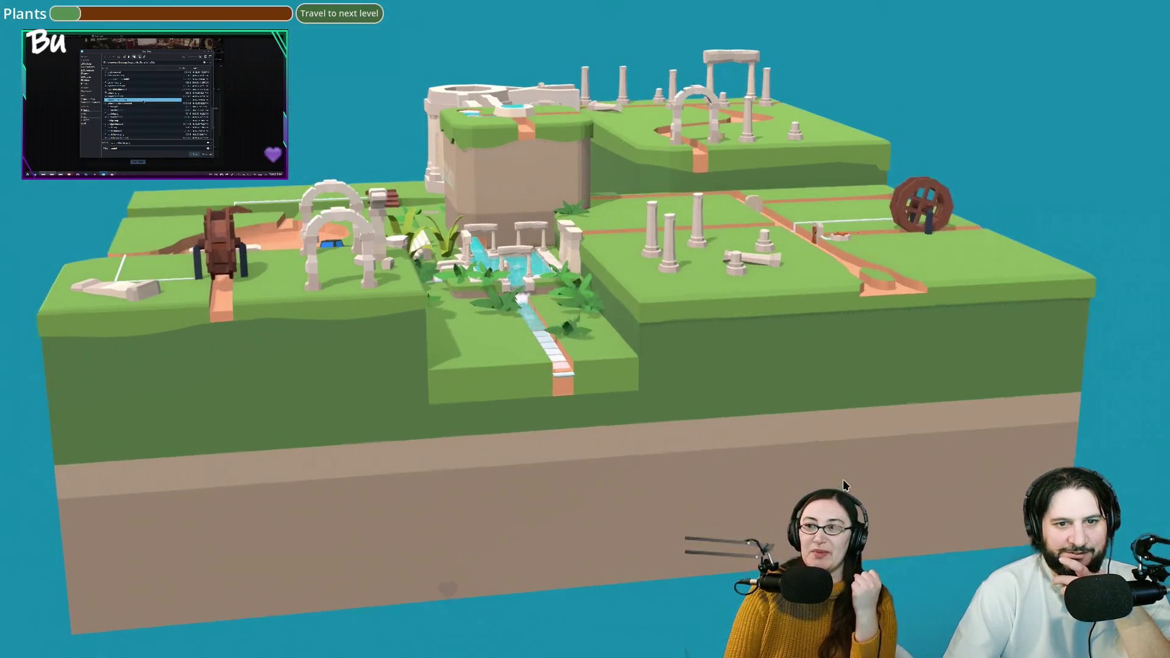
pyautogui.scroll(4, 773, 392)
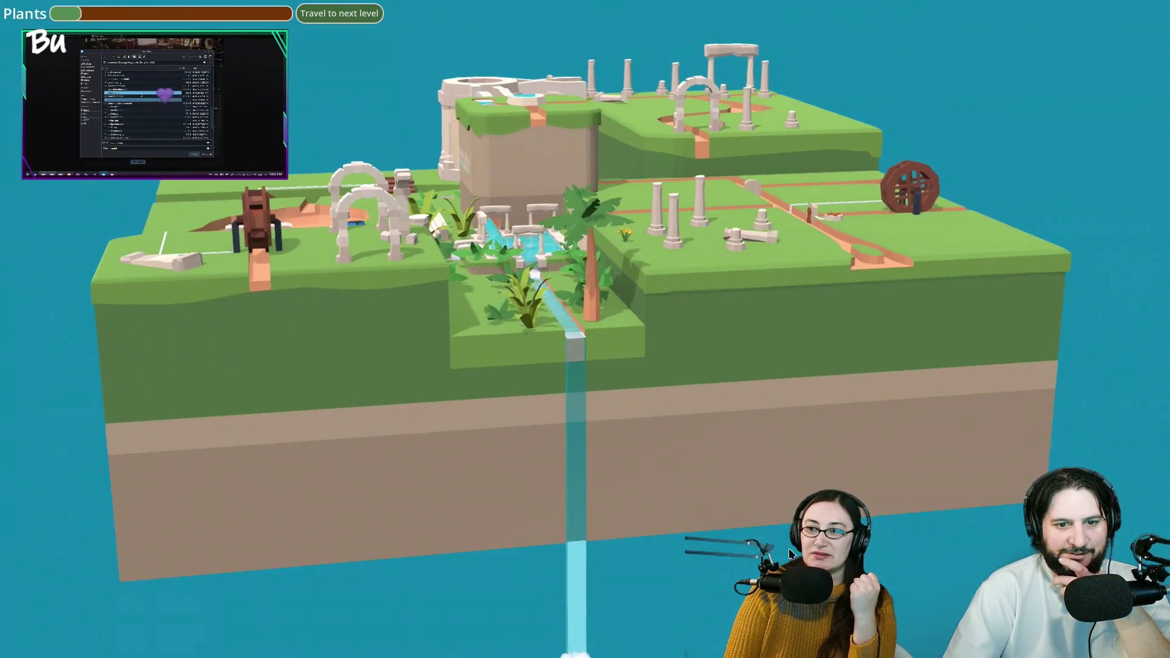
pyautogui.scroll(-3, 736, 392)
pyautogui.moveTo(737, 392); pyautogui.dragTo(747, 502)
pyautogui.scroll(3, 747, 501)
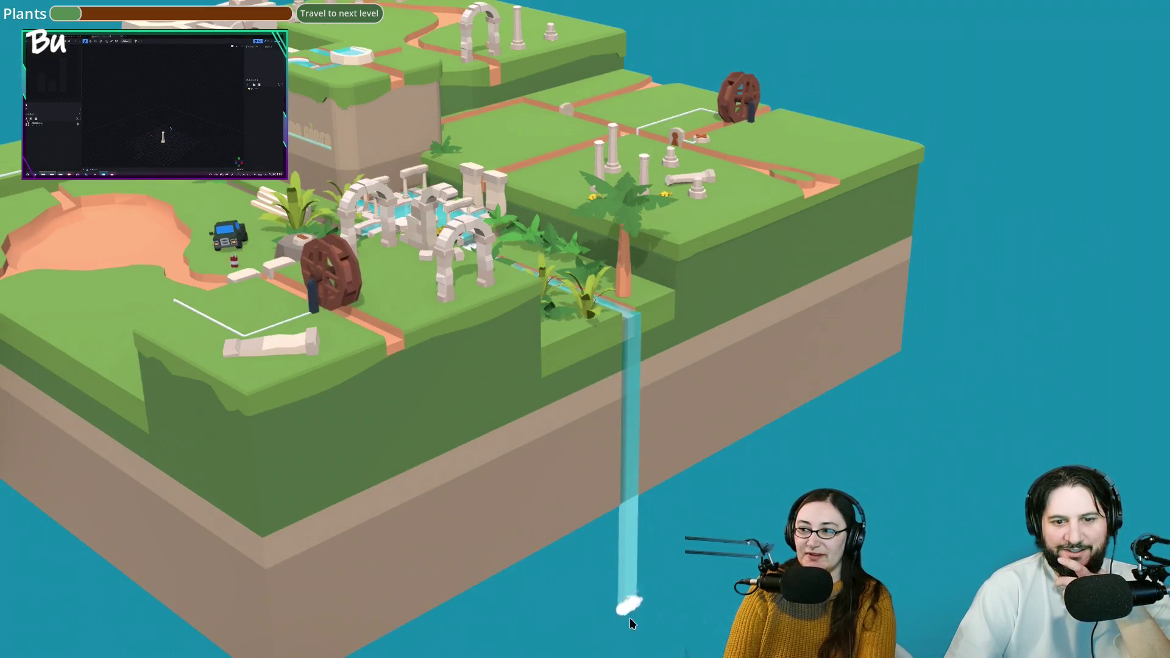
# Pan and rotate to a face-on island view, then bring up the window switcher
pyautogui.moveTo(642, 608); pyautogui.dragTo(700, 500)
pyautogui.scroll(-3, 638, 580)
pyautogui.scroll(3, 623, 577)
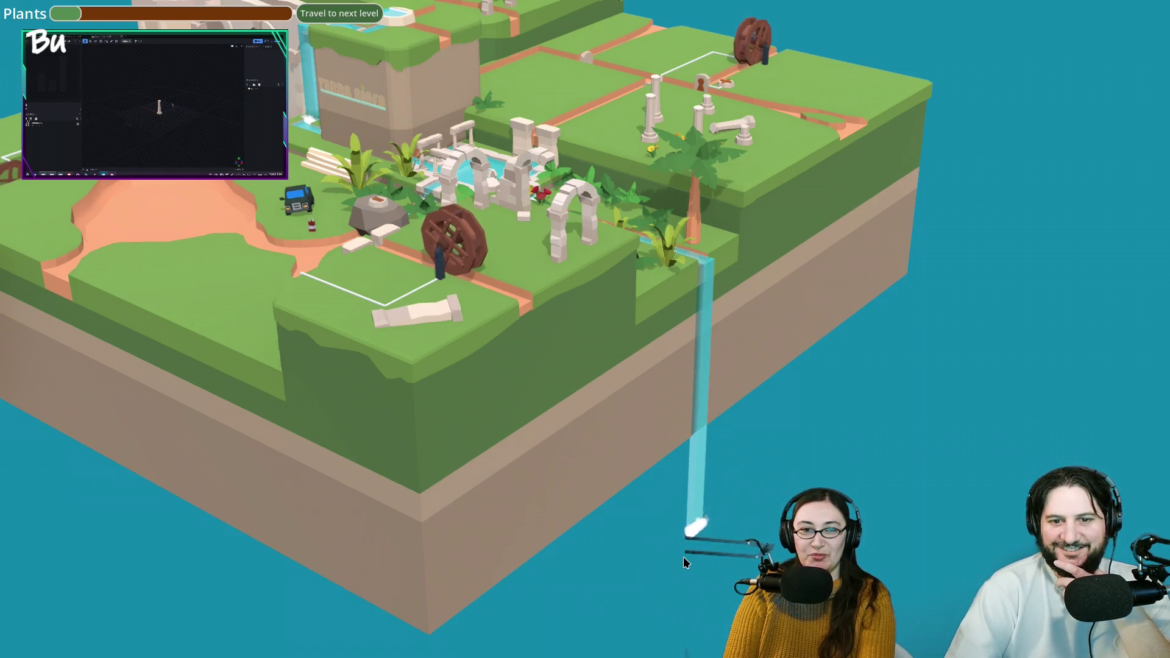
pyautogui.scroll(2, 737, 500)
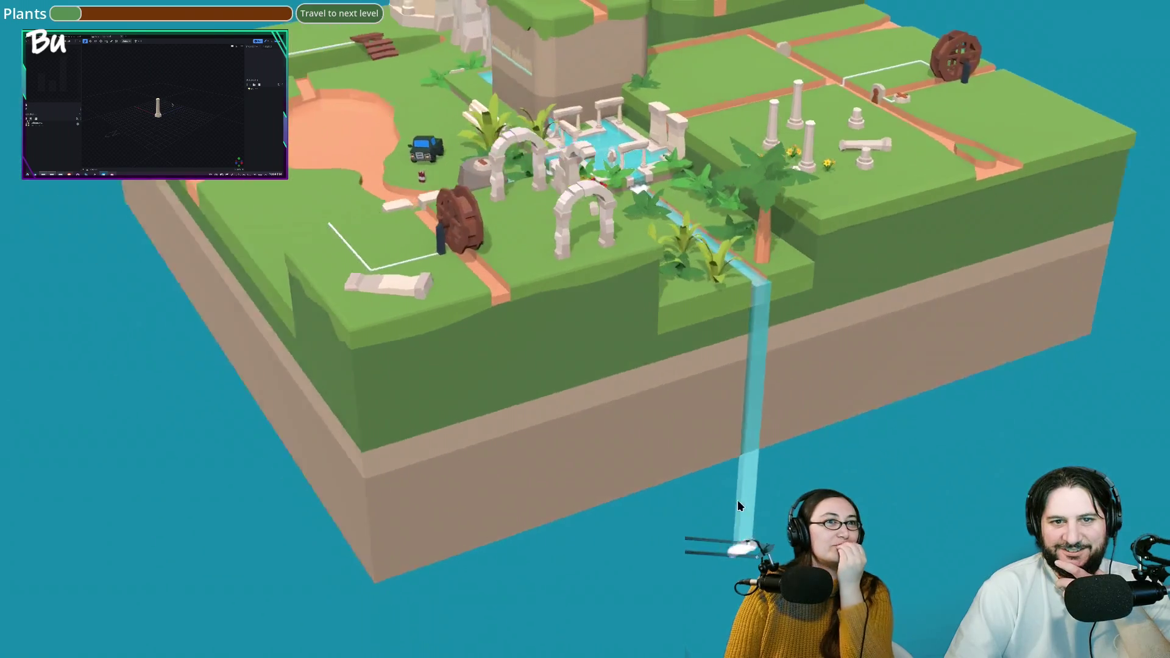
pyautogui.scroll(2, 738, 506)
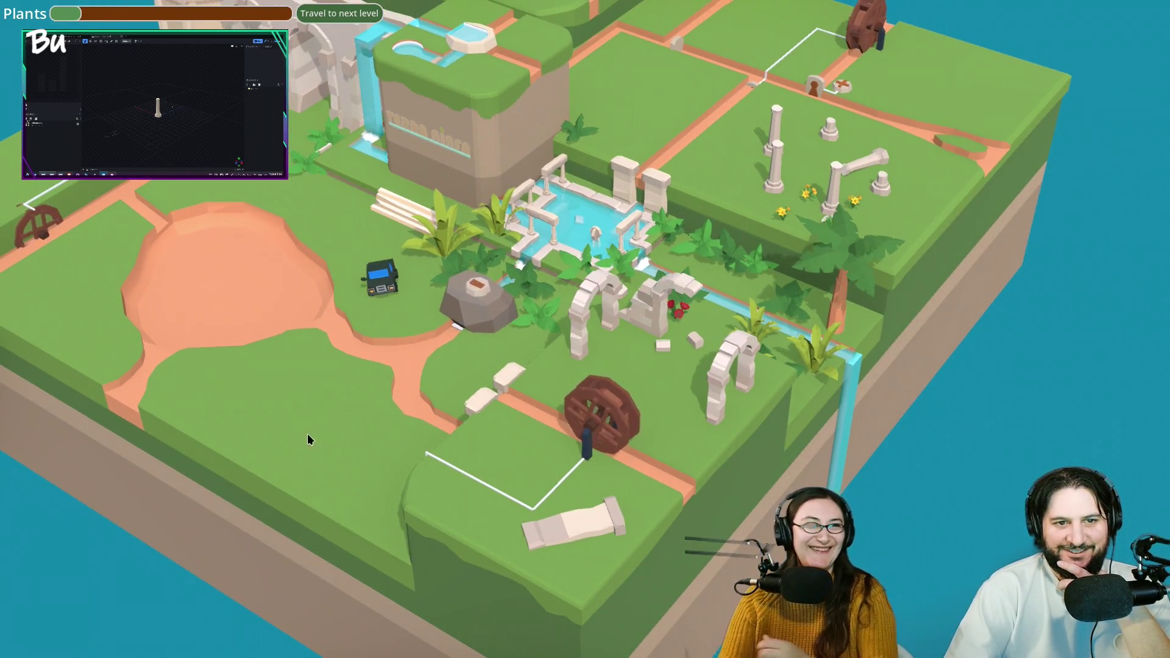
pyautogui.press('e')
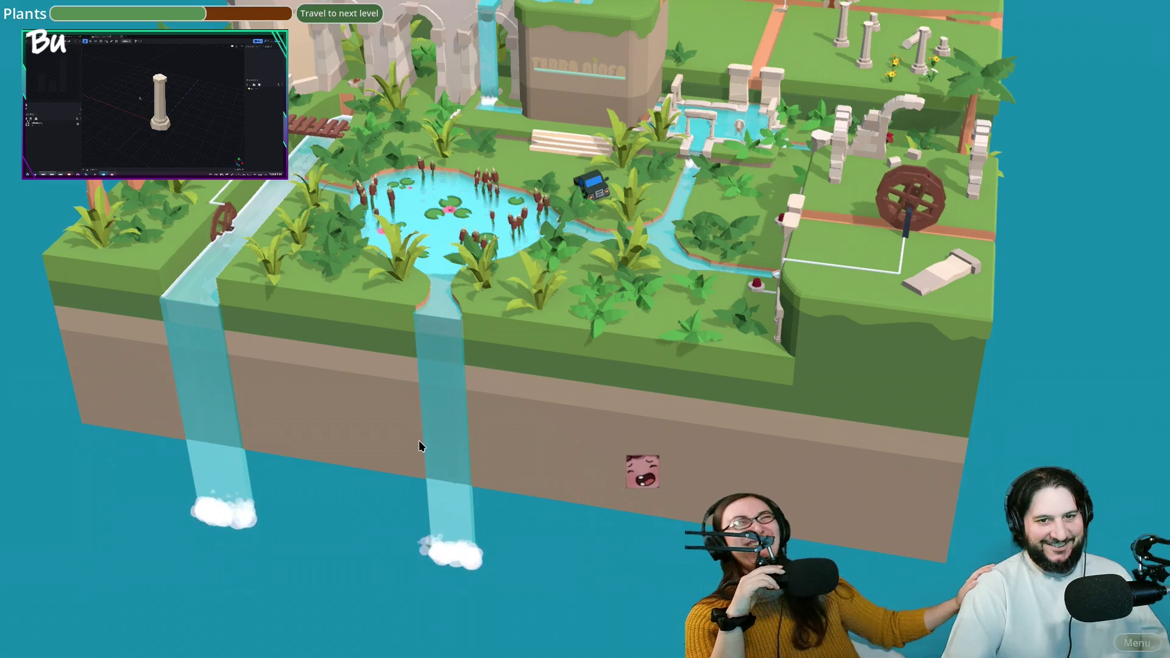
pyautogui.hotkey('alt', 'Tab')
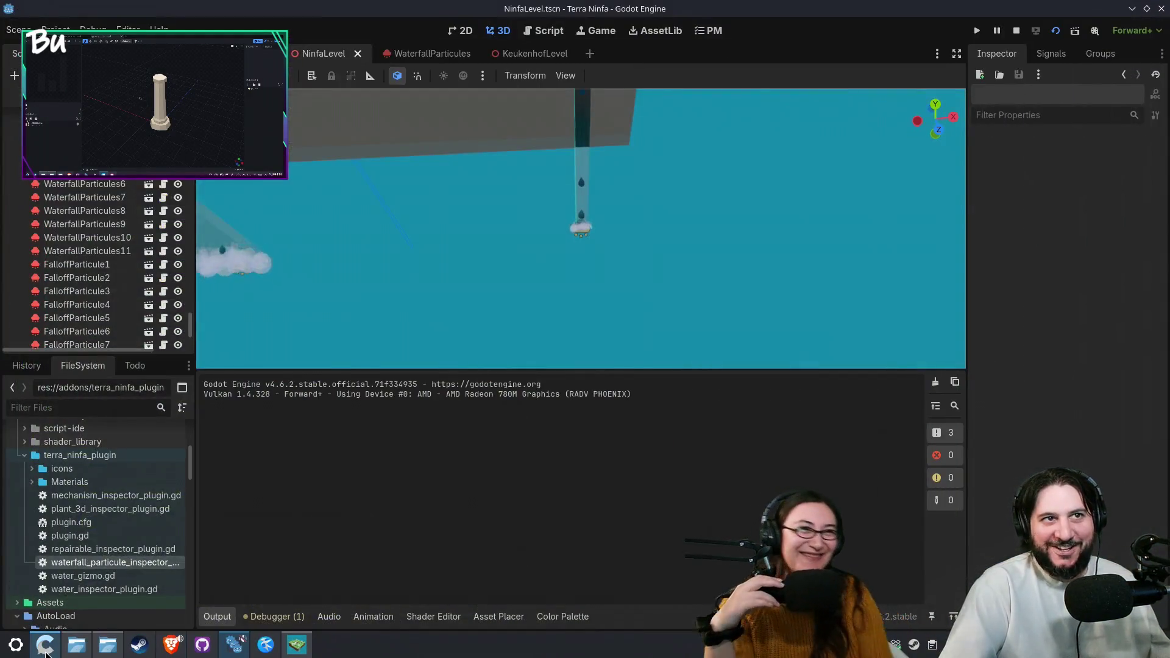
# Read the stream chat in Chatterino, then return to the Terra Ninfa debug window
pyautogui.click(46, 651)
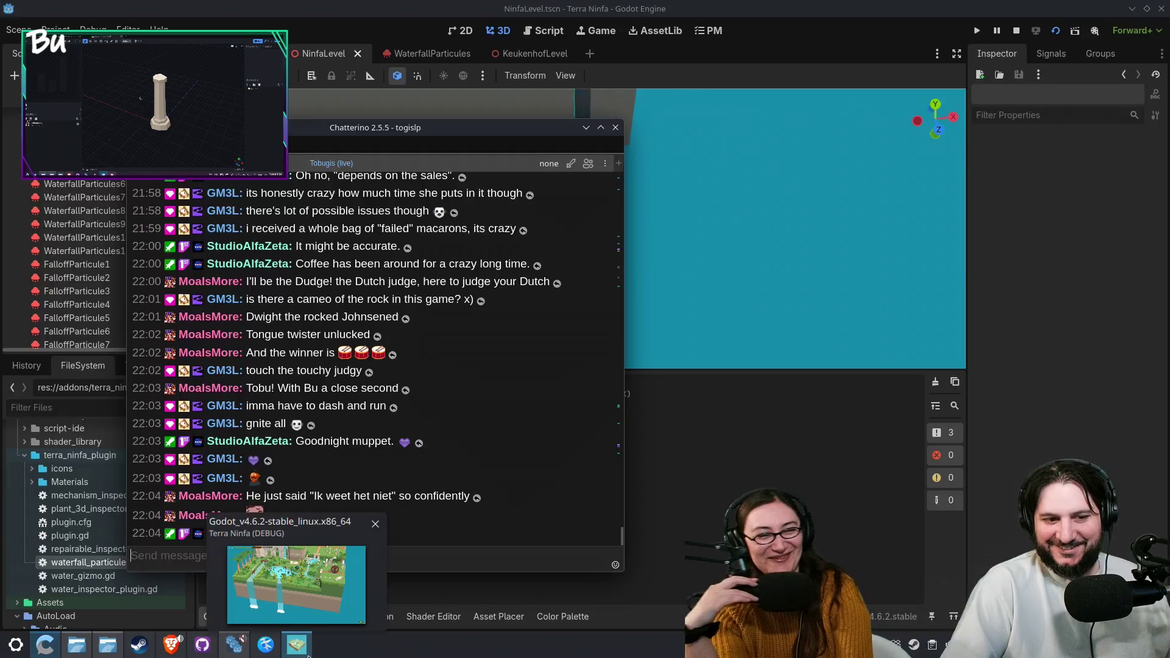
pyautogui.click(303, 647)
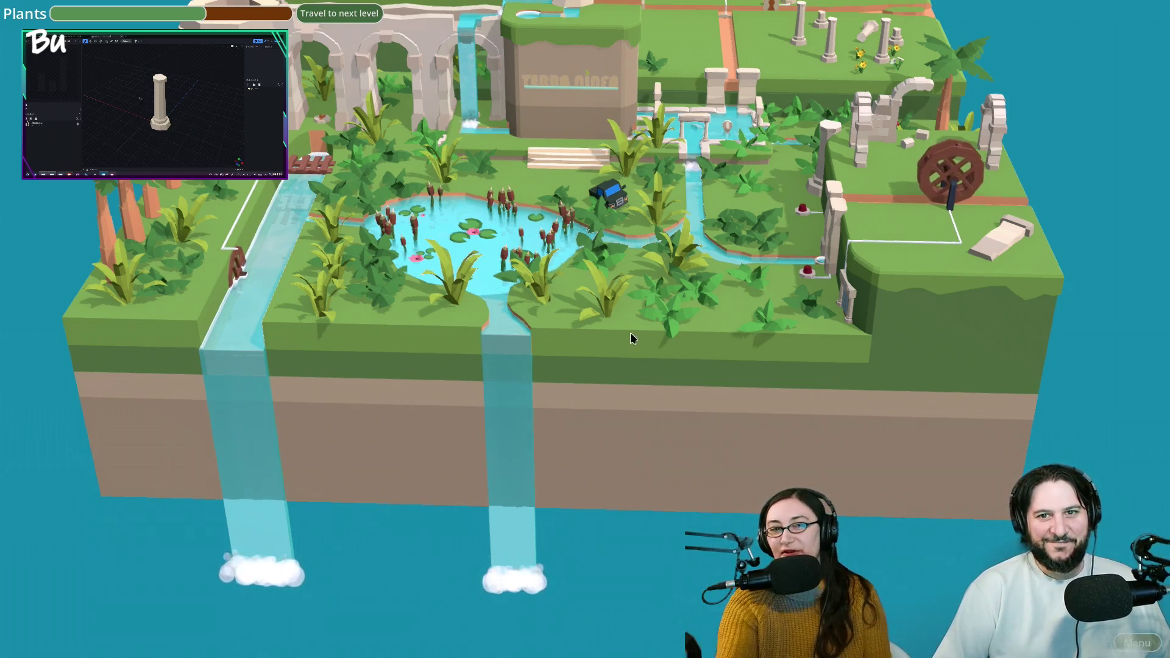
# Rotate and zoom the camera toward the water wheel and right-hand ruins
pyautogui.press('e')
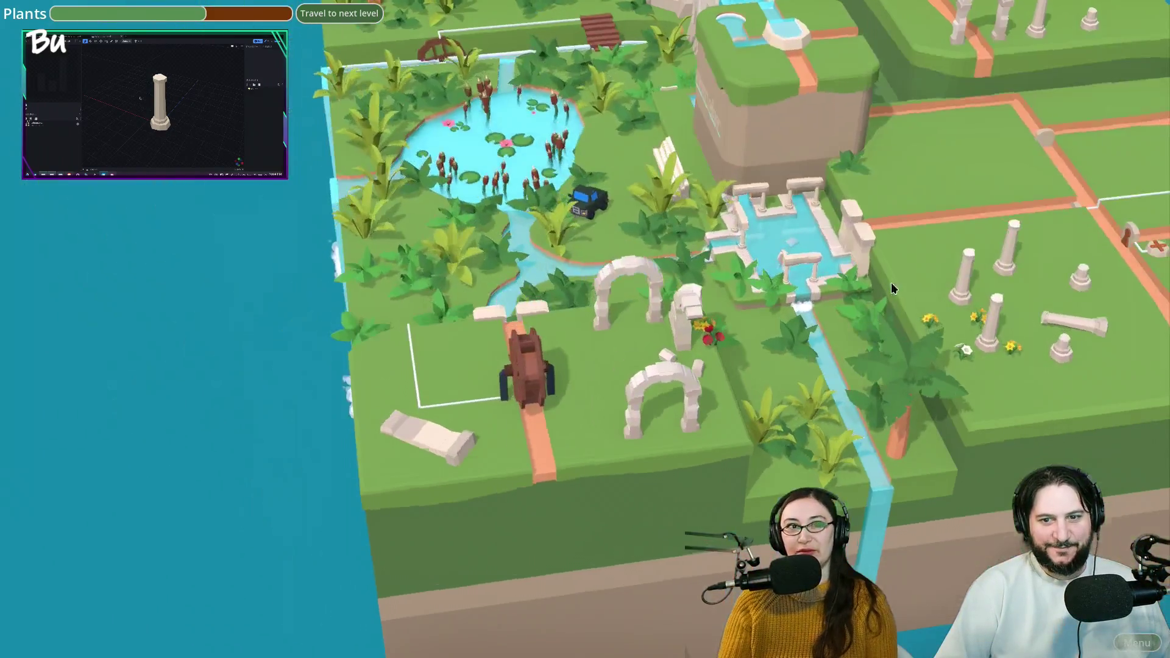
pyautogui.press('e')
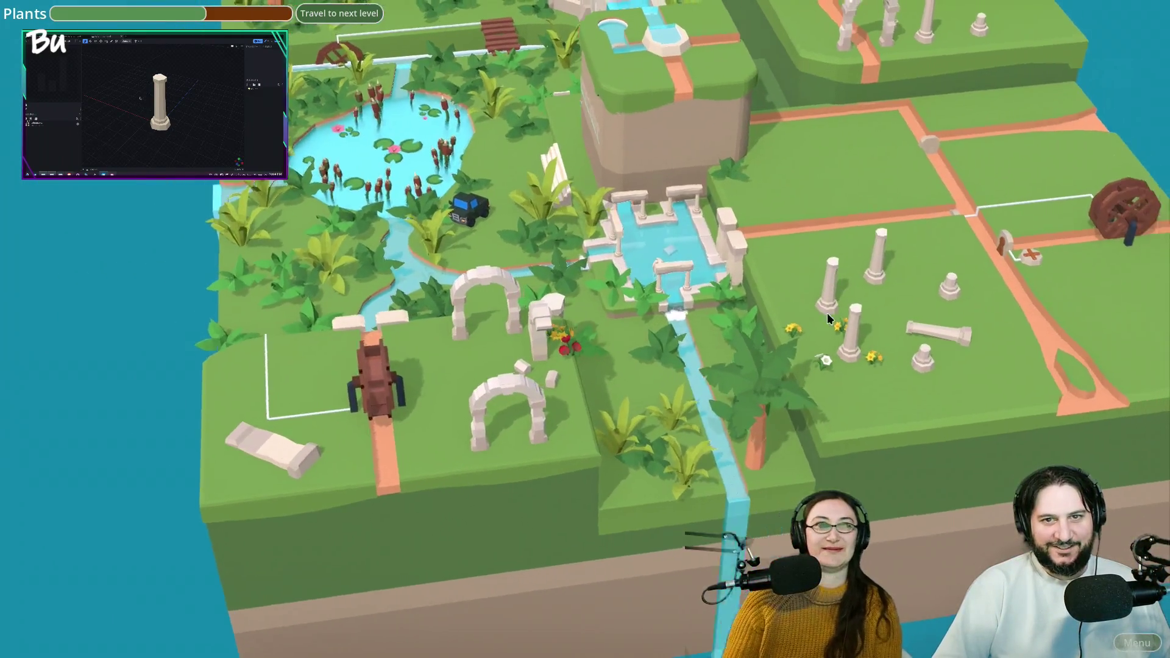
pyautogui.scroll(3, 712, 447)
pyautogui.scroll(1, 712, 452)
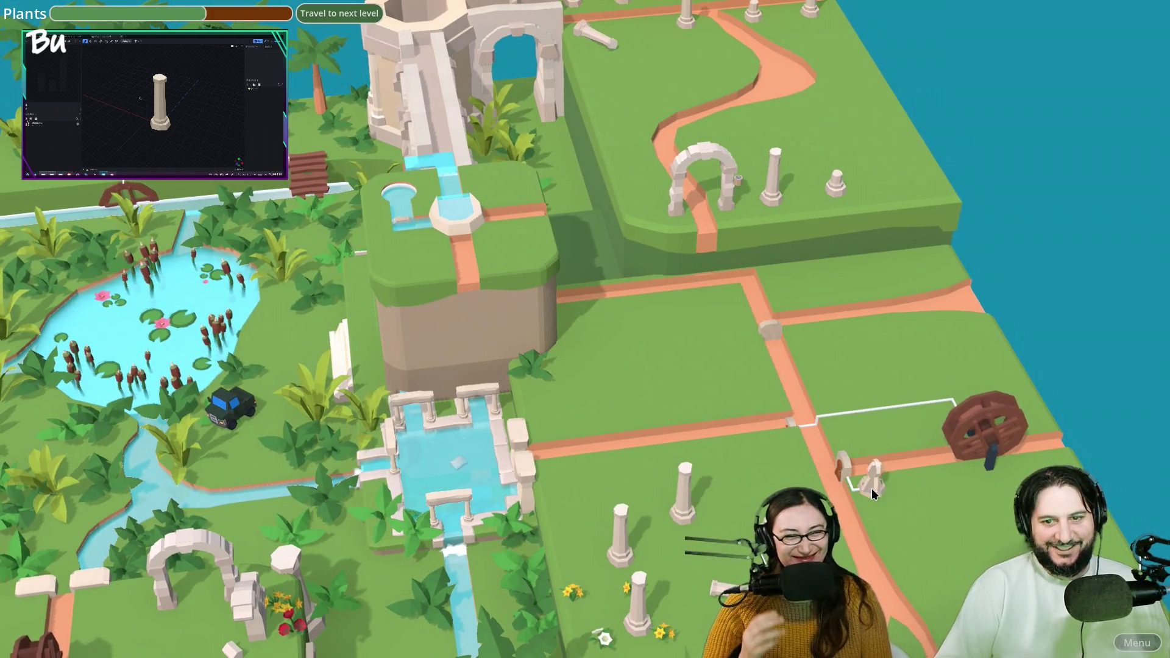
pyautogui.scroll(-3, 875, 494)
pyautogui.scroll(4, 804, 361)
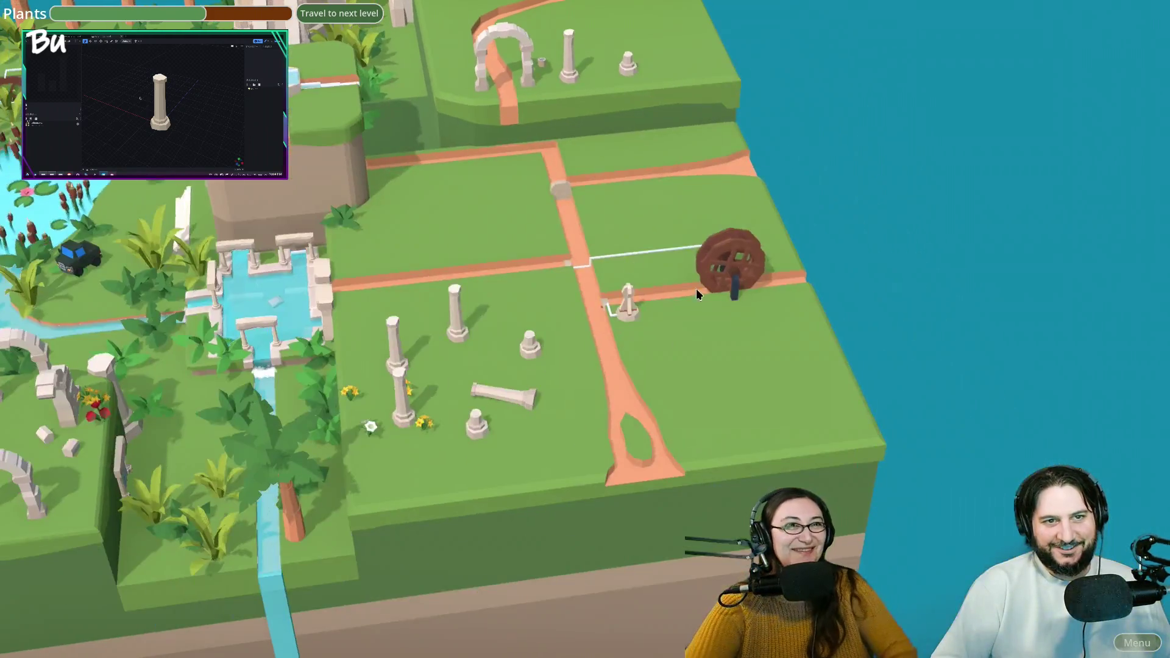
pyautogui.scroll(-3, 698, 295)
# Circle the island and close in on the waterfalls' spray clouds and ruins
pyautogui.press('e')
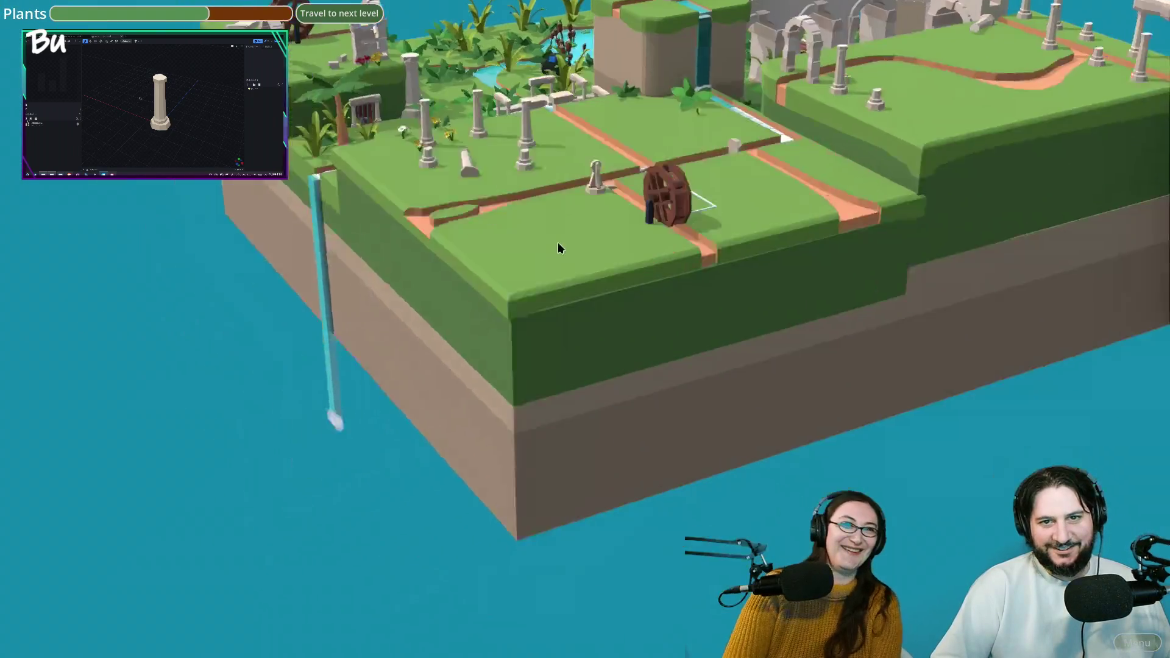
pyautogui.scroll(3, 556, 261)
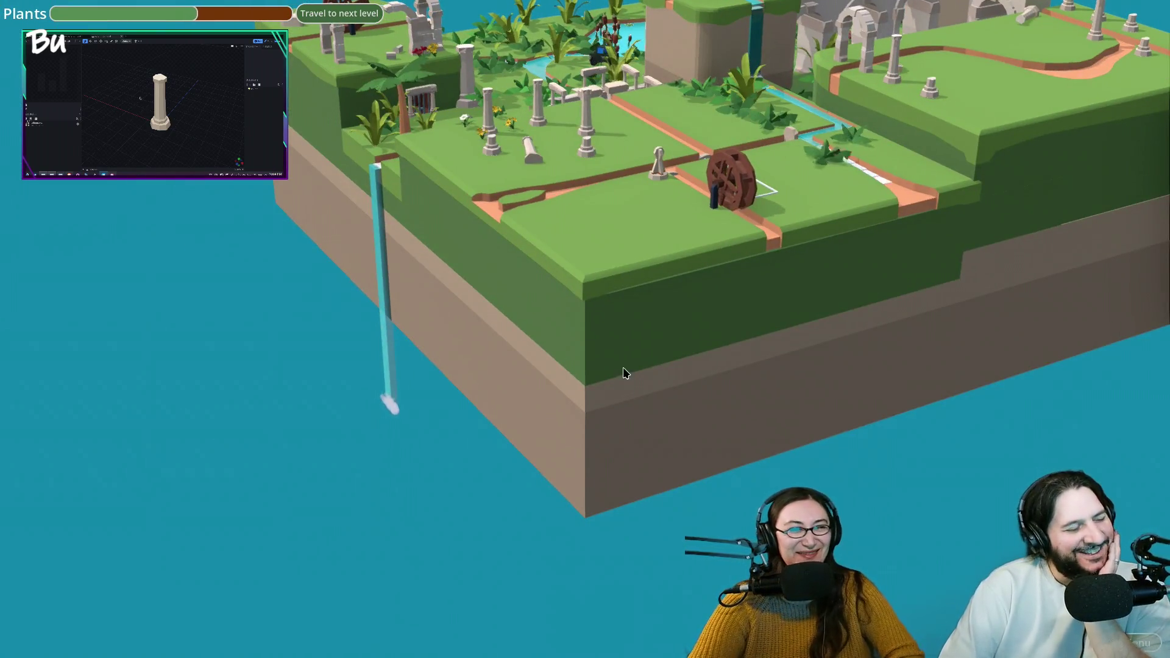
pyautogui.scroll(-2, 610, 385)
pyautogui.press('e')
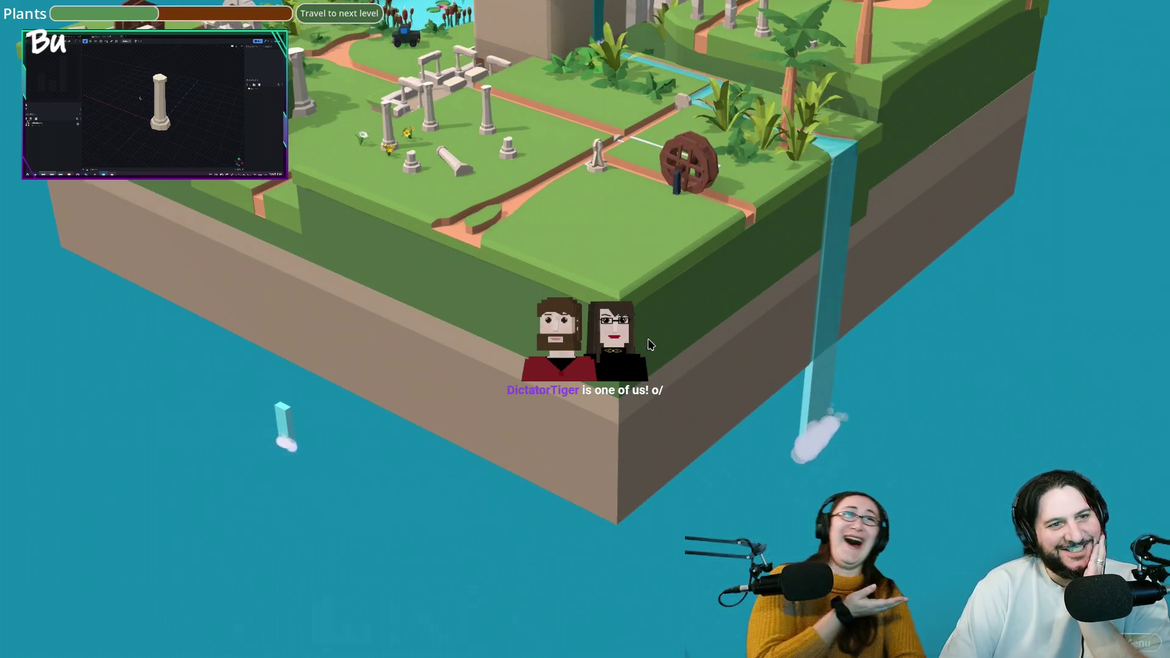
pyautogui.press('w')
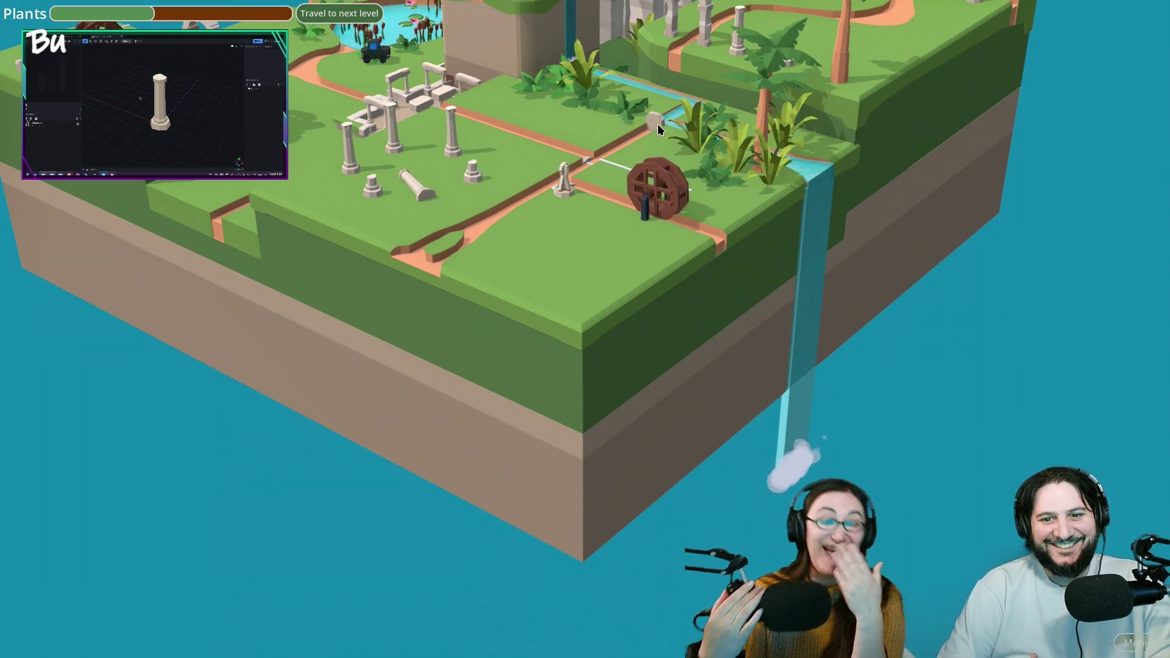
pyautogui.moveTo(639, 357); pyautogui.dragTo(610, 340)
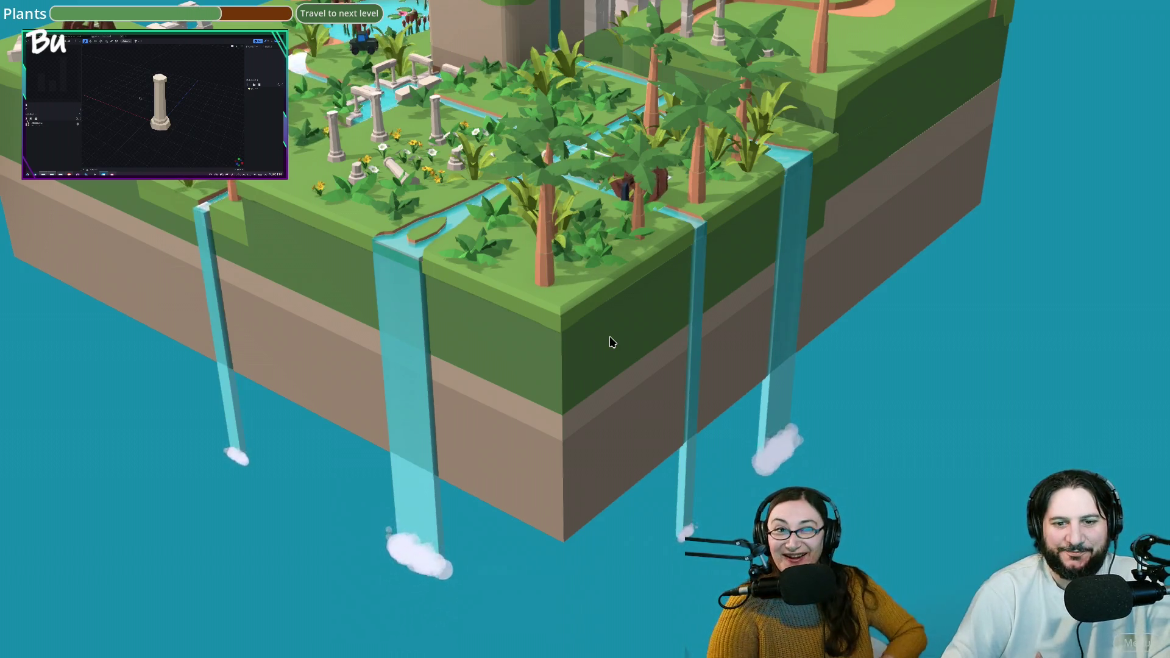
pyautogui.moveTo(706, 413)
pyautogui.mouseDown()
pyautogui.moveTo(586, 400)
pyautogui.moveTo(685, 413)
pyautogui.mouseUp()
pyautogui.moveTo(712, 295)
pyautogui.mouseDown()
pyautogui.moveTo(462, 342)
pyautogui.moveTo(612, 334)
pyautogui.moveTo(645, 363)
pyautogui.moveTo(433, 356)
pyautogui.moveTo(408, 398)
pyautogui.moveTo(484, 215)
pyautogui.moveTo(627, 292)
pyautogui.moveTo(409, 445)
pyautogui.moveTo(439, 421)
pyautogui.moveTo(503, 243)
pyautogui.moveTo(572, 380)
pyautogui.mouseUp()
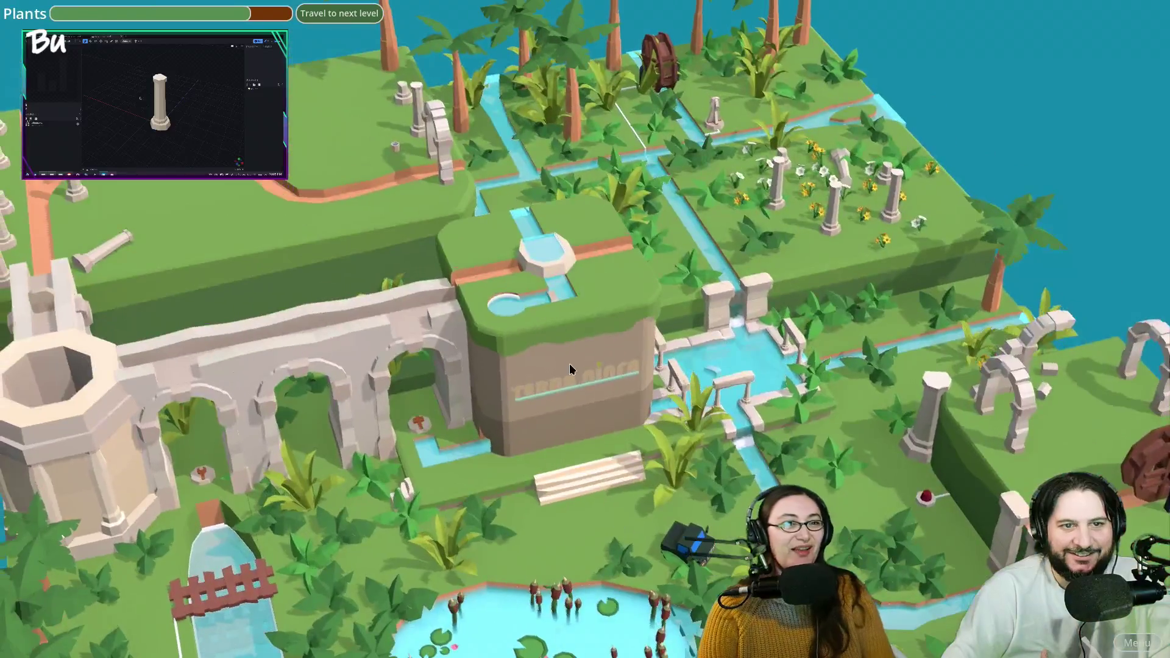
# In the running game, zoom out to a more top-down view of the island
pyautogui.press('w')
pyautogui.scroll(-5, 607, 390)
pyautogui.scroll(-5, 695, 456)
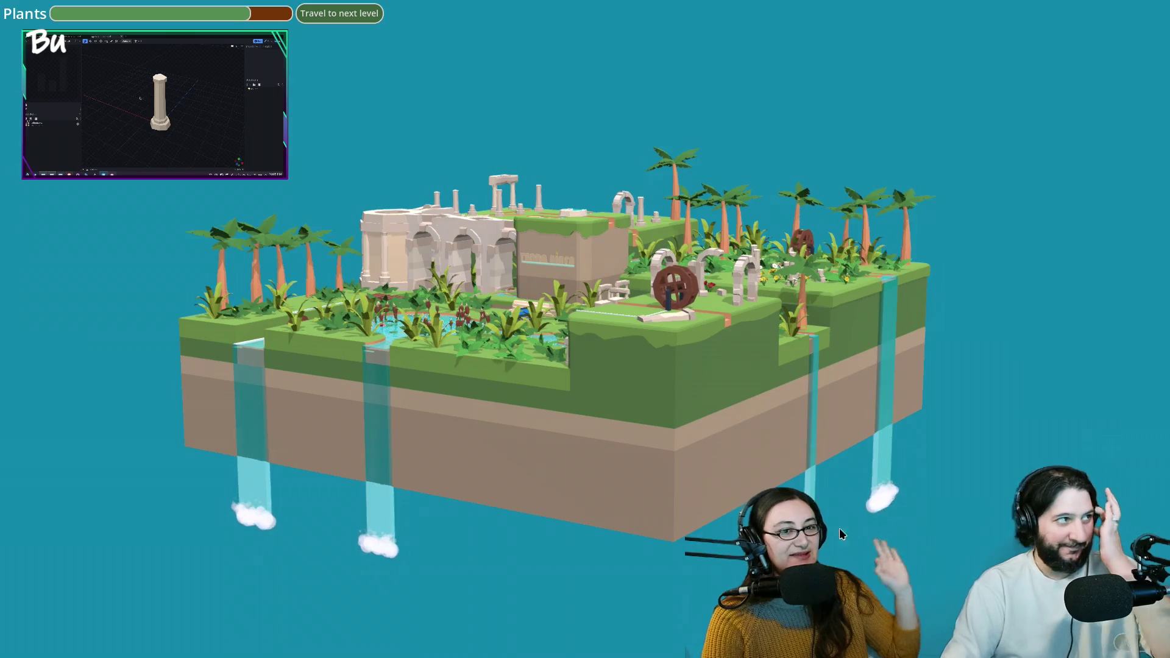
pyautogui.moveTo(840, 534)
pyautogui.mouseDown()
pyautogui.moveTo(746, 404)
pyautogui.moveTo(701, 433)
pyautogui.moveTo(836, 368)
pyautogui.moveTo(914, 353)
pyautogui.moveTo(789, 360)
pyautogui.moveTo(799, 383)
pyautogui.moveTo(881, 449)
pyautogui.moveTo(824, 448)
pyautogui.moveTo(838, 450)
pyautogui.mouseUp()
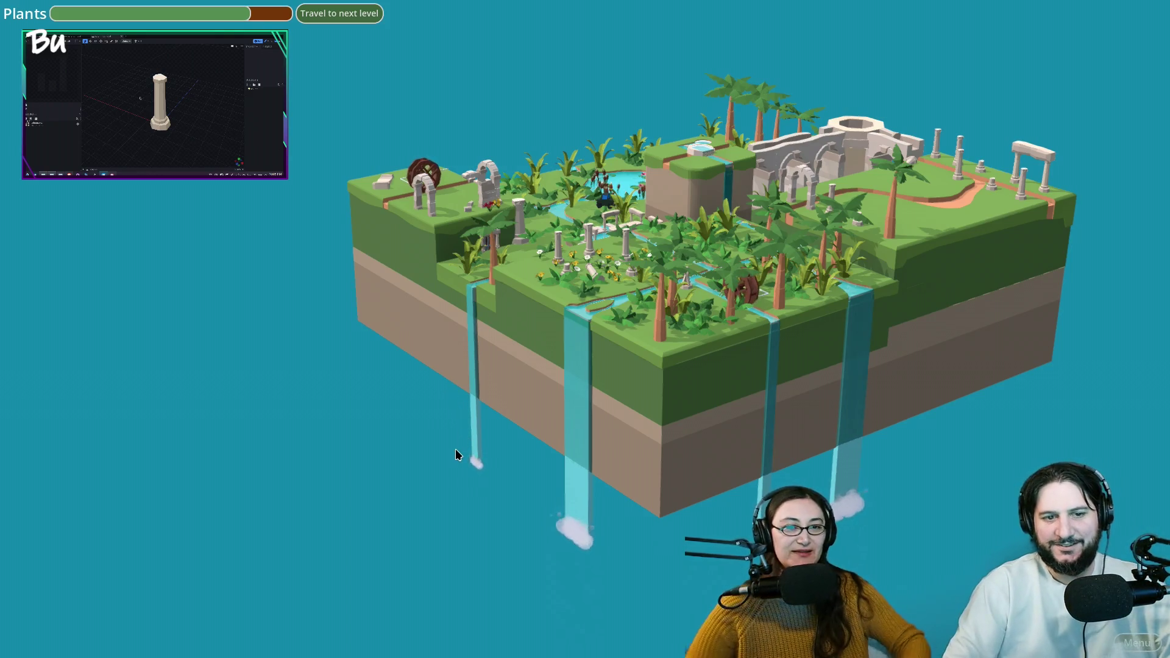
# Orbit to the island's other sides, then return to the Godot editor
pyautogui.moveTo(437, 477)
pyautogui.mouseDown()
pyautogui.moveTo(562, 470)
pyautogui.moveTo(476, 529)
pyautogui.moveTo(397, 522)
pyautogui.mouseUp()
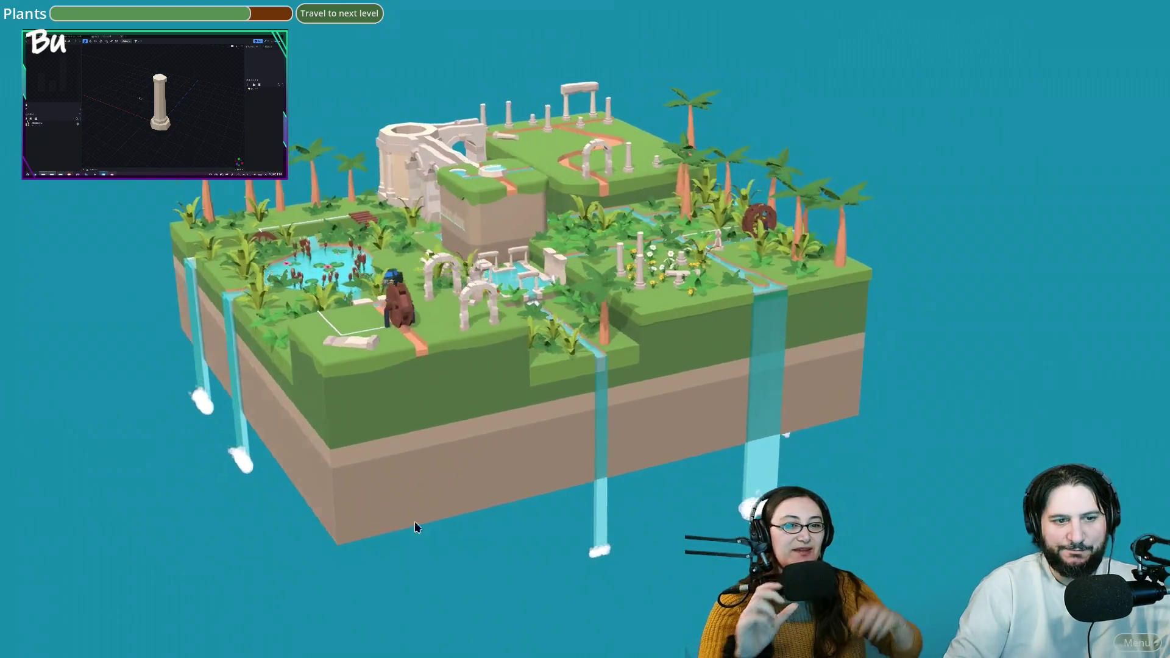
pyautogui.scroll(3, 470, 525)
pyautogui.moveTo(471, 526)
pyautogui.mouseDown()
pyautogui.moveTo(345, 536)
pyautogui.moveTo(685, 514)
pyautogui.moveTo(512, 514)
pyautogui.moveTo(698, 523)
pyautogui.moveTo(530, 418)
pyautogui.moveTo(554, 504)
pyautogui.mouseUp()
pyautogui.hotkey('alt', 'Tab')
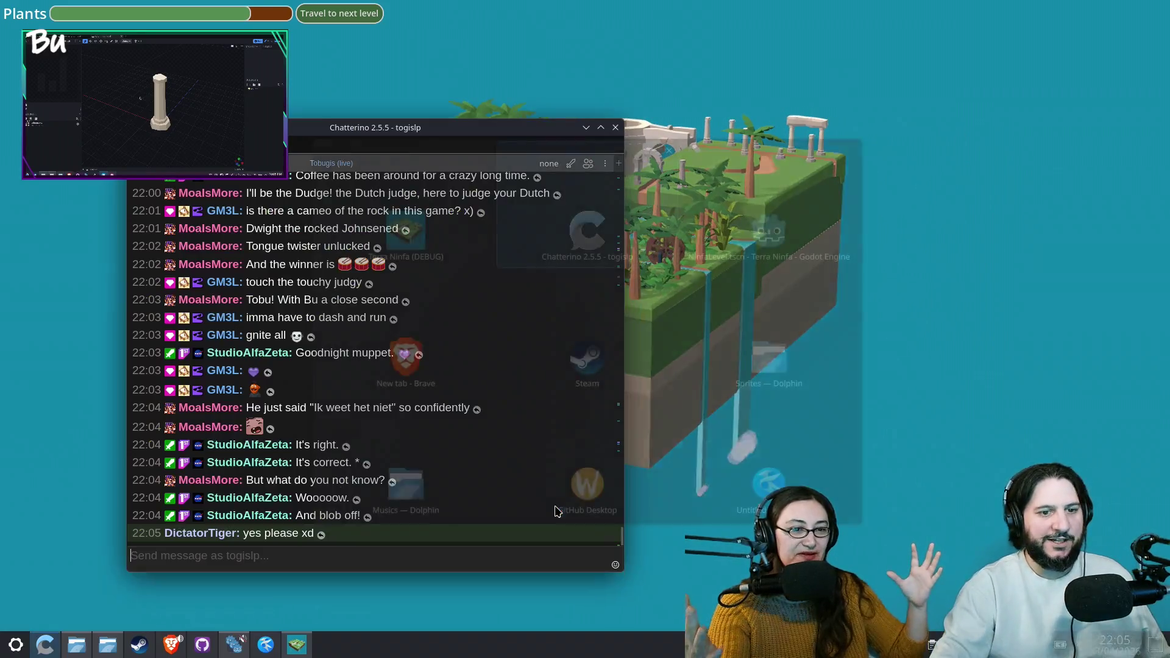
pyautogui.click(238, 655)
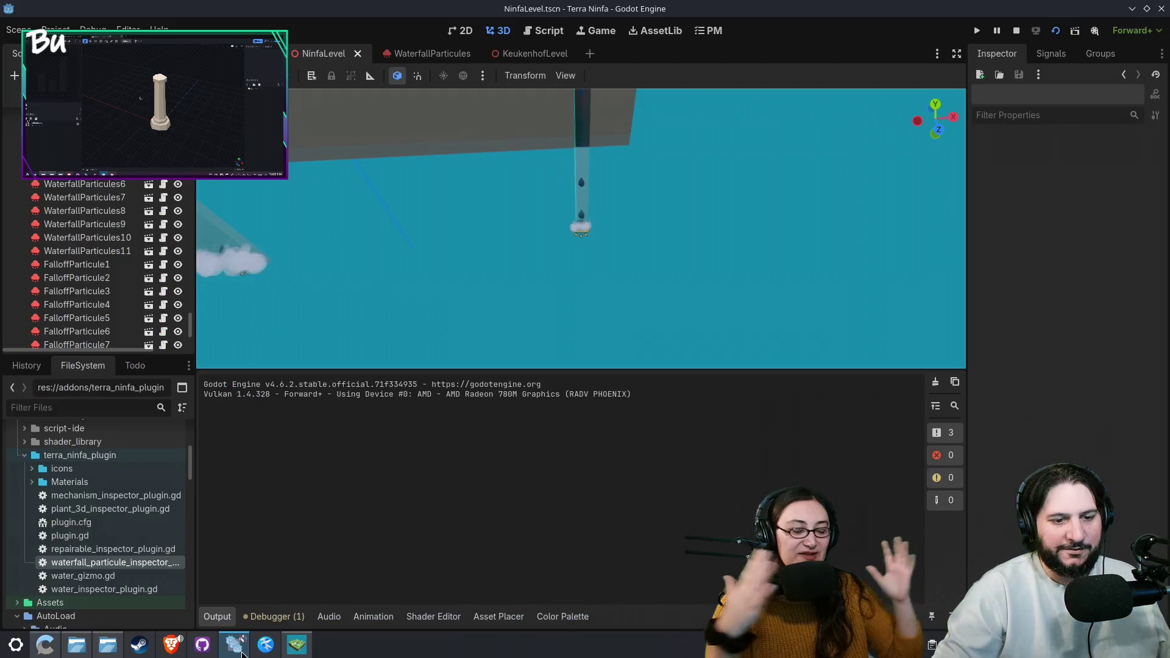